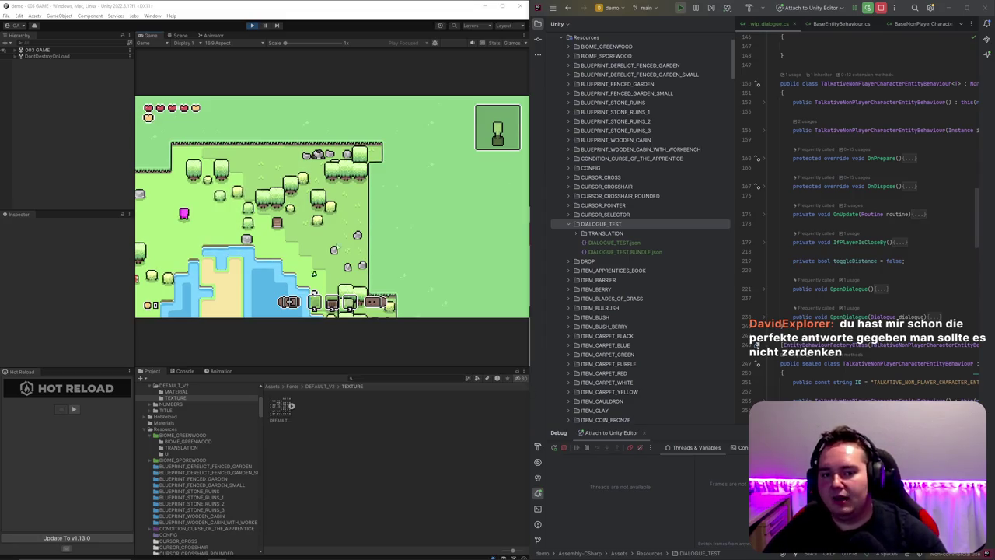
Open DIALOGUE_TEST.json and replace every ITEM_WORKBENCH with DIALOGUE_TEST, fixing the DIALOGUE_TESDT typo.
{"action": "left_click", "coordinate": [512, 188]}
{"action": "double_click", "coordinate": [614, 243]}
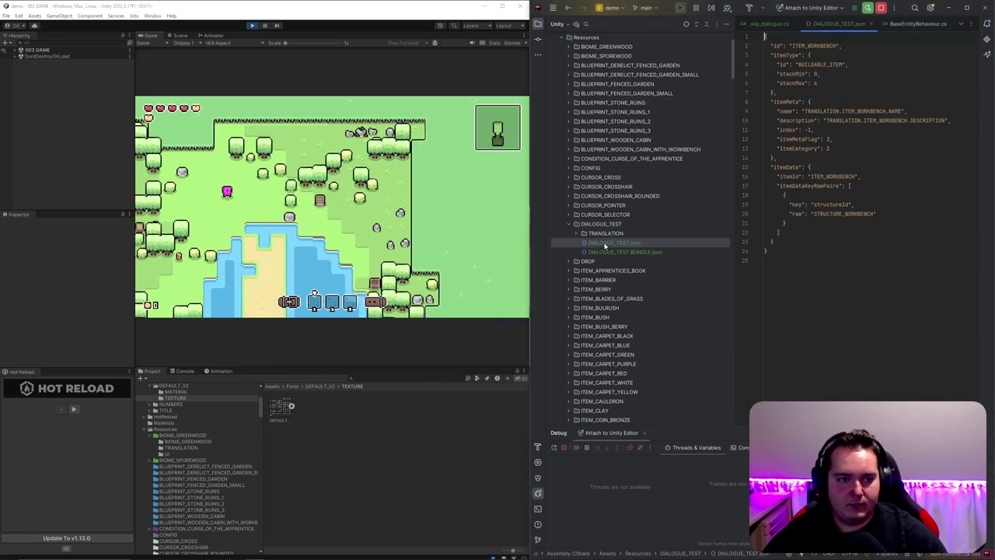
{"action": "key", "text": "ctrl+r"}
{"action": "key", "text": "Tab"}
{"action": "type", "text": "DI"}
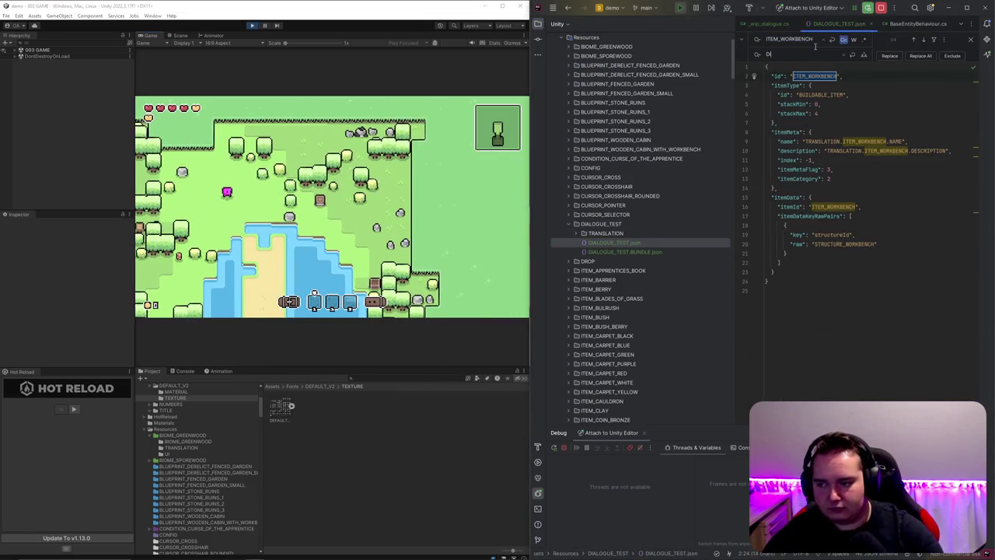
{"action": "type", "text": "ALOGUE_TEST"}
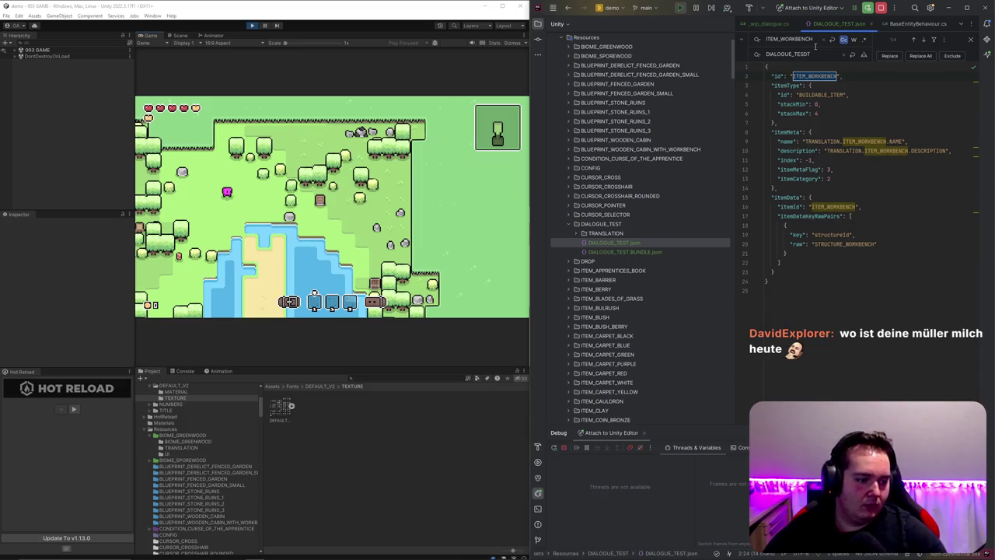
{"action": "left_click", "coordinate": [920, 56]}
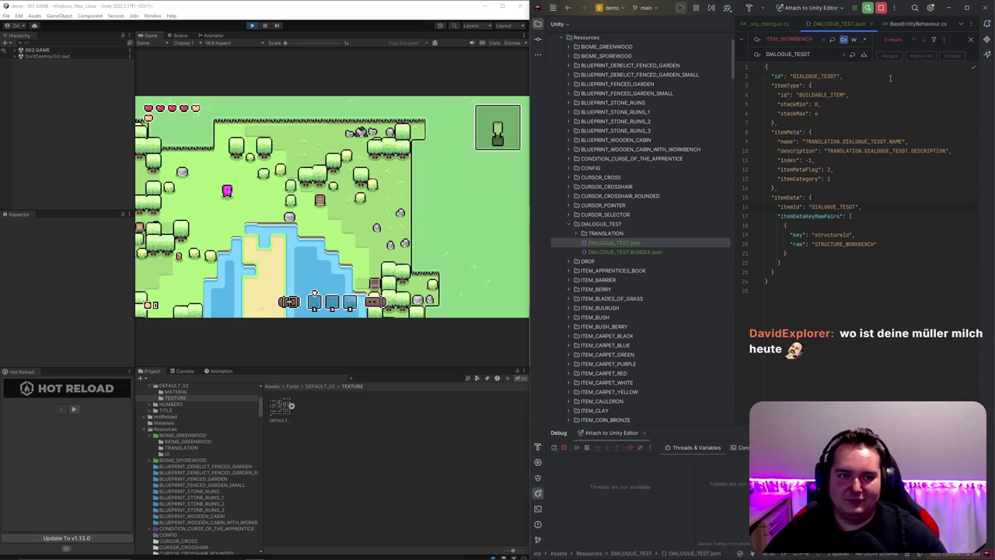
{"action": "double_click", "coordinate": [831, 75]}
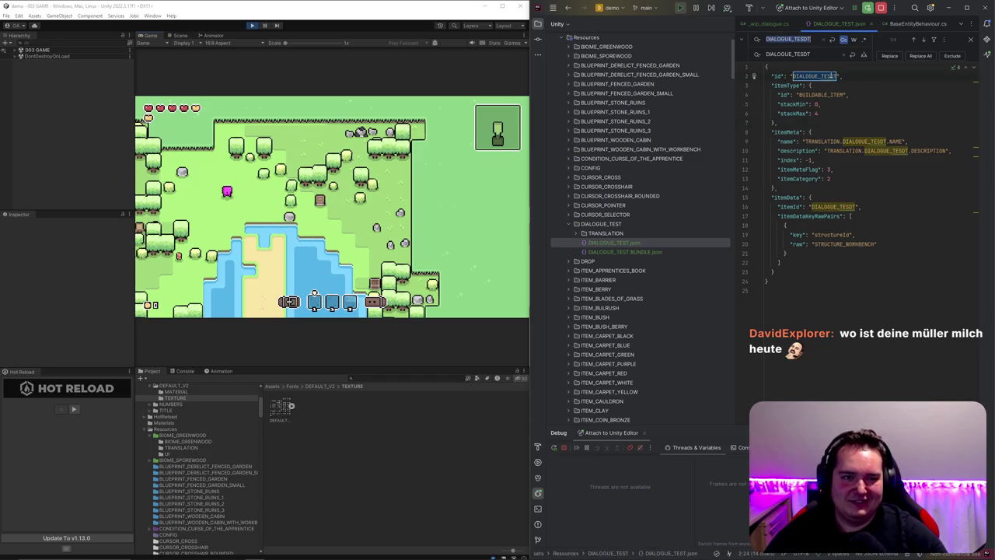
{"action": "type", "text": "DIALO"}
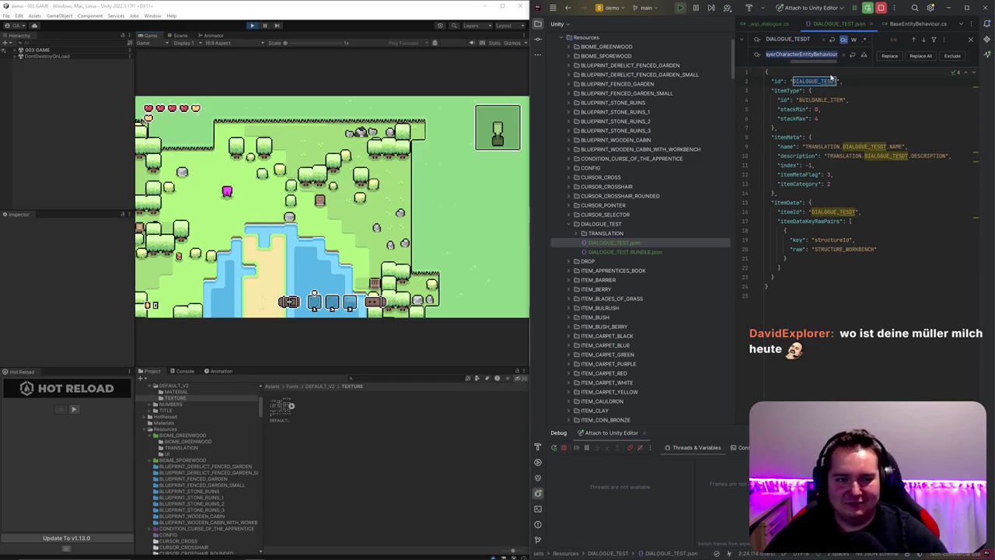
{"action": "key", "text": "BackSpace"}
{"action": "key", "text": "BackSpace"}
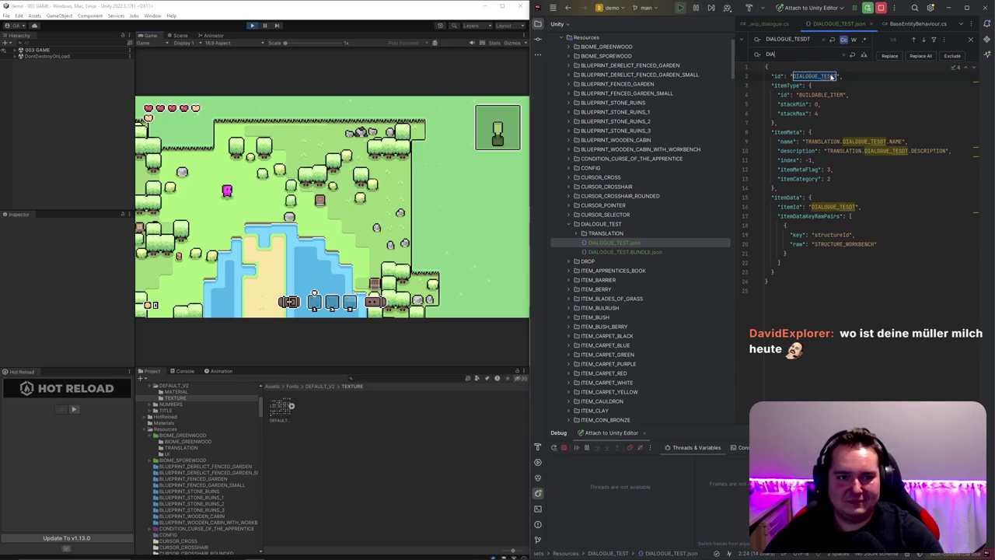
{"action": "type", "text": "E_TEST"}
{"action": "key", "text": "ctrl+alt+Return"}
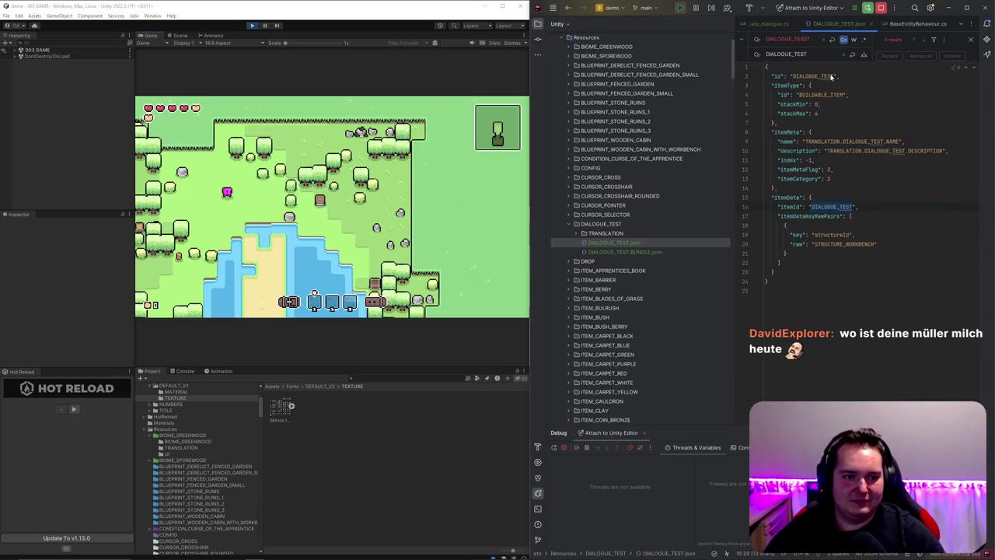
Delete the old item fields, add an empty "dialogueLines" list, and check DIALOGUE_TEST.BUNDLE.json.
{"action": "left_click", "coordinate": [816, 114]}
{"action": "left_click", "coordinate": [771, 85]}
{"action": "key", "text": "shift+Down"}
{"action": "key", "text": "shift+Down"}
{"action": "key", "text": "shift+Down"}
{"action": "key", "text": "Delete"}
{"action": "left_click", "coordinate": [859, 76]}
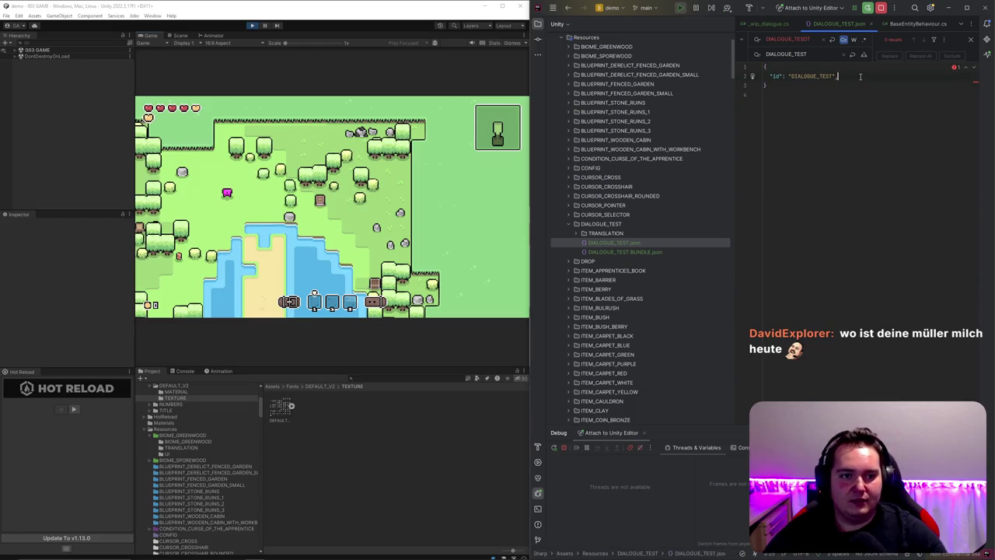
{"action": "key", "text": "Return"}
{"action": "type", "text": "dialogueLines\": ["}
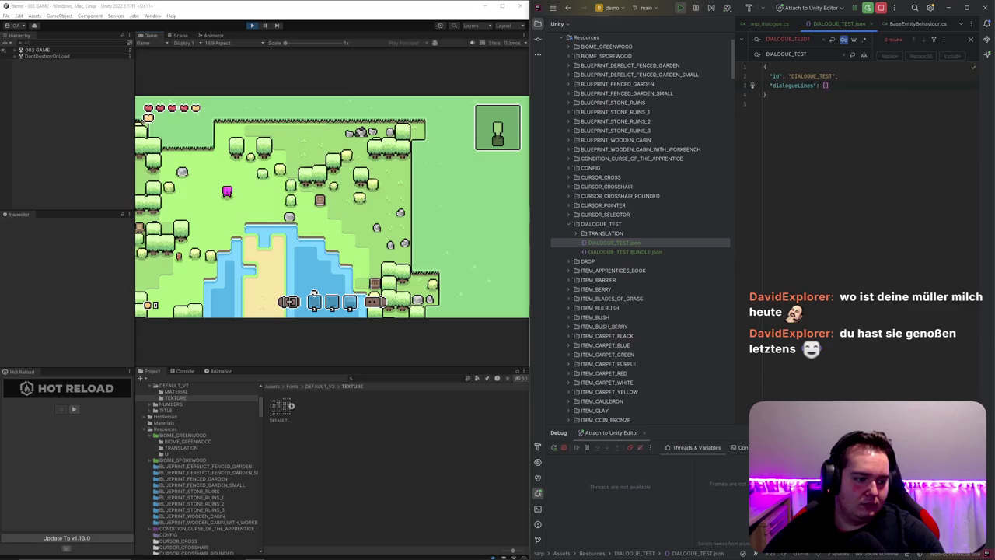
{"action": "key", "text": "Return"}
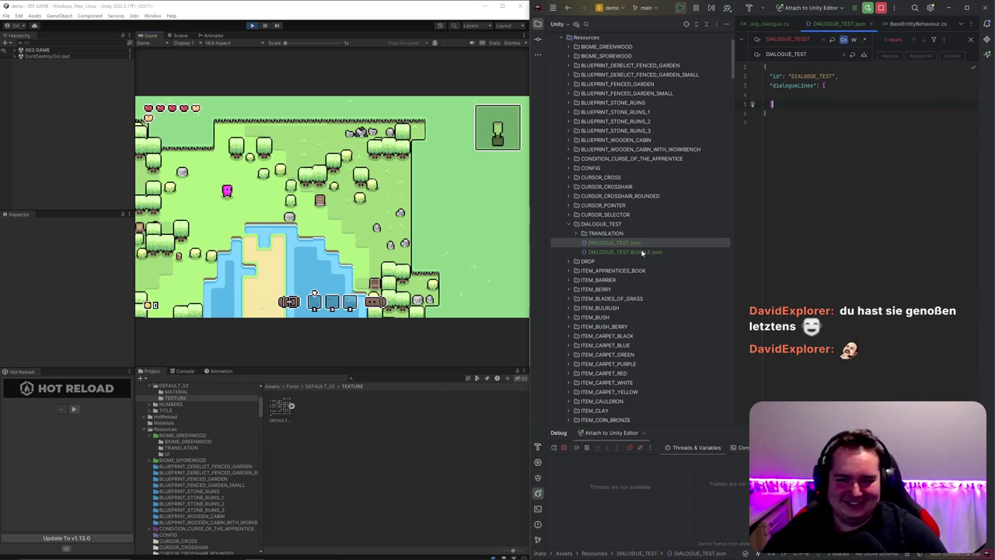
{"action": "double_click", "coordinate": [642, 253]}
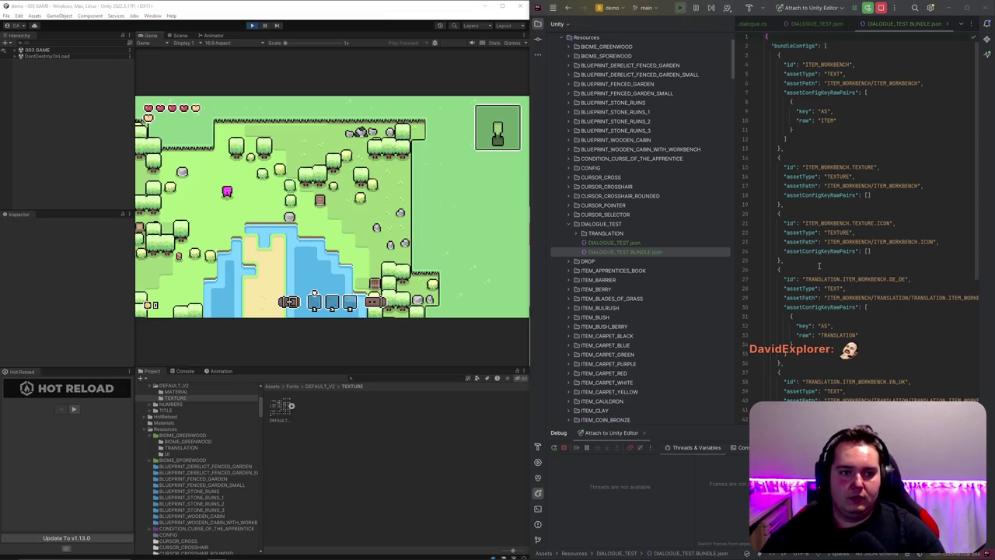
{"action": "double_click", "coordinate": [622, 243]}
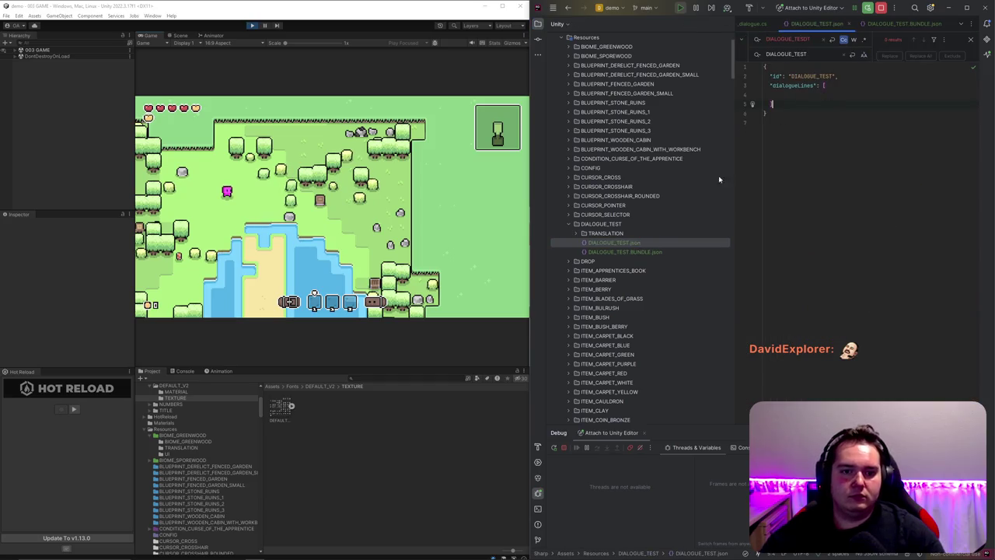
Delete the TRANSLATION folder from the project tree.
{"action": "double_click", "coordinate": [614, 234]}
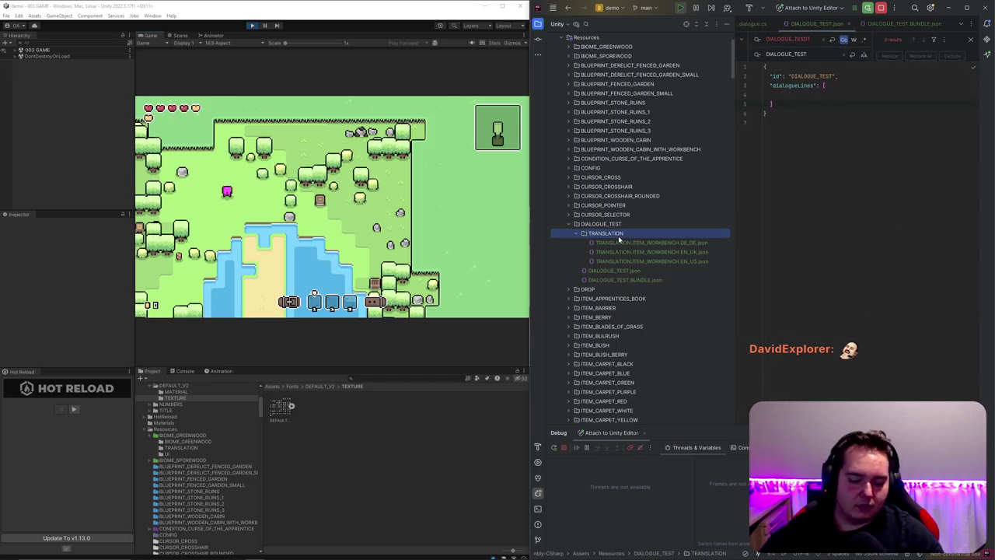
{"action": "key", "text": "Delete"}
{"action": "key", "text": "Return"}
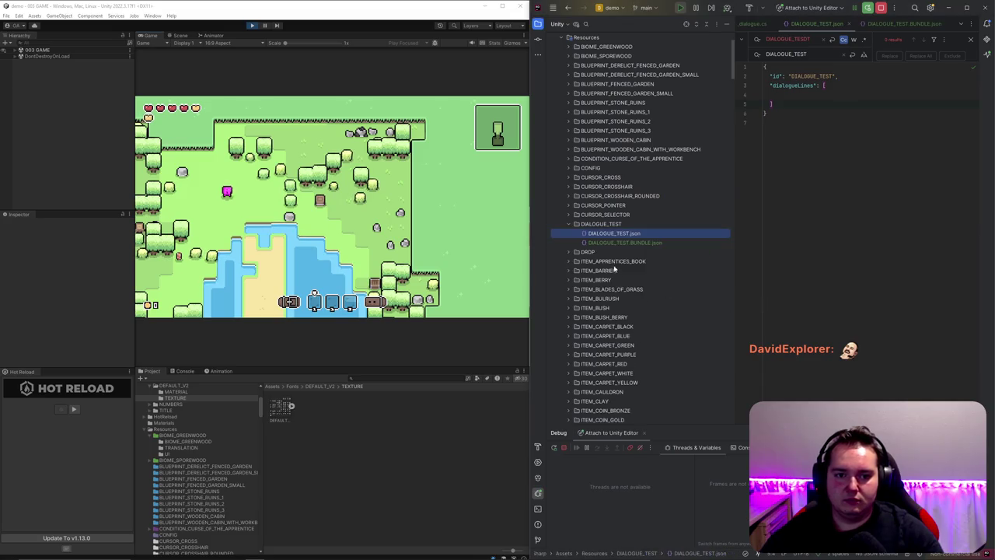
In DIALOGUE_TEST.BUNDLE.json, delete all but the first entry and set its raw value to DIALOGUE.
{"action": "double_click", "coordinate": [622, 243]}
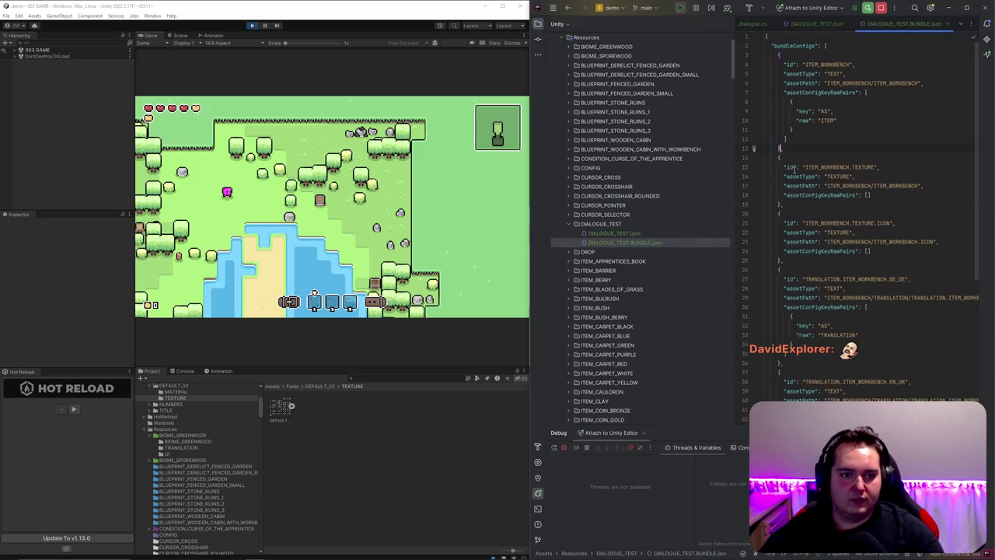
{"action": "left_click_drag", "start_coordinate": [780, 147], "coordinate": [837, 293]}
{"action": "key", "text": "BackSpace"}
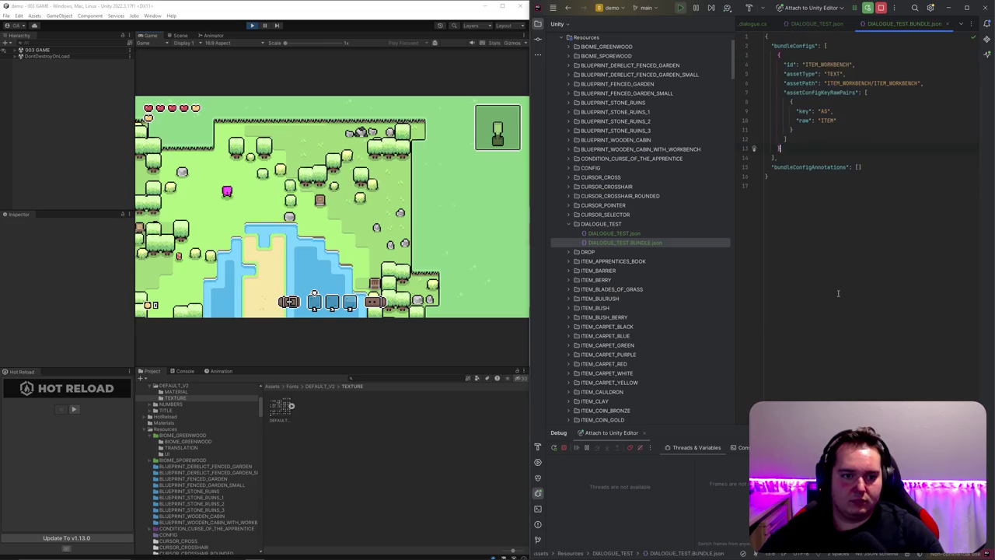
{"action": "type", "text": "DIALOGUE"}
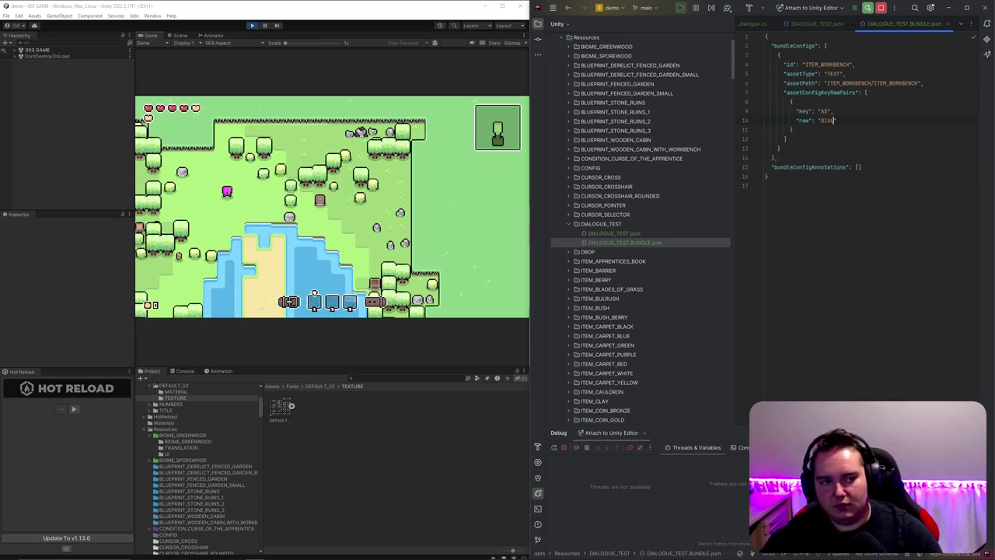
Replace all ITEM_WORKBENCH occurrences in the bundle with DIALOGUE_TEST.
{"action": "double_click", "coordinate": [829, 64]}
{"action": "key", "text": "ctrl+r"}
{"action": "type", "text": "DIALOGUE_TEST"}
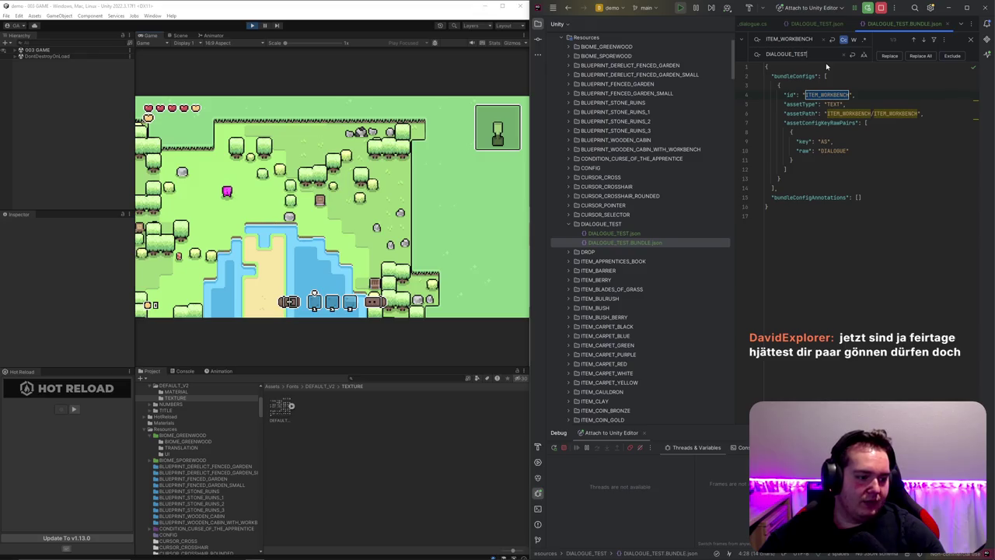
{"action": "key", "text": "Return"}
{"action": "key", "text": "Return"}
{"action": "key", "text": "Return"}
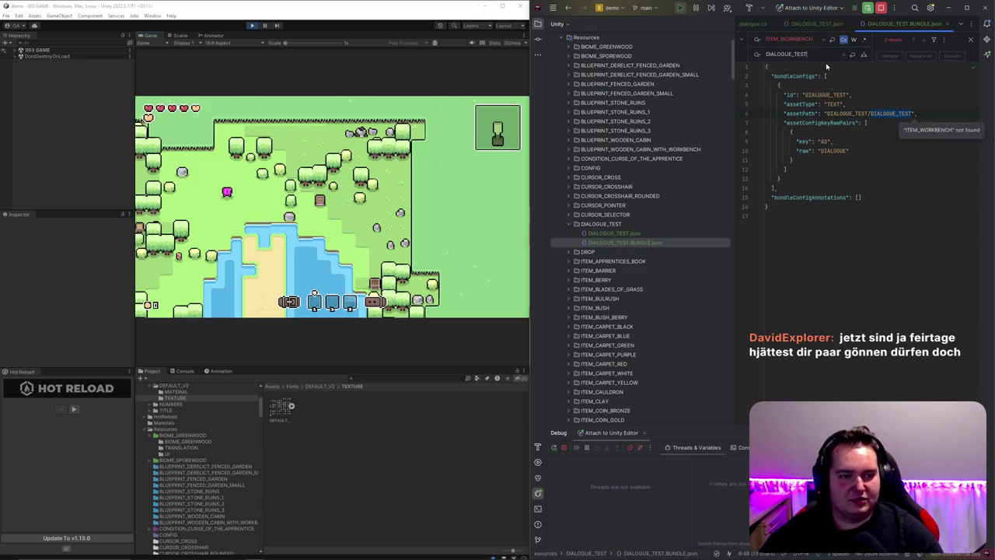
{"action": "key", "text": "Escape"}
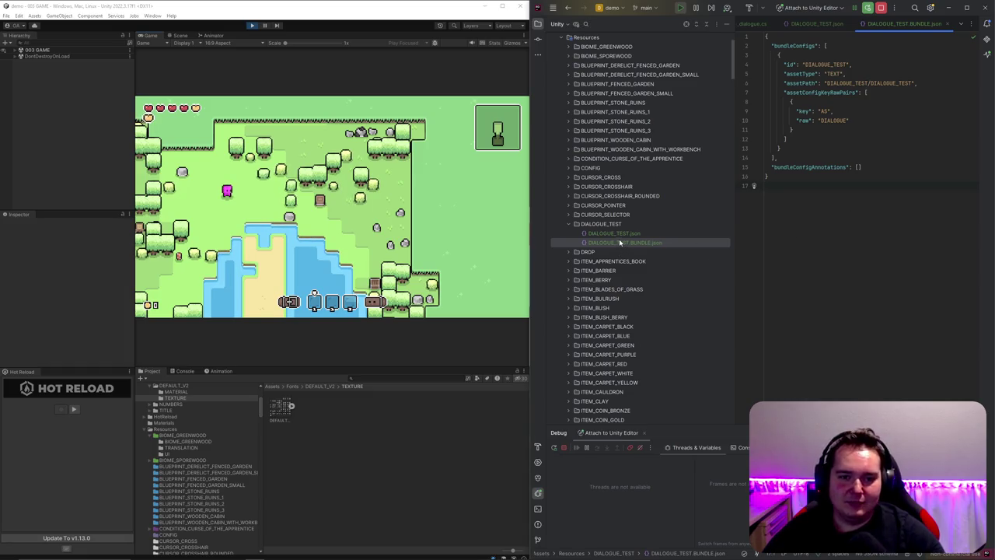
{"action": "scroll", "coordinate": [651, 256], "scroll_direction": "down", "scroll_amount": 20}
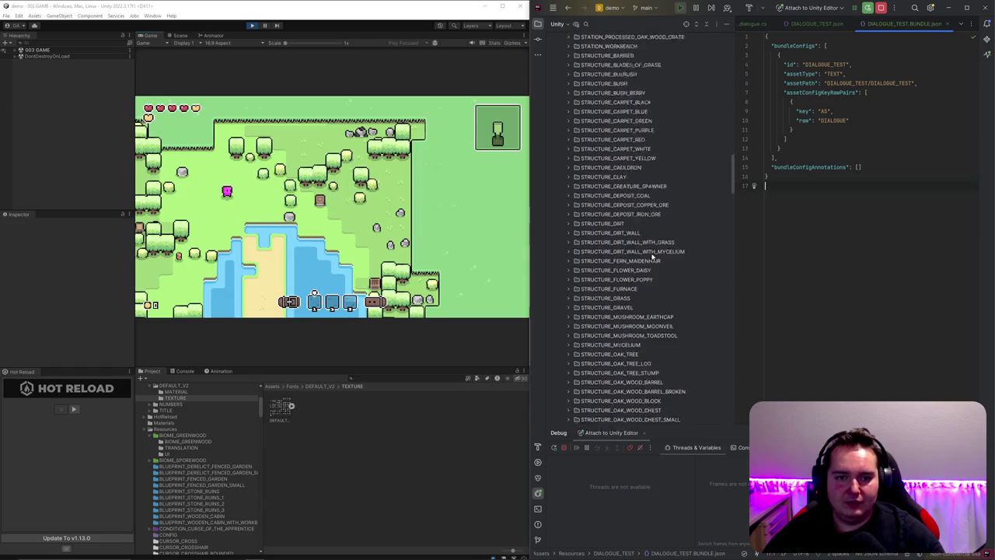
{"action": "scroll", "coordinate": [646, 252], "scroll_direction": "down", "scroll_amount": 10}
{"action": "left_click", "coordinate": [607, 149]}
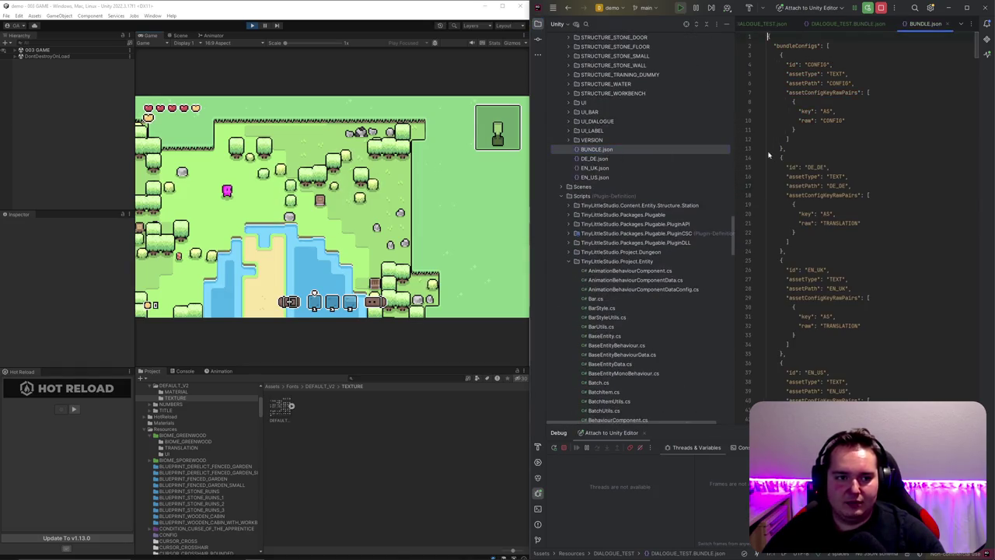
{"action": "scroll", "coordinate": [631, 154], "scroll_direction": "up", "scroll_amount": 3}
{"action": "scroll", "coordinate": [630, 153], "scroll_direction": "up", "scroll_amount": 20}
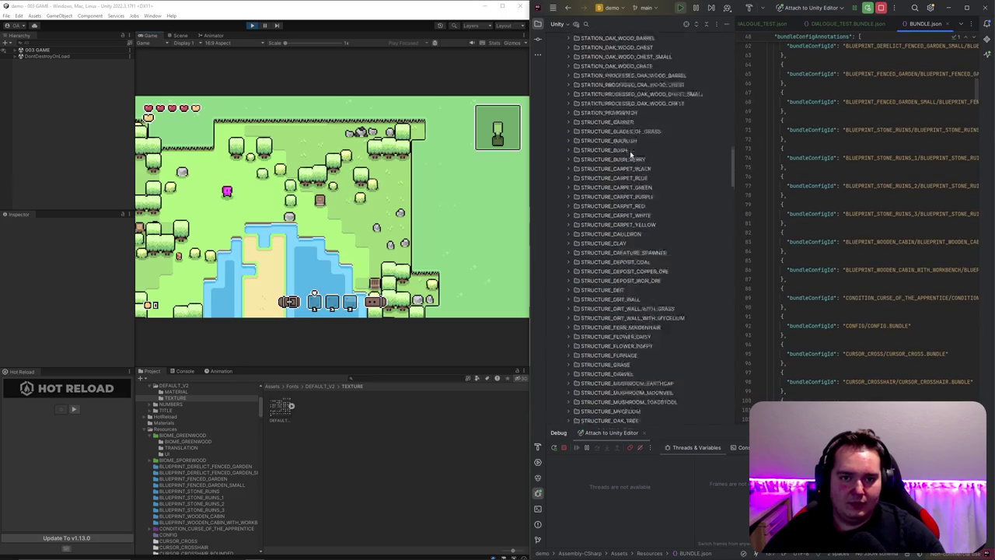
{"action": "scroll", "coordinate": [629, 151], "scroll_direction": "up", "scroll_amount": 1}
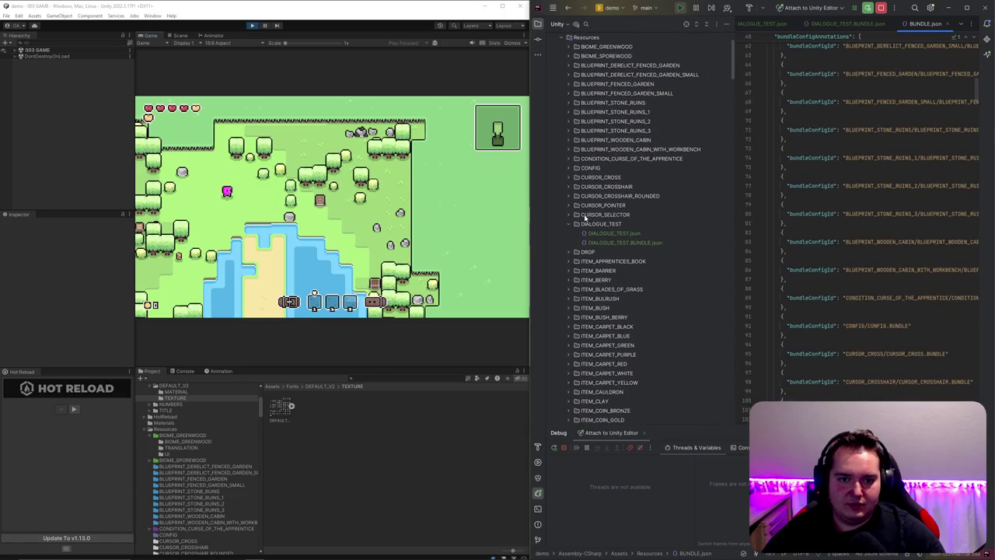
{"action": "key", "text": "ctrl+f"}
{"action": "type", "text": "CfURSOR_SELECT"}
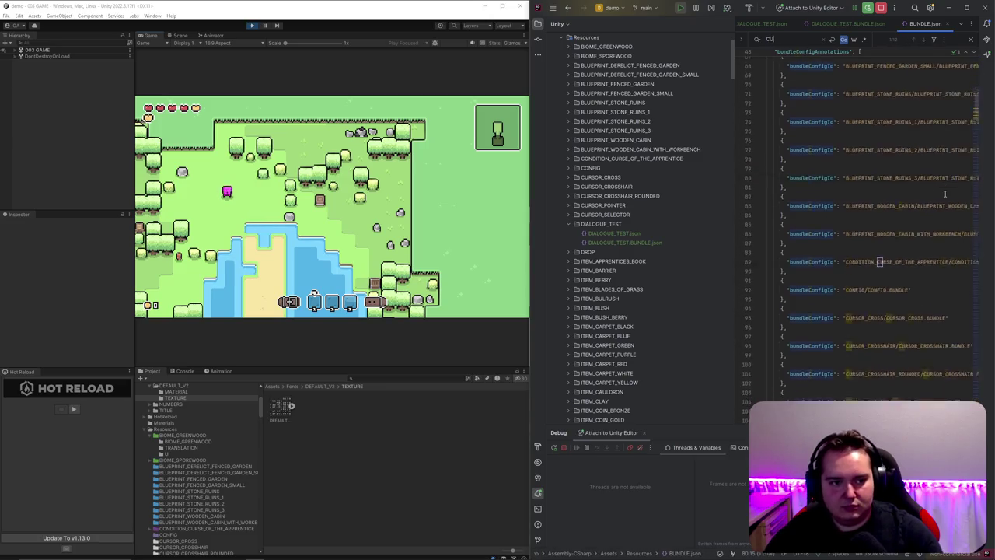
{"action": "key", "text": "Escape"}
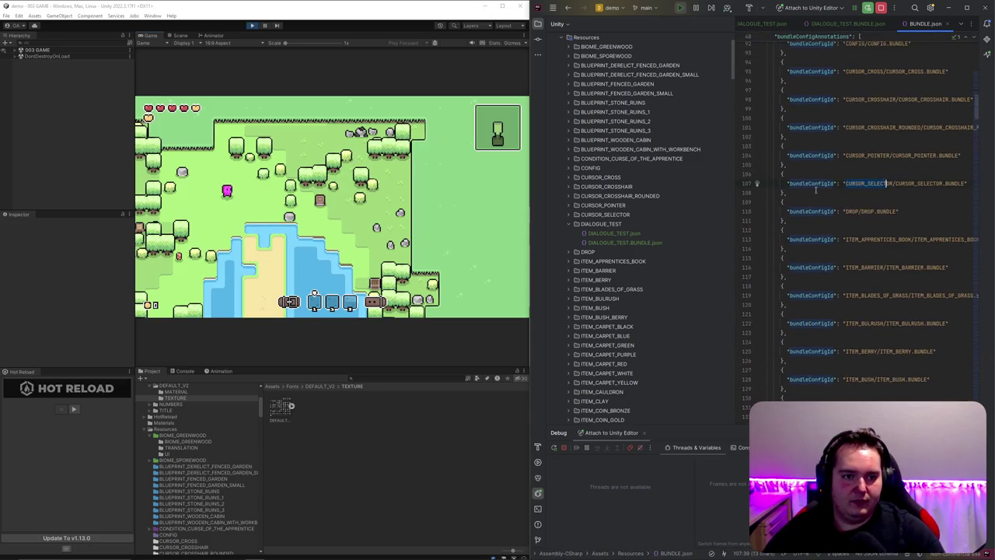
{"action": "key", "text": "ctrl+d"}
{"action": "double_click", "coordinate": [869, 211]}
{"action": "type", "text": "DIALOGUE_TEST"}
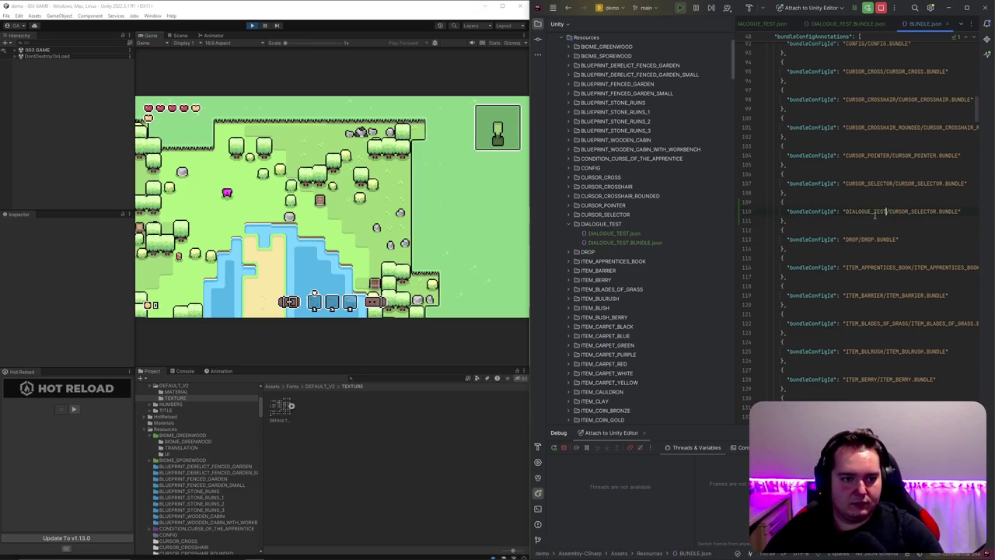
{"action": "left_click", "coordinate": [902, 220]}
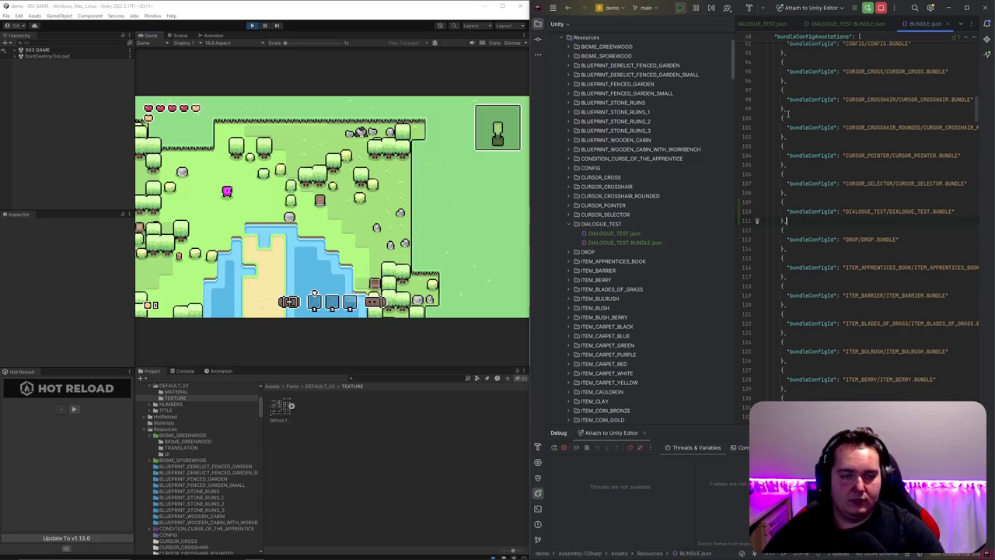
{"action": "left_click", "coordinate": [57, 420]}
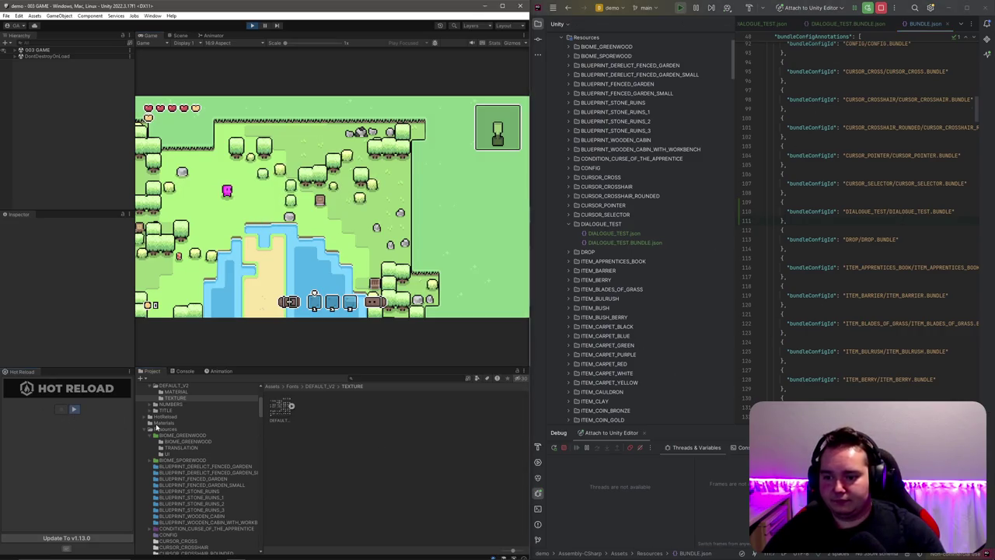
{"action": "scroll", "coordinate": [575, 277], "scroll_direction": "down", "scroll_amount": 15}
{"action": "scroll", "coordinate": [575, 278], "scroll_direction": "down", "scroll_amount": 5}
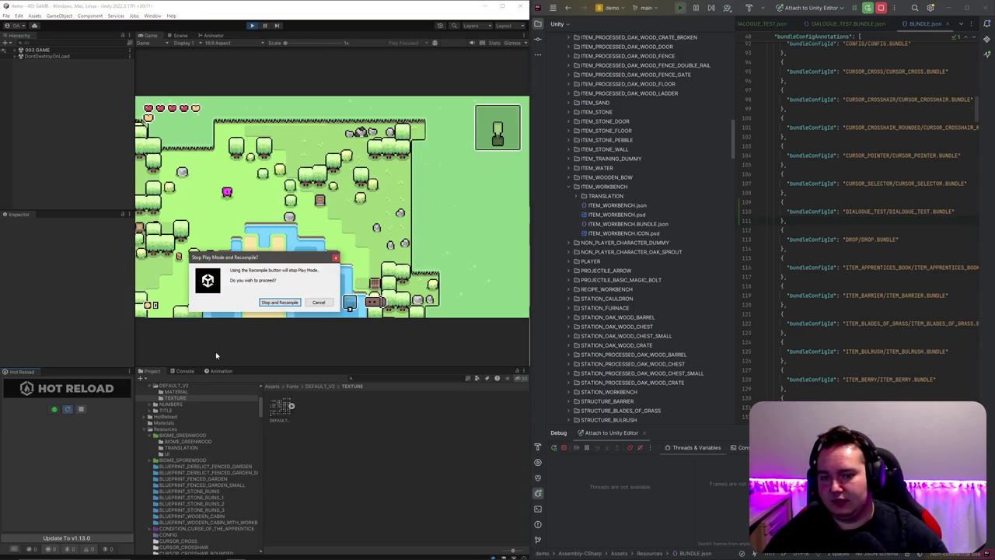
Stop play mode, recompile the changed scripts, and start the game again.
{"action": "left_click", "coordinate": [279, 301]}
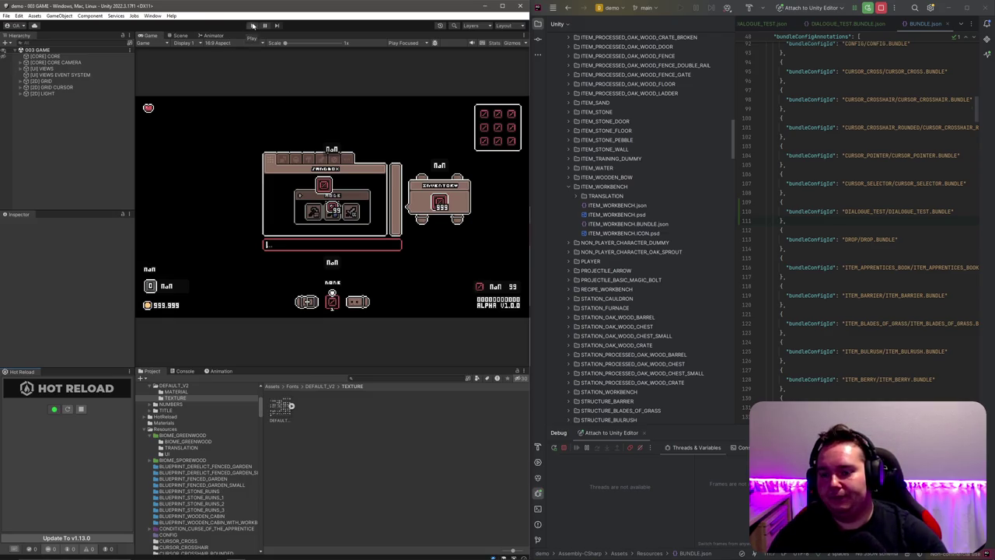
{"action": "left_click", "coordinate": [251, 26]}
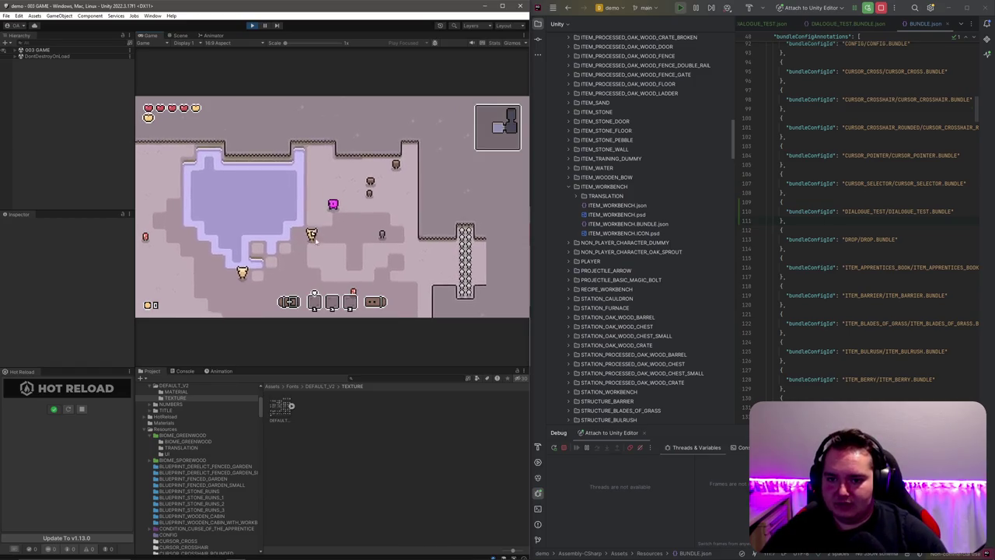
Walk the player character with the D, S and A keys over to the NPC.
{"action": "key", "text": "d"}
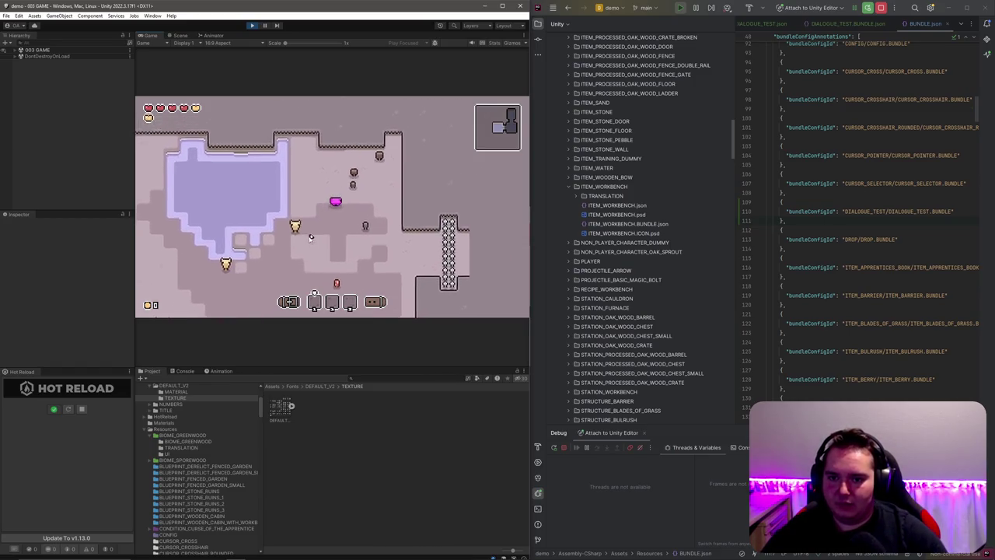
{"action": "key", "text": "d"}
{"action": "key", "text": "s"}
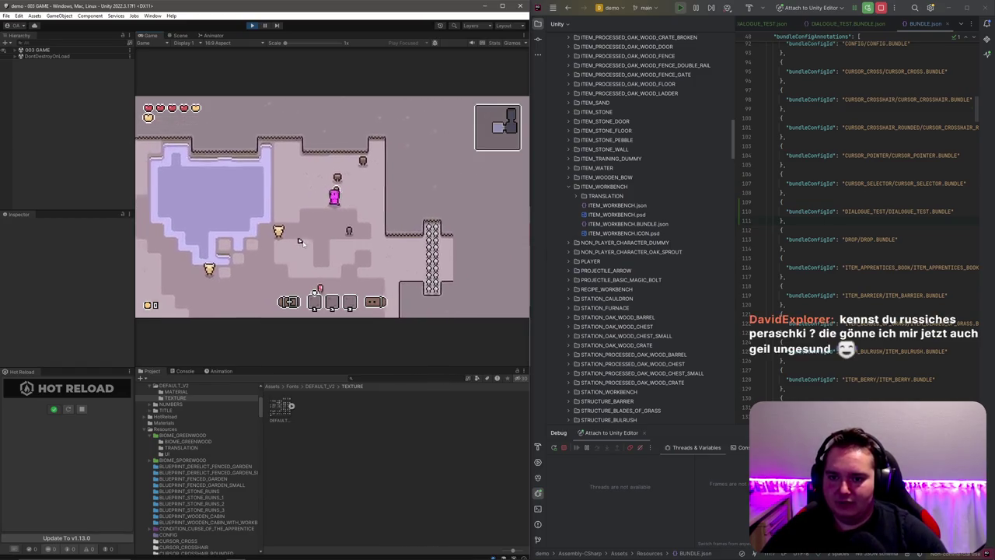
{"action": "key", "text": "a"}
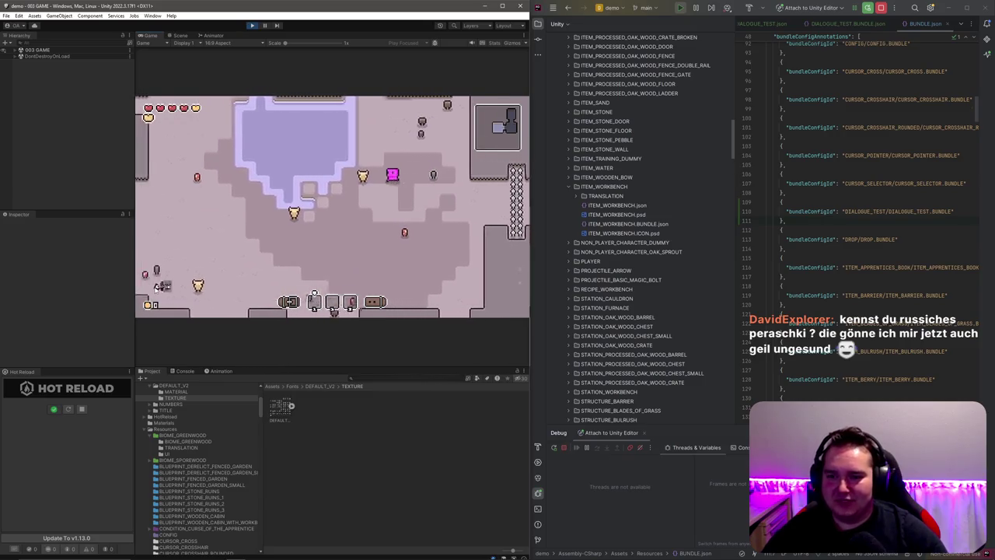
{"action": "key", "text": "a"}
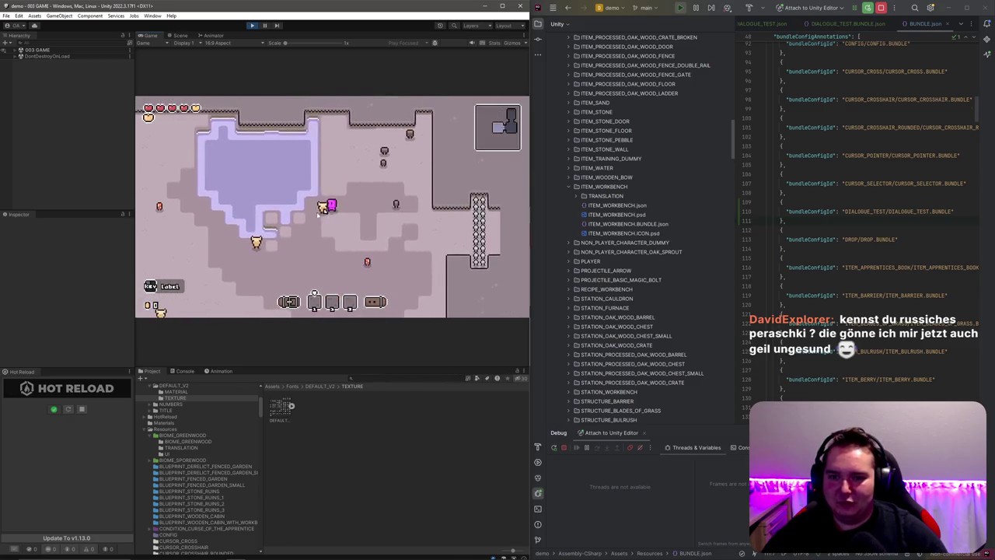
{"action": "key", "text": "d"}
{"action": "key", "text": "a"}
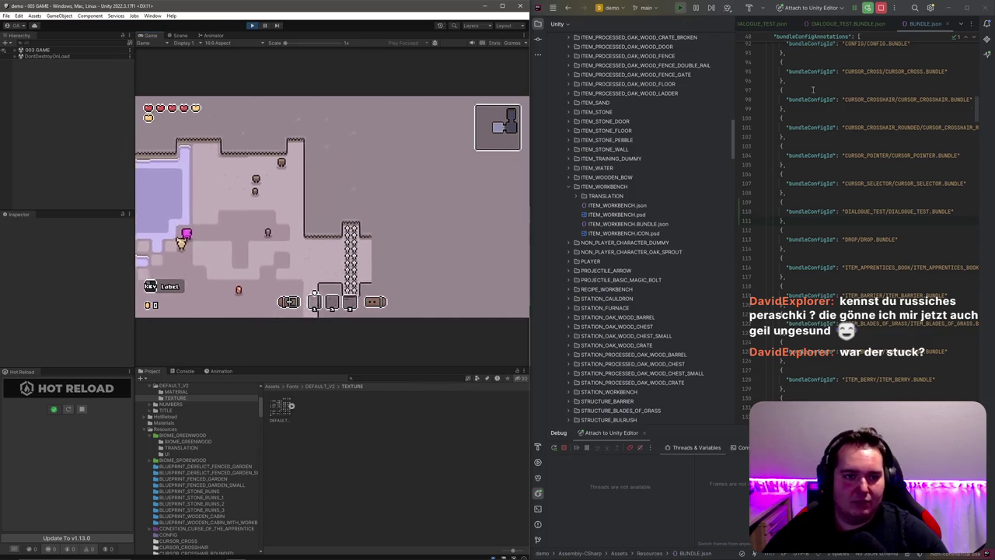
{"action": "left_click", "coordinate": [537, 25]}
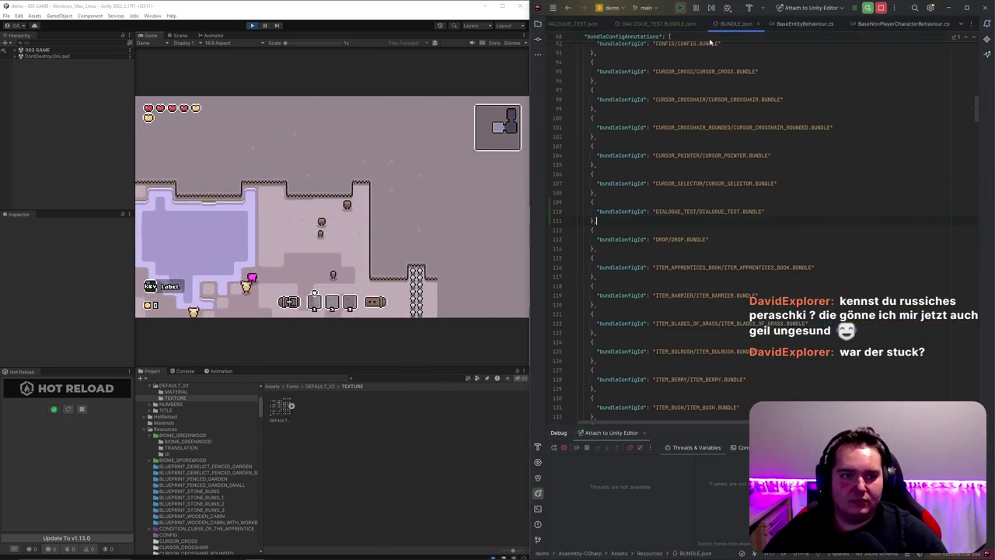
Open _wip_dialogue.cs from the hidden tabs and unfold the IfPlayerIsCloseBy and OpenDialogue methods.
{"action": "left_click", "coordinate": [961, 25]}
{"action": "left_click", "coordinate": [876, 40]}
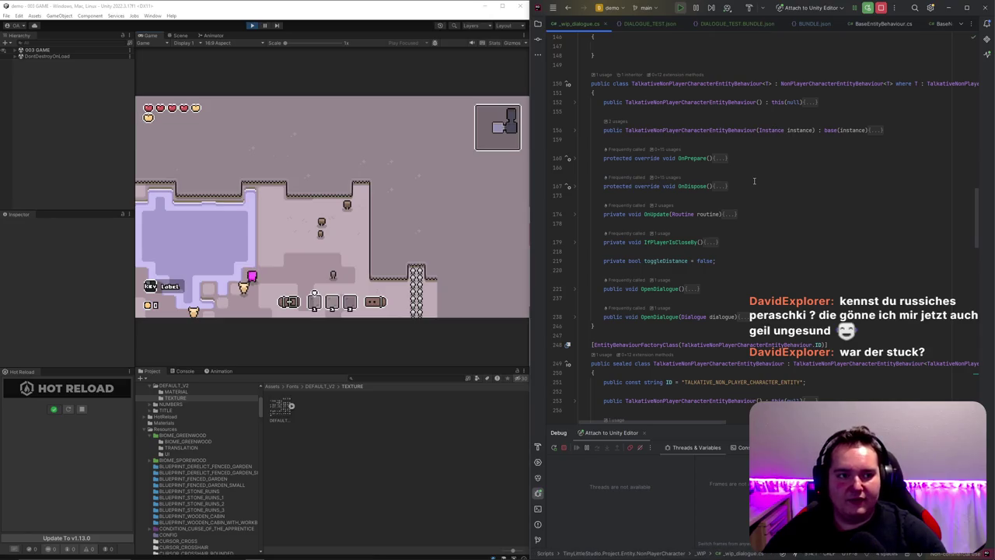
{"action": "scroll", "coordinate": [589, 271], "scroll_direction": "up", "scroll_amount": 3}
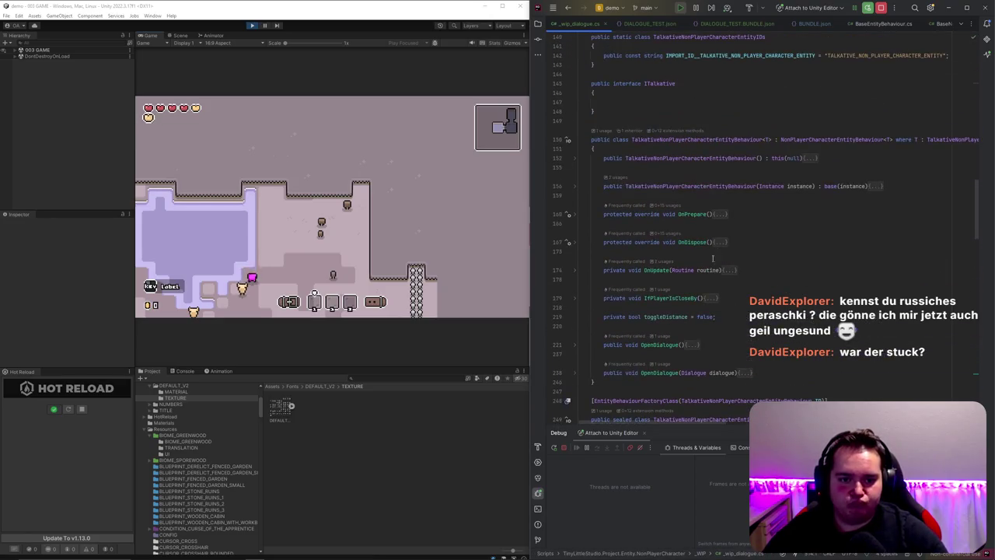
{"action": "left_click", "coordinate": [577, 297]}
{"action": "scroll", "coordinate": [831, 265], "scroll_direction": "down", "scroll_amount": 8}
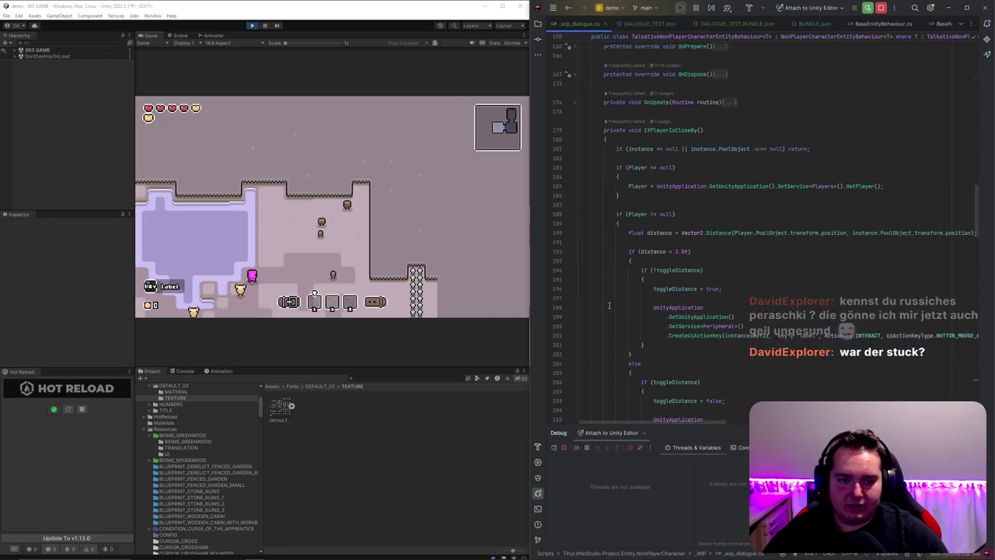
{"action": "scroll", "coordinate": [586, 273], "scroll_direction": "down", "scroll_amount": 8}
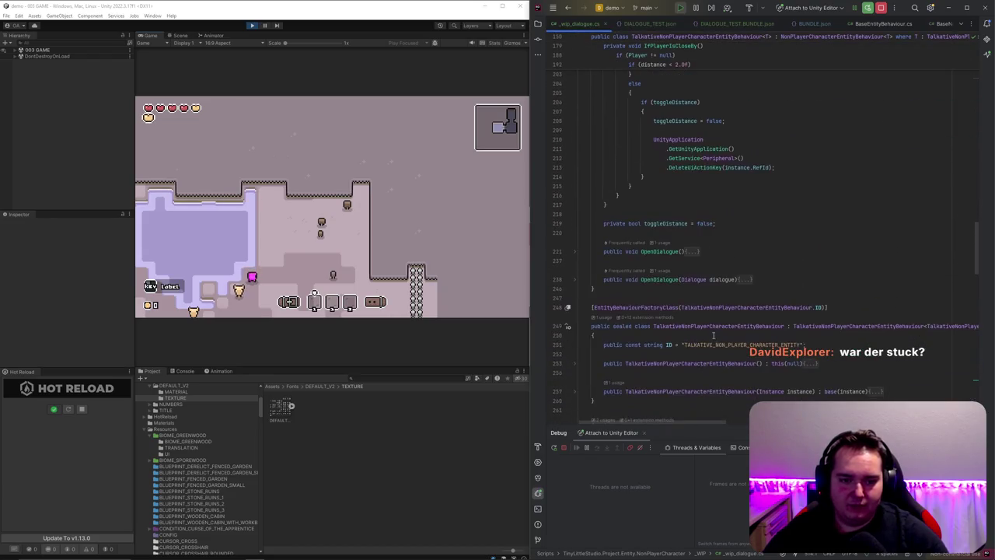
{"action": "left_click", "coordinate": [575, 251]}
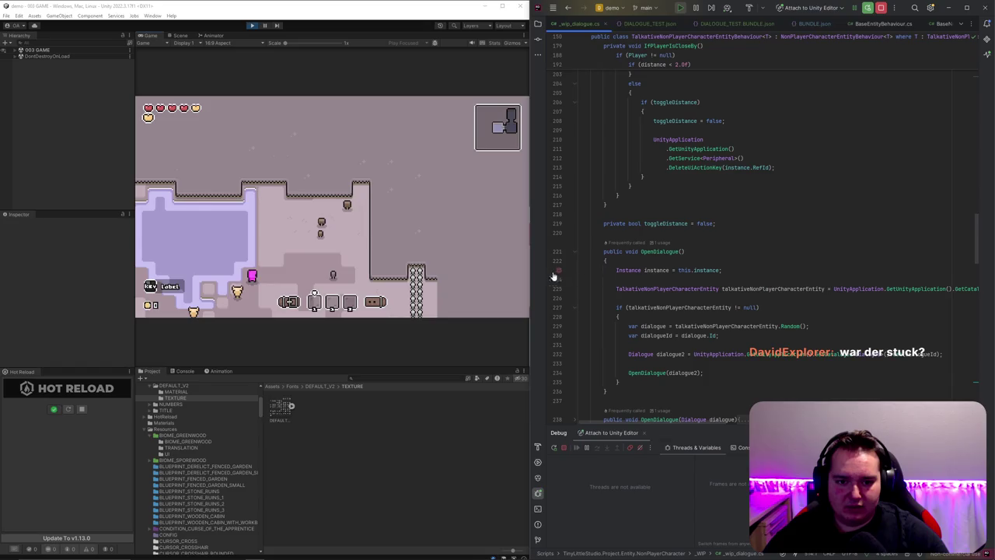
Set a breakpoint on OpenDialogue's line 223 and talk to the NPC to hit it.
{"action": "left_click", "coordinate": [557, 270]}
{"action": "left_click", "coordinate": [371, 259]}
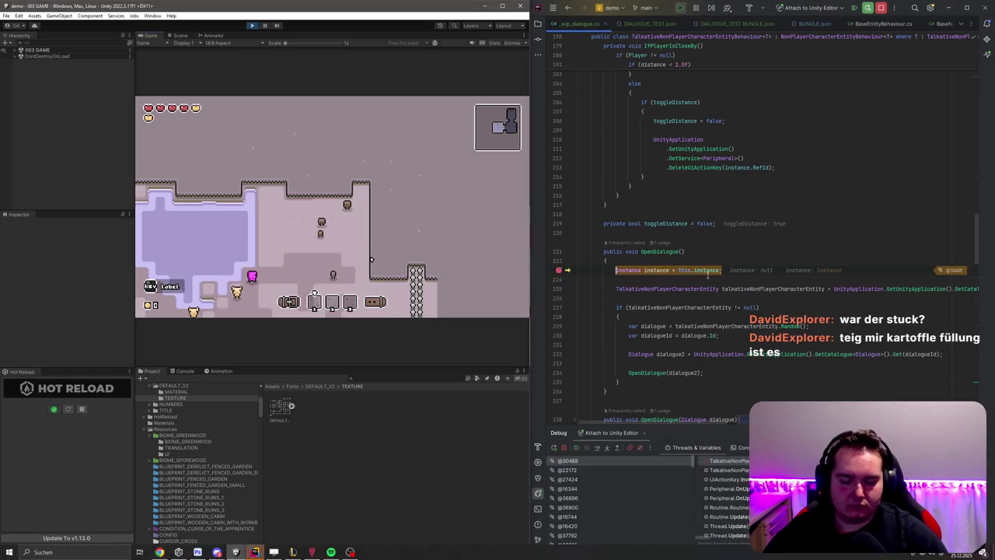
{"action": "mouse_move", "coordinate": [667, 252]}
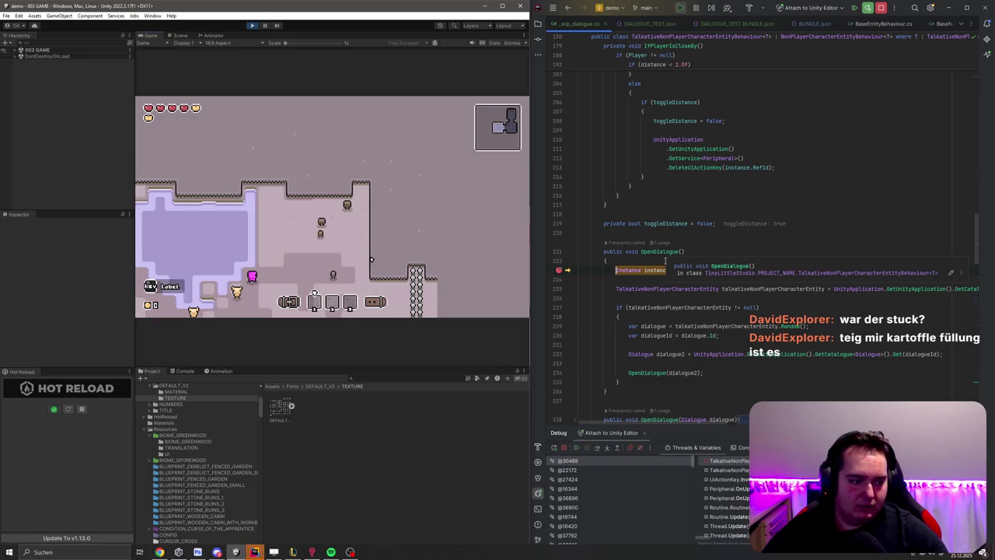
{"action": "left_click", "coordinate": [559, 270]}
{"action": "key", "text": "F9"}
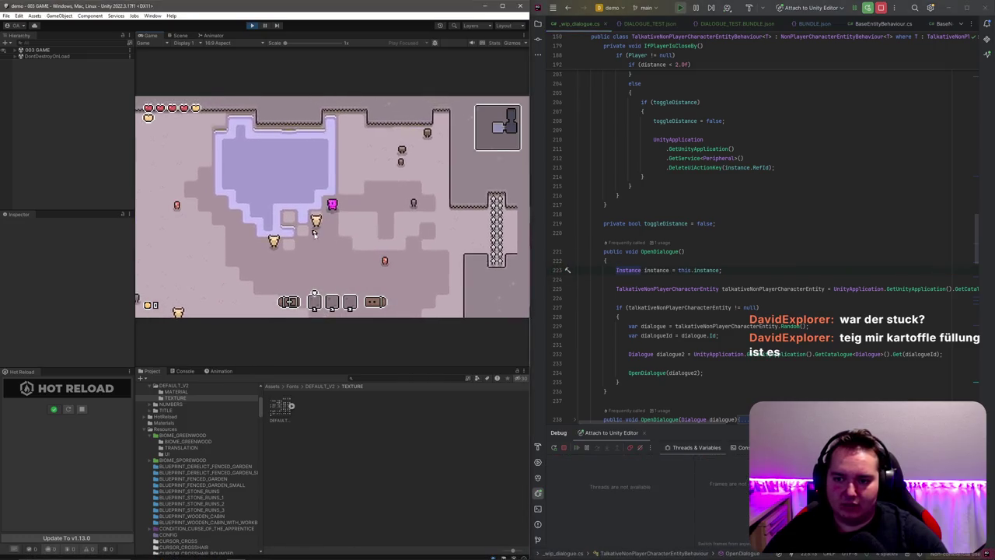
{"action": "left_click", "coordinate": [559, 270]}
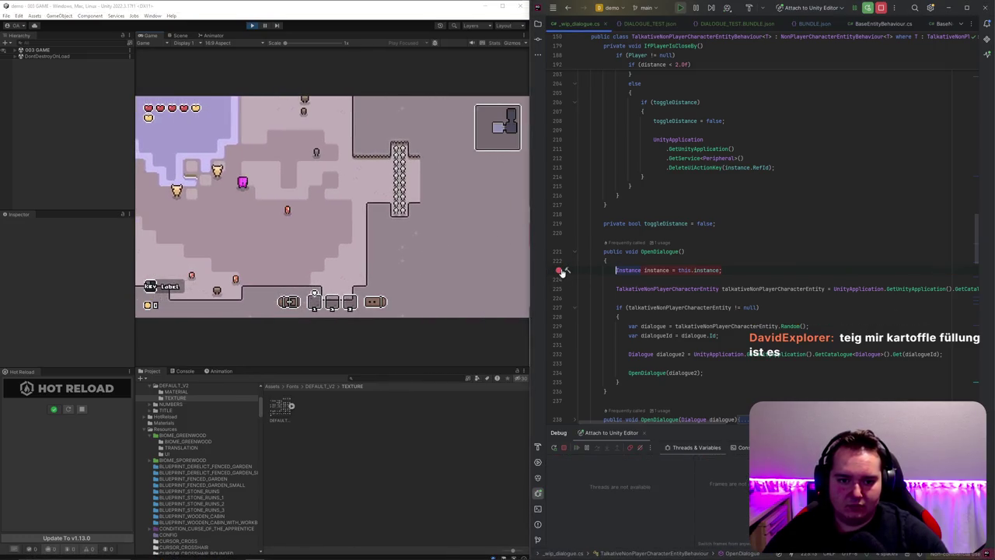
{"action": "left_click", "coordinate": [277, 206]}
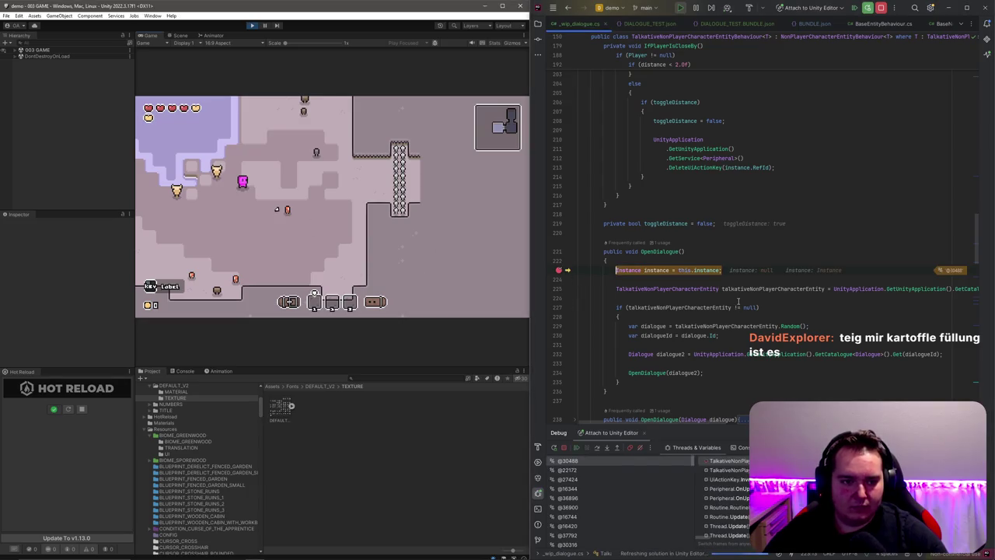
Step over to the OpenDialogue(dialogue2) call and inspect dialogue2 (null) and the NPC entity.
{"action": "left_click", "coordinate": [597, 447]}
{"action": "left_click", "coordinate": [597, 448]}
{"action": "left_click", "coordinate": [597, 447]}
{"action": "left_click", "coordinate": [597, 448]}
{"action": "left_click", "coordinate": [597, 448]}
{"action": "left_click", "coordinate": [596, 448]}
{"action": "left_click", "coordinate": [597, 449]}
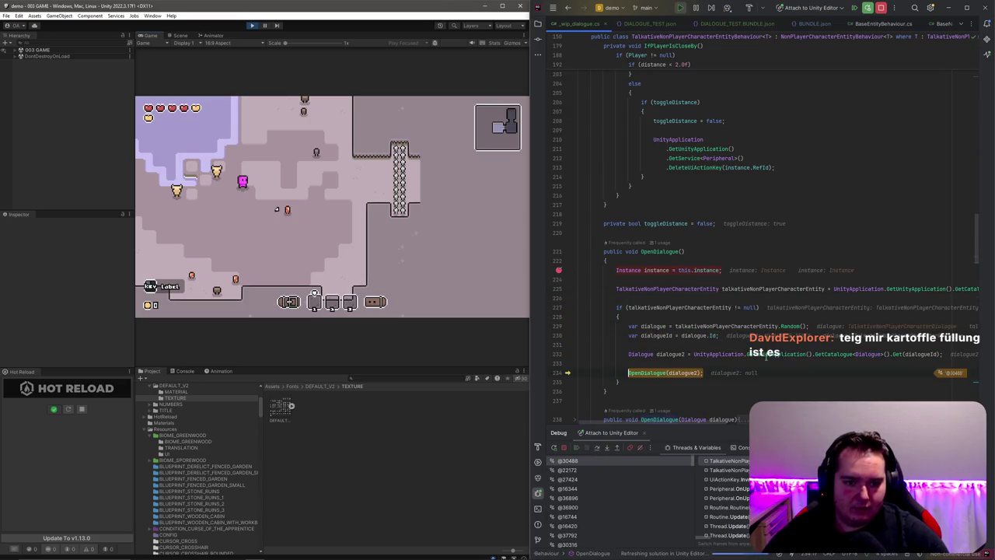
{"action": "mouse_move", "coordinate": [701, 335]}
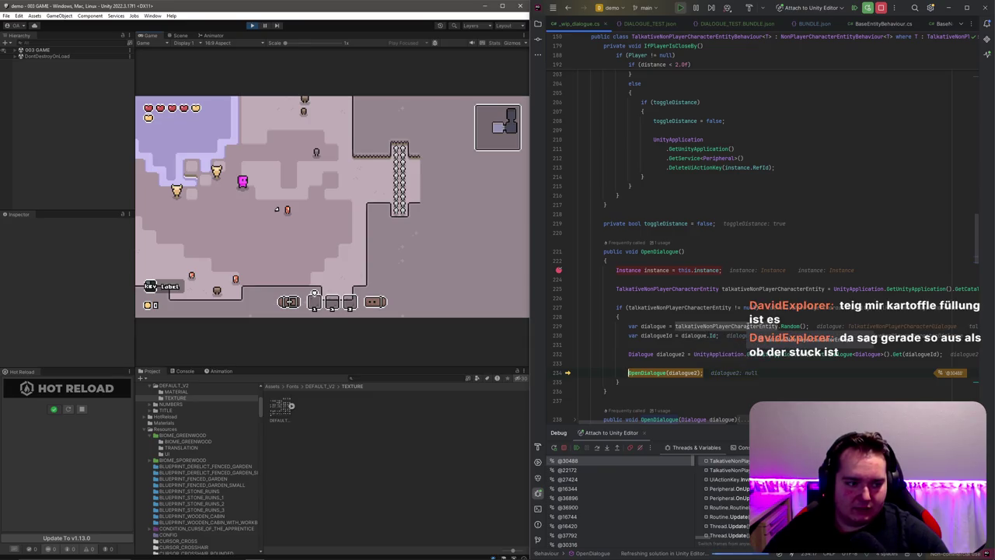
{"action": "mouse_move", "coordinate": [738, 326]}
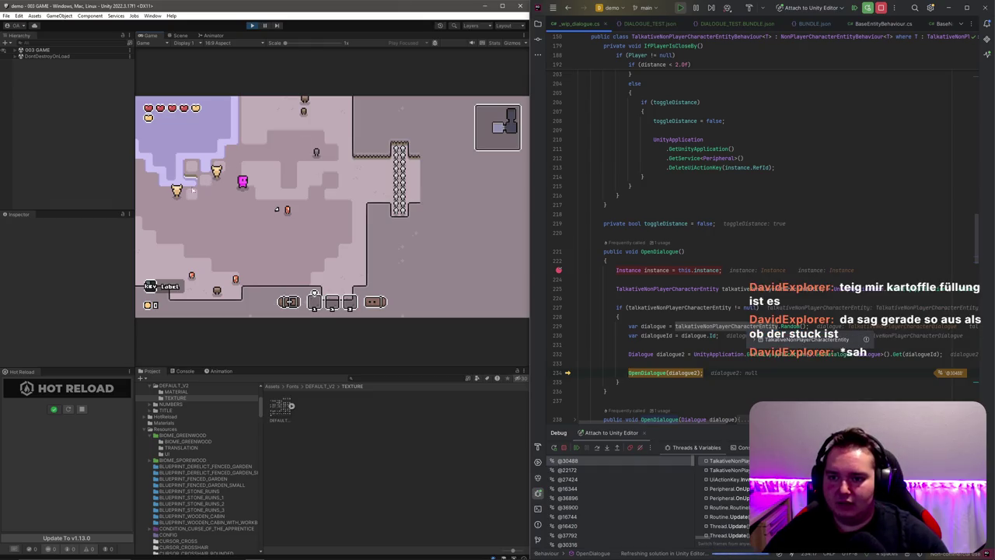
{"action": "left_click", "coordinate": [727, 362]}
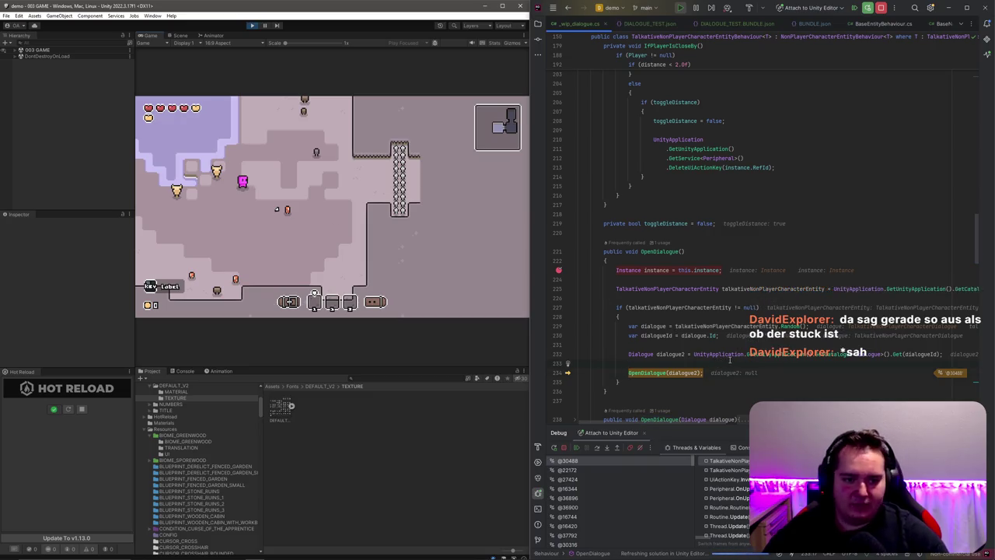
{"action": "mouse_move", "coordinate": [729, 359]}
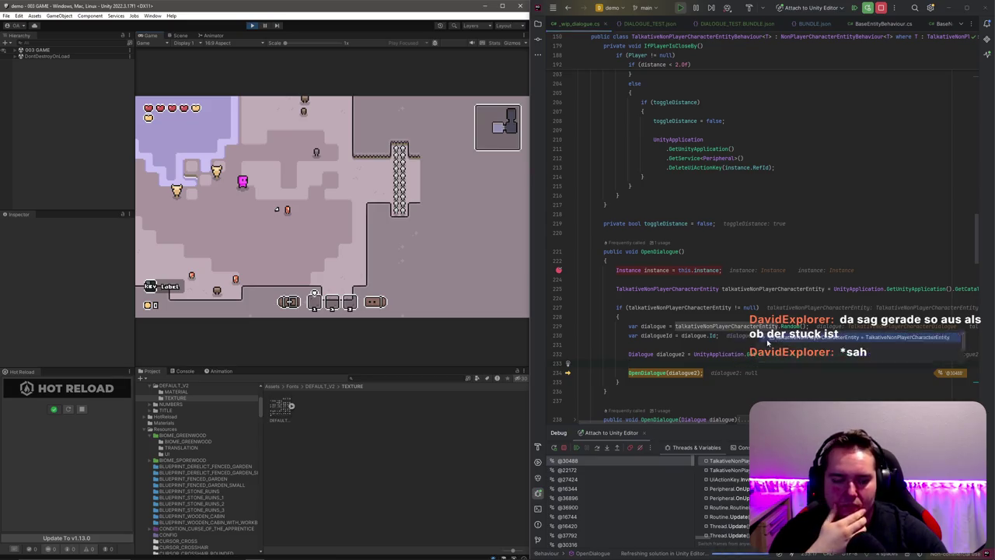
{"action": "left_click", "coordinate": [724, 337]}
{"action": "scroll", "coordinate": [796, 401], "scroll_direction": "down", "scroll_amount": 3}
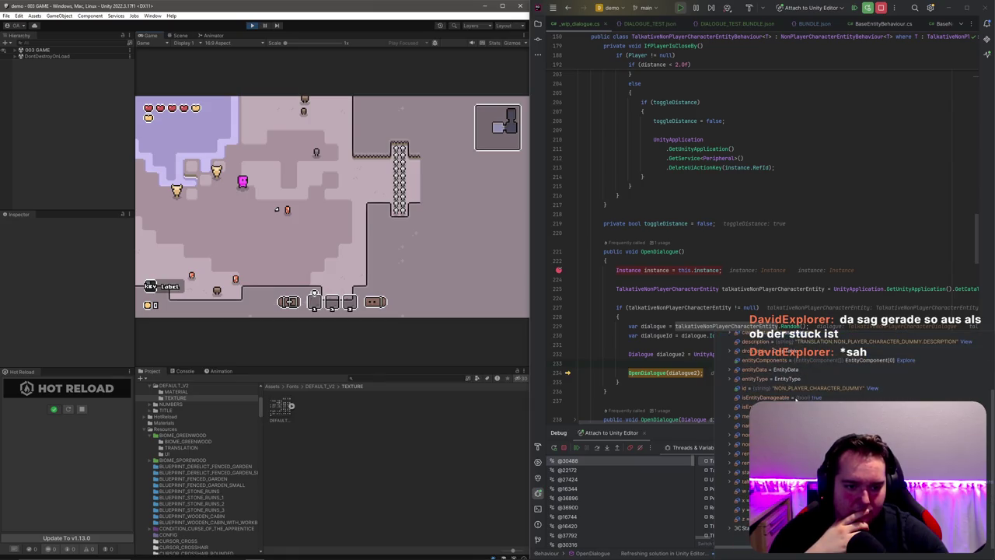
Expand the NPC's dialogue list and view its first entry's id, DIALOGUE_TEST.
{"action": "scroll", "coordinate": [796, 399], "scroll_direction": "up", "scroll_amount": 5}
{"action": "scroll", "coordinate": [676, 393], "scroll_direction": "down", "scroll_amount": 3}
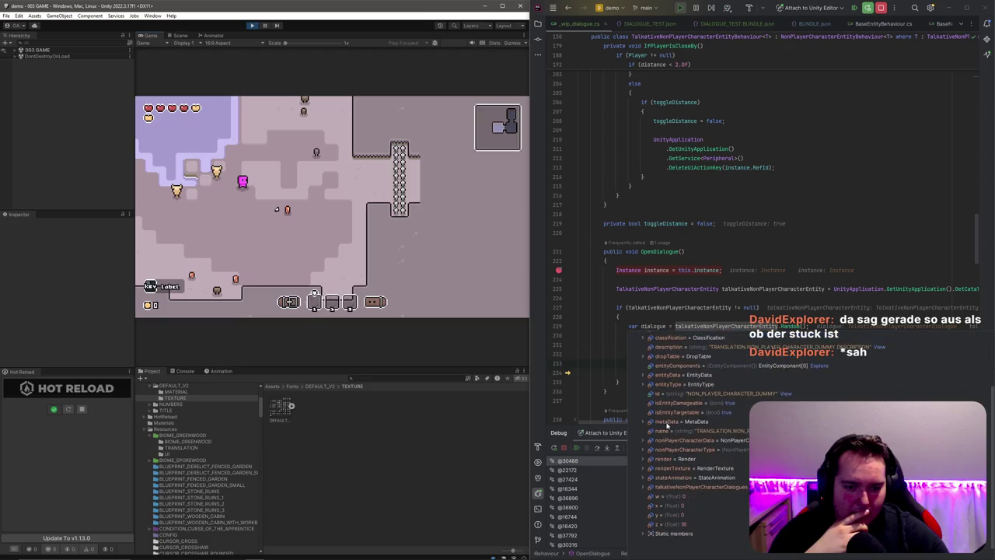
{"action": "left_click", "coordinate": [650, 486]}
{"action": "left_click", "coordinate": [652, 496]}
{"action": "left_click", "coordinate": [716, 508]}
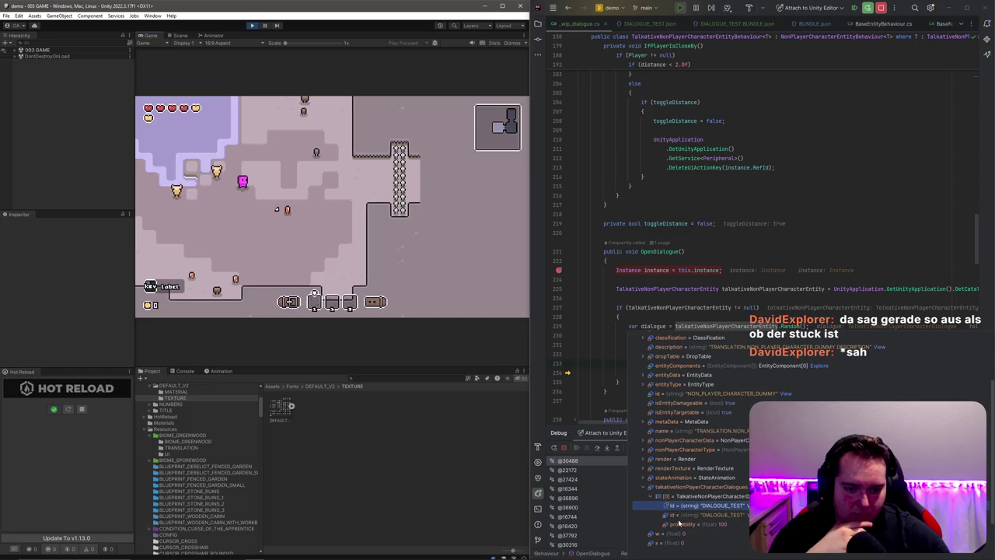
{"action": "left_click", "coordinate": [722, 516]}
{"action": "left_click", "coordinate": [745, 508]}
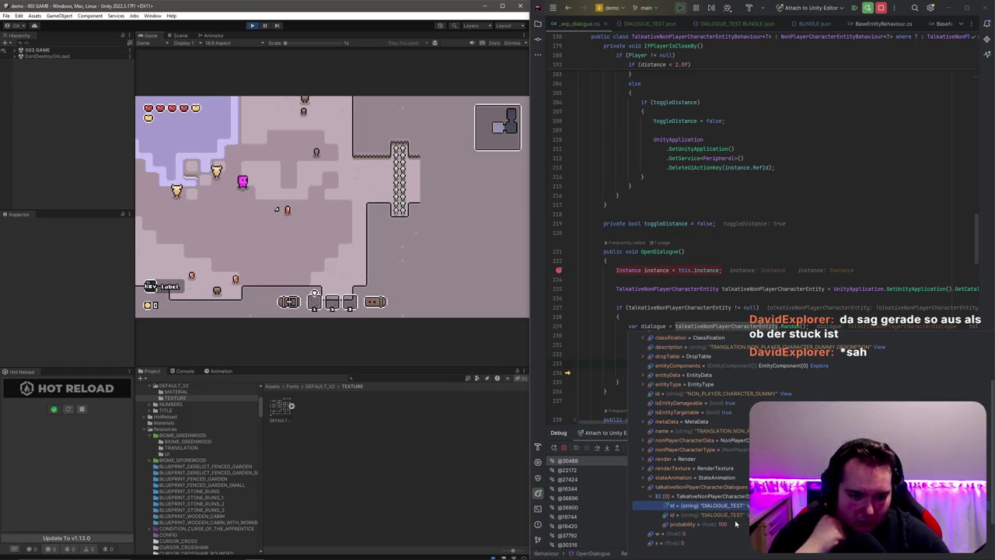
{"action": "left_click", "coordinate": [758, 505]}
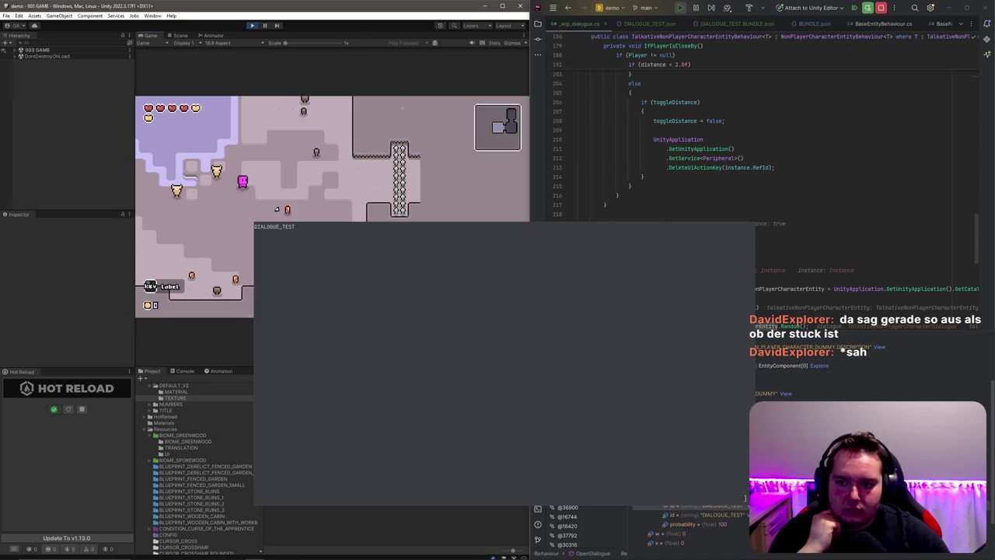
{"action": "double_click", "coordinate": [276, 226]}
{"action": "left_click", "coordinate": [832, 196]}
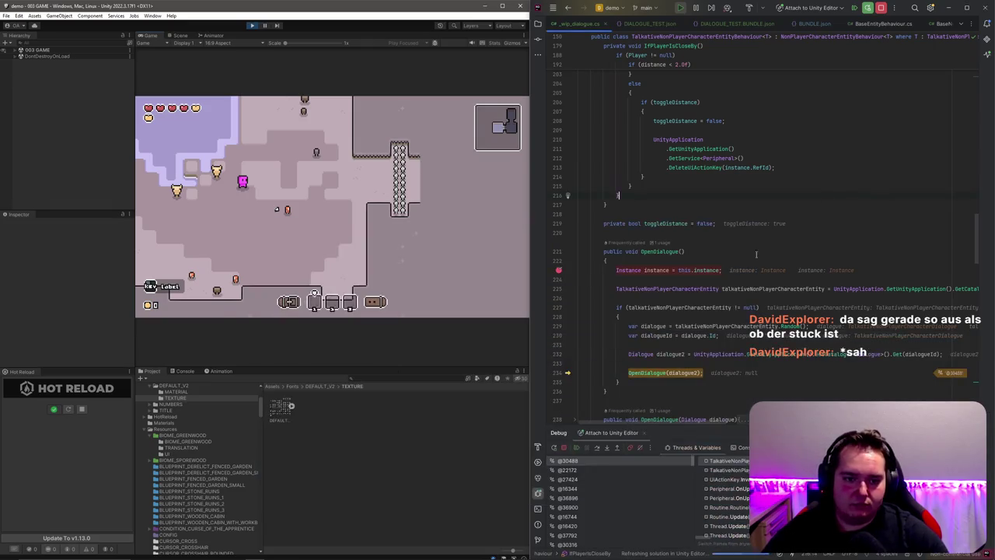
Show the Unity project file tree beside the code.
{"action": "key", "text": "ctrl+shift+n"}
{"action": "key", "text": "Escape"}
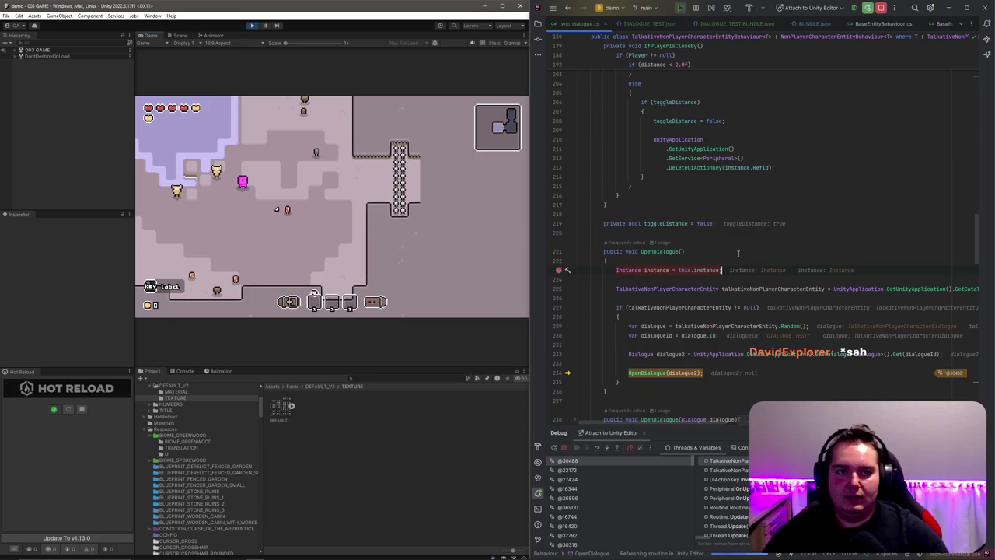
{"action": "key", "text": "alt+1"}
{"action": "scroll", "coordinate": [716, 277], "scroll_direction": "down", "scroll_amount": 10}
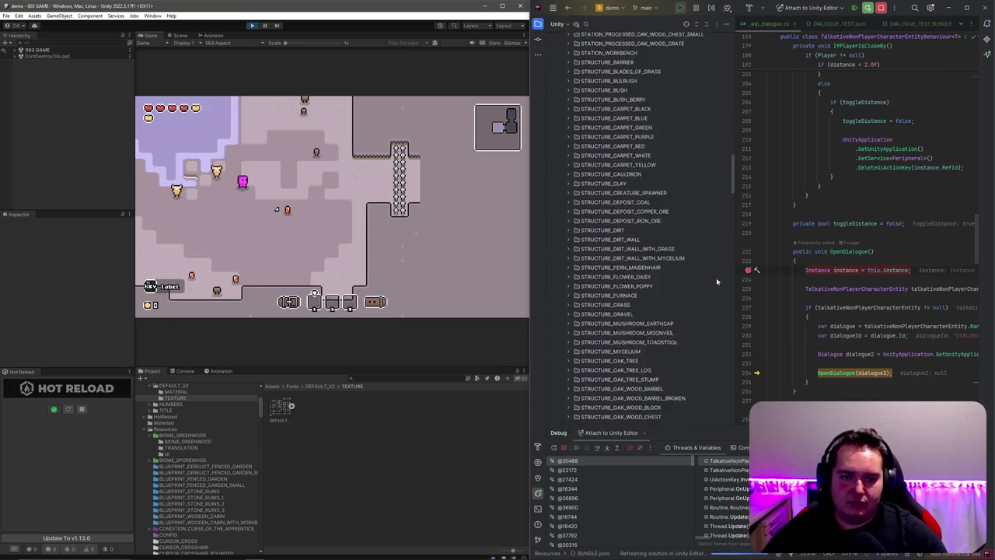
Search project files for 'Dialogue' and open _wip_dialogue.cs.
{"action": "scroll", "coordinate": [716, 282], "scroll_direction": "down", "scroll_amount": 5}
{"action": "key", "text": "ctrl+shift+n"}
{"action": "type", "text": "Dia"}
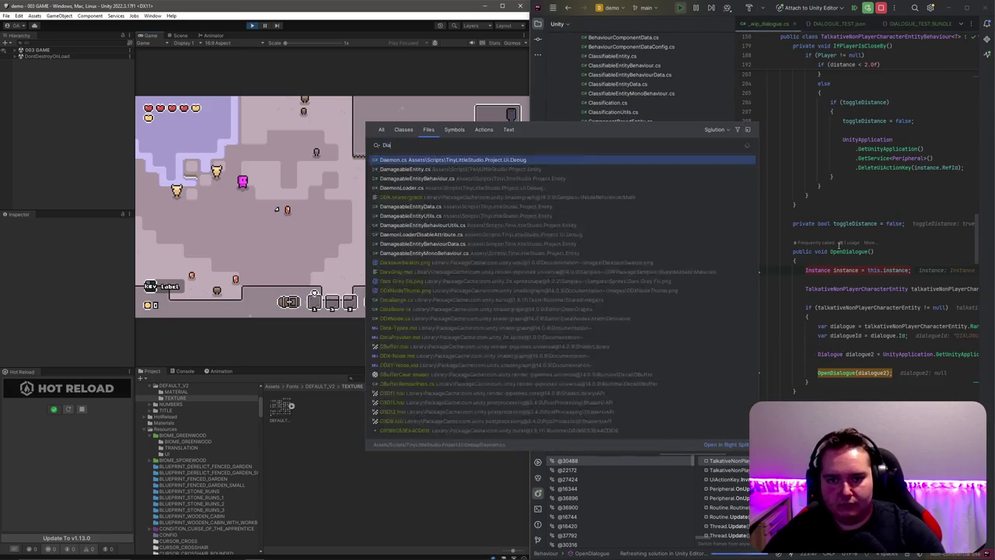
{"action": "type", "text": "logue"}
{"action": "key", "text": "Down"}
{"action": "key", "text": "Down"}
{"action": "key", "text": "Down"}
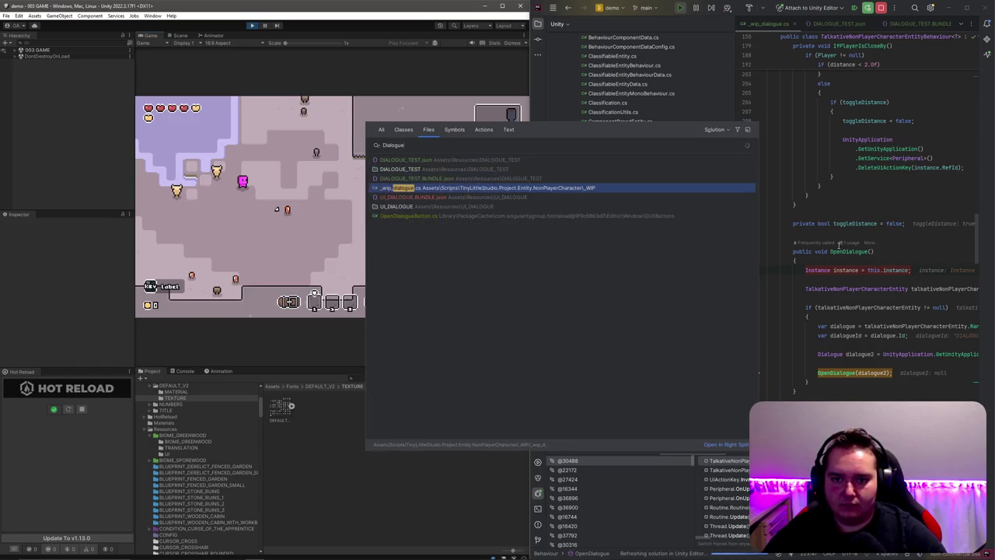
{"action": "key", "text": "Return"}
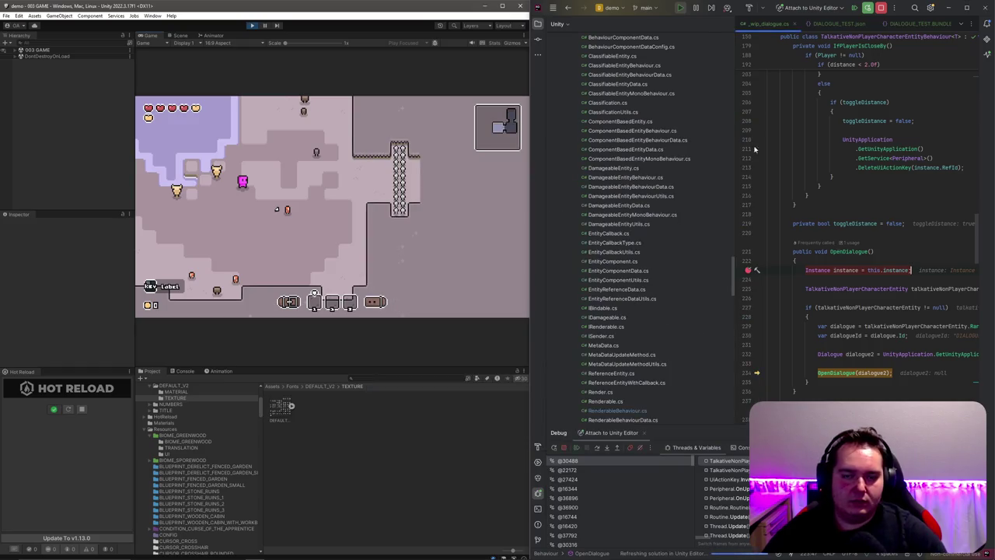
Hide the file tree and resume the paused game with F9.
{"action": "key", "text": "alt+1"}
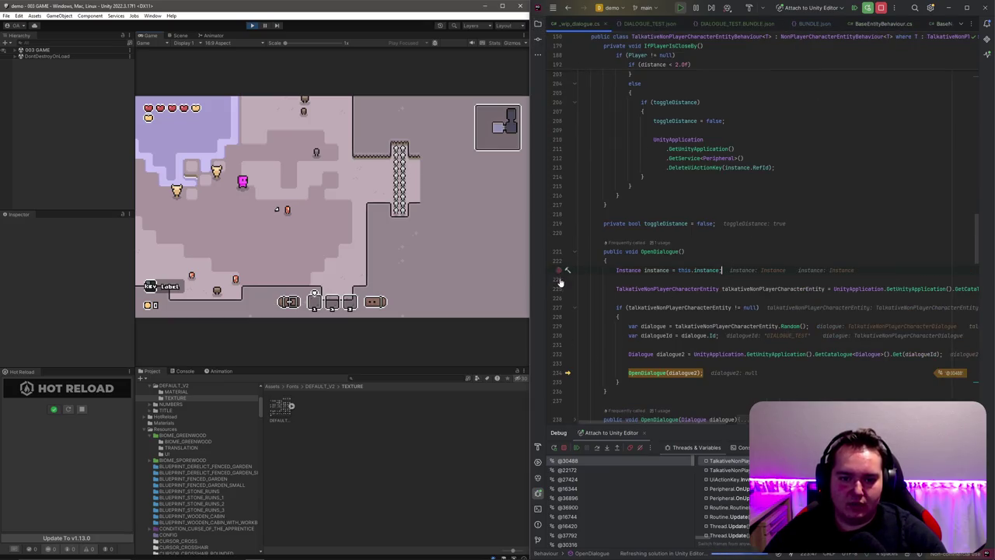
{"action": "key", "text": "F9"}
{"action": "scroll", "coordinate": [724, 284], "scroll_direction": "up", "scroll_amount": 15}
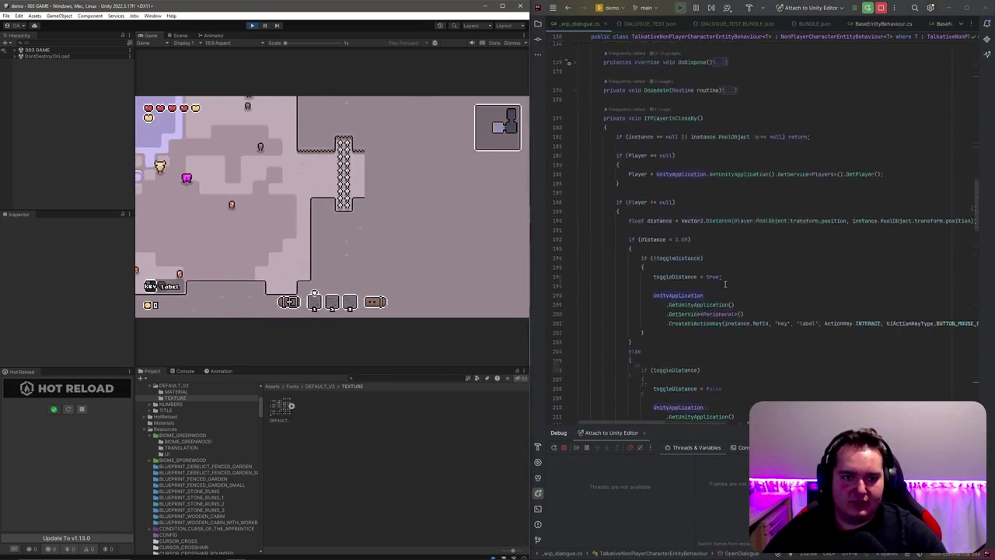
Add [Import("DIALOGUE")] above the Dialogue class's [Serializable] attribute and save.
{"action": "scroll", "coordinate": [725, 284], "scroll_direction": "up", "scroll_amount": 20}
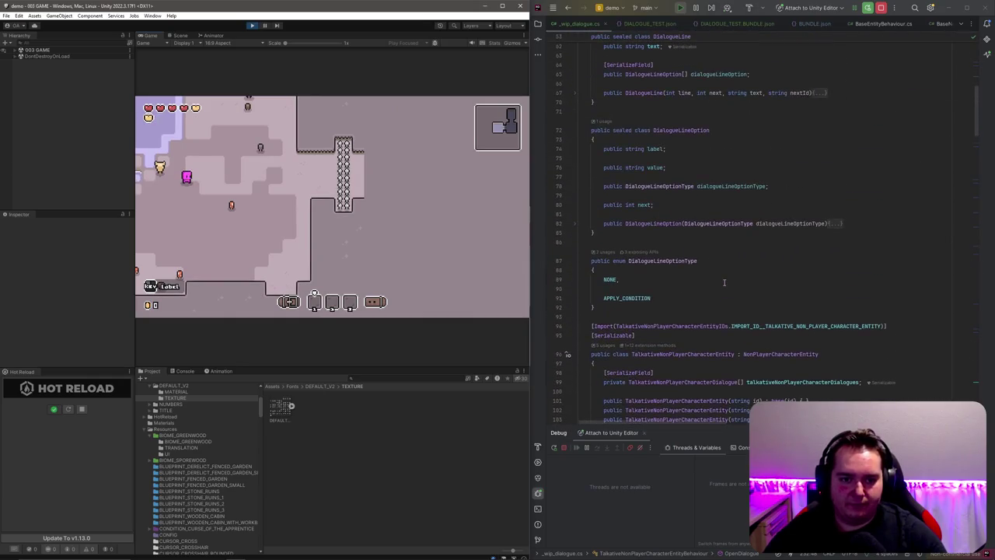
{"action": "scroll", "coordinate": [724, 284], "scroll_direction": "up", "scroll_amount": 15}
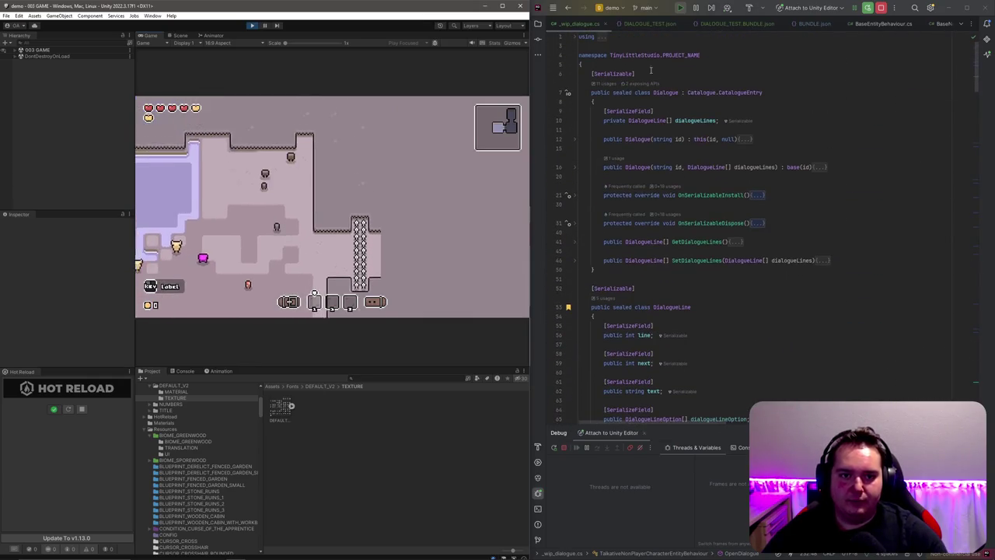
{"action": "key", "text": "Return"}
{"action": "type", "text": "[Import(\""}
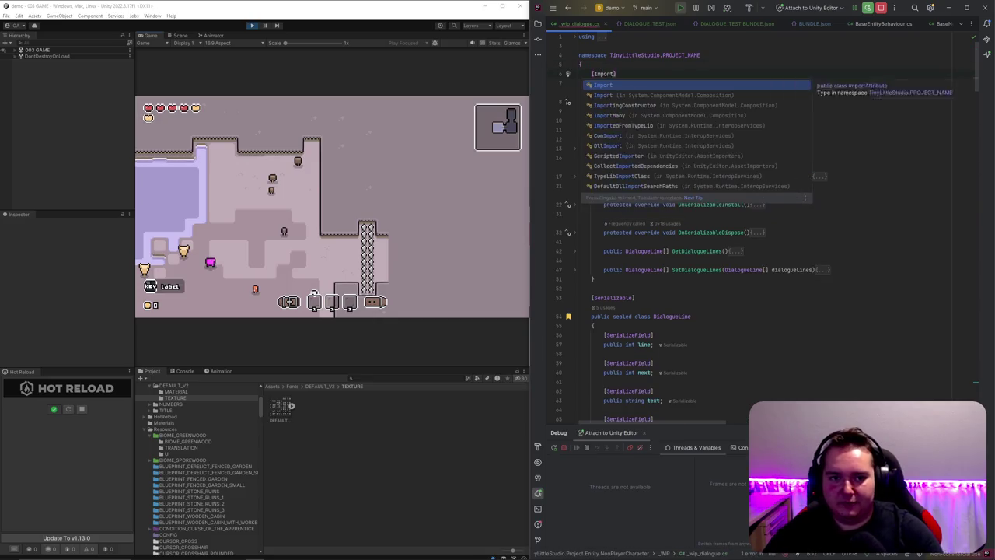
{"action": "type", "text": "DIALOGUE"}
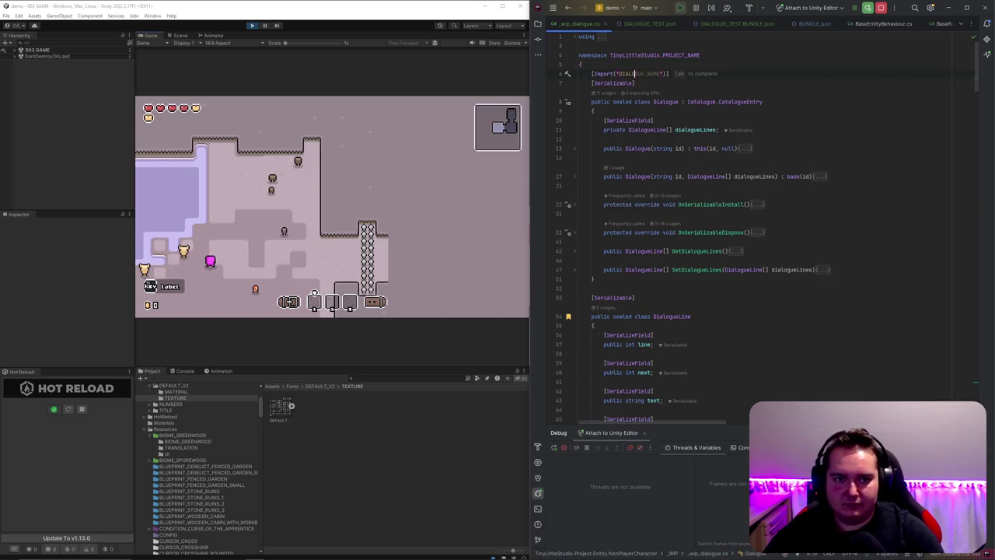
{"action": "key", "text": "End"}
{"action": "key", "text": "ctrl+s"}
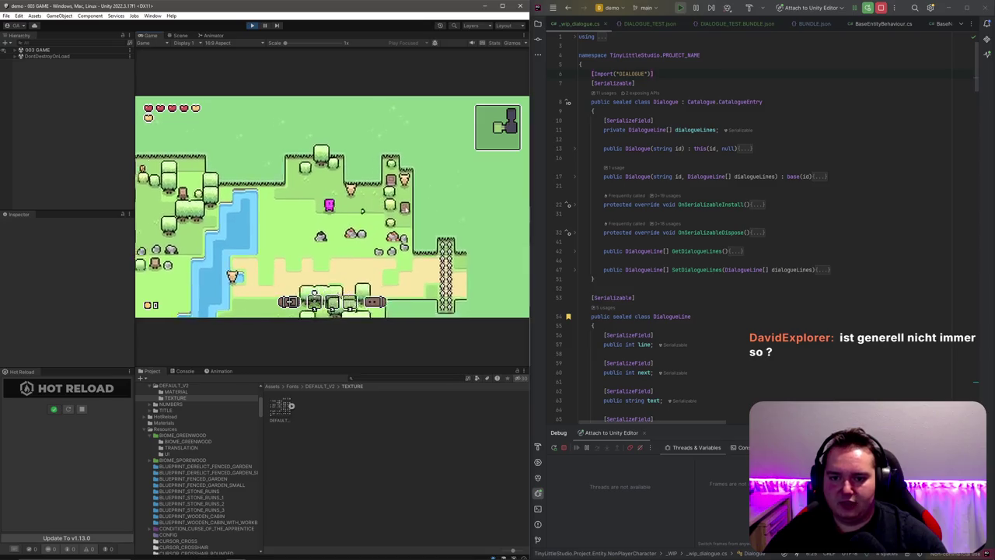
Browse the dialogue code around the ITalkative interface.
{"action": "left_click", "coordinate": [721, 336]}
{"action": "left_click", "coordinate": [740, 270]}
{"action": "scroll", "coordinate": [739, 269], "scroll_direction": "down", "scroll_amount": 20}
{"action": "scroll", "coordinate": [739, 269], "scroll_direction": "down", "scroll_amount": 15}
{"action": "scroll", "coordinate": [739, 270], "scroll_direction": "up", "scroll_amount": 15}
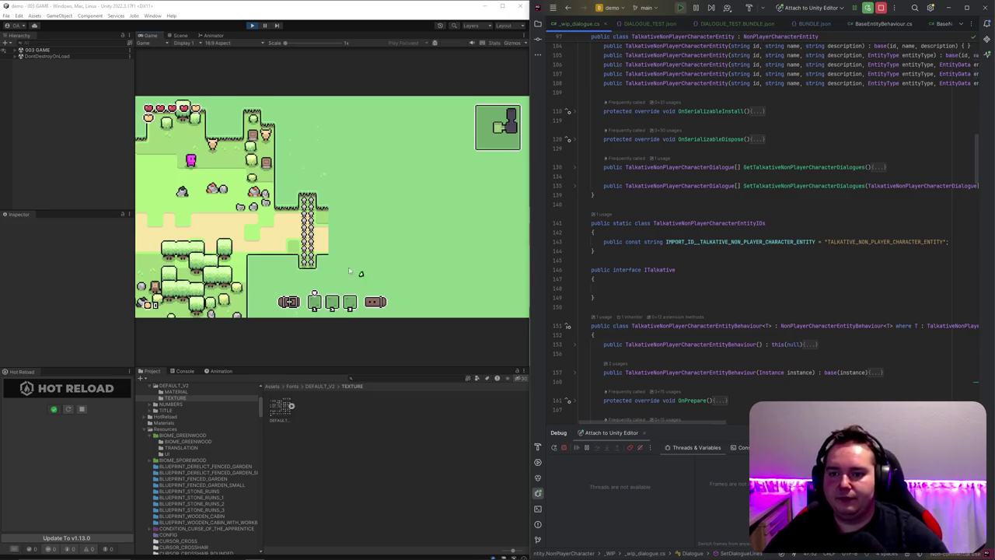
{"action": "left_click", "coordinate": [765, 287]}
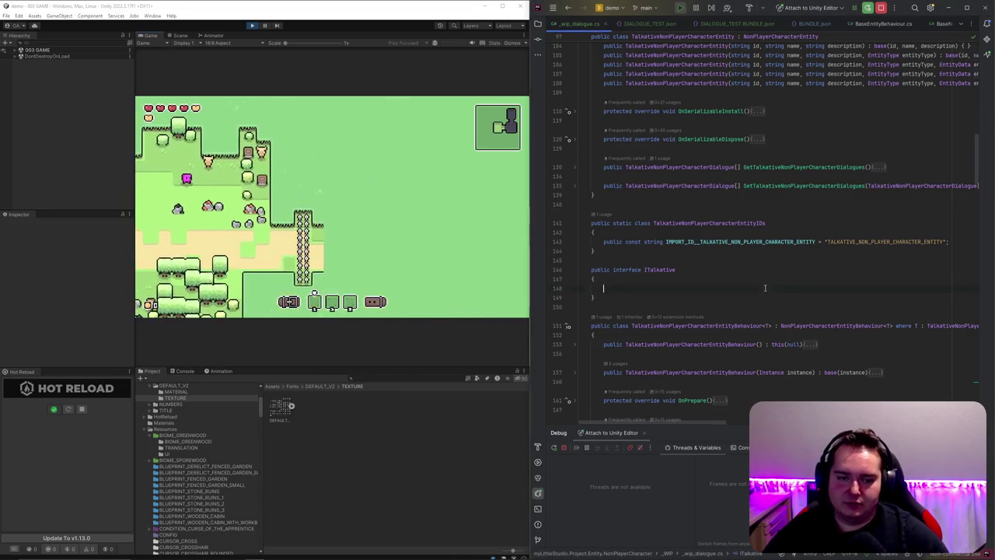
{"action": "scroll", "coordinate": [677, 290], "scroll_direction": "down", "scroll_amount": 20}
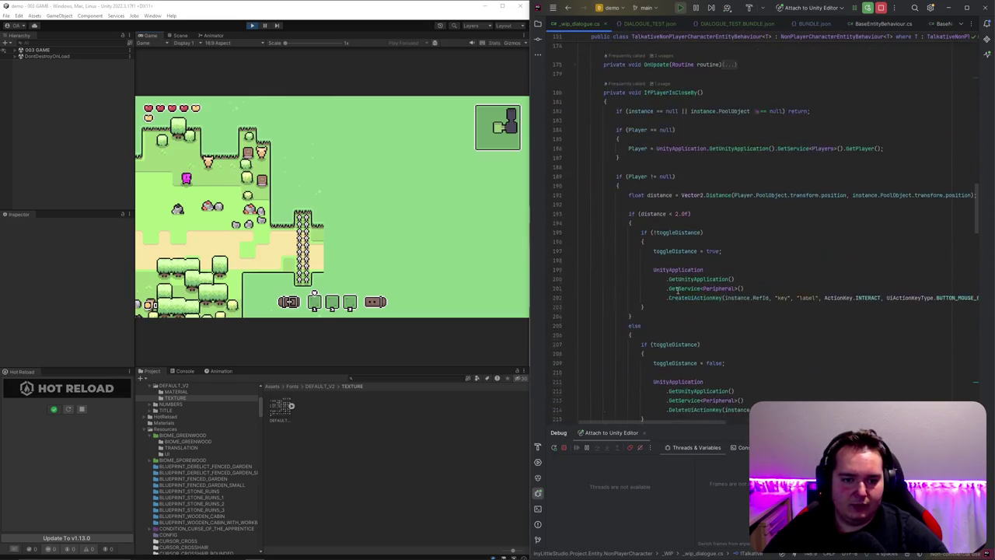
{"action": "scroll", "coordinate": [622, 242], "scroll_direction": "up", "scroll_amount": 5}
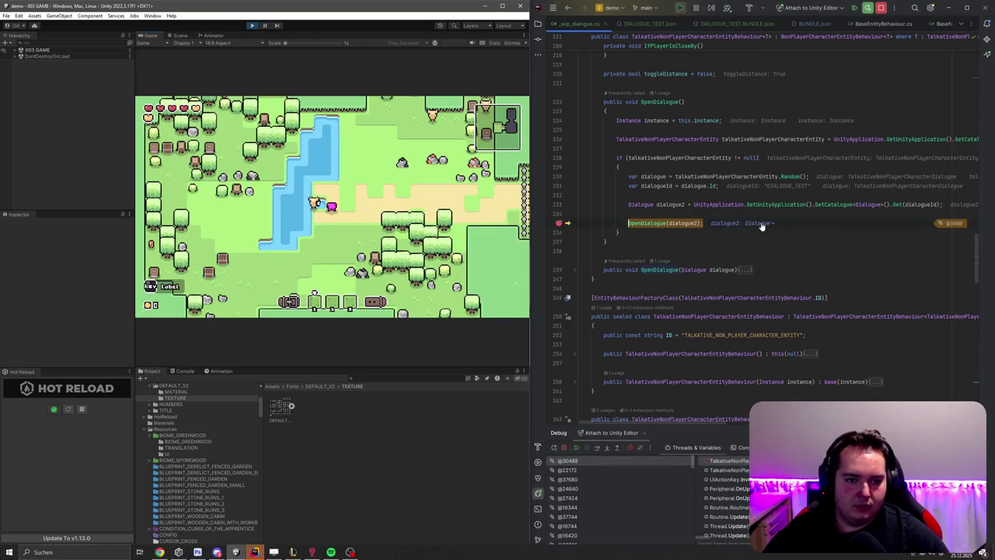
Confirm dialogue2 holds the DIALOGUE_TEST dialogue, remove the breakpoint, and resume.
{"action": "left_click", "coordinate": [697, 238]}
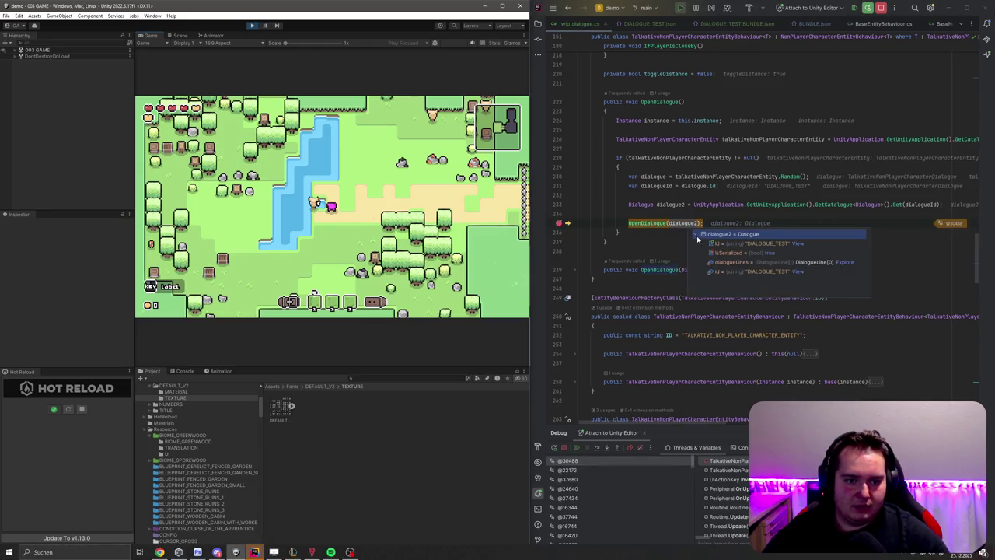
{"action": "left_click", "coordinate": [558, 223]}
{"action": "key", "text": "F9"}
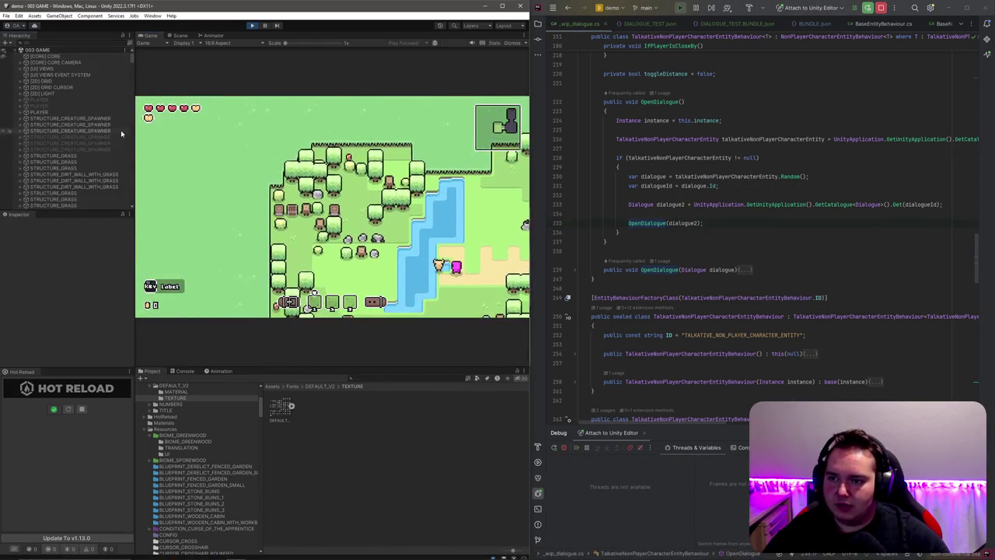
Select several UILABEL objects in the Hierarchy and locate them in the Scene view.
{"action": "scroll", "coordinate": [116, 197], "scroll_direction": "down", "scroll_amount": 10}
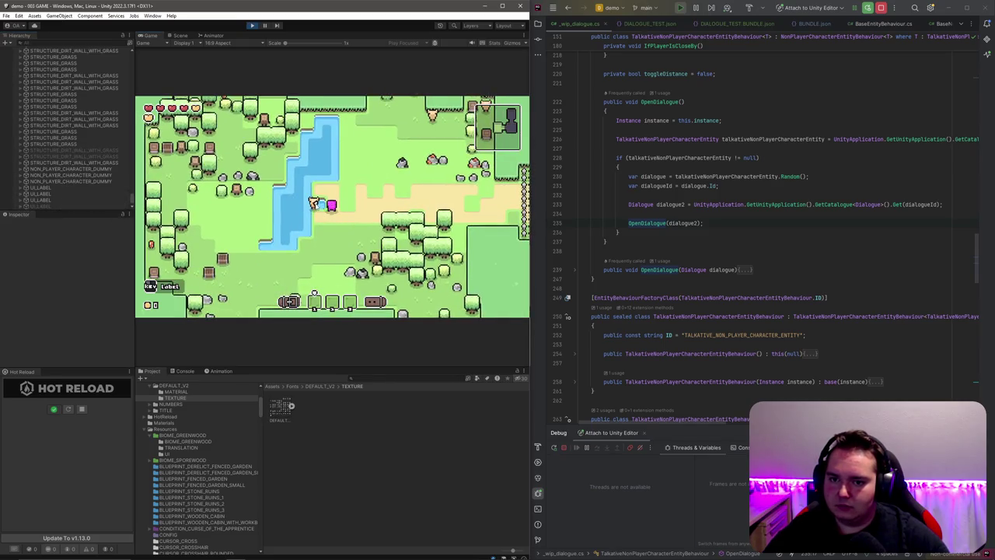
{"action": "left_click", "coordinate": [63, 193]}
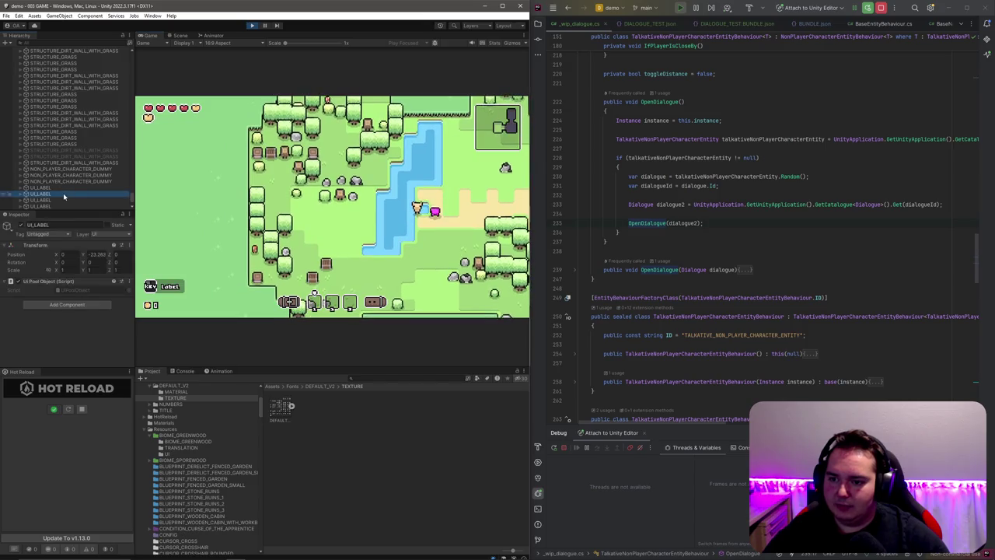
{"action": "left_click", "coordinate": [60, 163]}
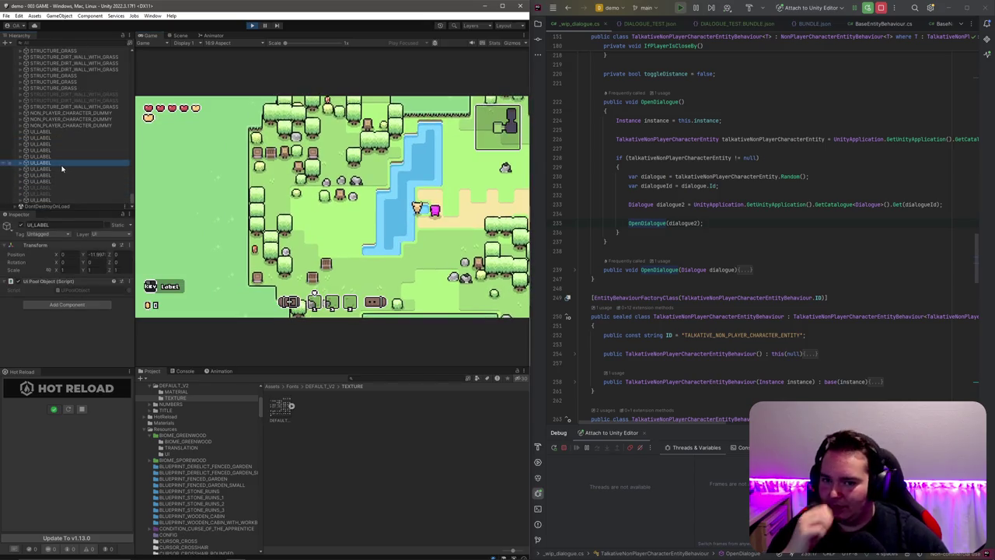
{"action": "left_click", "coordinate": [179, 35]}
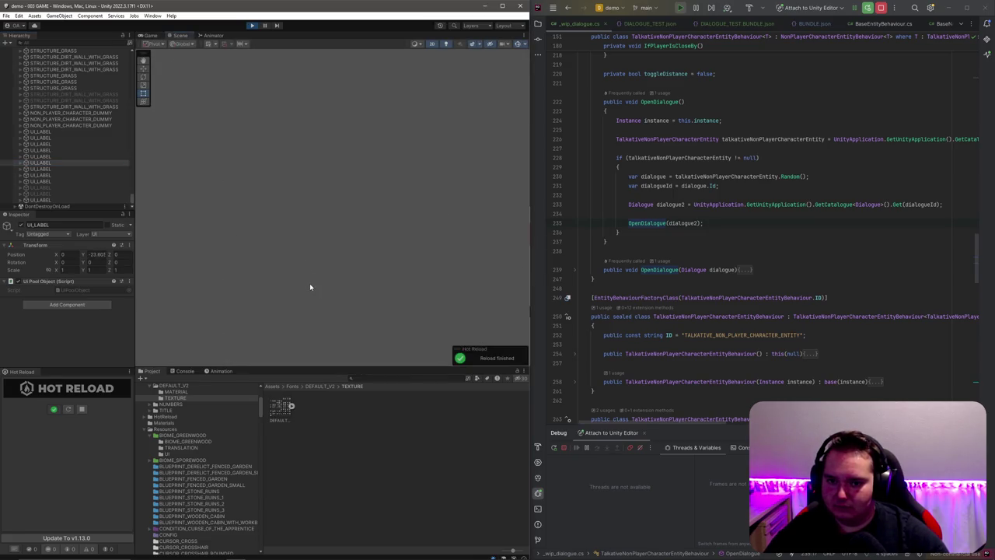
{"action": "left_click", "coordinate": [39, 138]}
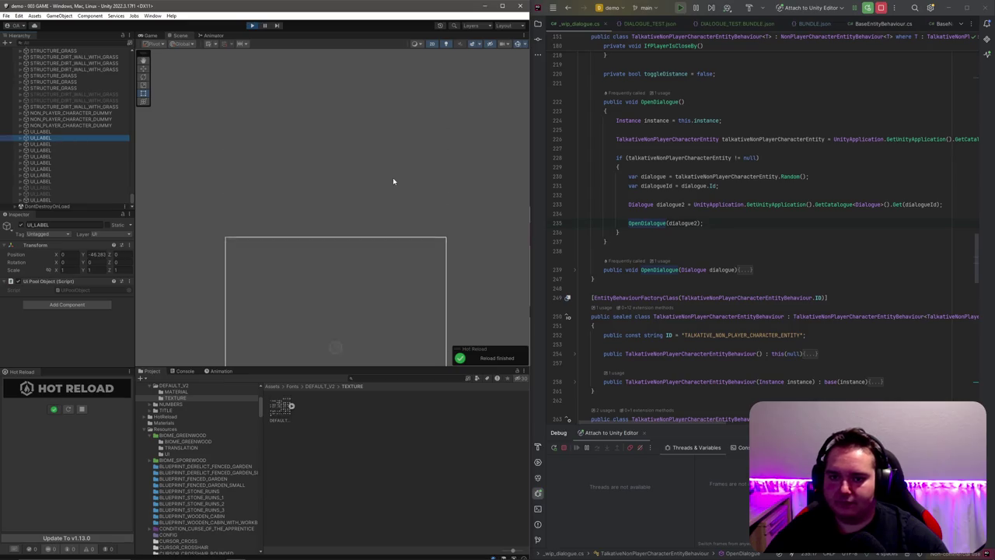
Go back to the Game view showing the running game.
{"action": "left_click", "coordinate": [546, 170]}
{"action": "scroll", "coordinate": [751, 191], "scroll_direction": "up", "scroll_amount": 10}
{"action": "scroll", "coordinate": [751, 191], "scroll_direction": "up", "scroll_amount": 12}
{"action": "left_click", "coordinate": [150, 35]}
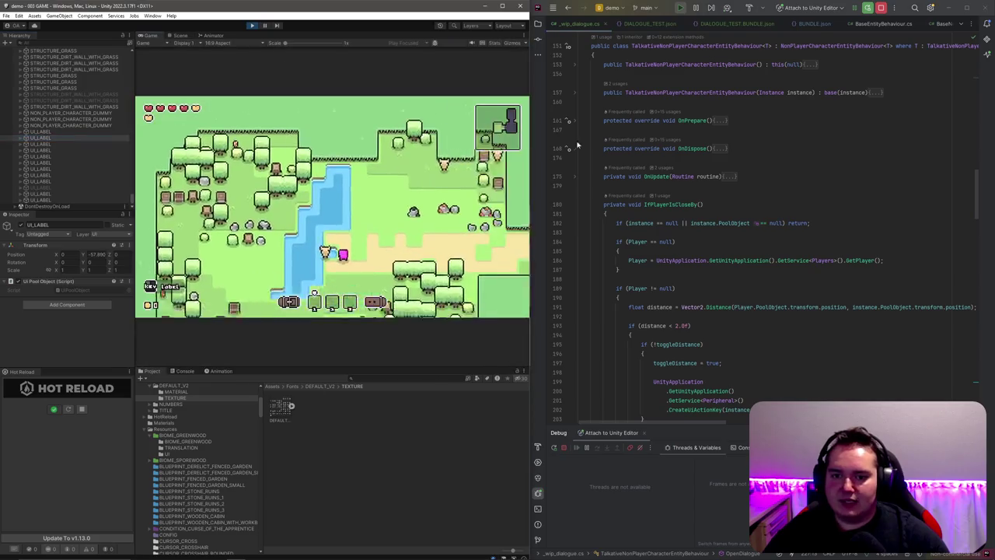
{"action": "scroll", "coordinate": [740, 222], "scroll_direction": "down", "scroll_amount": 10}
{"action": "scroll", "coordinate": [740, 222], "scroll_direction": "down", "scroll_amount": 20}
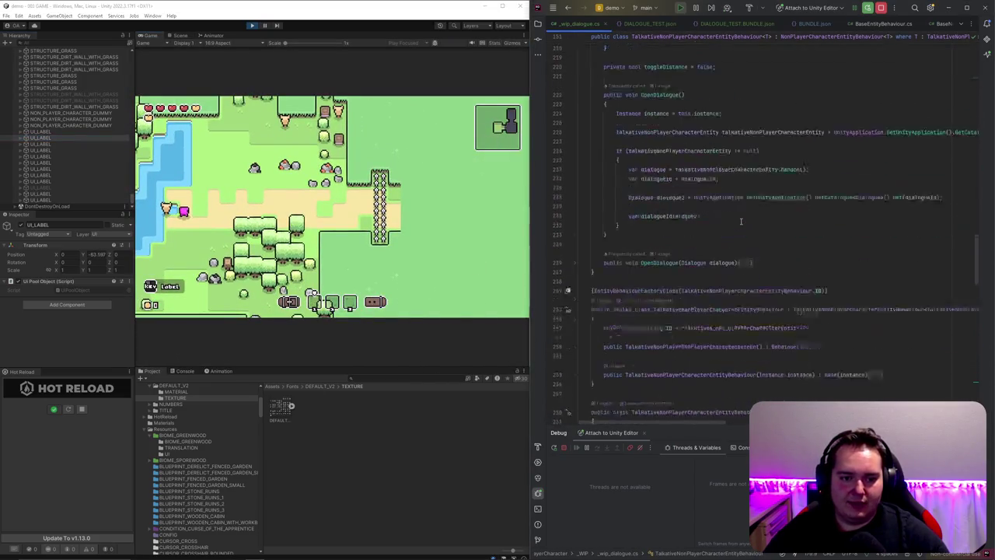
{"action": "scroll", "coordinate": [740, 222], "scroll_direction": "down", "scroll_amount": 1}
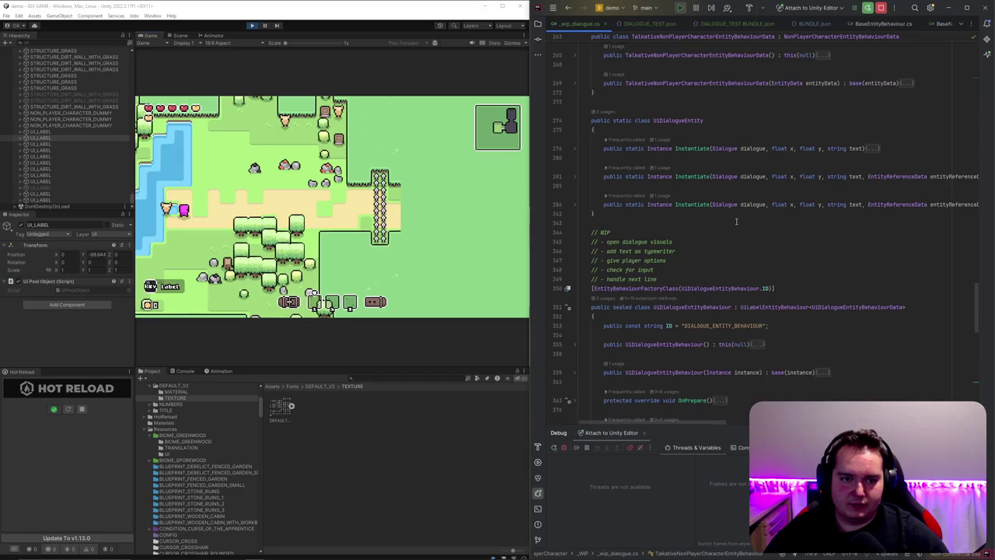
{"action": "left_click", "coordinate": [576, 205]}
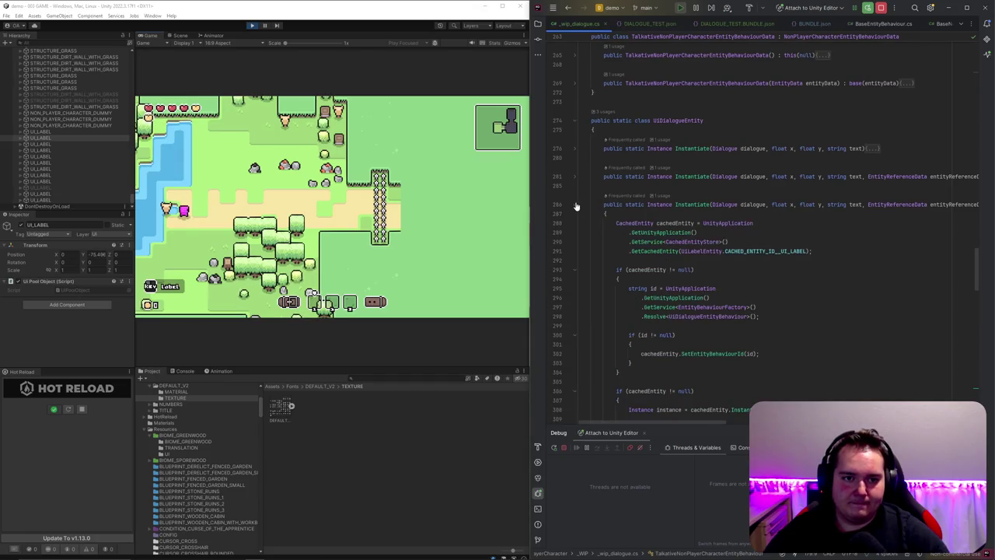
{"action": "mouse_move", "coordinate": [795, 250]}
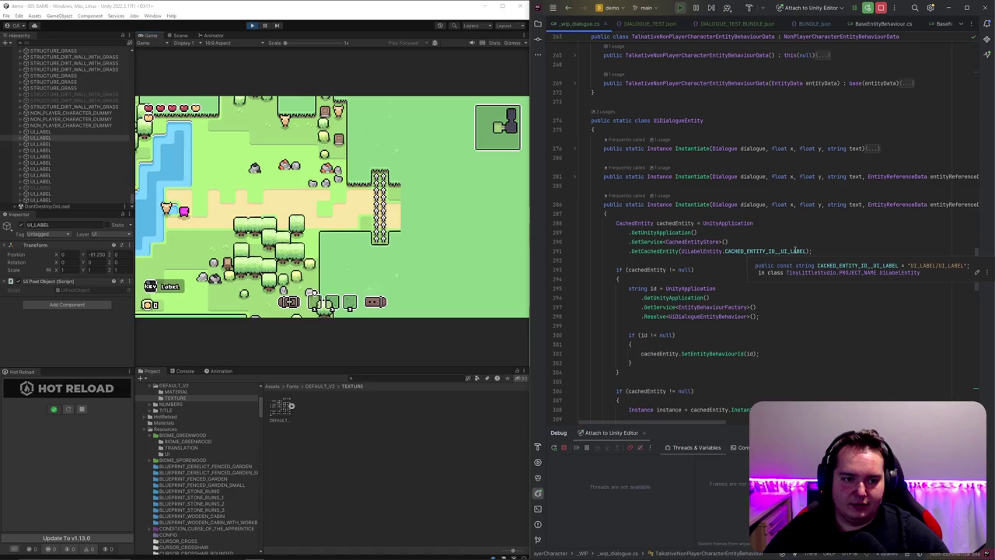
{"action": "double_click", "coordinate": [699, 250]}
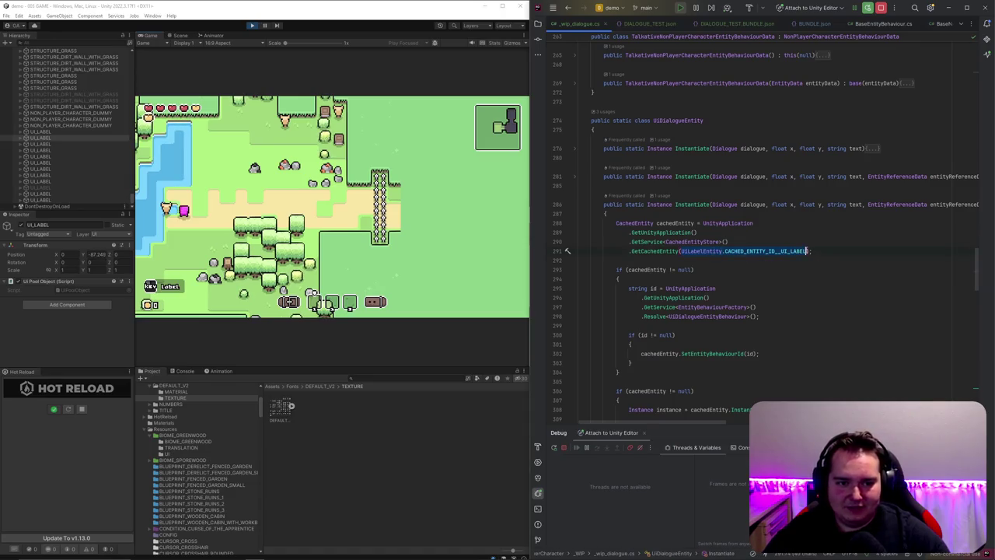
{"action": "type", "text": "\"UI_DIALOGUE/UI_DIALOGUE"}
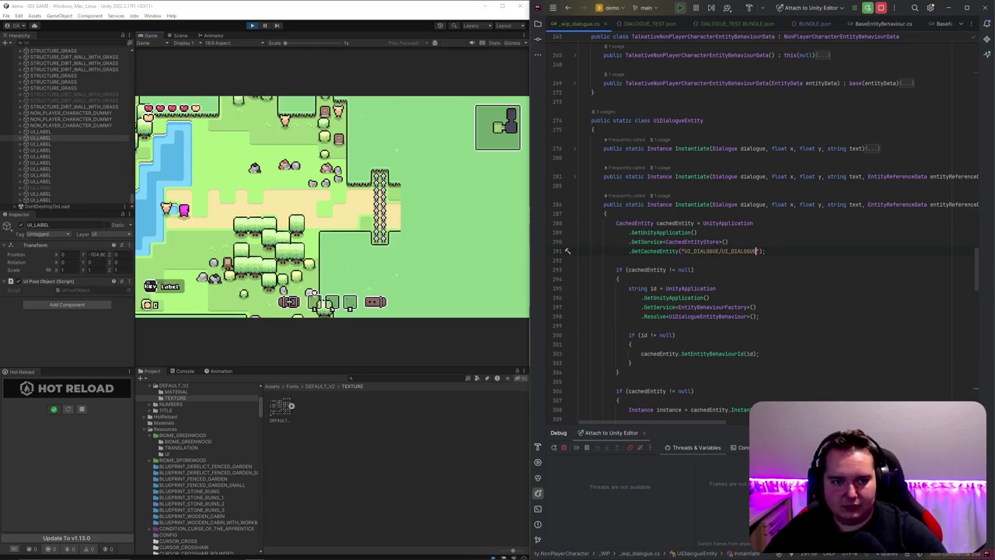
{"action": "key", "text": "ctrl+s"}
{"action": "scroll", "coordinate": [776, 256], "scroll_direction": "down", "scroll_amount": 4}
{"action": "scroll", "coordinate": [731, 250], "scroll_direction": "down", "scroll_amount": 10}
{"action": "left_click", "coordinate": [712, 289]}
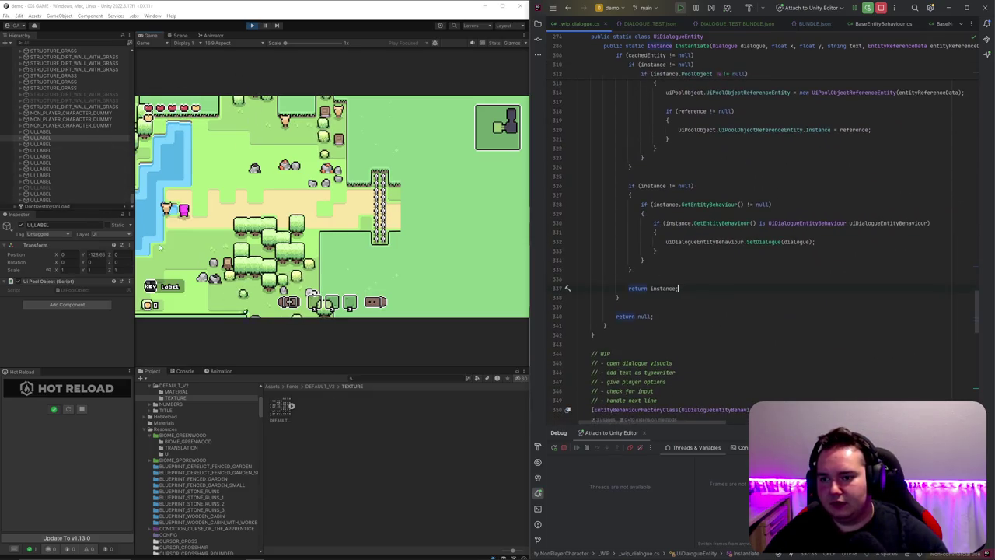
{"action": "scroll", "coordinate": [667, 204], "scroll_direction": "up", "scroll_amount": 15}
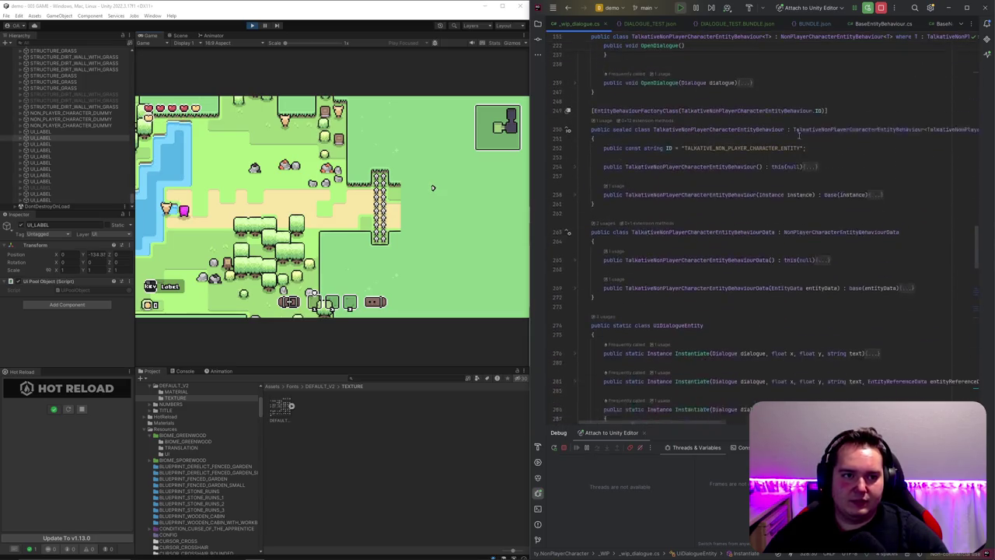
{"action": "scroll", "coordinate": [758, 187], "scroll_direction": "up", "scroll_amount": 2}
{"action": "scroll", "coordinate": [800, 245], "scroll_direction": "up", "scroll_amount": 10}
{"action": "scroll", "coordinate": [820, 228], "scroll_direction": "up", "scroll_amount": 3}
{"action": "scroll", "coordinate": [894, 125], "scroll_direction": "down", "scroll_amount": 15}
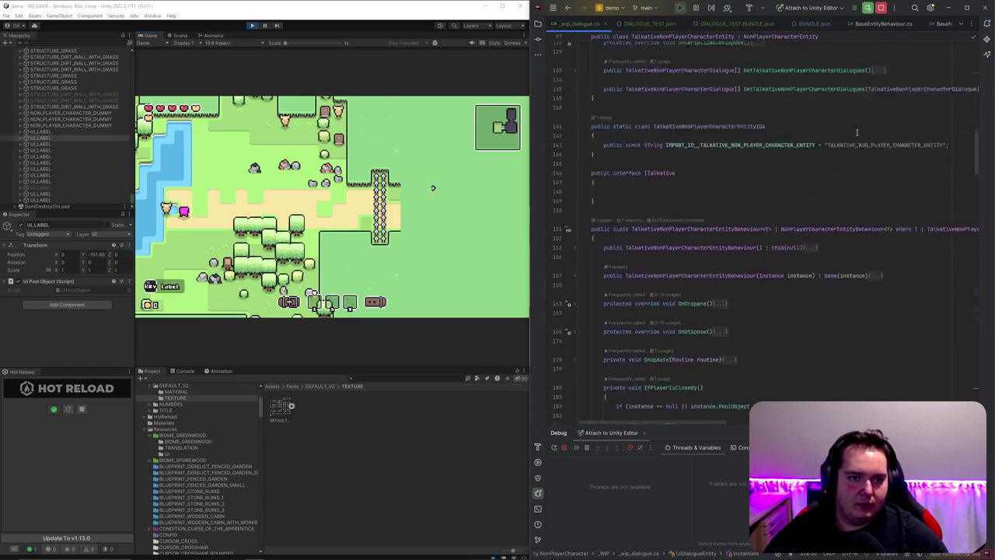
{"action": "key", "text": "ctrl+f"}
{"action": "key", "text": "Escape"}
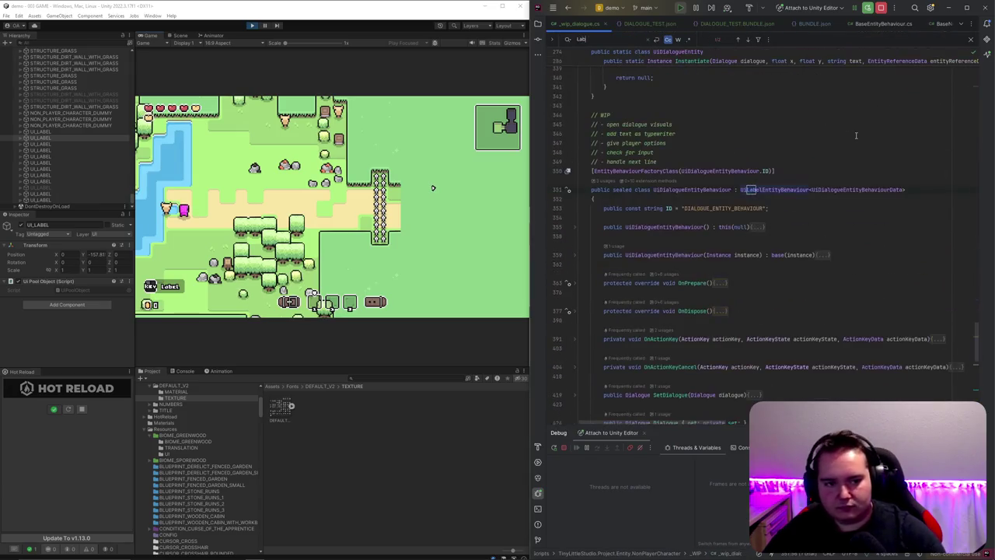
Open the UiLabelEntityBehaviour base class and read through its code.
{"action": "left_click", "coordinate": [767, 187], "text": "ctrl"}
{"action": "scroll", "coordinate": [746, 225], "scroll_direction": "down", "scroll_amount": 5}
{"action": "scroll", "coordinate": [746, 225], "scroll_direction": "down", "scroll_amount": 15}
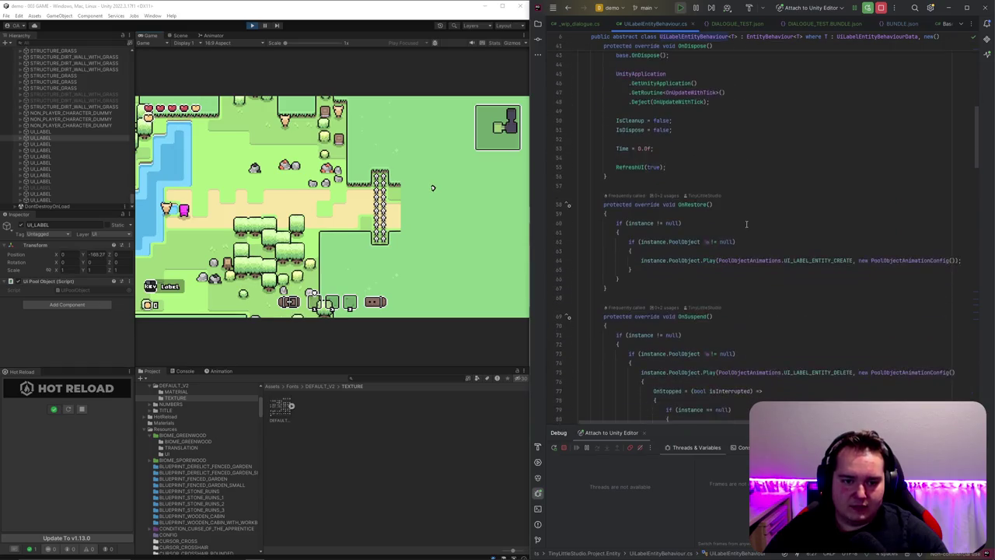
{"action": "scroll", "coordinate": [746, 225], "scroll_direction": "down", "scroll_amount": 5}
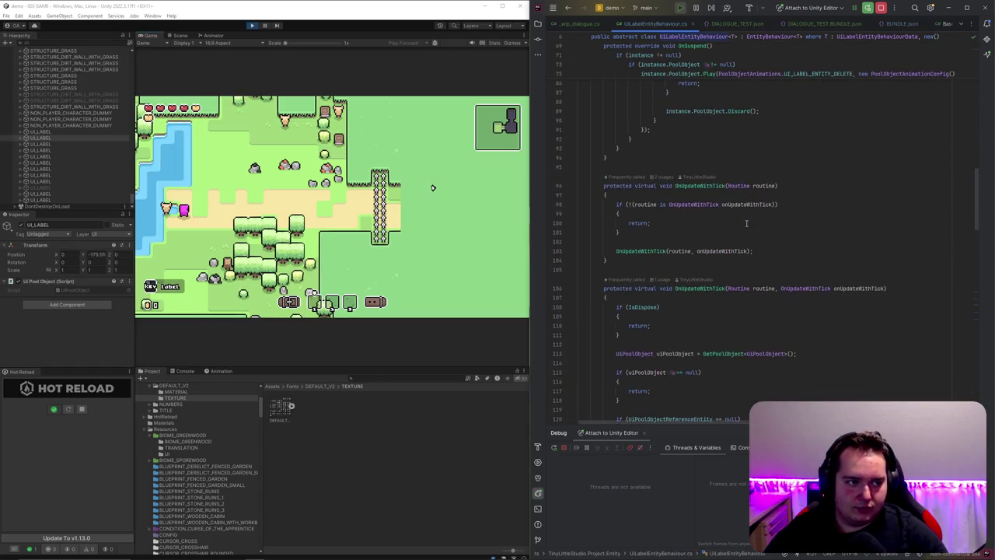
{"action": "scroll", "coordinate": [746, 223], "scroll_direction": "down", "scroll_amount": 5}
{"action": "scroll", "coordinate": [746, 223], "scroll_direction": "down", "scroll_amount": 20}
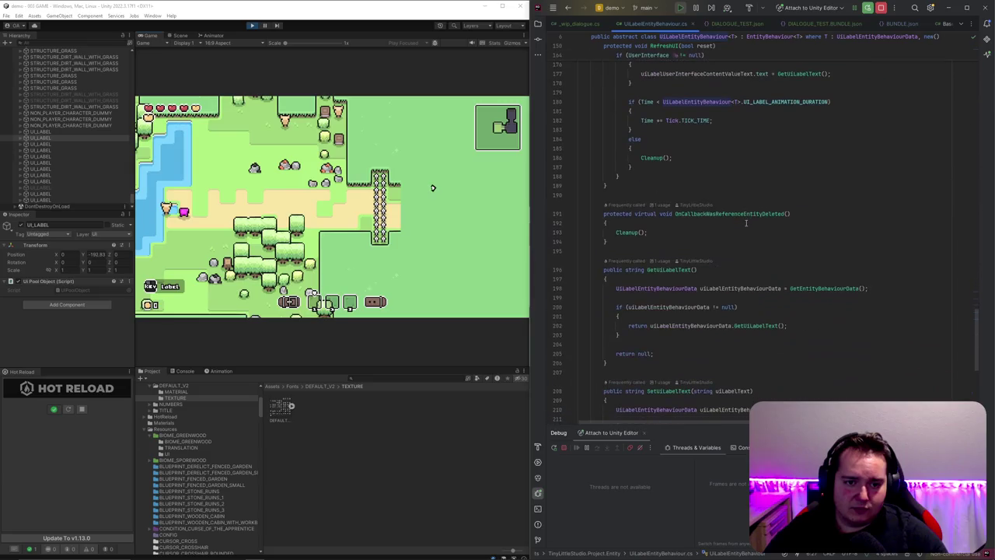
{"action": "scroll", "coordinate": [745, 223], "scroll_direction": "down", "scroll_amount": 6}
{"action": "scroll", "coordinate": [744, 223], "scroll_direction": "up", "scroll_amount": 20}
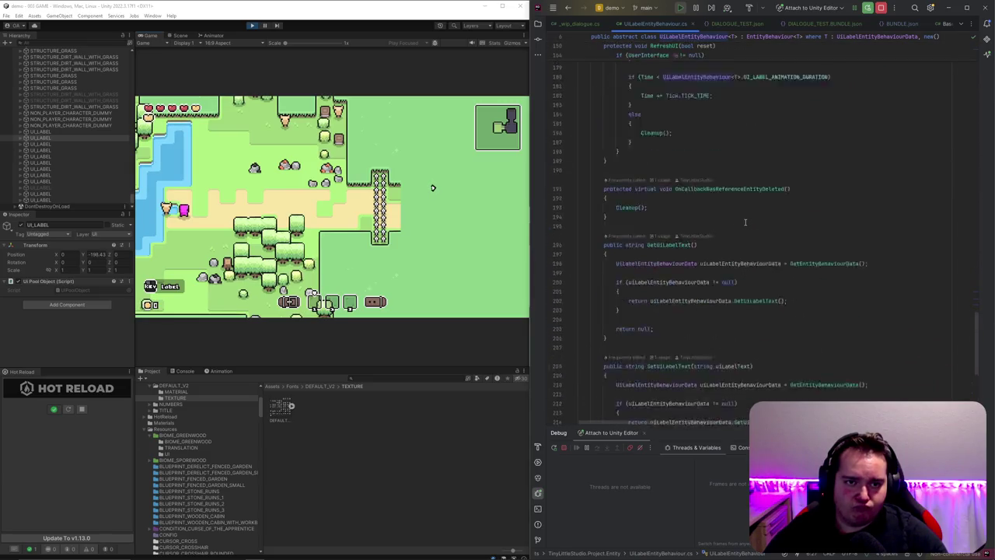
{"action": "scroll", "coordinate": [744, 222], "scroll_direction": "up", "scroll_amount": 20}
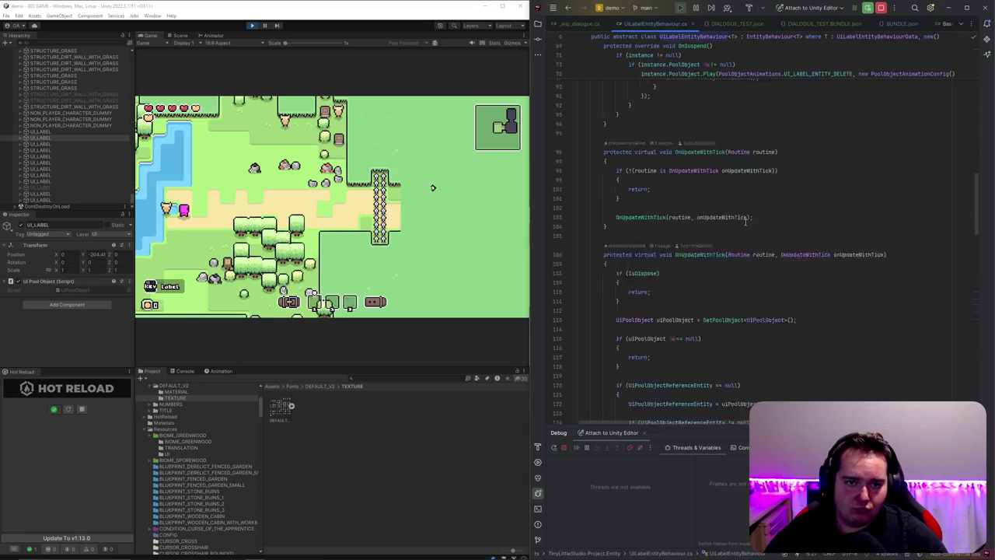
{"action": "scroll", "coordinate": [745, 222], "scroll_direction": "up", "scroll_amount": 3}
{"action": "scroll", "coordinate": [744, 223], "scroll_direction": "up", "scroll_amount": 4}
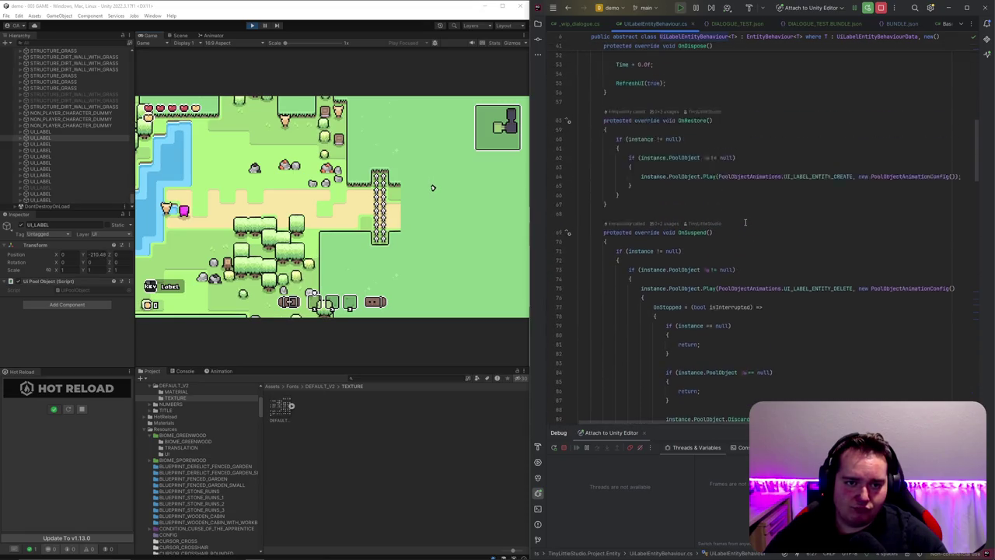
{"action": "scroll", "coordinate": [744, 222], "scroll_direction": "up", "scroll_amount": 6}
{"action": "scroll", "coordinate": [744, 222], "scroll_direction": "up", "scroll_amount": 4}
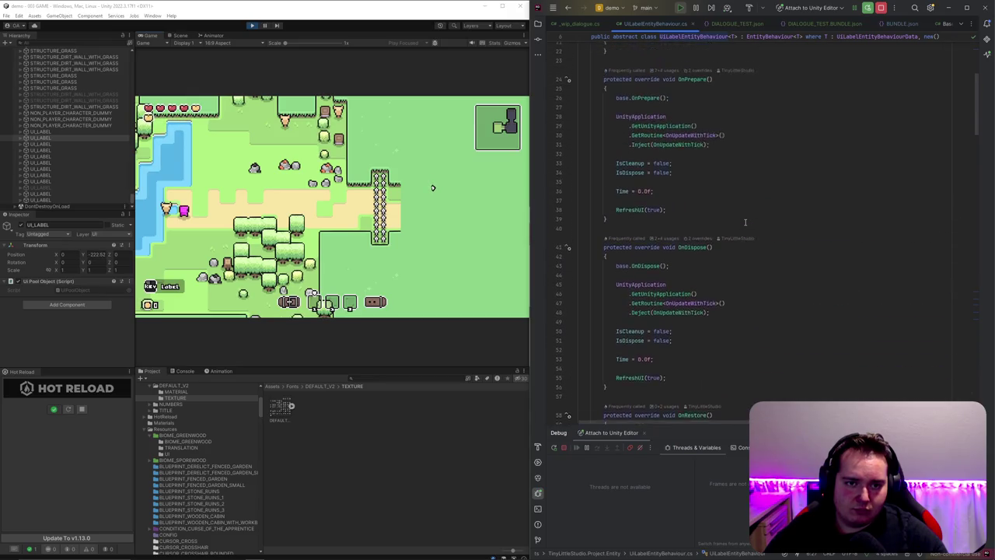
{"action": "scroll", "coordinate": [745, 222], "scroll_direction": "up", "scroll_amount": 7}
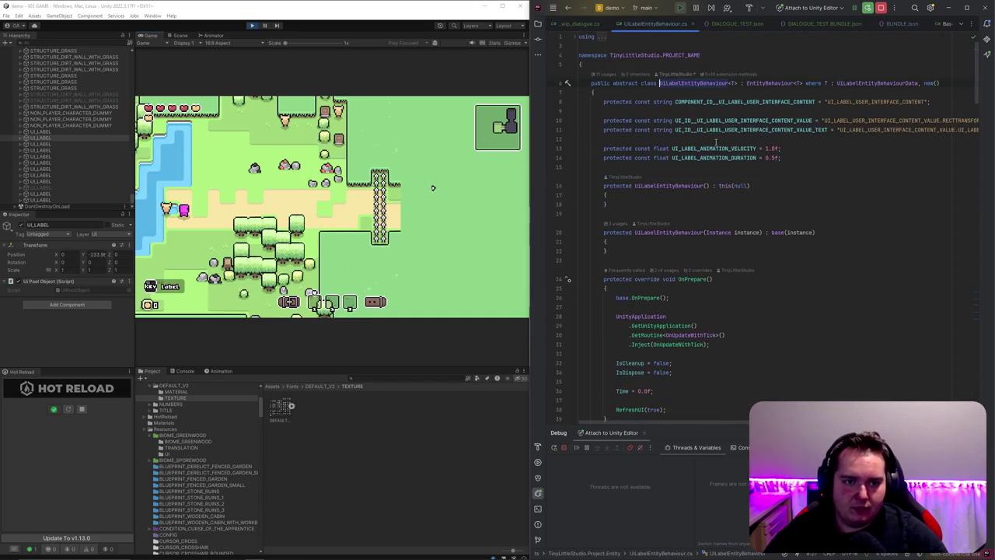
Find where the UI_LABEL_ANIMATION_VELOCITY constant is used in the file.
{"action": "double_click", "coordinate": [715, 148]}
{"action": "key", "text": "ctrl+f"}
{"action": "key", "text": "Return"}
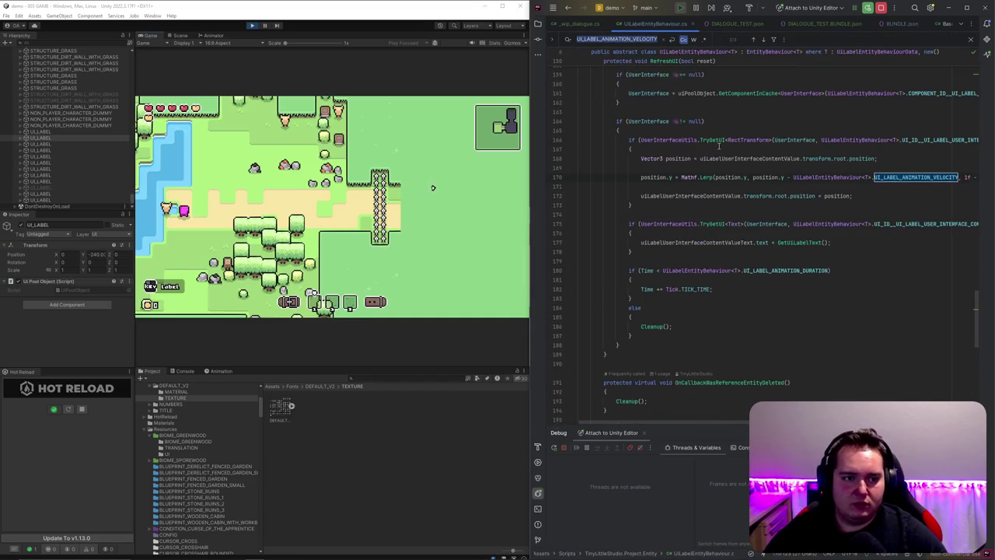
{"action": "key", "text": "Escape"}
{"action": "scroll", "coordinate": [709, 109], "scroll_direction": "up", "scroll_amount": 8}
{"action": "scroll", "coordinate": [709, 110], "scroll_direction": "down", "scroll_amount": 2}
List the usages of RefreshUI and jump to the RefreshUI(true) call.
{"action": "double_click", "coordinate": [663, 158]}
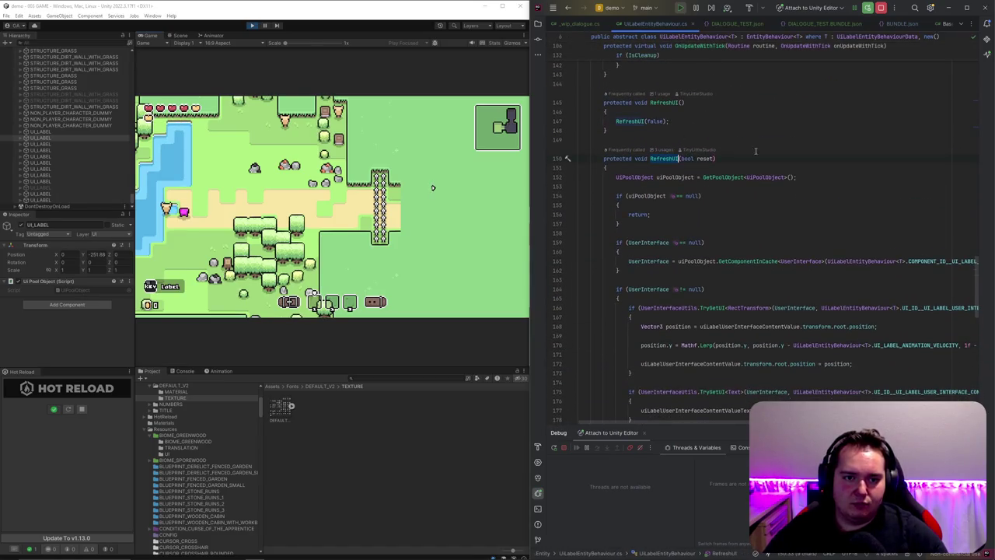
{"action": "scroll", "coordinate": [707, 192], "scroll_direction": "up", "scroll_amount": 4}
{"action": "left_click", "coordinate": [666, 266]}
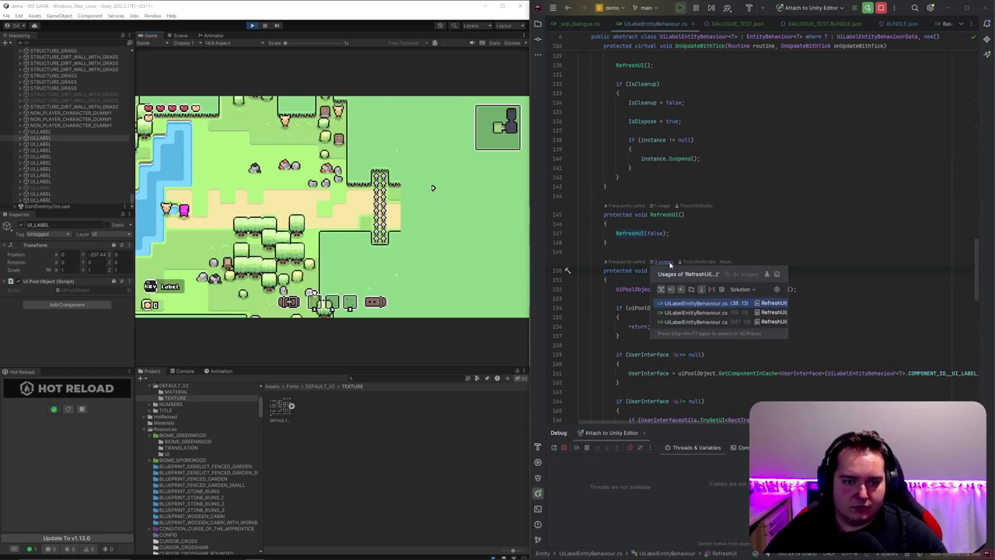
{"action": "left_click", "coordinate": [697, 289]}
{"action": "scroll", "coordinate": [697, 289], "scroll_direction": "up", "scroll_amount": 4}
{"action": "scroll", "coordinate": [707, 283], "scroll_direction": "down", "scroll_amount": 10}
{"action": "scroll", "coordinate": [709, 283], "scroll_direction": "down", "scroll_amount": 15}
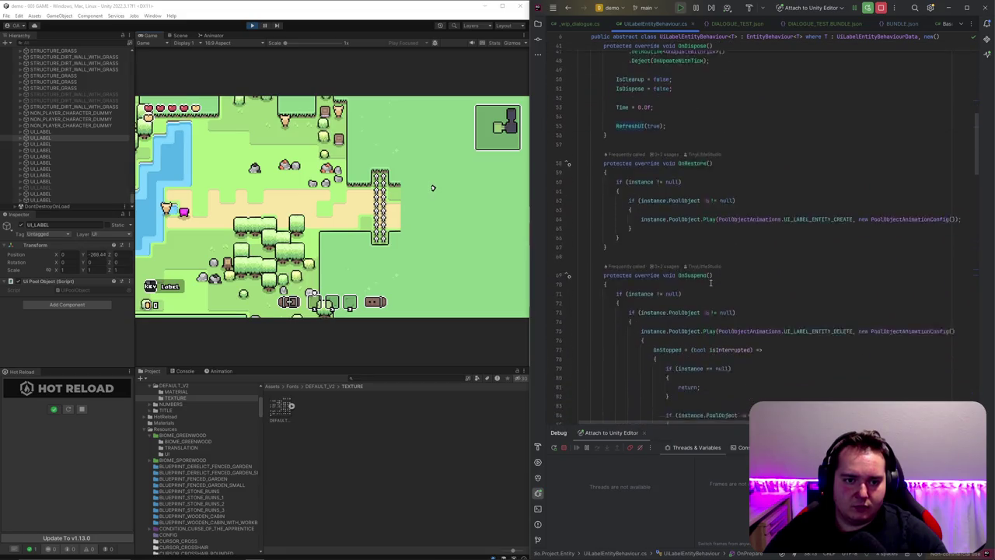
{"action": "scroll", "coordinate": [710, 283], "scroll_direction": "down", "scroll_amount": 9}
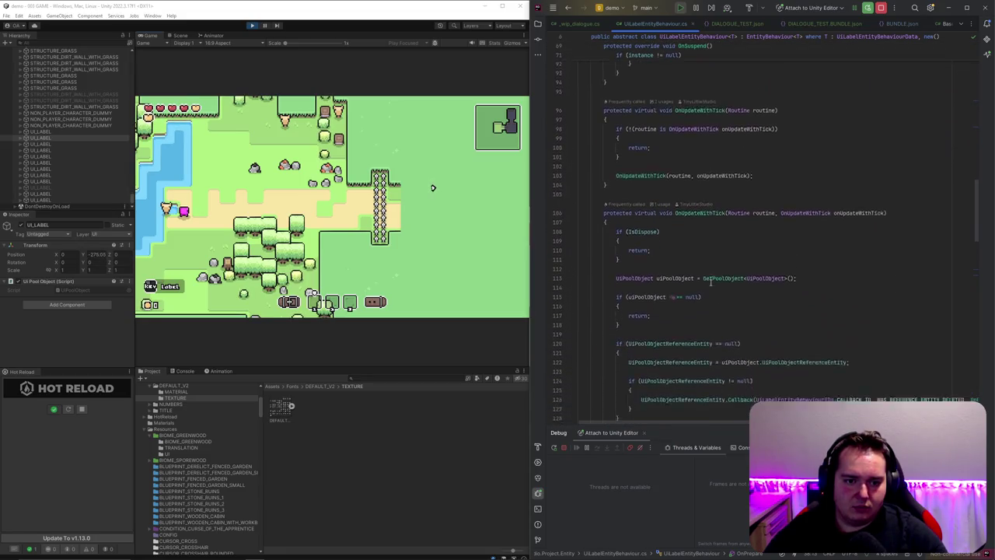
Copy the OnUpdateWithTick method and return to _wip_dialogue.cs.
{"action": "left_click", "coordinate": [643, 246]}
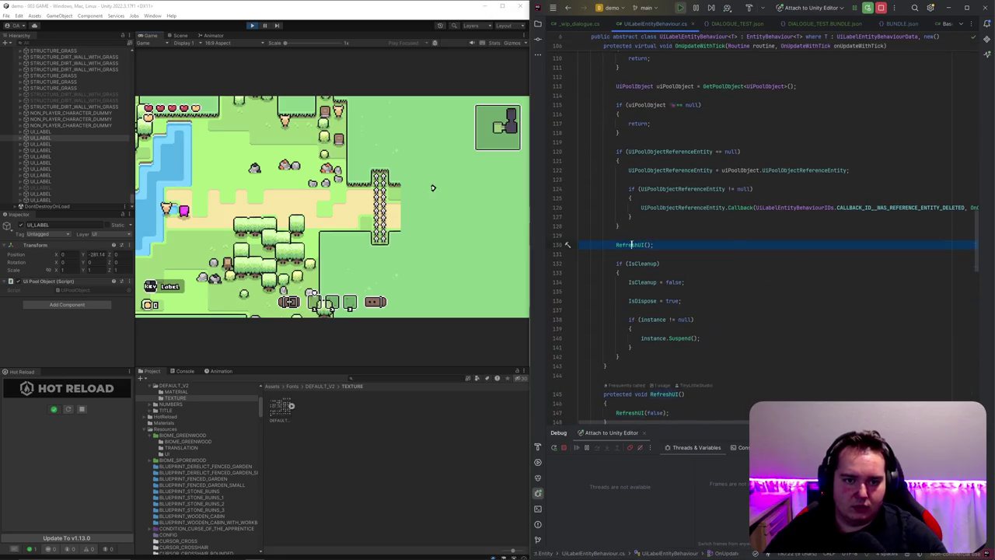
{"action": "left_click", "coordinate": [634, 367]}
{"action": "scroll", "coordinate": [645, 290], "scroll_direction": "up", "scroll_amount": 7}
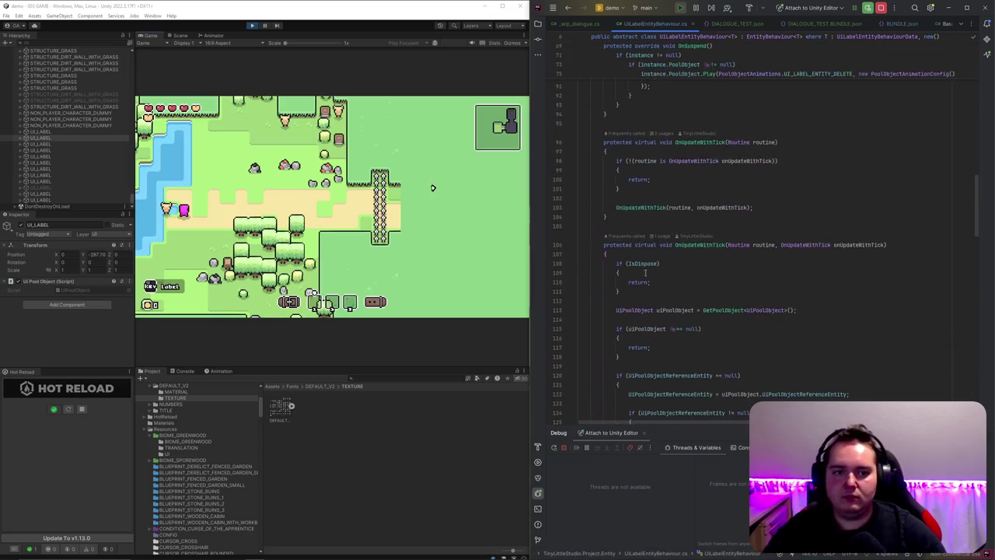
{"action": "left_click", "coordinate": [620, 223]}
{"action": "key", "text": "ctrl+shift+End"}
{"action": "left_click", "coordinate": [575, 25]}
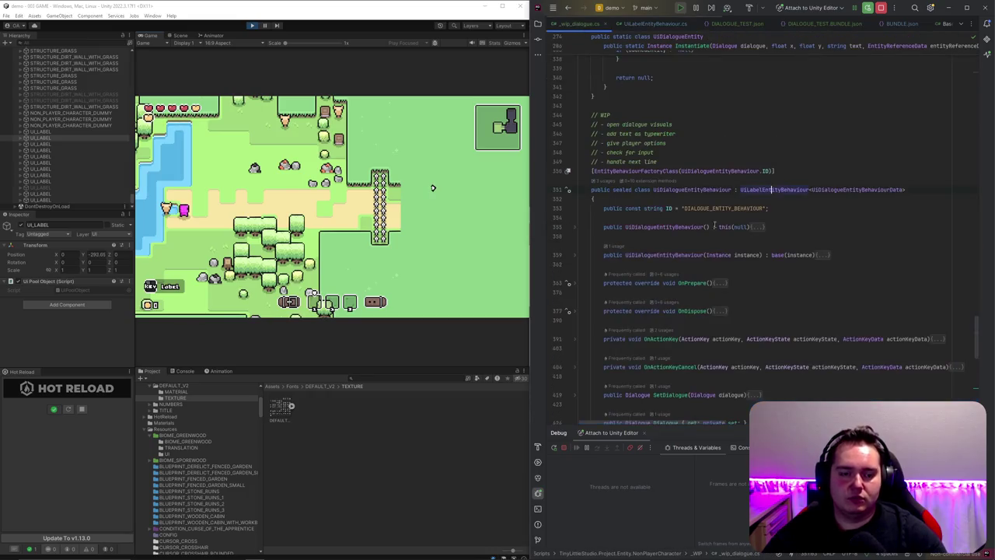
Paste OnUpdateWithTick into UiDialogueEntityBehaviour and change its virtual modifier to override.
{"action": "key", "text": "ctrl+v"}
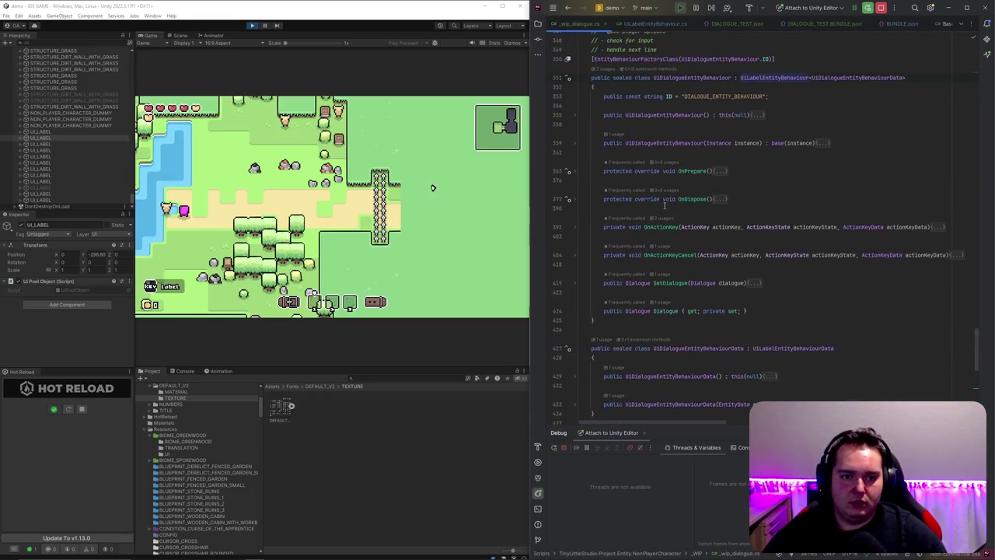
{"action": "scroll", "coordinate": [667, 206], "scroll_direction": "up", "scroll_amount": 2}
{"action": "double_click", "coordinate": [645, 111]}
{"action": "type", "text": "over"}
{"action": "key", "text": "Return"}
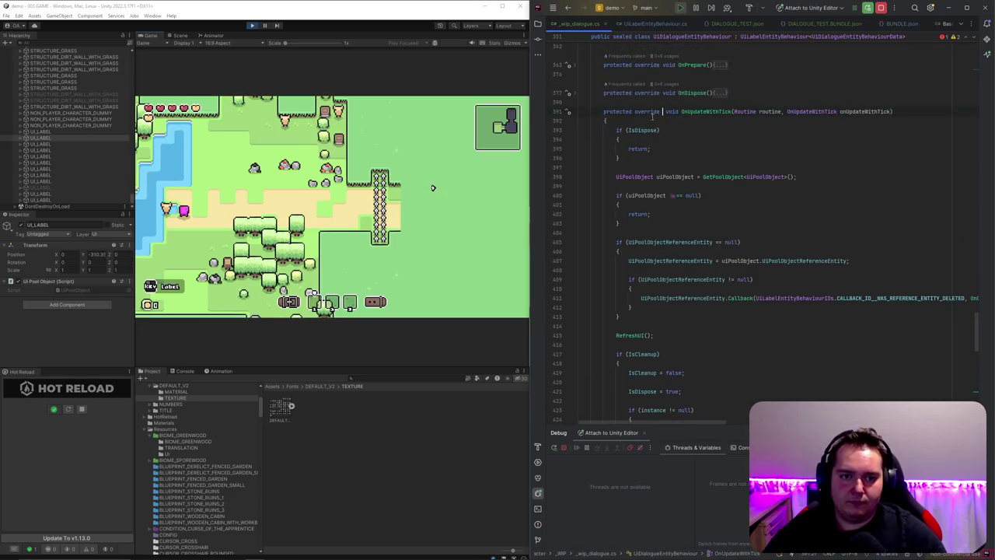
Comment out the RefreshUI() call in the pasted method.
{"action": "left_click", "coordinate": [631, 307]}
{"action": "key", "text": "ctrl+slash"}
{"action": "scroll", "coordinate": [667, 311], "scroll_direction": "down", "scroll_amount": 4}
{"action": "left_click", "coordinate": [630, 325]}
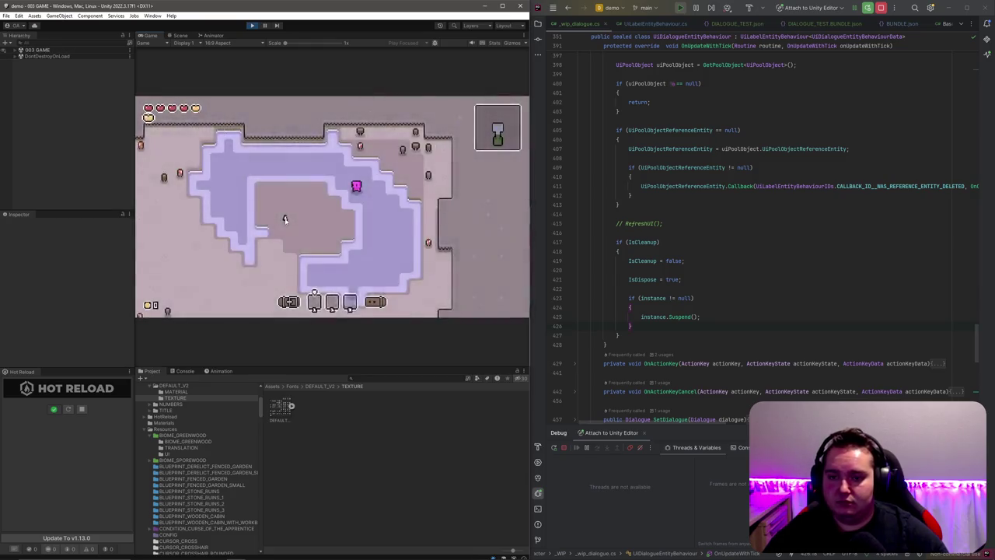
{"action": "key", "text": "grave"}
{"action": "type", "text": "npc spawn npc"}
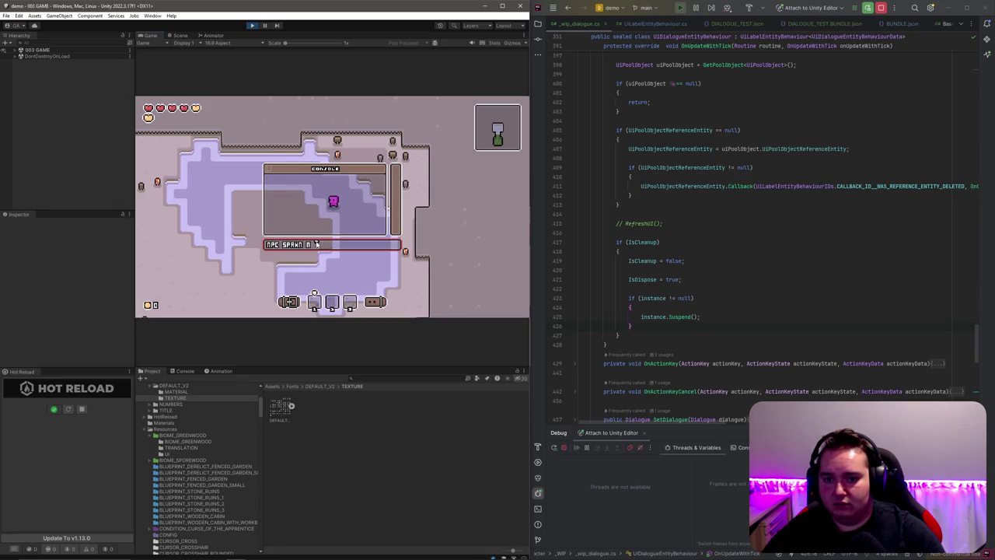
{"action": "key", "text": "Return"}
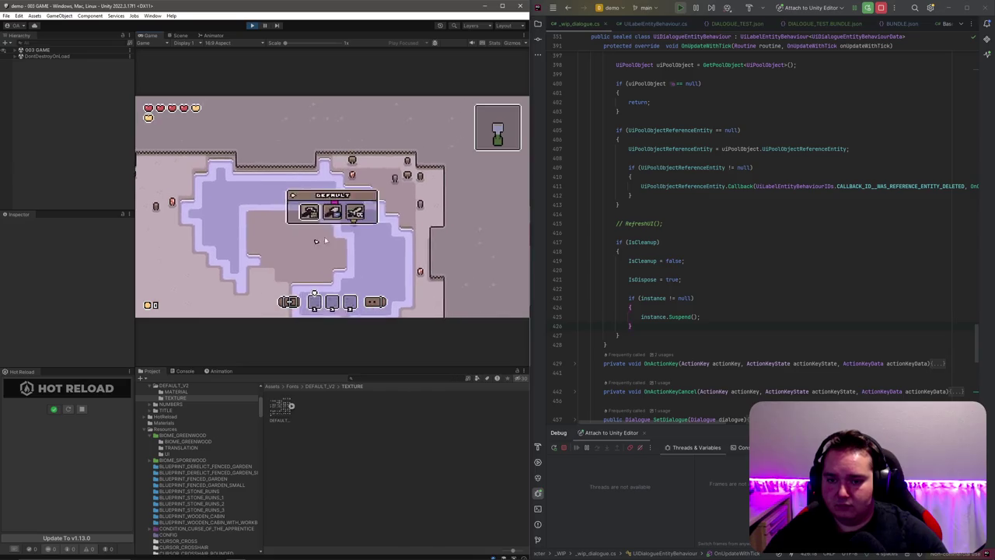
{"action": "key", "text": "s"}
{"action": "key", "text": "d"}
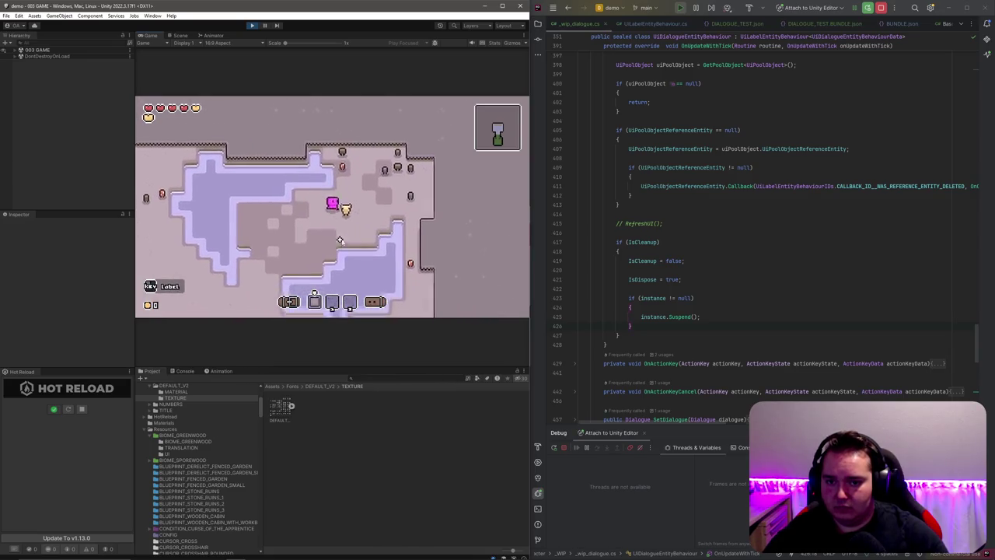
{"action": "key", "text": "s"}
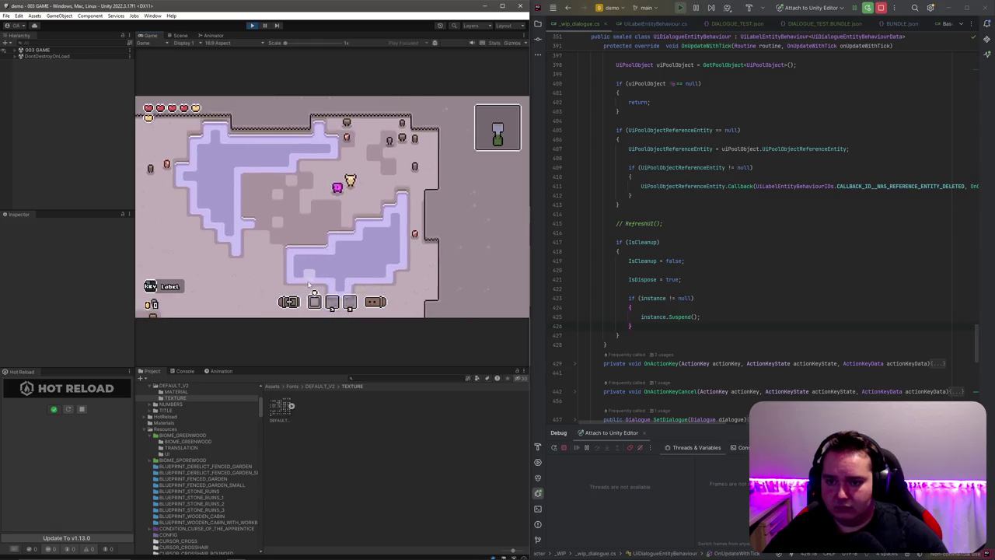
{"action": "scroll", "coordinate": [344, 200], "scroll_direction": "down", "scroll_amount": 1}
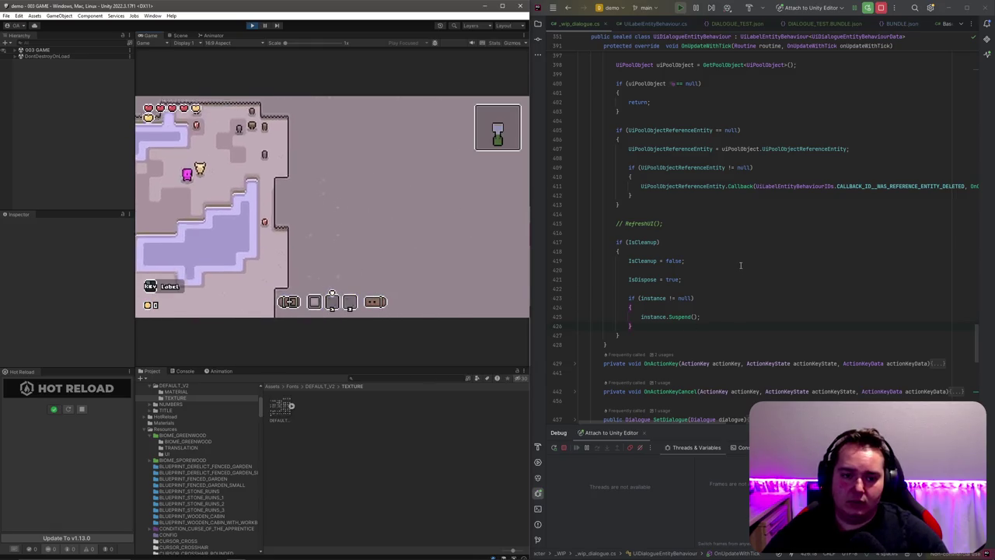
{"action": "scroll", "coordinate": [740, 265], "scroll_direction": "down", "scroll_amount": 10}
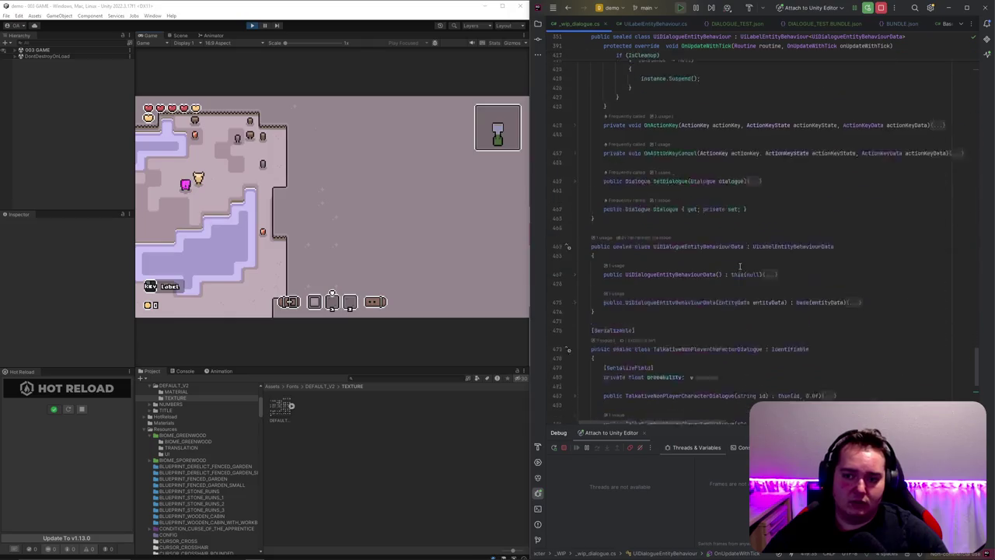
{"action": "left_click", "coordinate": [18, 50]}
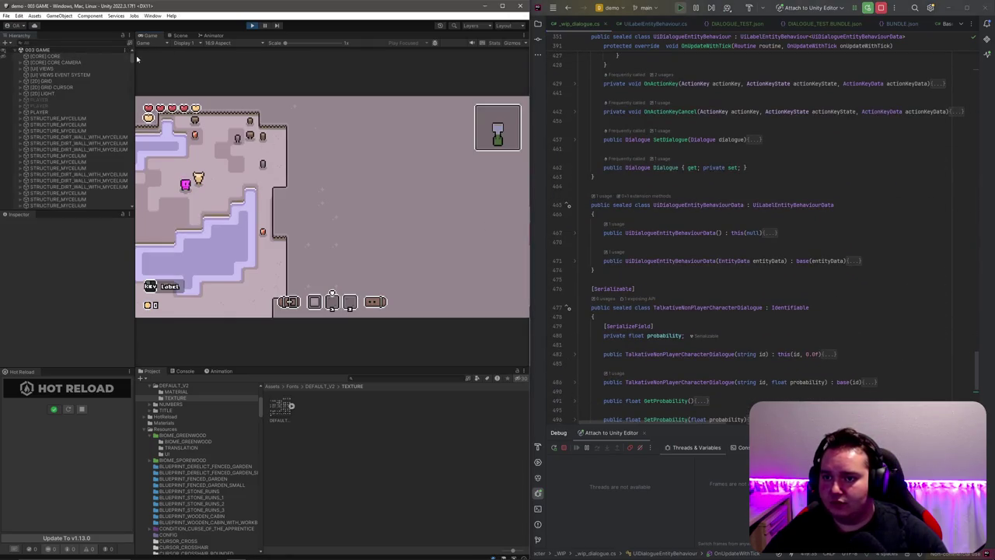
{"action": "left_click_drag", "start_coordinate": [133, 77], "coordinate": [139, 76]}
{"action": "scroll", "coordinate": [77, 156], "scroll_direction": "down", "scroll_amount": 5}
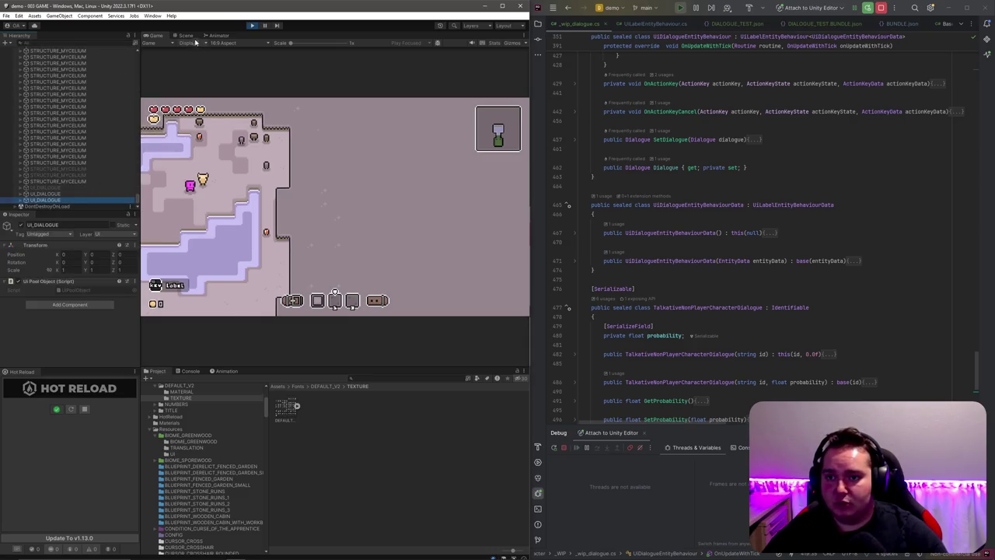
{"action": "key", "text": "ctrl+1"}
{"action": "key", "text": "f"}
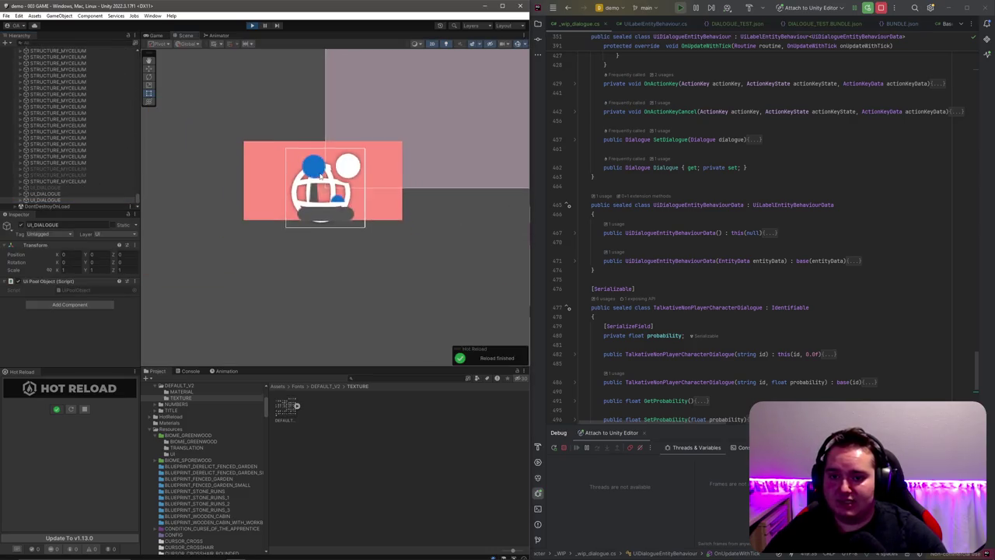
{"action": "scroll", "coordinate": [306, 229], "scroll_direction": "down", "scroll_amount": 10}
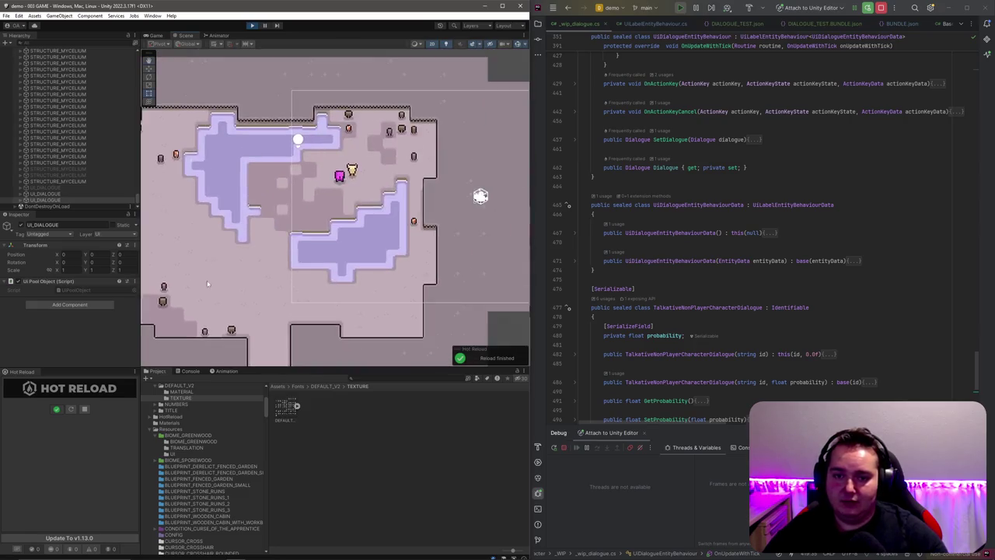
{"action": "key", "text": "ctrl+2"}
{"action": "scroll", "coordinate": [735, 310], "scroll_direction": "down", "scroll_amount": 4}
{"action": "scroll", "coordinate": [735, 310], "scroll_direction": "up", "scroll_amount": 5}
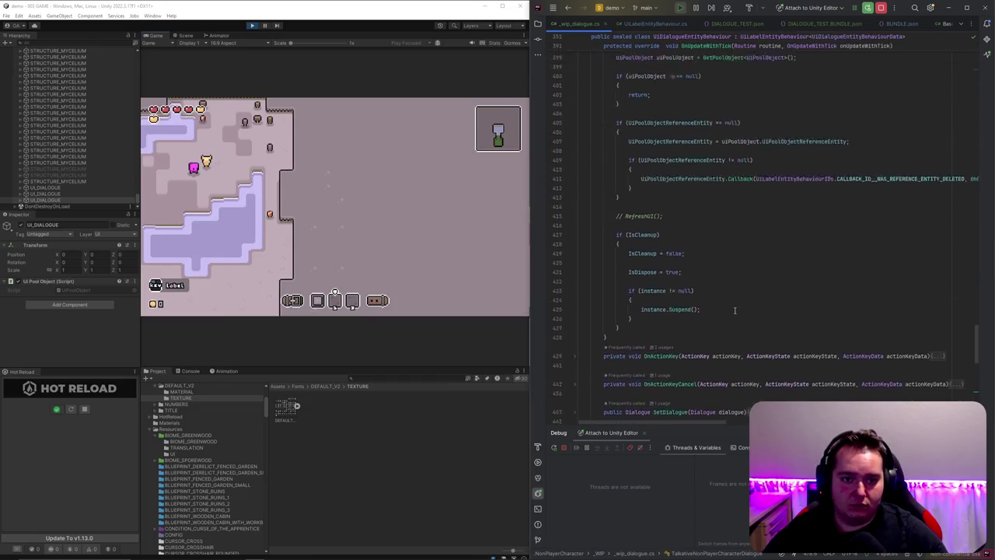
Set instance.PoolObject.transform.position to uiPoolObject.transform.position plus new Vector3(0, 0.5f, 0).
{"action": "scroll", "coordinate": [589, 221], "scroll_direction": "up", "scroll_amount": 15}
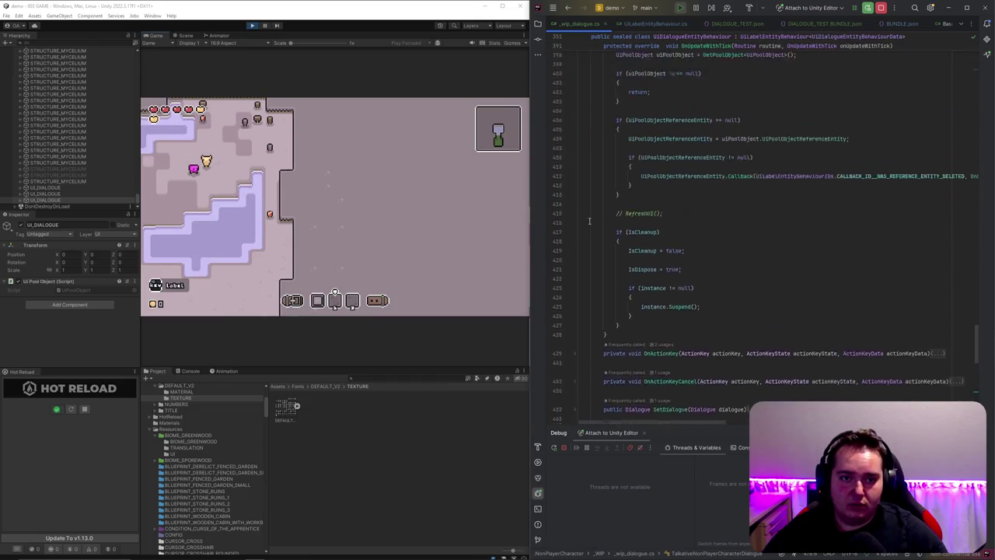
{"action": "scroll", "coordinate": [589, 221], "scroll_direction": "down", "scroll_amount": 5}
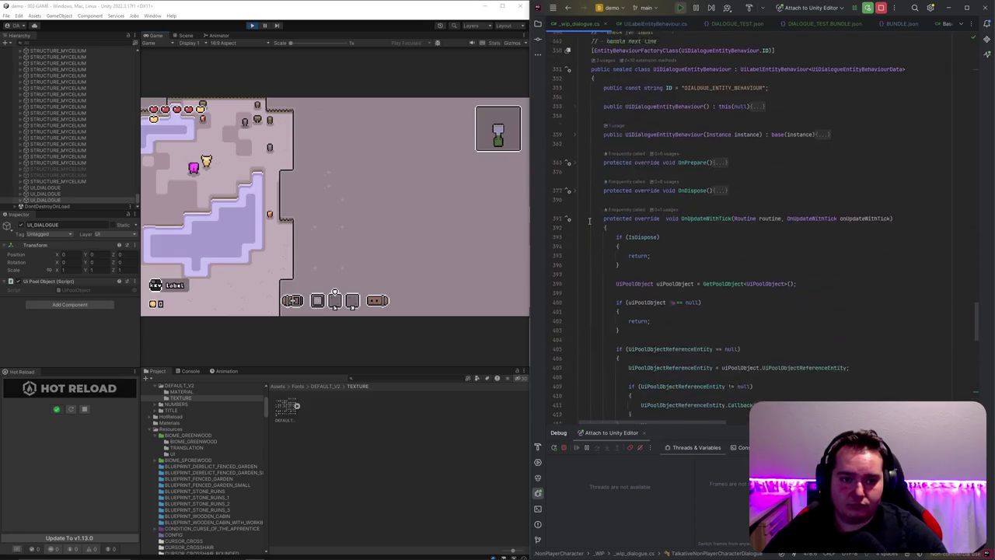
{"action": "scroll", "coordinate": [697, 219], "scroll_direction": "down", "scroll_amount": 6}
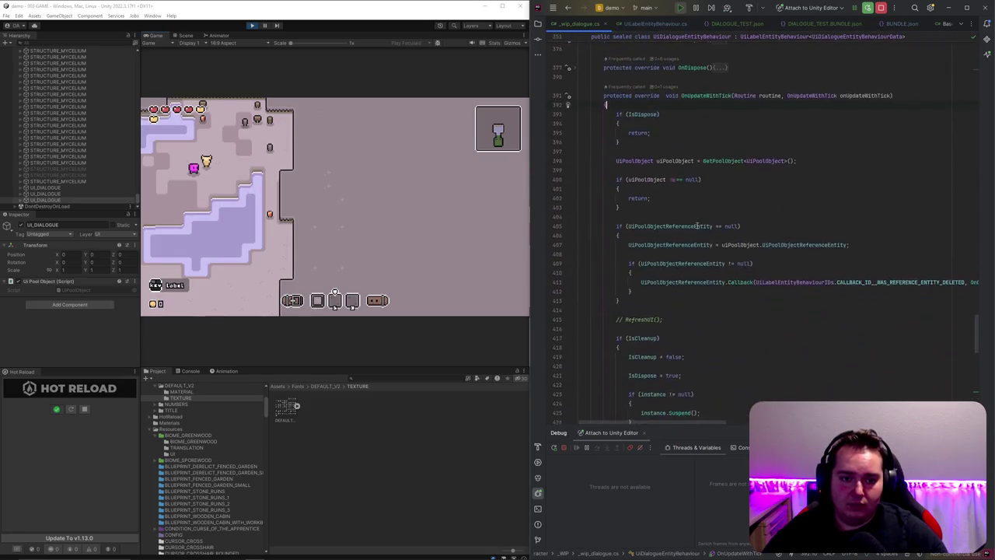
{"action": "left_click", "coordinate": [660, 244]}
{"action": "key", "text": "Return"}
{"action": "key", "text": "Return"}
{"action": "type", "text": "Trait.pa"}
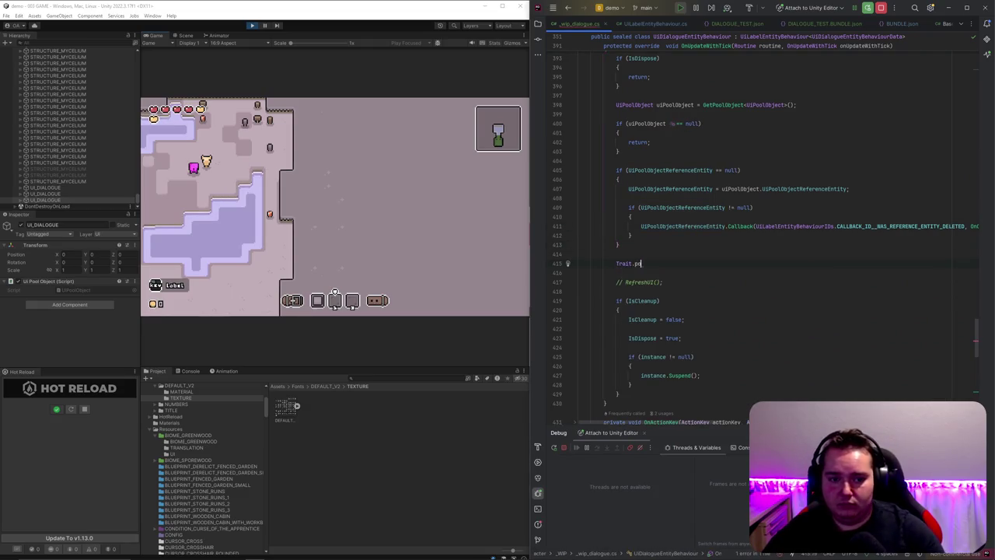
{"action": "key", "text": "Return"}
{"action": "type", "text": ".pos"}
{"action": "key", "text": "ctrl+BackSpace"}
{"action": "key", "text": "ctrl+BackSpace"}
{"action": "key", "text": "ctrl+BackSpace"}
{"action": "type", "text": "tra"}
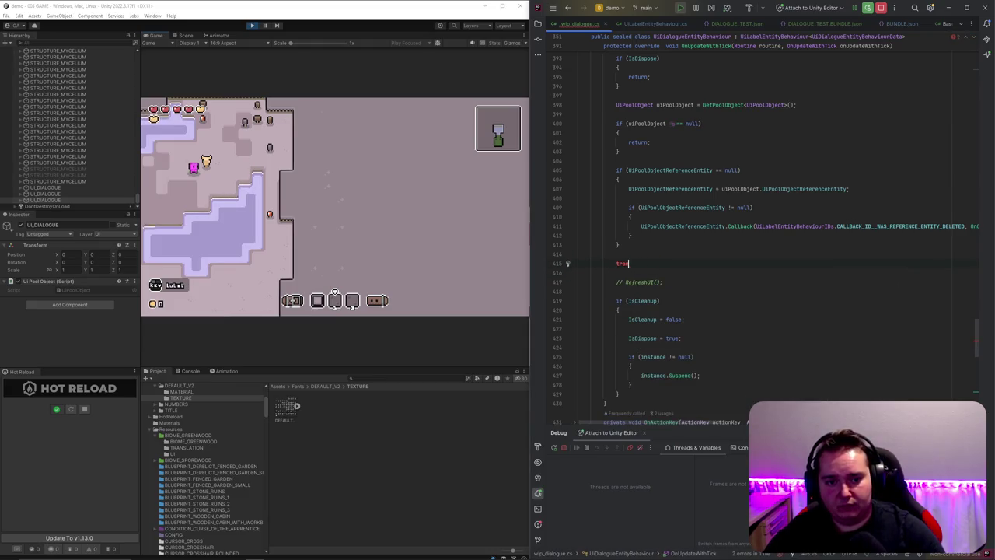
{"action": "type", "text": "nsforinstance.P"}
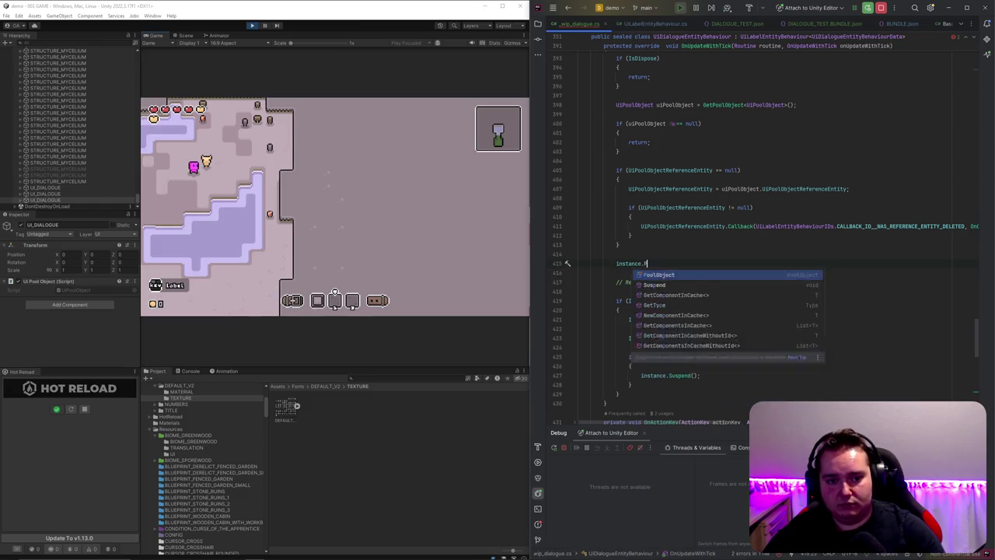
{"action": "type", "text": "oolObject .transform.position"}
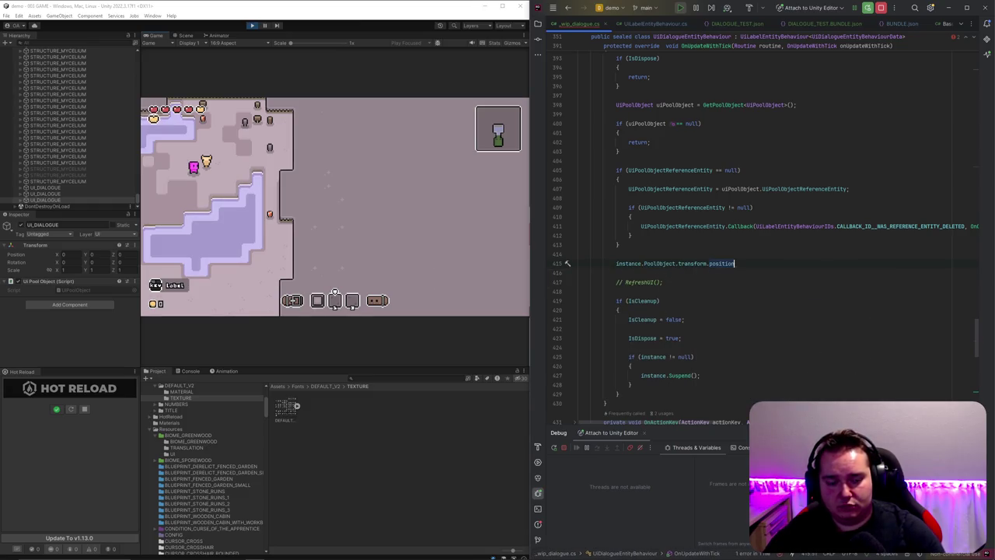
{"action": "type", "text": "="}
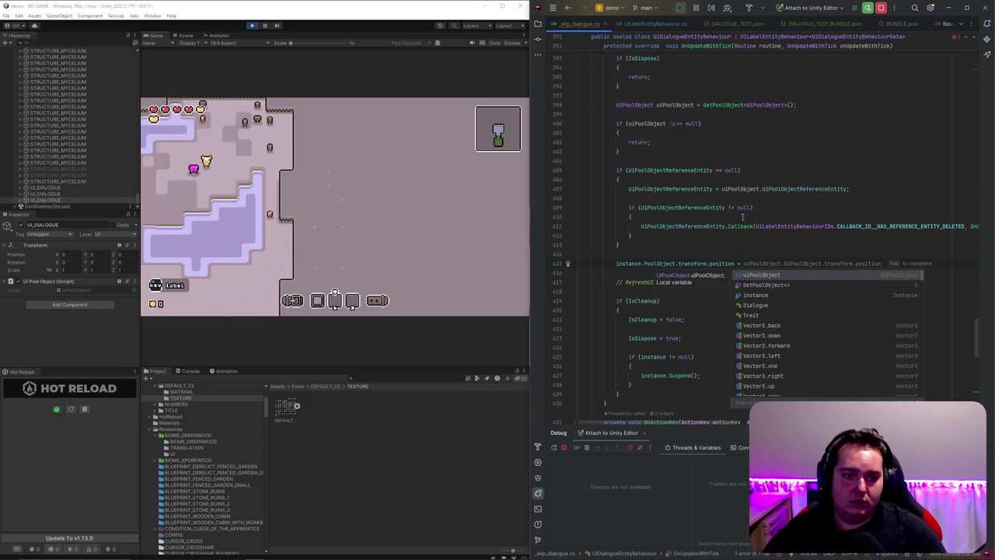
{"action": "key", "text": "Escape"}
{"action": "double_click", "coordinate": [750, 189]}
{"action": "left_click", "coordinate": [773, 263]}
{"action": "type", "text": ".transform.position "}
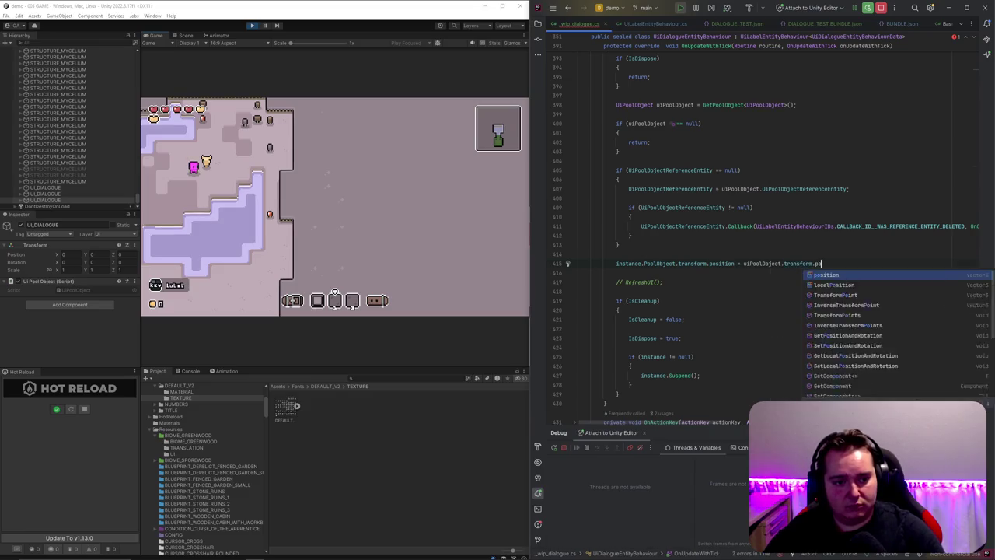
{"action": "type", "text": "+ new Vector3(0, 0.5f, 0);"}
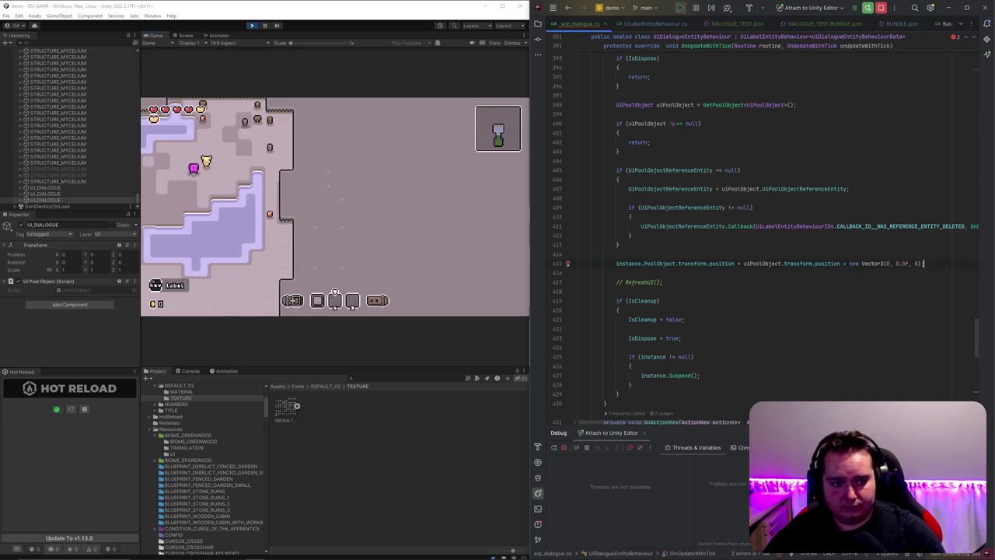
Guard the assignment with null checks on instance, PoolObject and uiPoolObject, then save.
{"action": "left_click", "coordinate": [637, 253]}
{"action": "key", "text": "Return"}
{"action": "type", "text": "if(instance != null && instance.PoolObject != nu"}
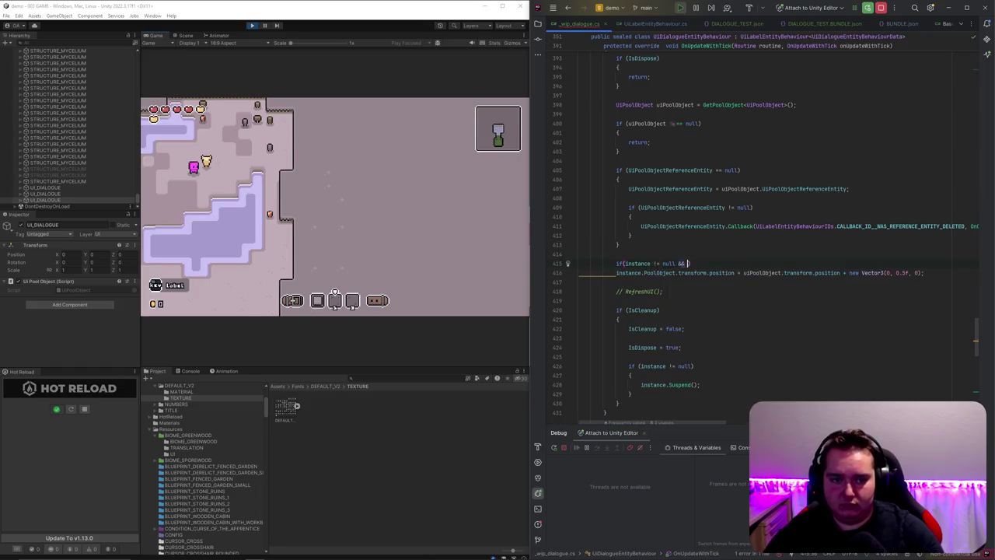
{"action": "type", "text": "ll &"}
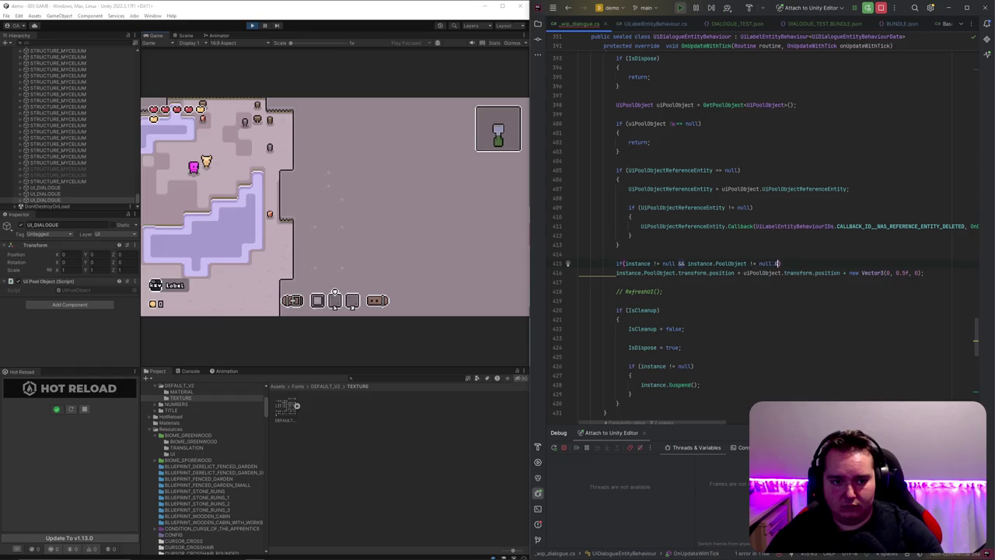
{"action": "type", "text": "& uiPoolObject != null"}
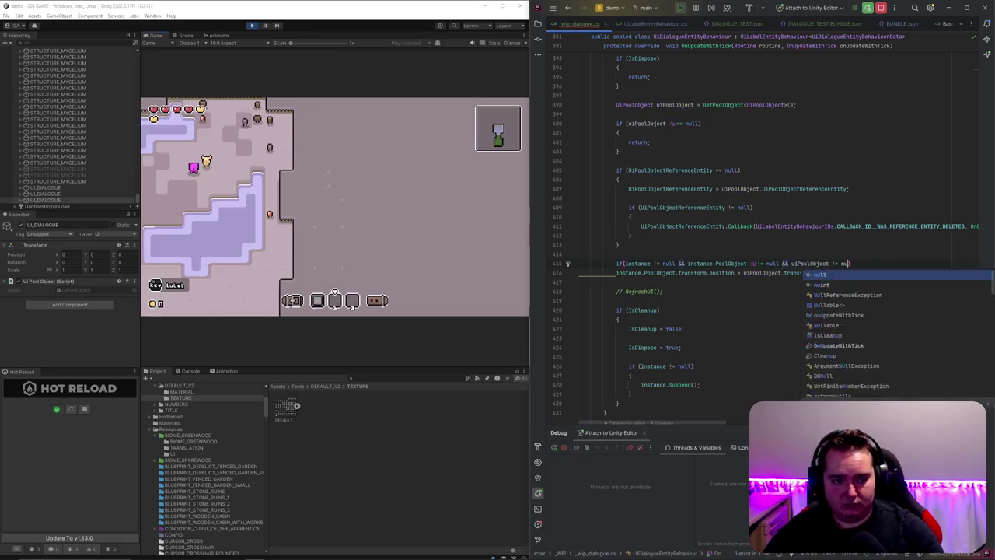
{"action": "key", "text": "ctrl+s"}
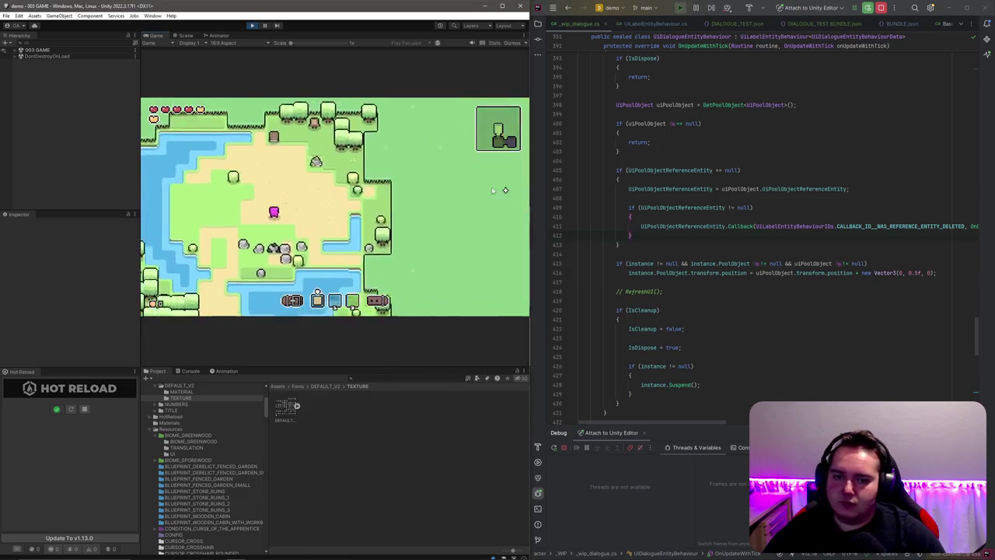
Run the NPC SPAWN command in the in-game console to spawn an NPC.
{"action": "key", "text": "grave"}
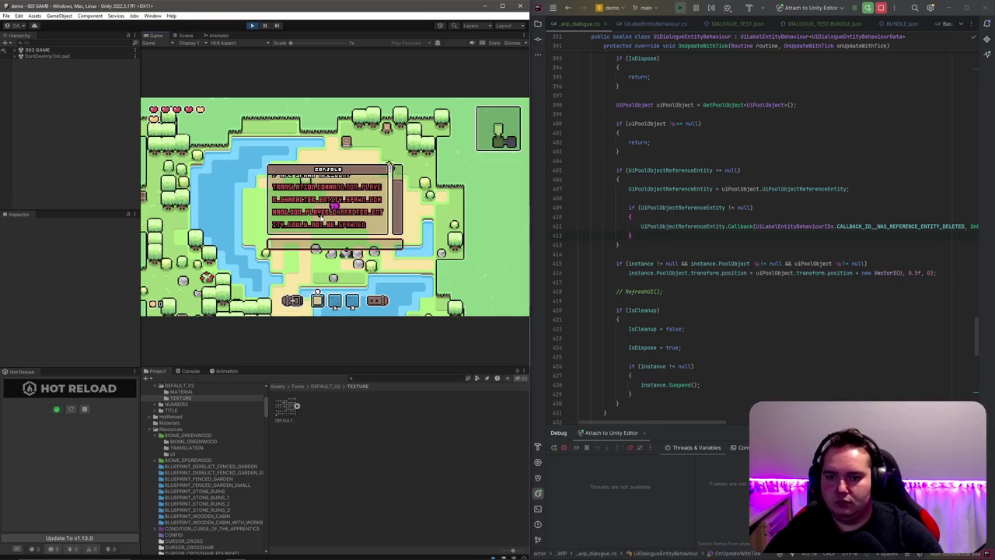
{"action": "key", "text": "Return"}
{"action": "key", "text": "grave"}
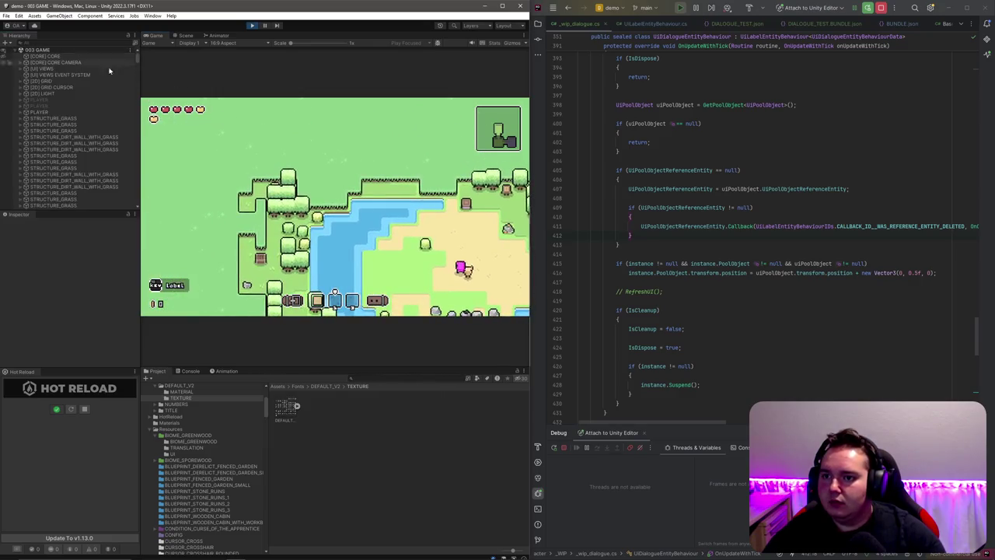
Select UI_DIALOGUE objects and pan the Scene view to find the bubble near the heart icons.
{"action": "scroll", "coordinate": [70, 124], "scroll_direction": "down", "scroll_amount": 10}
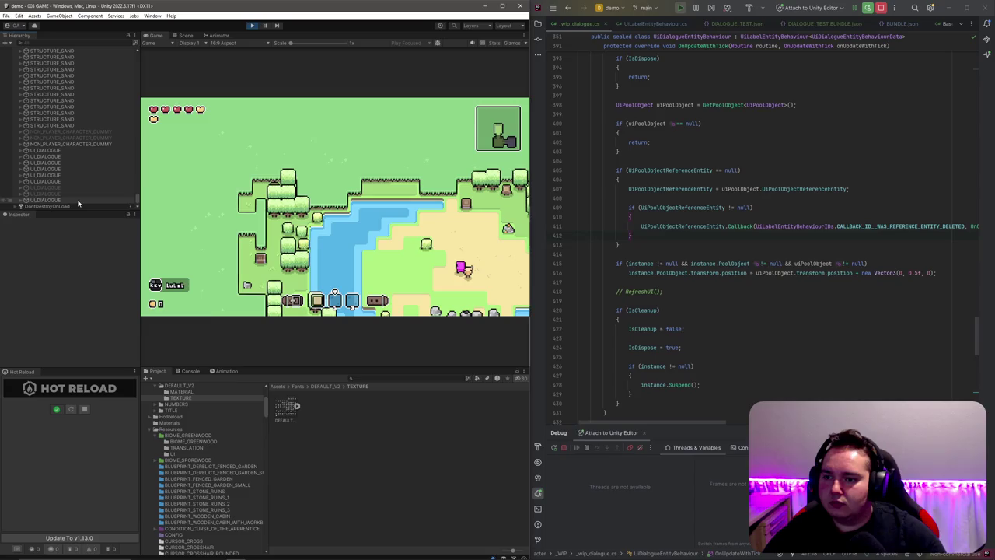
{"action": "left_click", "coordinate": [47, 200]}
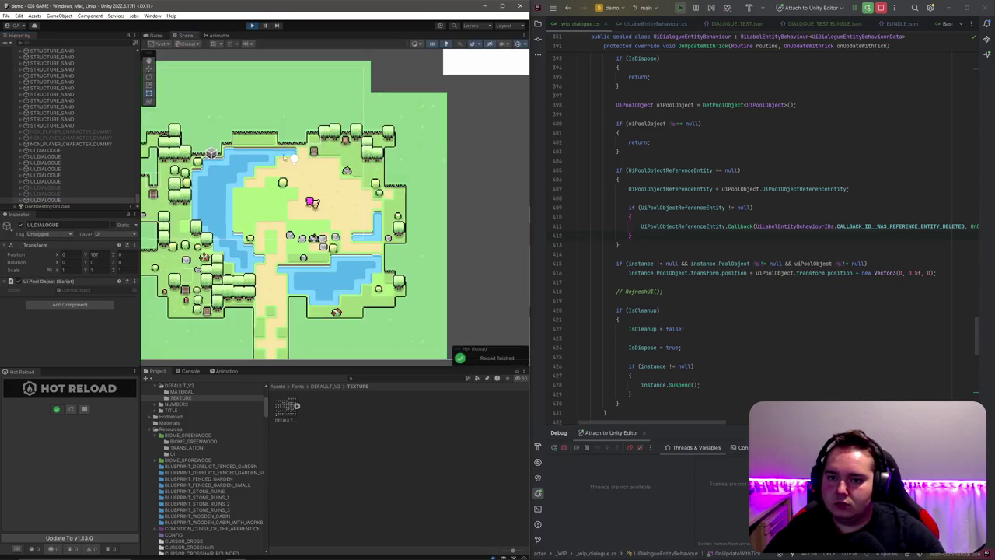
{"action": "key", "text": "ctrl+1"}
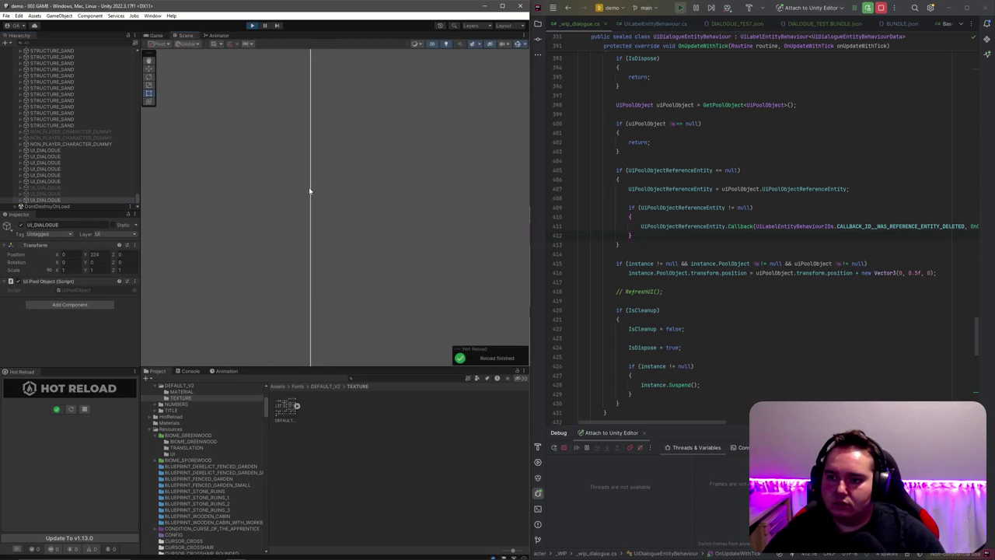
{"action": "left_click", "coordinate": [79, 169]}
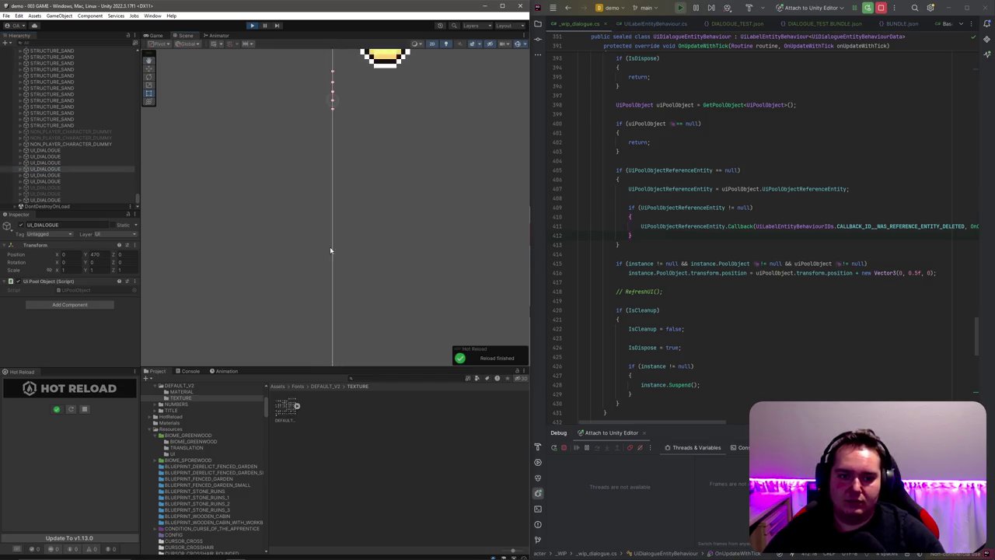
{"action": "left_click_drag", "start_coordinate": [333, 189], "coordinate": [265, 280]}
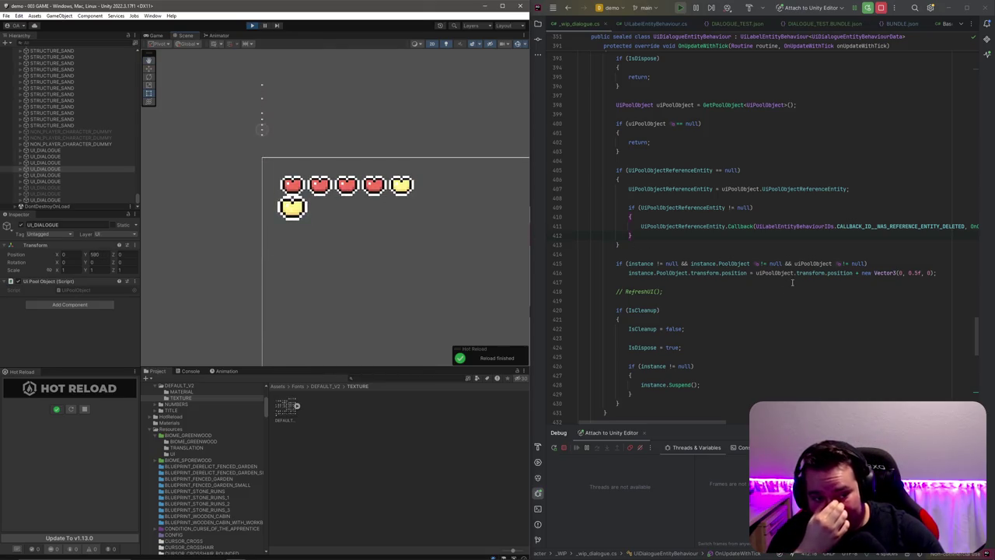
{"action": "scroll", "coordinate": [738, 297], "scroll_direction": "down", "scroll_amount": 4}
{"action": "left_click_drag", "start_coordinate": [918, 161], "coordinate": [914, 161]}
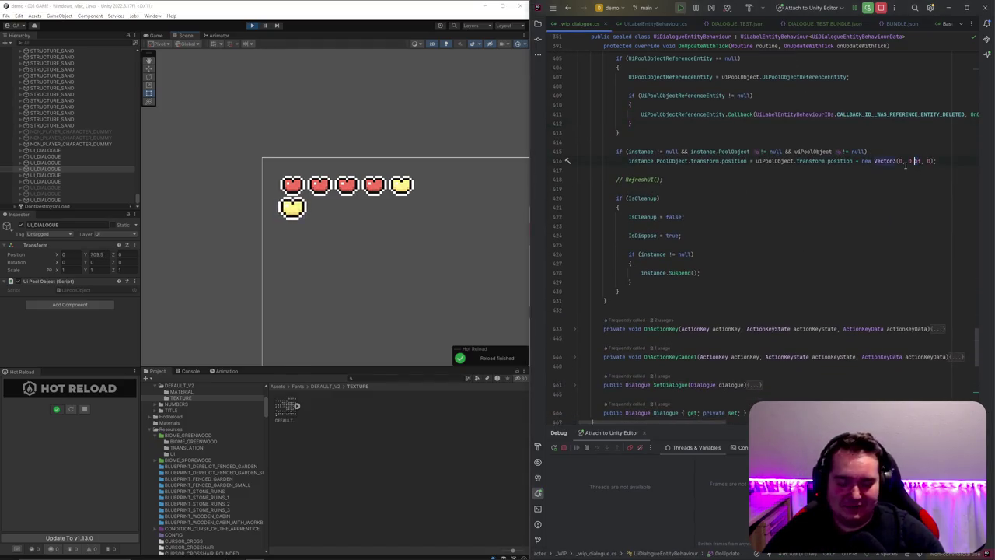
Change the Y offset digit to 1 and take the position from UiPoolObjectReferenceEntity.Instance.PoolObject.
{"action": "type", "text": "1."}
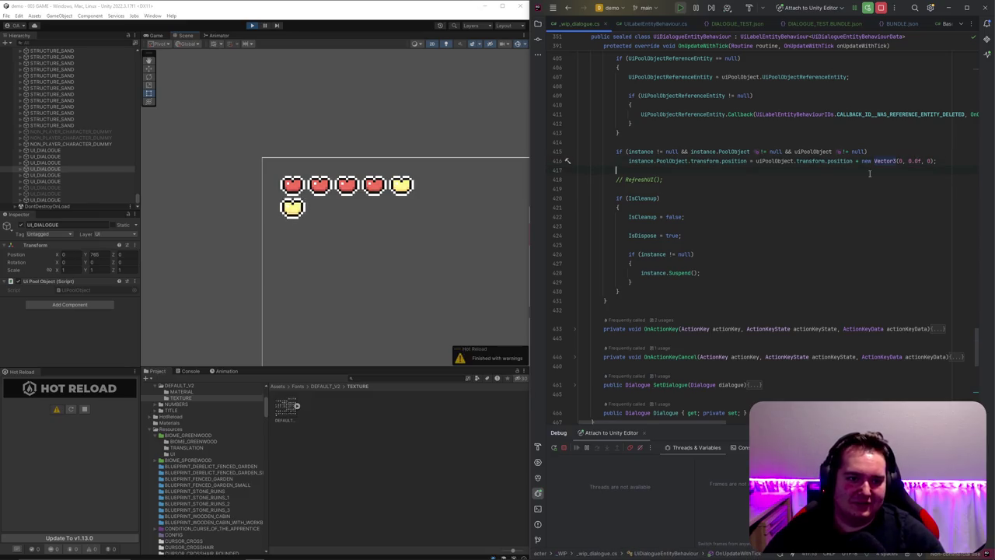
{"action": "left_click", "coordinate": [870, 172]}
{"action": "left_click_drag", "start_coordinate": [925, 153], "coordinate": [932, 161]}
{"action": "left_click_drag", "start_coordinate": [637, 161], "coordinate": [796, 161]}
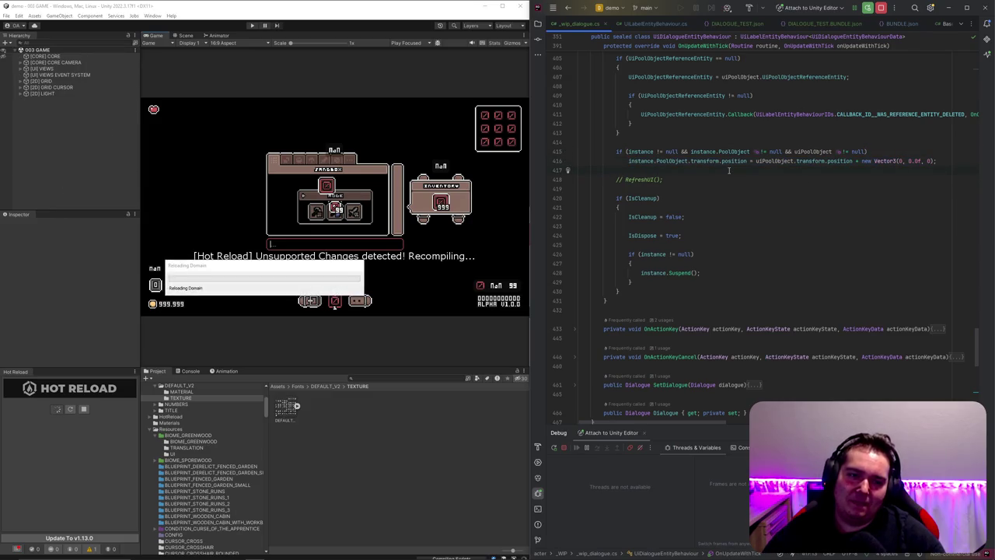
{"action": "double_click", "coordinate": [777, 161]}
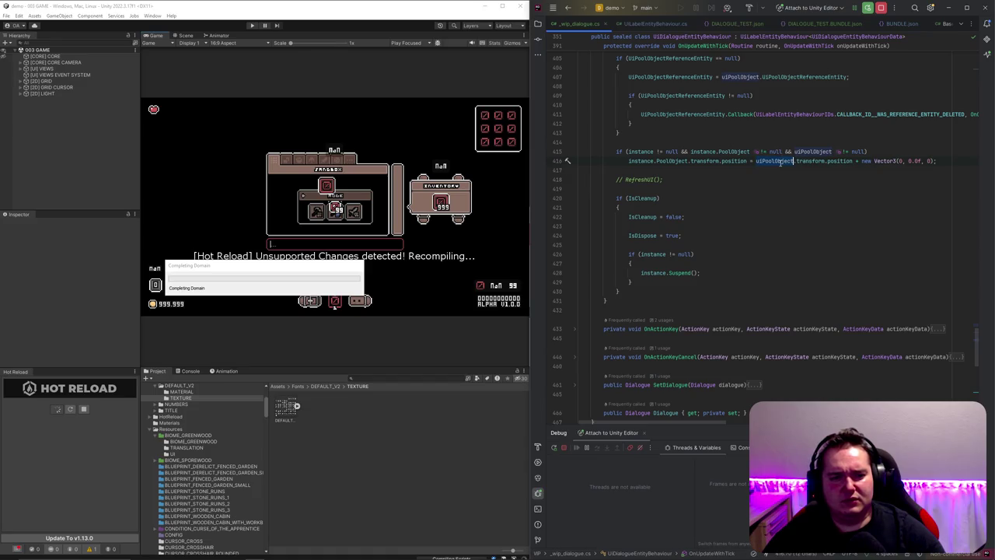
{"action": "scroll", "coordinate": [635, 245], "scroll_direction": "up", "scroll_amount": 2}
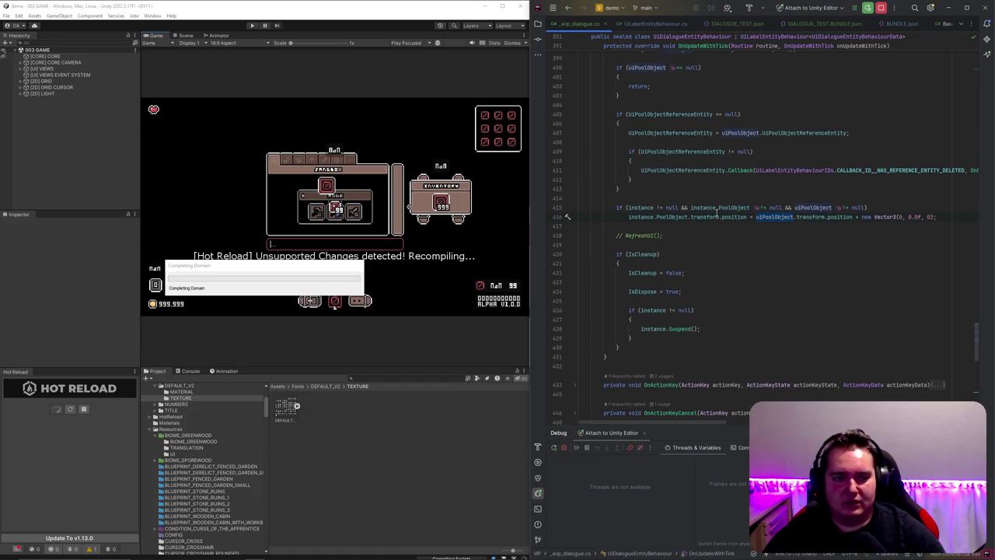
{"action": "left_click", "coordinate": [780, 217]}
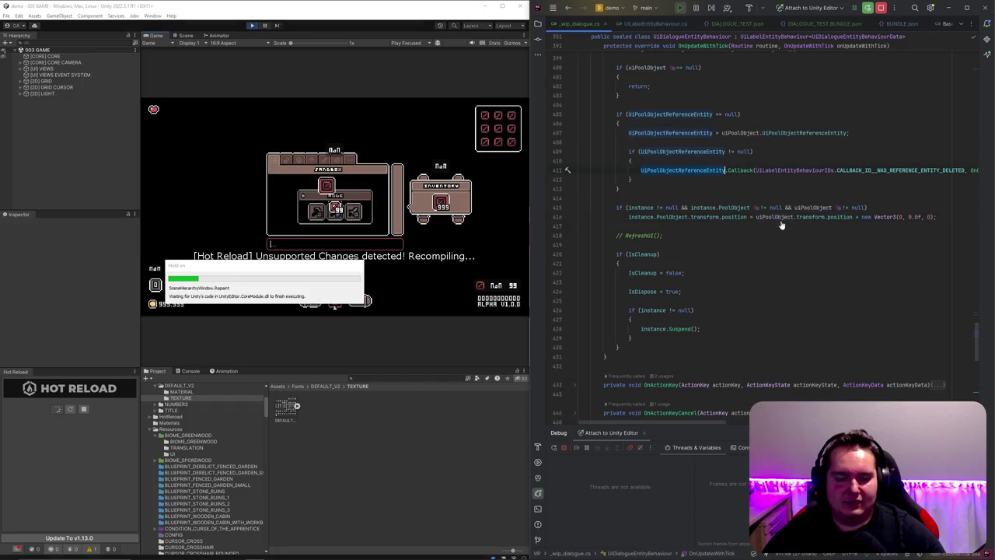
{"action": "double_click", "coordinate": [781, 217]}
{"action": "type", "text": "UiPoolObjectReferenceEntity"}
{"action": "type", "text": ".Instance"}
{"action": "type", "text": ".PoolObject"}
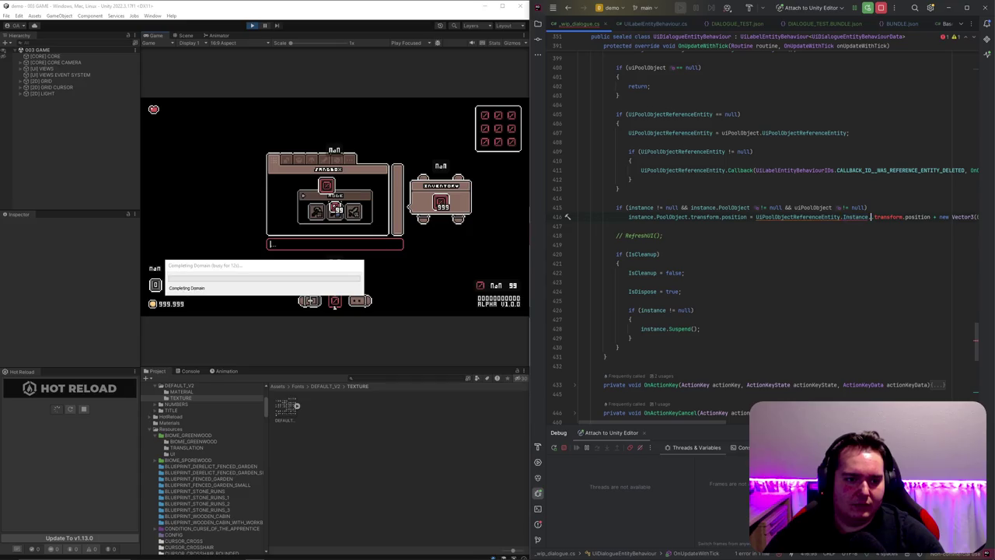
Extend the if-condition with null checks on UiPoolObjectReferenceEntity.Instance and its PoolObject.
{"action": "double_click", "coordinate": [797, 216]}
{"action": "key", "text": "ctrl+c"}
{"action": "double_click", "coordinate": [812, 208]}
{"action": "key", "text": "ctrl+v"}
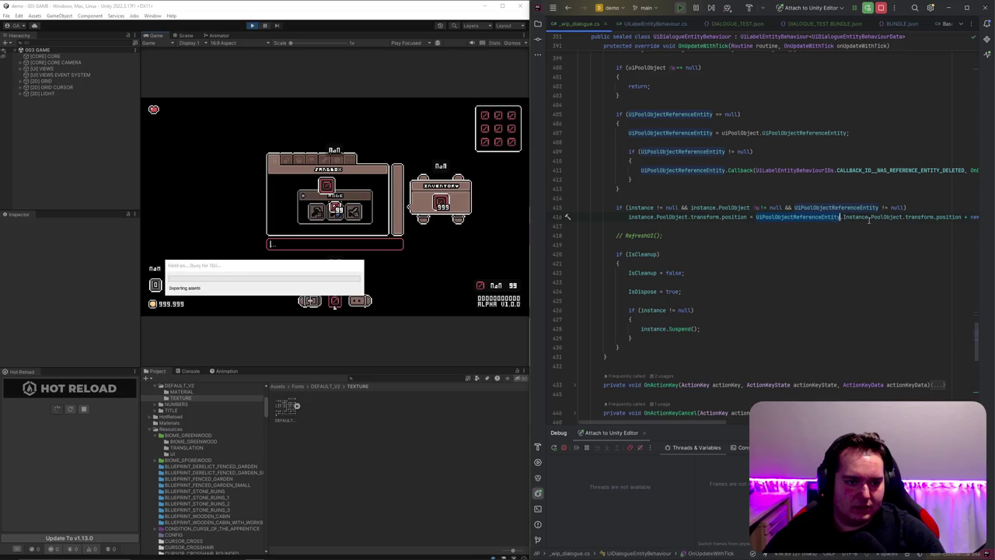
{"action": "key", "text": "End"}
{"action": "type", "text": "&& "}
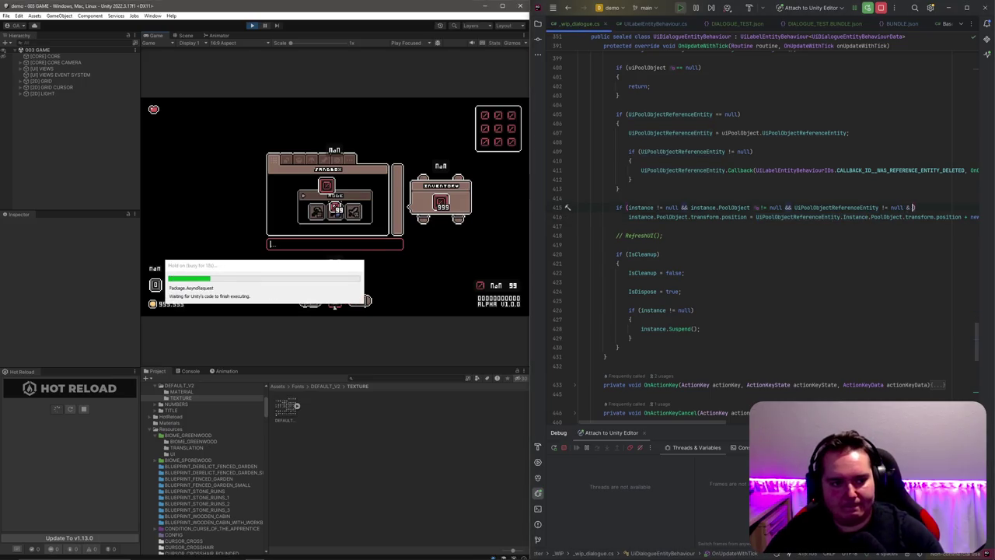
{"action": "type", "text": "UiPoolObjectReferenceEntity.Instance !="}
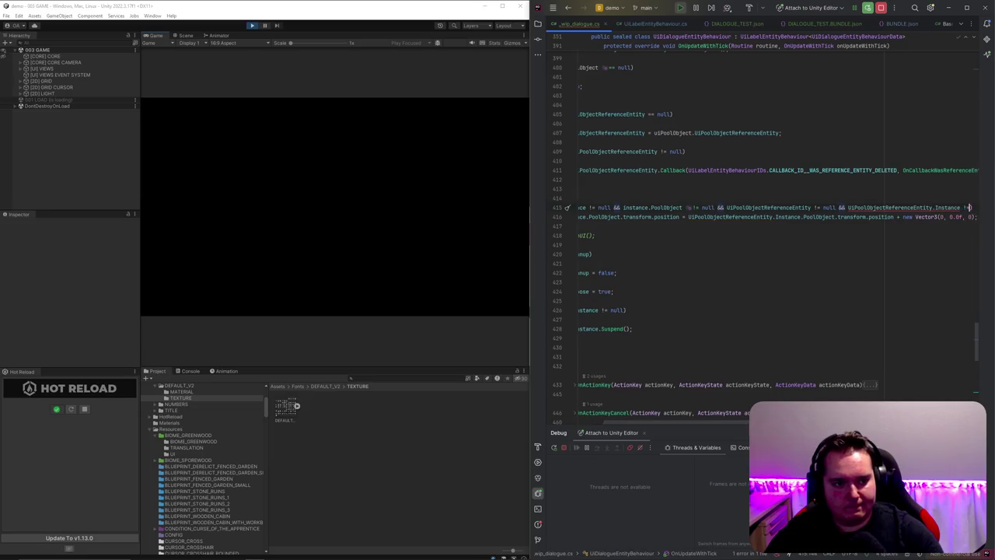
{"action": "type", "text": " null && UiPoolObjectReferenceEntity.Instance.PoolObject != null"}
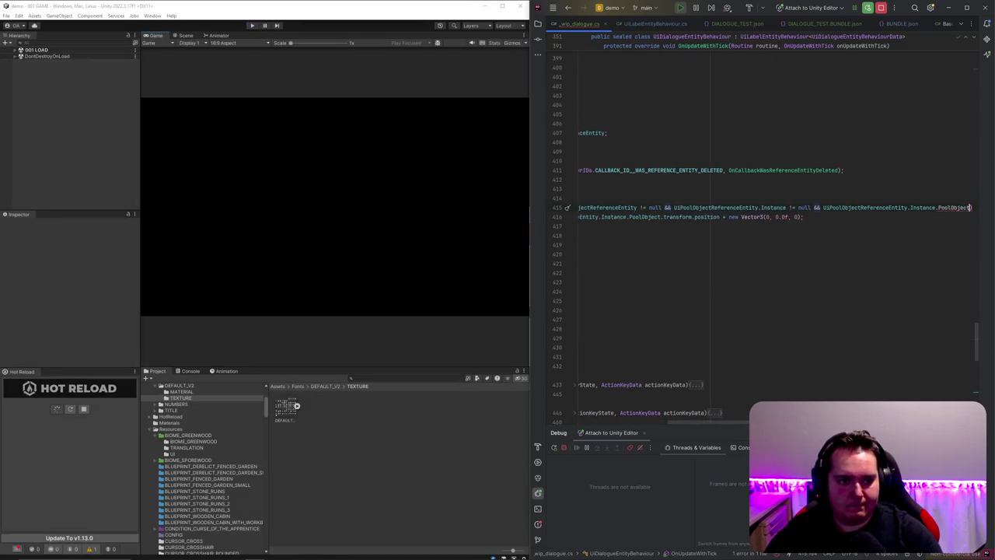
{"action": "key", "text": "Down"}
{"action": "key", "text": "Down"}
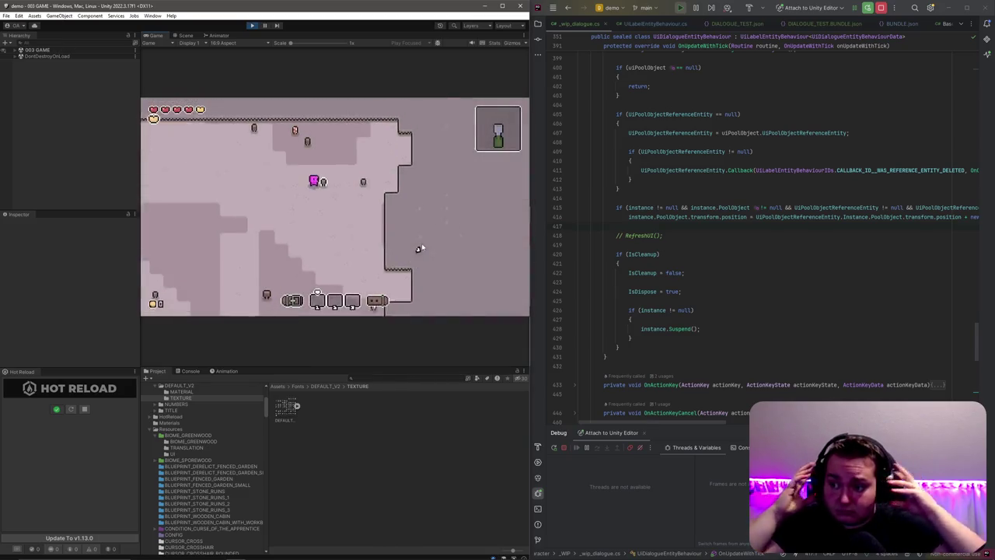
Spawn an NPC with 'npc spawn npc 01' and walk the player toward it.
{"action": "key", "text": "grave"}
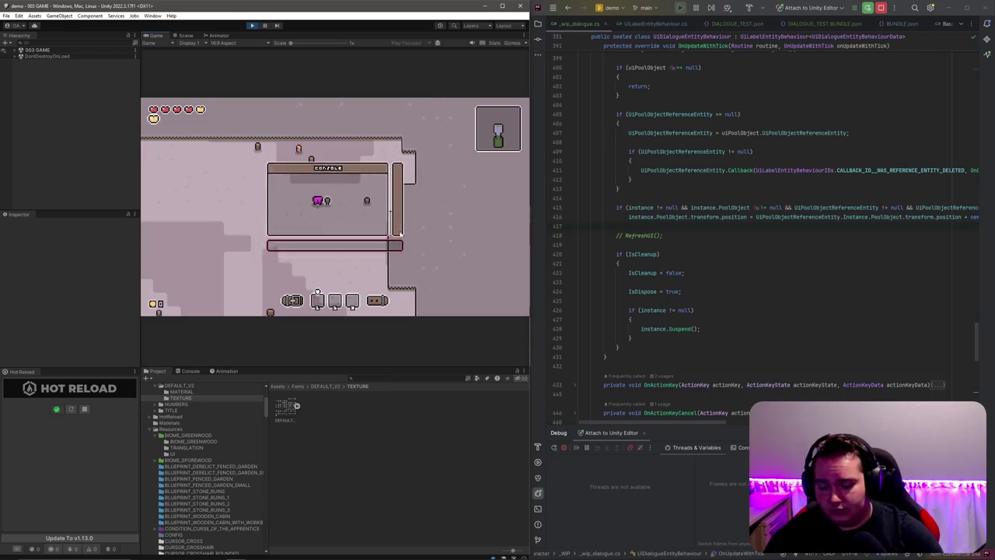
{"action": "type", "text": "npc spawn npc 01"}
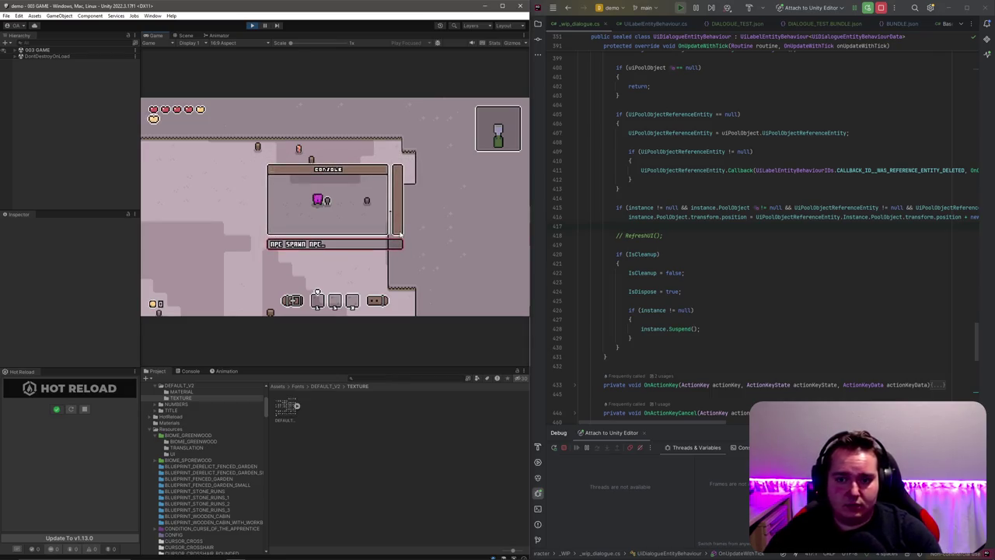
{"action": "key", "text": "Return"}
{"action": "key", "text": "grave"}
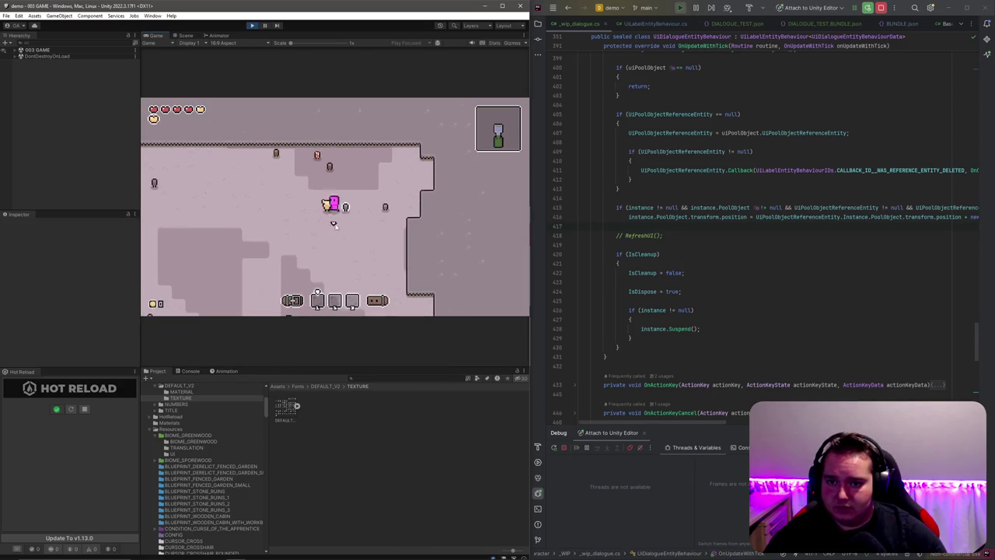
{"action": "key", "text": "s"}
{"action": "key", "text": "a"}
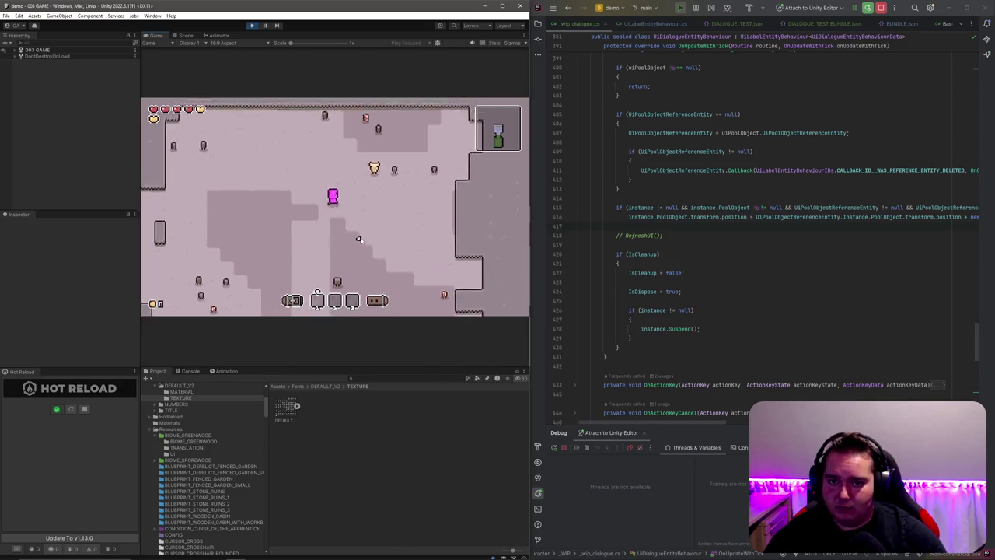
{"action": "key", "text": "a"}
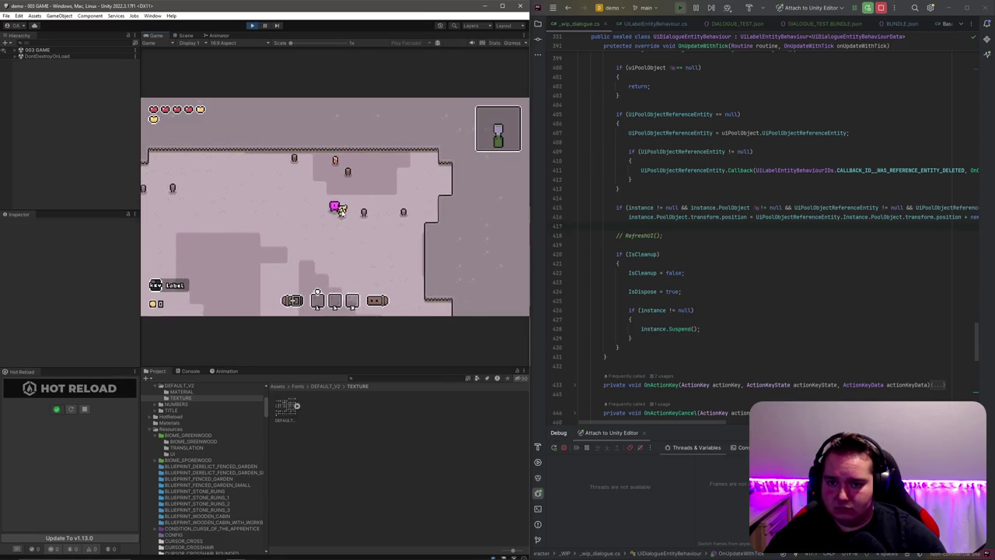
{"action": "left_click", "coordinate": [186, 35]}
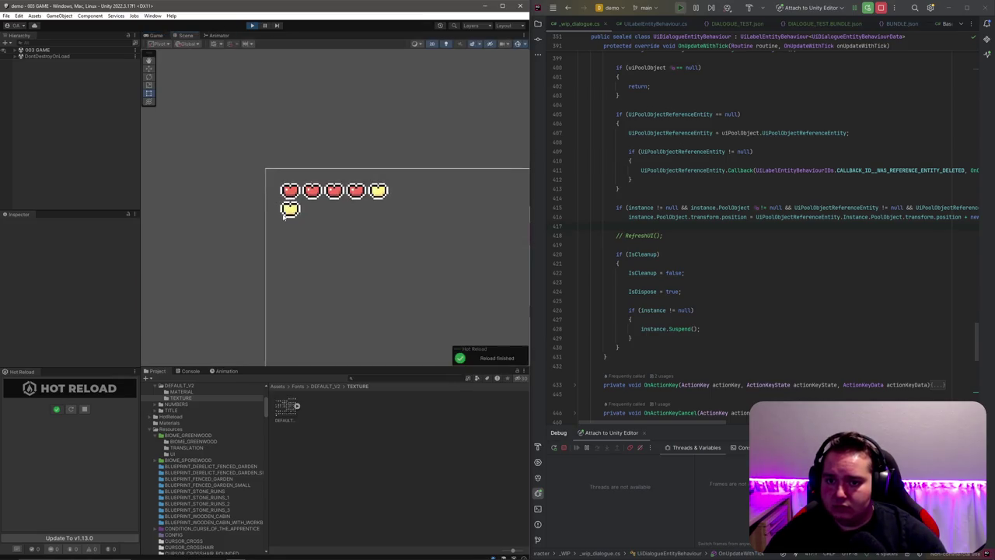
Select the last UI_DIALOGUE in the 003 GAME hierarchy and frame it in the scene.
{"action": "left_click", "coordinate": [20, 50]}
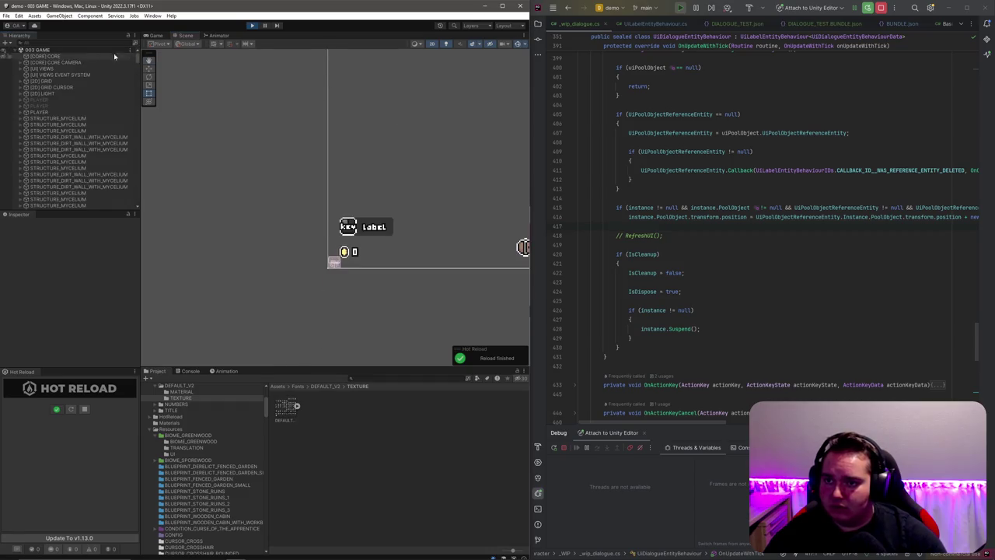
{"action": "scroll", "coordinate": [72, 140], "scroll_direction": "down", "scroll_amount": 10}
{"action": "left_click", "coordinate": [73, 200]}
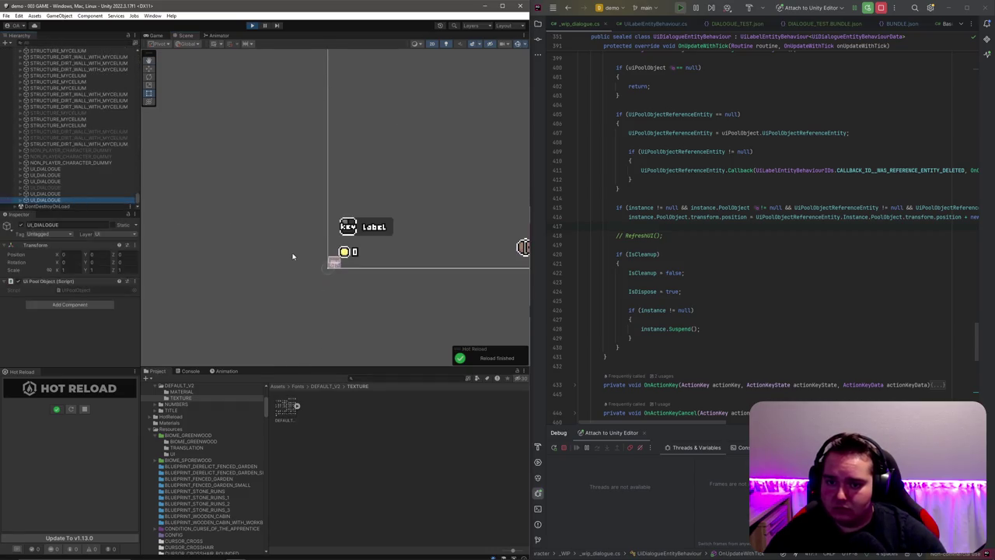
{"action": "key", "text": "f"}
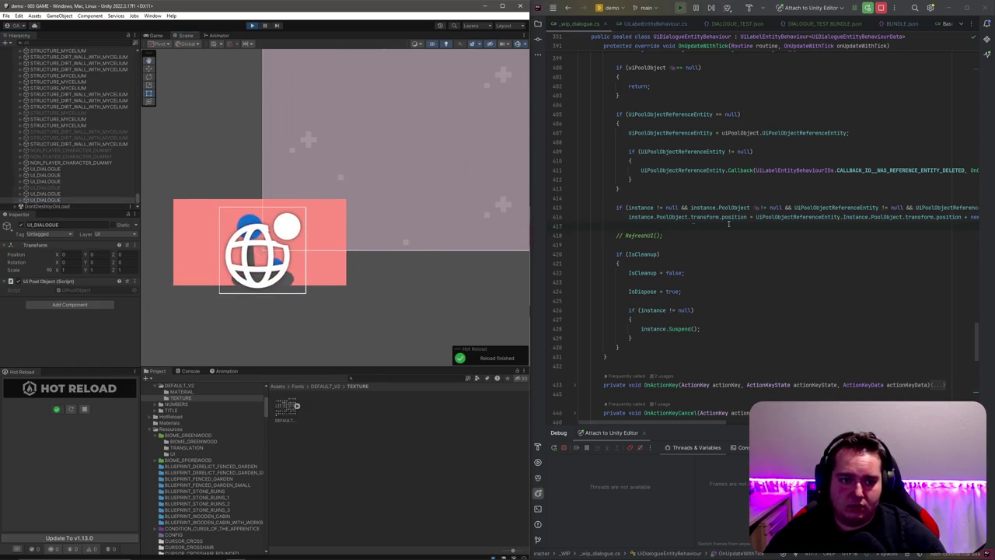
Break on the line 415 position check, step over it, and inspect the reference values.
{"action": "left_click", "coordinate": [558, 207]}
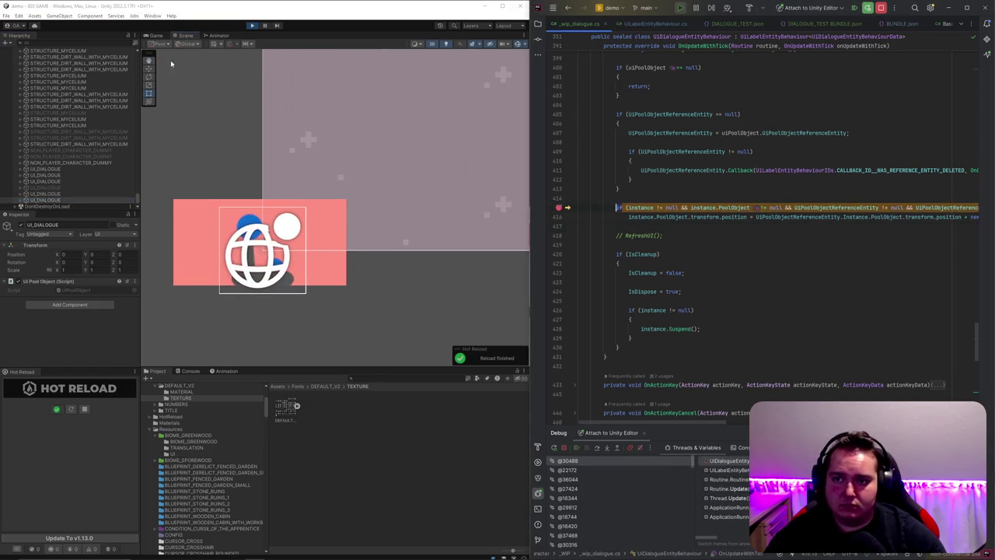
{"action": "scroll", "coordinate": [744, 264], "scroll_direction": "down", "scroll_amount": 3}
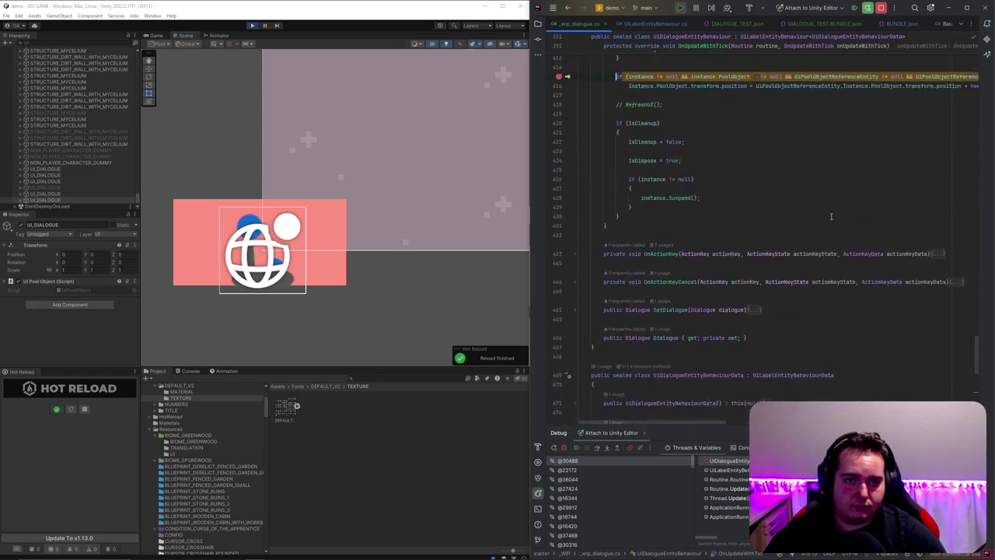
{"action": "scroll", "coordinate": [747, 238], "scroll_direction": "up", "scroll_amount": 3}
{"action": "mouse_move", "coordinate": [639, 196]}
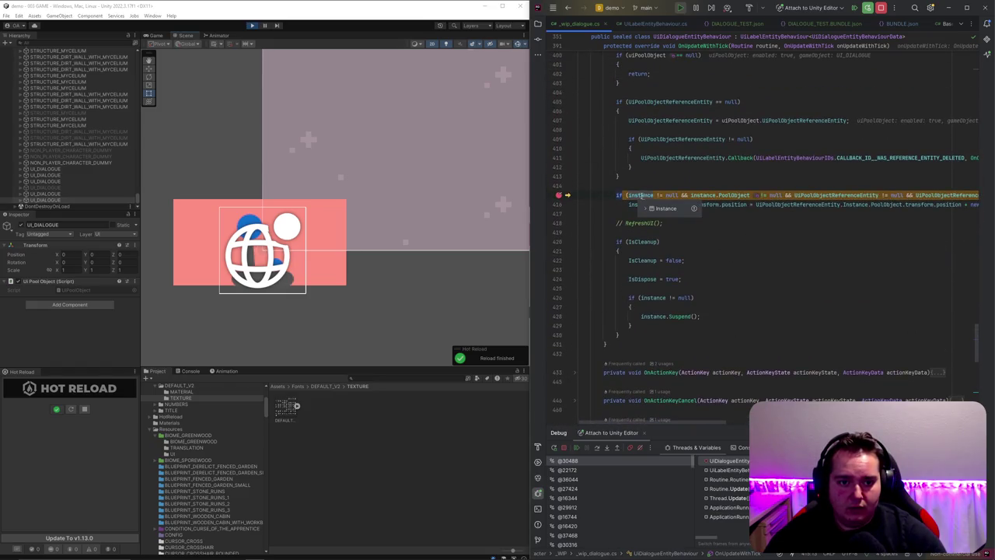
{"action": "mouse_move", "coordinate": [822, 204]}
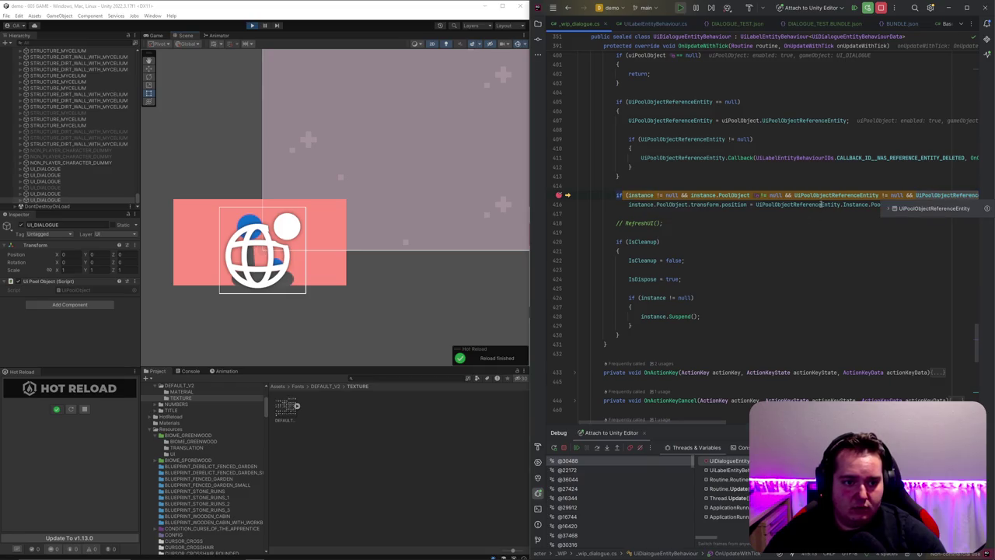
{"action": "left_click", "coordinate": [597, 448]}
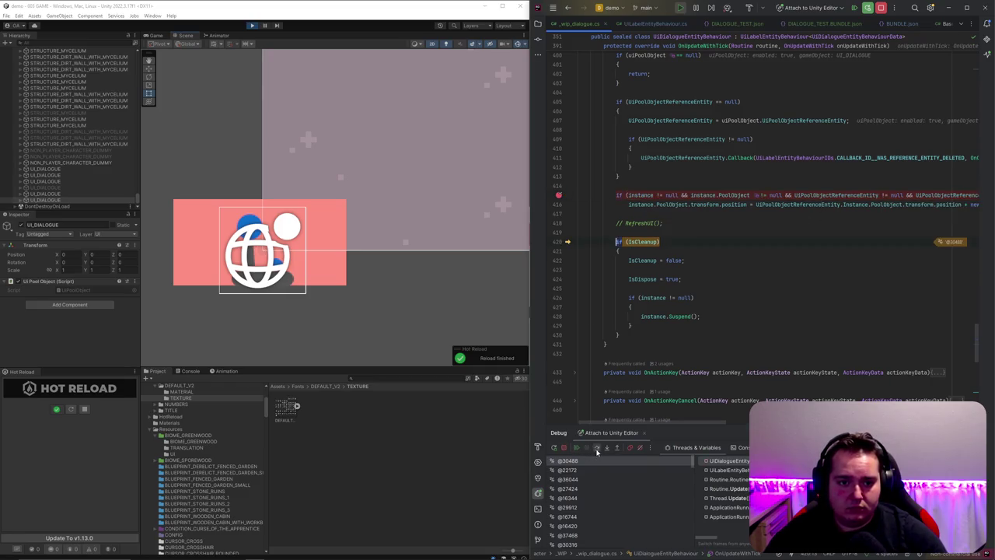
{"action": "left_click_drag", "start_coordinate": [588, 422], "coordinate": [691, 419]}
{"action": "mouse_move", "coordinate": [928, 192]}
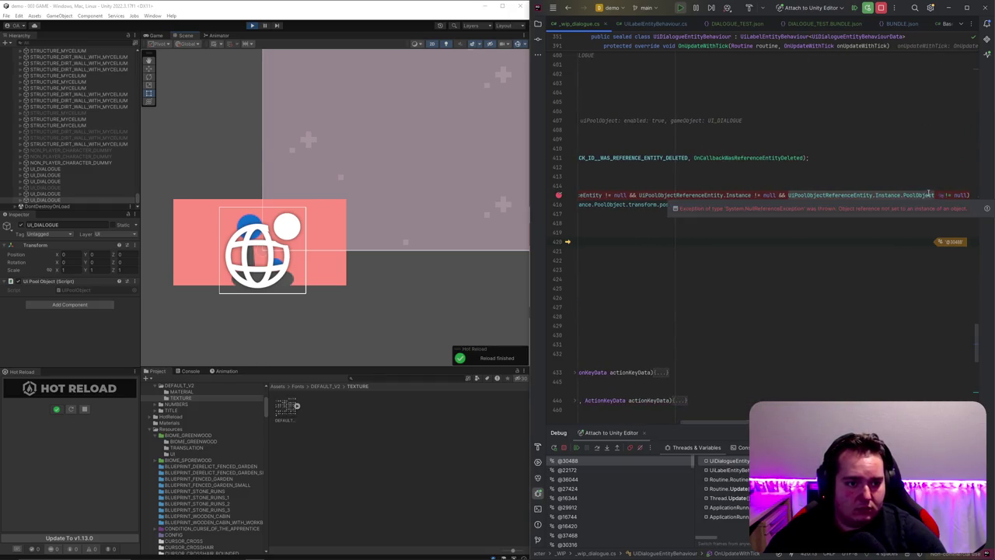
{"action": "left_click", "coordinate": [871, 195]}
Navigate to the talkative NPC's OpenDialogue() and its UiDialogueEntity.Instantiate call.
{"action": "scroll", "coordinate": [851, 235], "scroll_direction": "up", "scroll_amount": 2}
{"action": "scroll", "coordinate": [847, 237], "scroll_direction": "left", "scroll_amount": 3}
{"action": "scroll", "coordinate": [847, 237], "scroll_direction": "right", "scroll_amount": 3}
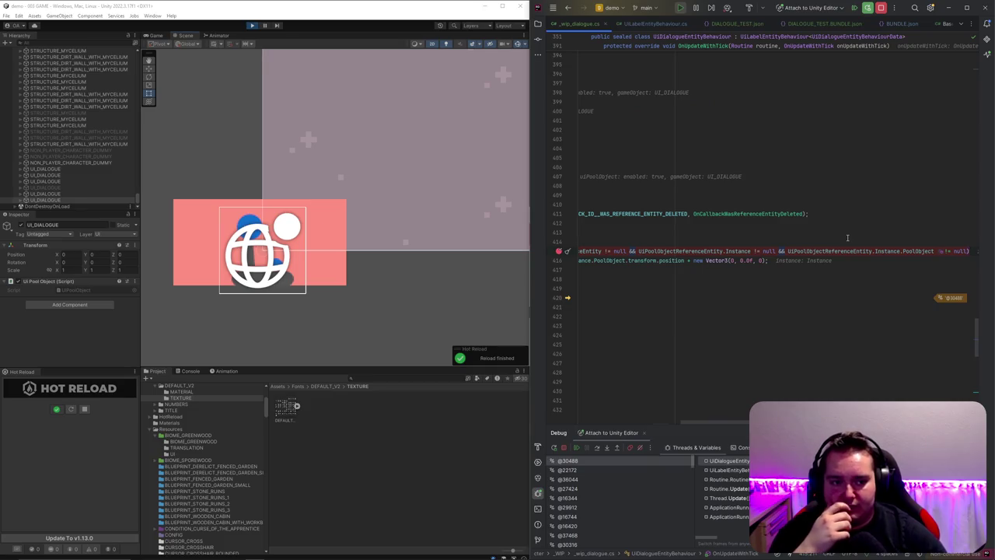
{"action": "scroll", "coordinate": [847, 237], "scroll_direction": "left", "scroll_amount": 3}
{"action": "scroll", "coordinate": [847, 237], "scroll_direction": "down", "scroll_amount": 10}
{"action": "scroll", "coordinate": [845, 238], "scroll_direction": "down", "scroll_amount": 5}
{"action": "scroll", "coordinate": [846, 238], "scroll_direction": "up", "scroll_amount": 15}
{"action": "scroll", "coordinate": [845, 238], "scroll_direction": "up", "scroll_amount": 20}
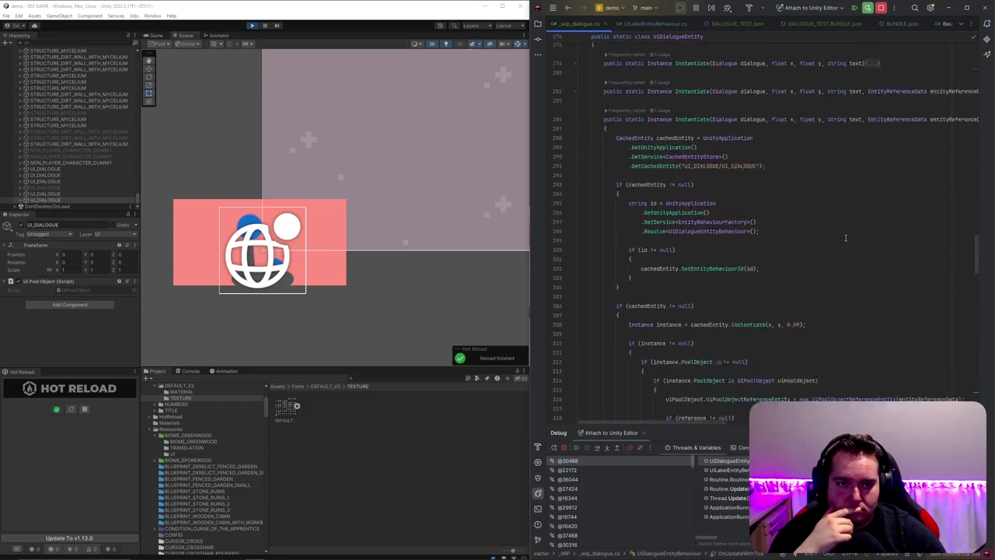
{"action": "scroll", "coordinate": [846, 237], "scroll_direction": "up", "scroll_amount": 5}
{"action": "key", "text": "Up"}
{"action": "key", "text": "End"}
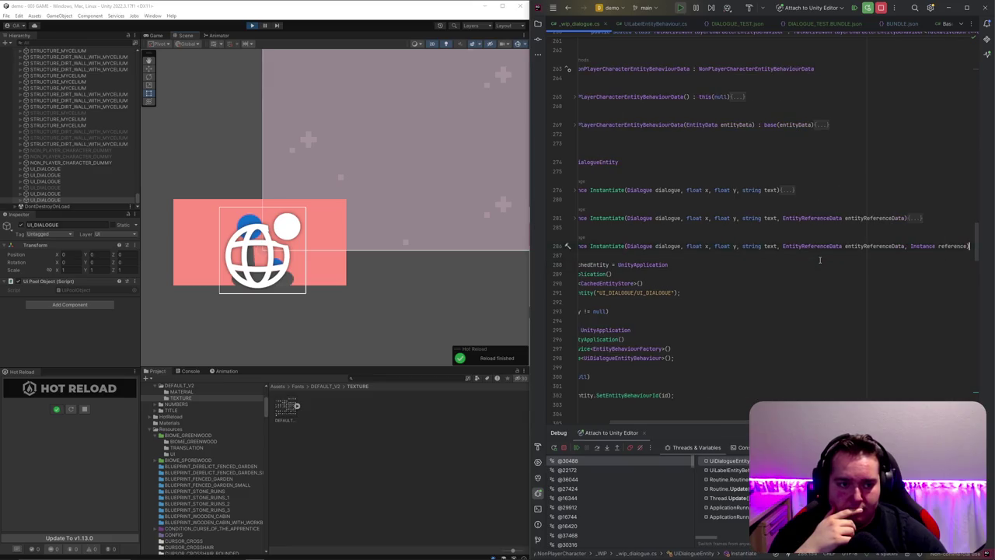
{"action": "key", "text": "Down"}
{"action": "key", "text": "Home"}
{"action": "scroll", "coordinate": [819, 231], "scroll_direction": "up", "scroll_amount": 20}
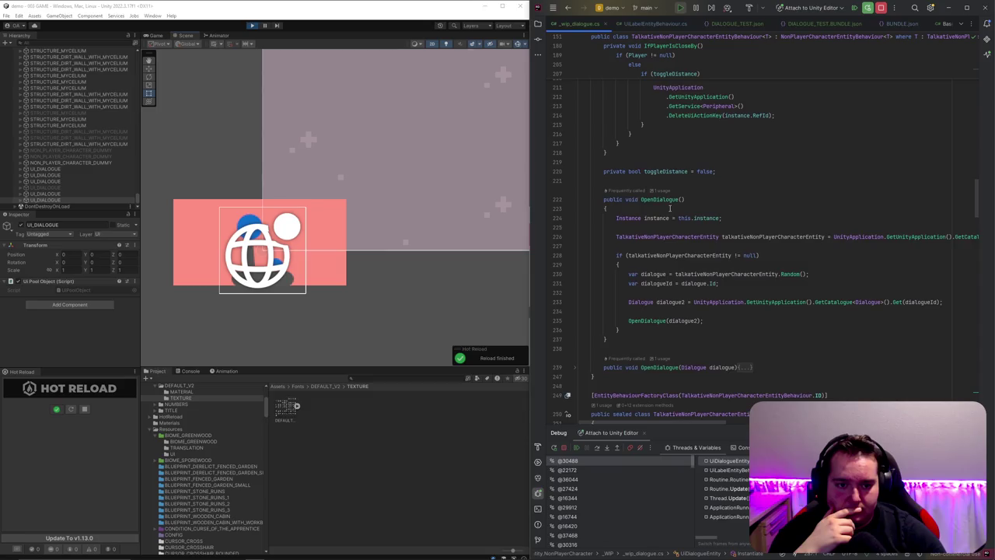
{"action": "scroll", "coordinate": [670, 208], "scroll_direction": "down", "scroll_amount": 5}
In OpenDialogue, try a ReferenceEntity argument after the empty text argument, then undo it.
{"action": "left_click", "coordinate": [575, 200]}
{"action": "left_click", "coordinate": [829, 218]}
{"action": "type", "text": ", new Re"}
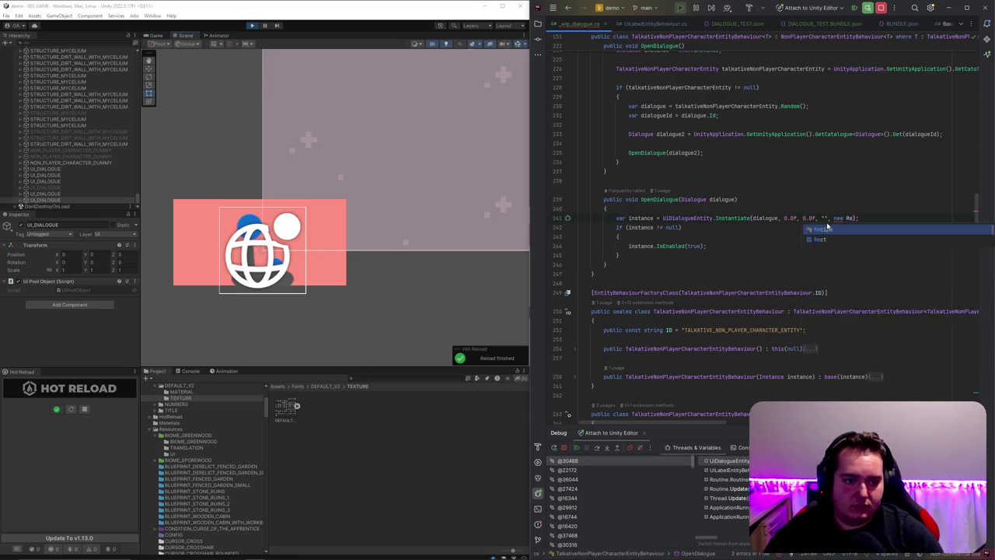
{"action": "type", "text": "ferenceEntity"}
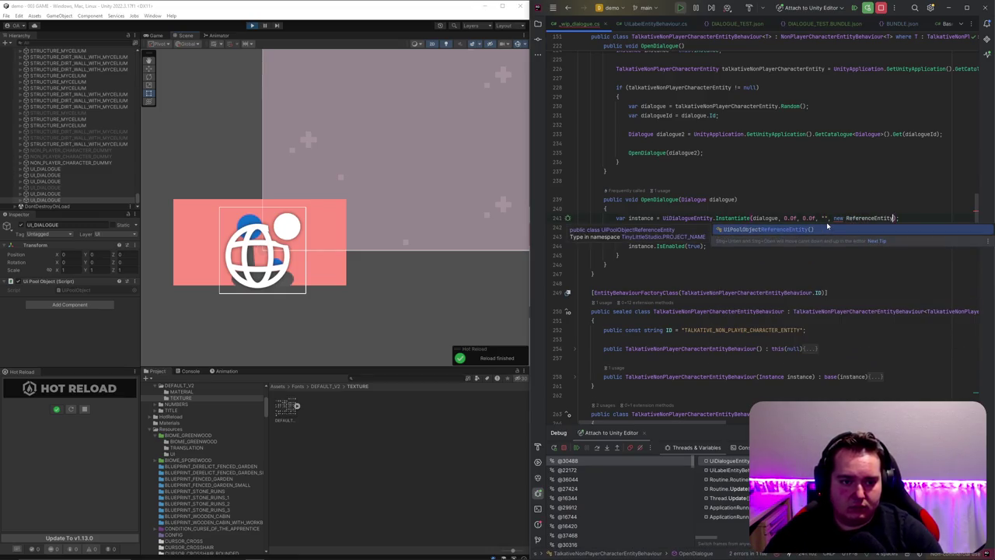
{"action": "key", "text": "Return"}
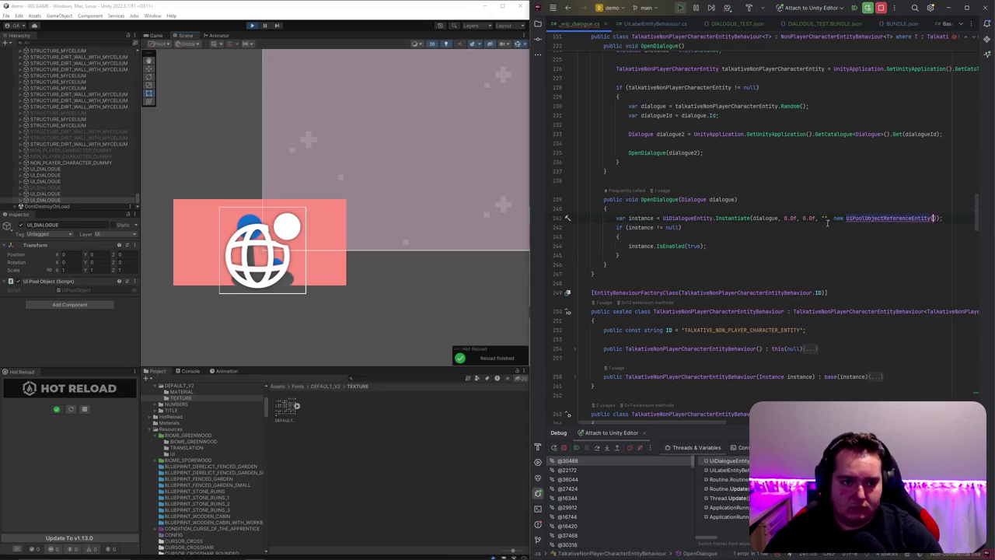
{"action": "key", "text": "ctrl+z"}
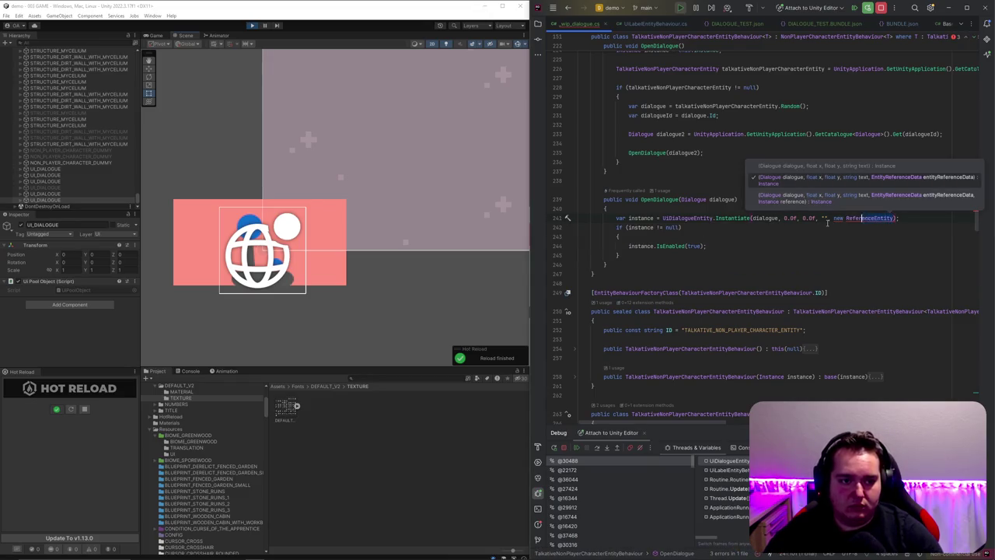
Append null and instance arguments to the UiDialogueEntity.Instantiate call and close it with a semicolon.
{"action": "type", "text": "null, instqanc"}
{"action": "key", "text": "BackSpace"}
{"action": "key", "text": "BackSpace"}
{"action": "key", "text": "BackSpace"}
{"action": "type", "text": "a"}
{"action": "key", "text": "Return"}
{"action": "key", "text": "End"}
{"action": "type", "text": ";"}
Replace the this.instance argument with Instance() on line 241.
{"action": "mouse_move", "coordinate": [731, 220]}
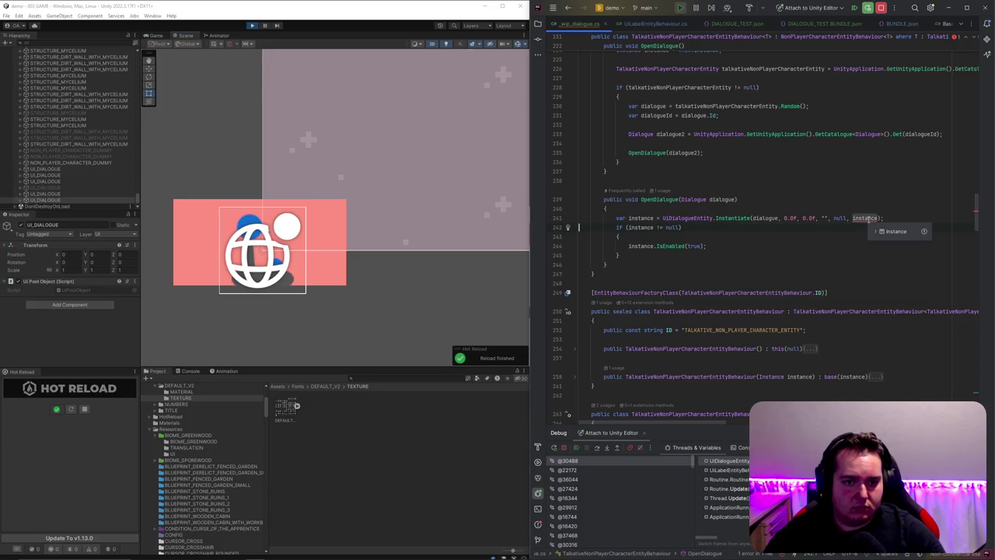
{"action": "left_click", "coordinate": [853, 218]}
{"action": "type", "text": "this."}
{"action": "key", "text": "Tab"}
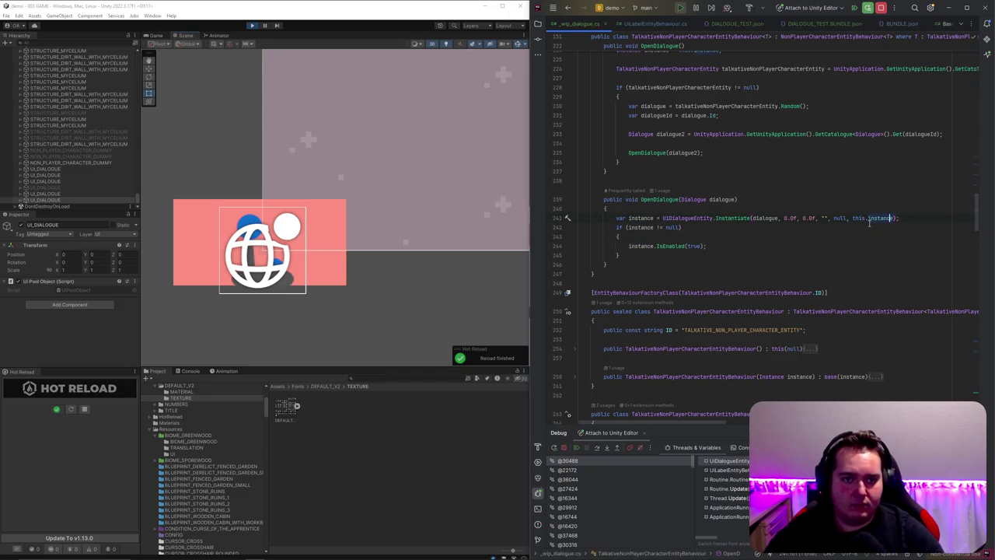
{"action": "key", "text": "ctrl+BackSpace"}
{"action": "key", "text": "ctrl+BackSpace"}
{"action": "key", "text": "ctrl+BackSpace"}
{"action": "type", "text": "Inst"}
{"action": "key", "text": "Return"}
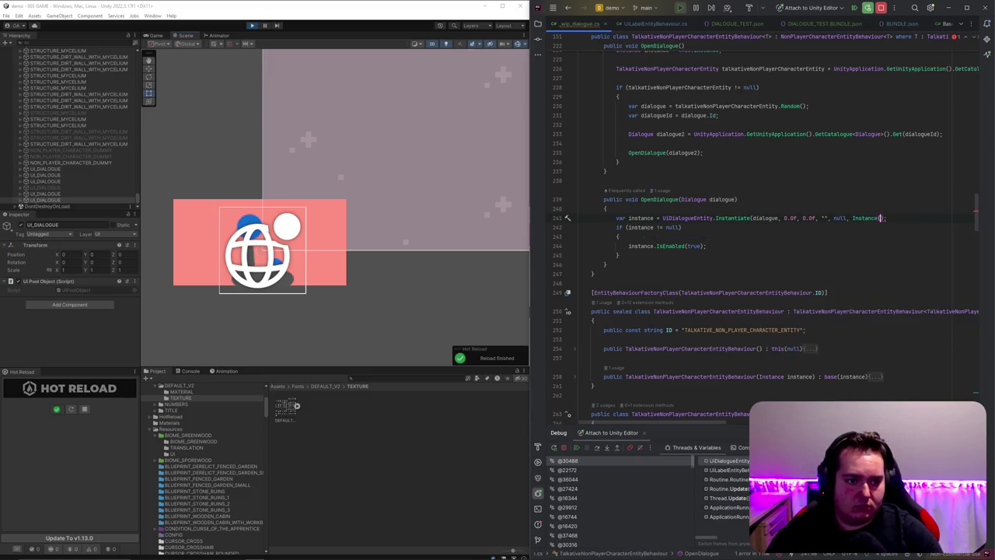
{"action": "key", "text": "End"}
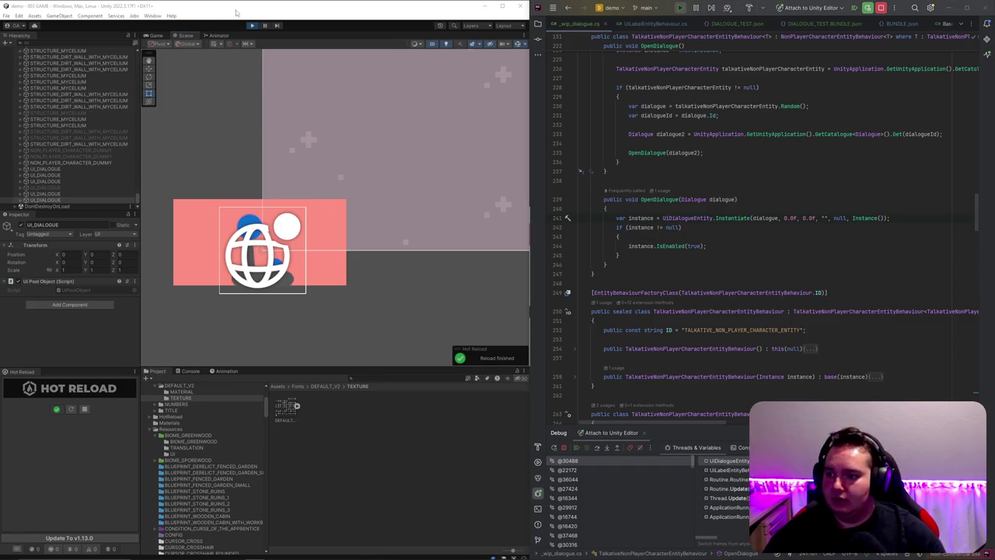
{"action": "left_click", "coordinate": [791, 225]}
Recompile the changed scripts in Unity, confirming Stop and Recompile.
{"action": "left_click", "coordinate": [253, 26]}
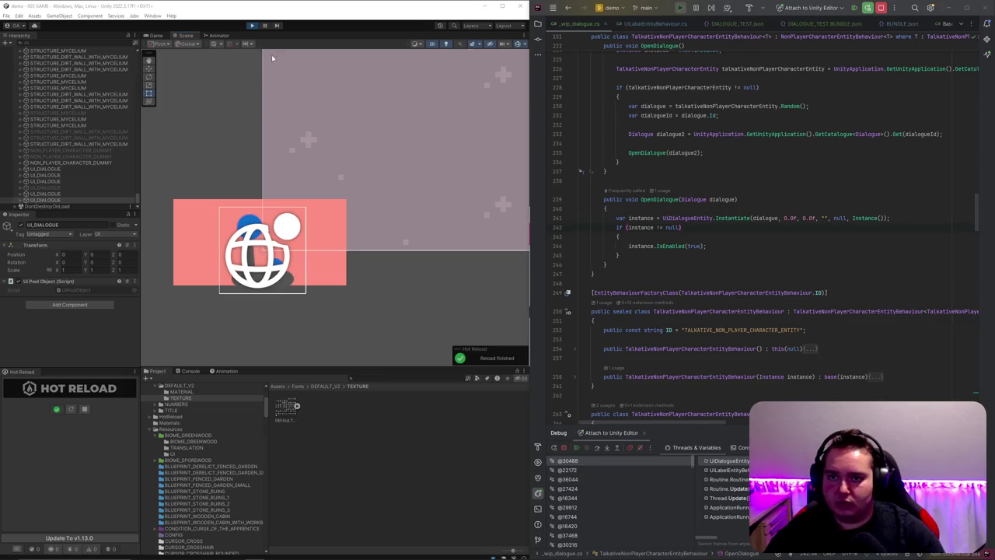
{"action": "left_click", "coordinate": [559, 179]}
{"action": "key", "text": "F9"}
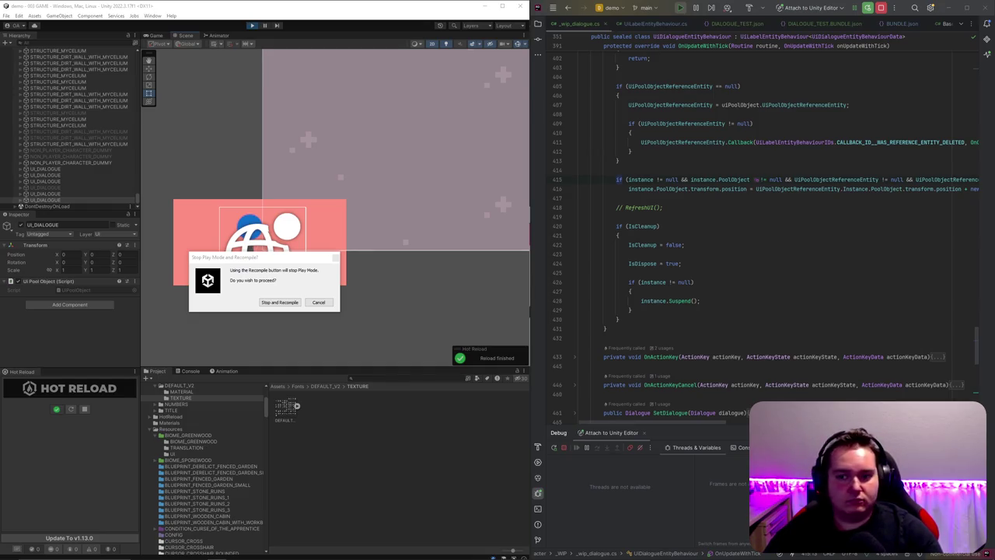
{"action": "key", "text": "Return"}
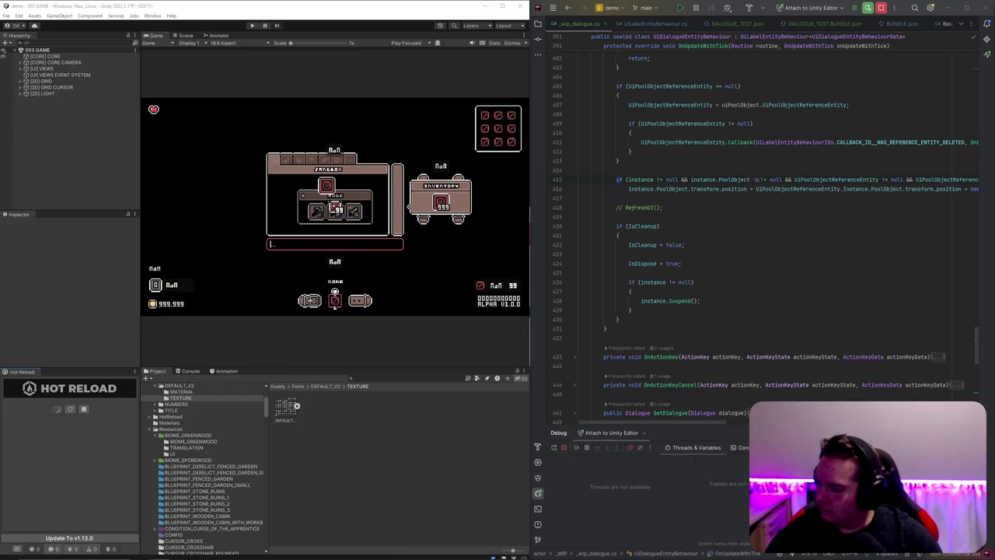
Enter play mode and run 'npc spawn npc_dummy' in the in-game console.
{"action": "left_click", "coordinate": [252, 24]}
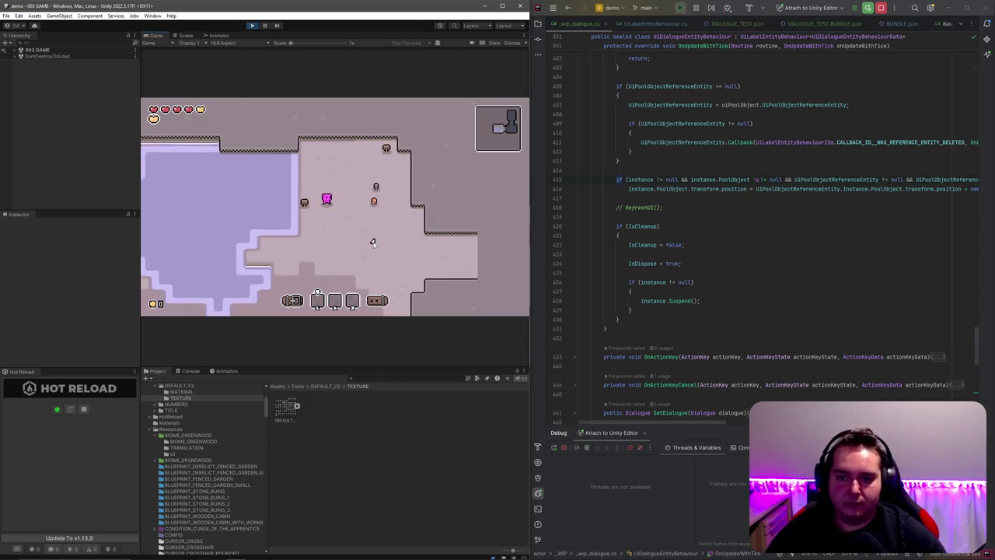
{"action": "key", "text": "grave"}
{"action": "type", "text": "npc spawn npc_dumm"}
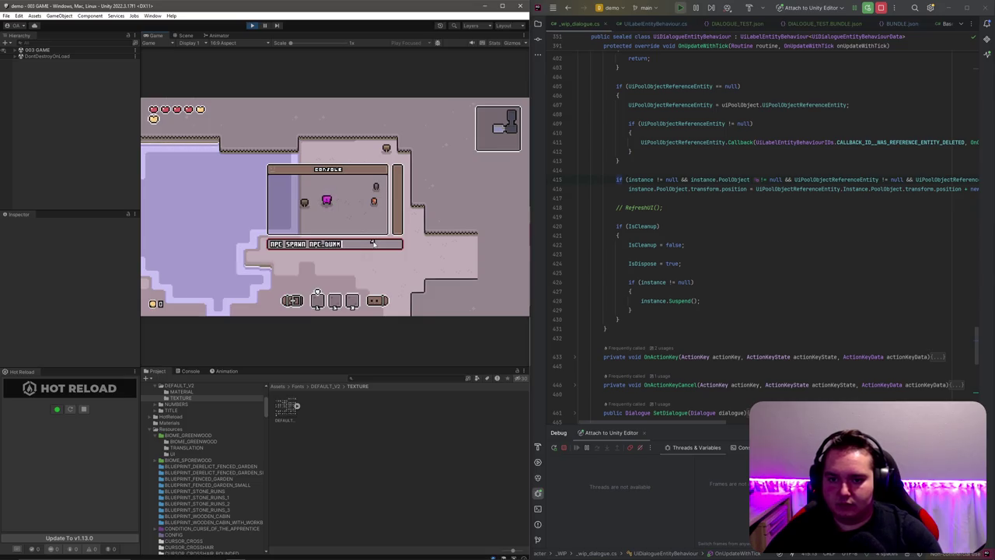
{"action": "type", "text": "y"}
{"action": "key", "text": "Return"}
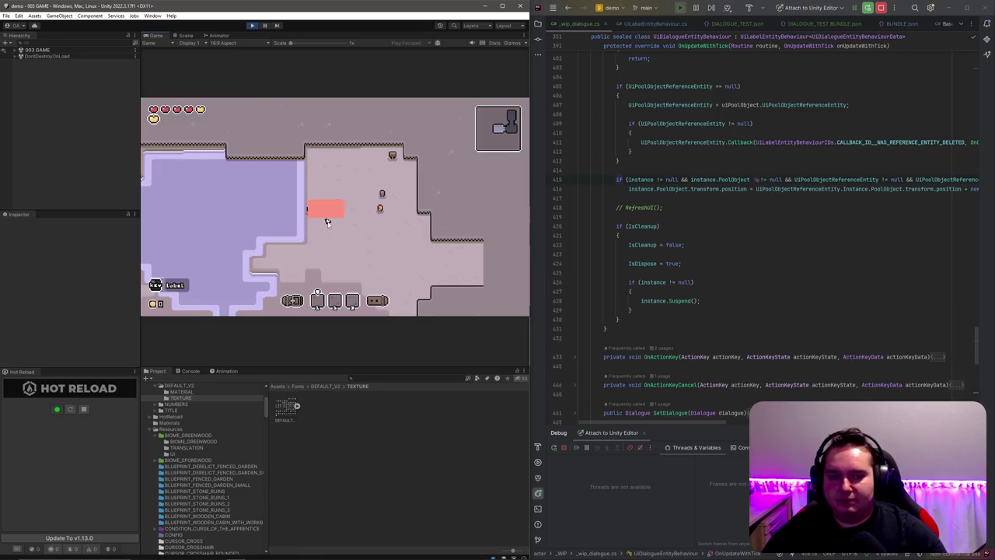
{"action": "scroll", "coordinate": [773, 327], "scroll_direction": "up", "scroll_amount": 10}
Start a '// todo' list with items for hiding the call to action, disabling player controls, distance cutoff.
{"action": "scroll", "coordinate": [773, 327], "scroll_direction": "up", "scroll_amount": 6}
{"action": "left_click", "coordinate": [645, 269]}
{"action": "key", "text": "Return"}
{"action": "key", "text": "Return"}
{"action": "type", "text": "do"}
{"action": "key", "text": "Return"}
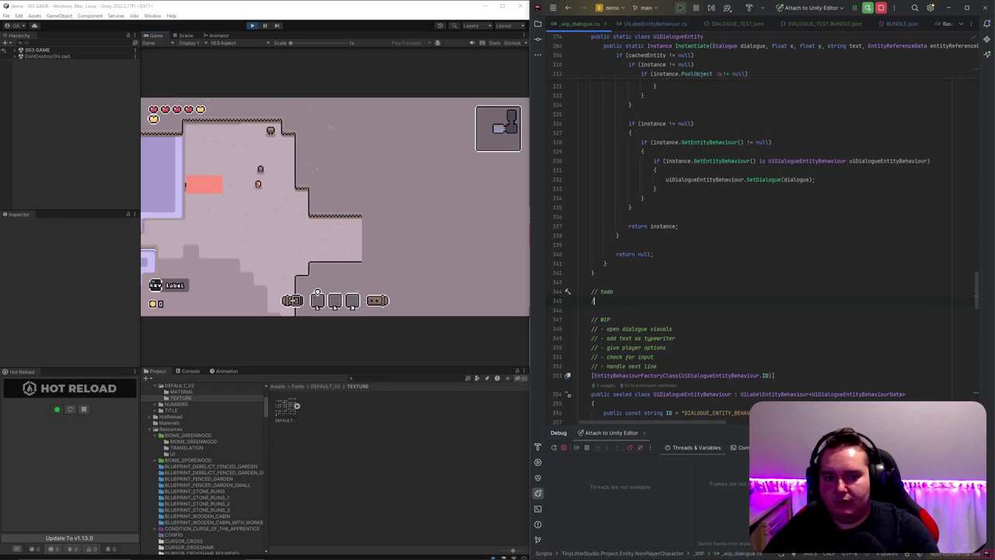
{"action": "type", "text": "// -hide"}
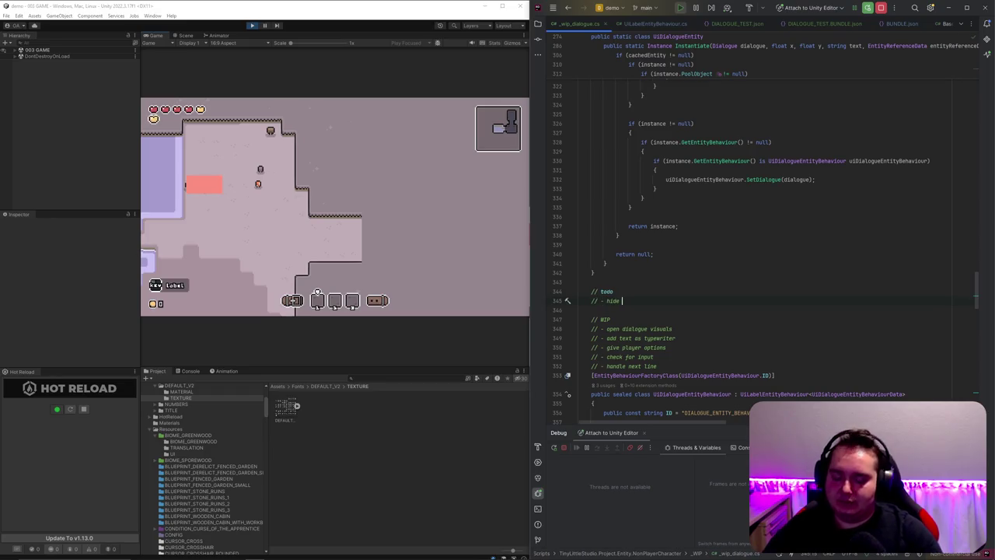
{"action": "type", "text": "actio"}
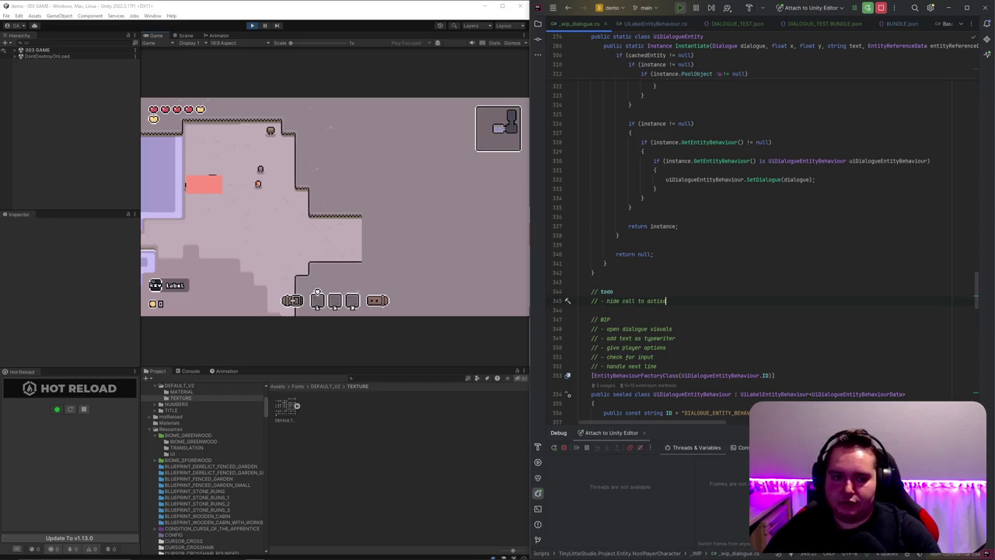
{"action": "type", "text": "e is "}
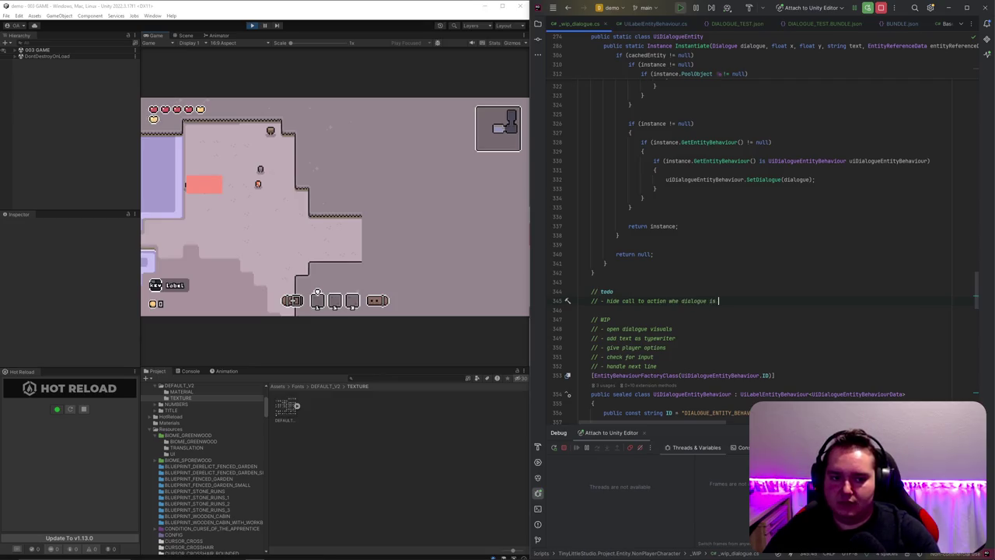
{"action": "type", "text": ","}
{"action": "key", "text": "Return"}
{"action": "type", "text": "splayer controls when d"}
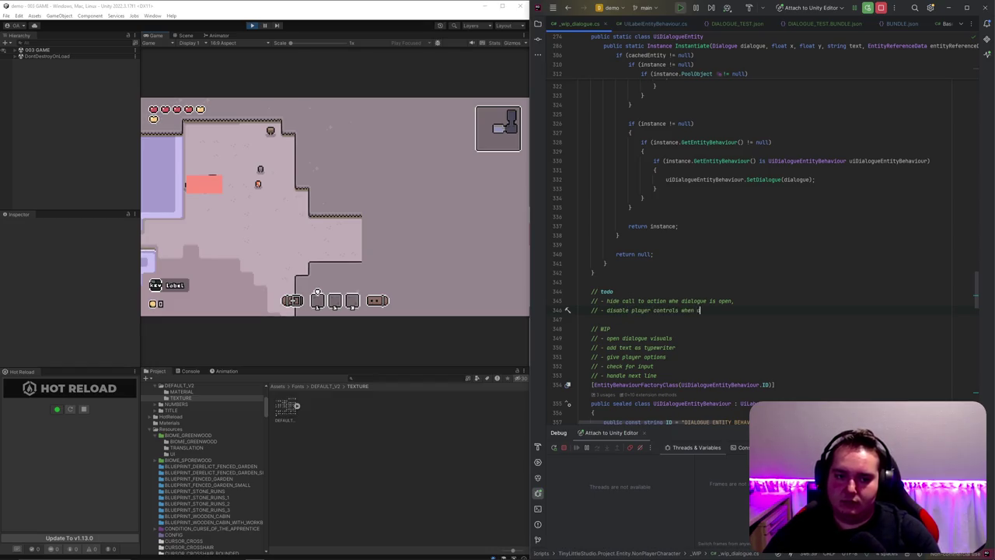
{"action": "type", "text": ","}
{"action": "key", "text": "Return"}
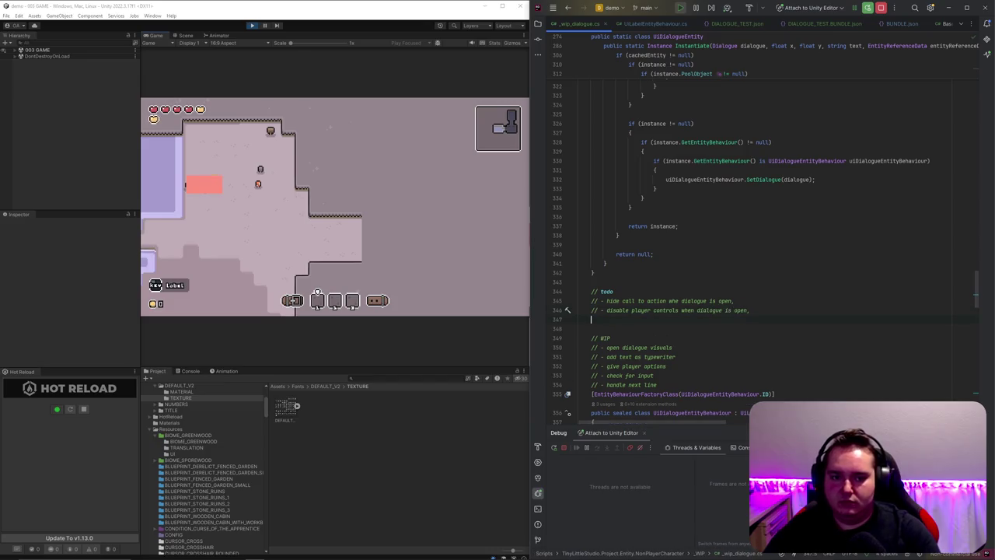
{"action": "type", "text": "// - disable dialogue, whe"}
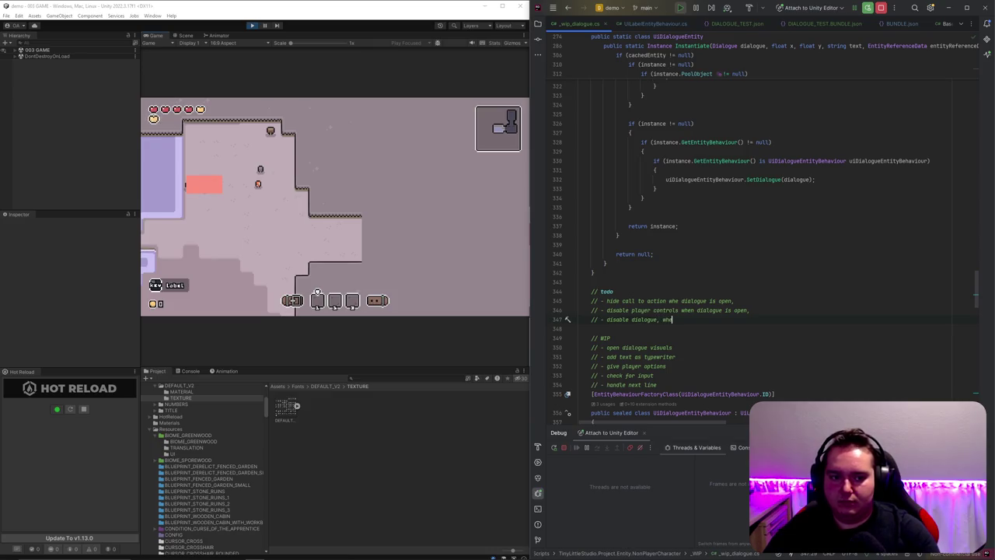
{"action": "type", "text": "r,"}
{"action": "key", "text": "Return"}
Add todo items for dialogue sizing, dialogue styling and an animated indicator icon.
{"action": "type", "text": "adjust dialogue size"}
{"action": "key", "text": "Return"}
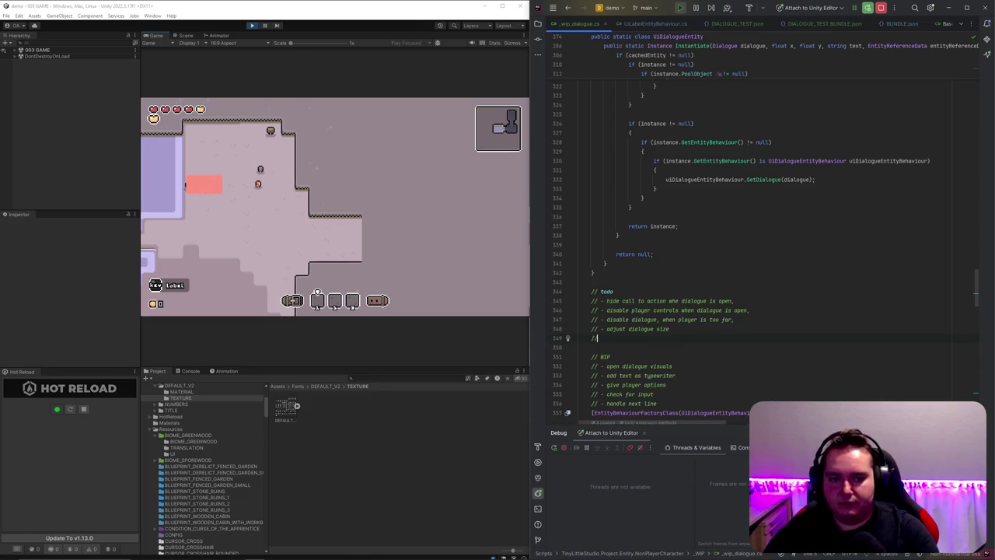
{"action": "type", "text": "- c"}
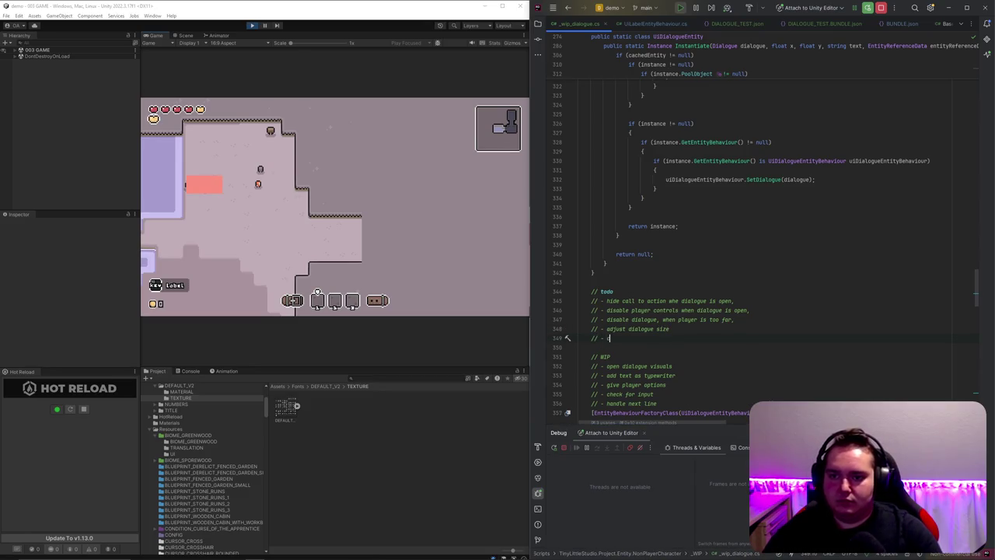
{"action": "type", "text": "alogue styling"}
{"action": "key", "text": "Return"}
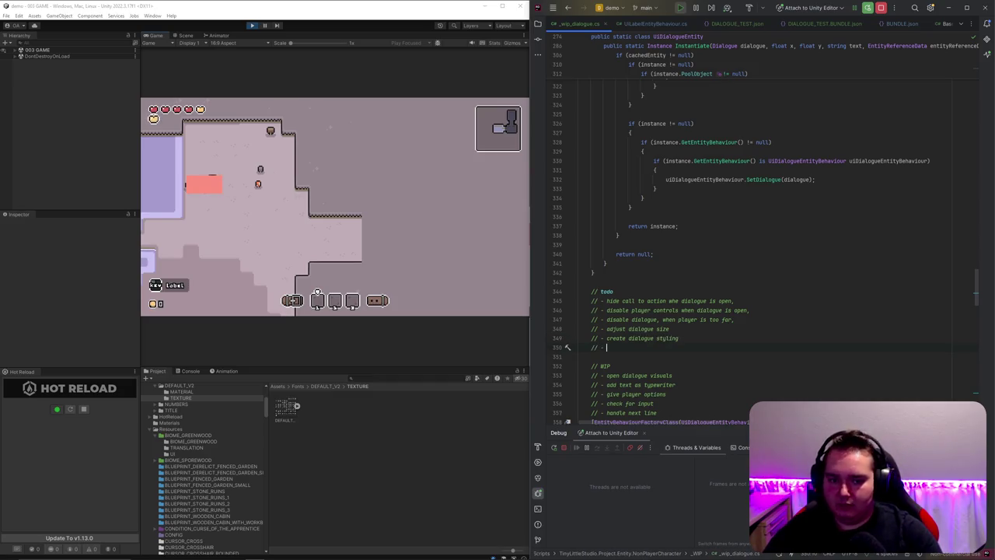
{"action": "type", "text": "indicator icon"}
{"action": "key", "text": "Return"}
{"action": "type", "text": "// "}
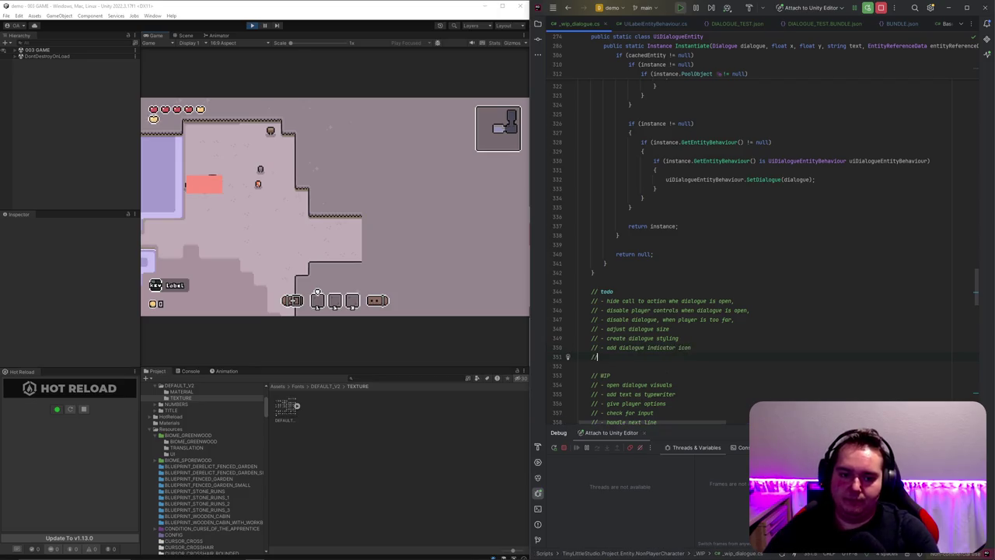
{"action": "type", "text": "-"}
{"action": "left_click", "coordinate": [579, 366]}
{"action": "type", "text": "(animated"}
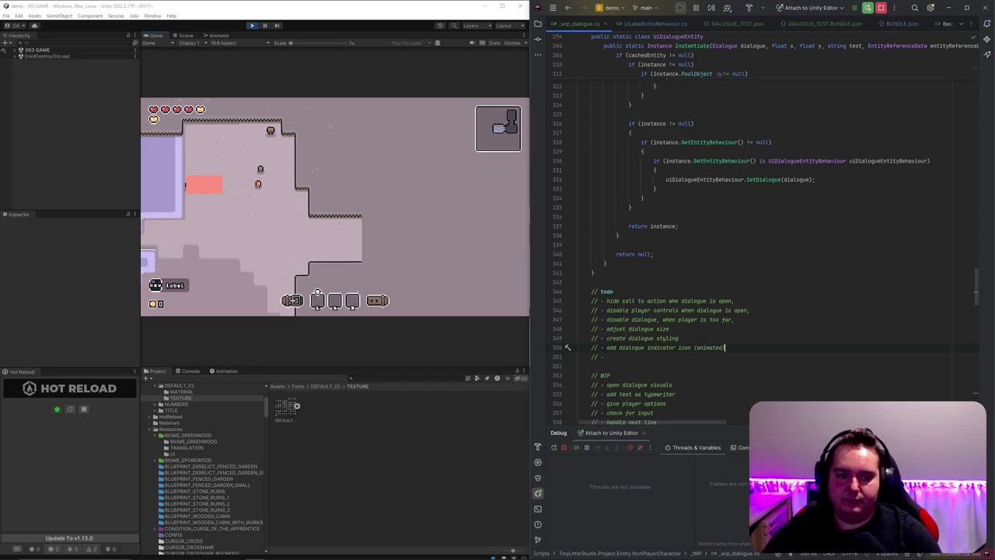
{"action": "left_click", "coordinate": [606, 357]}
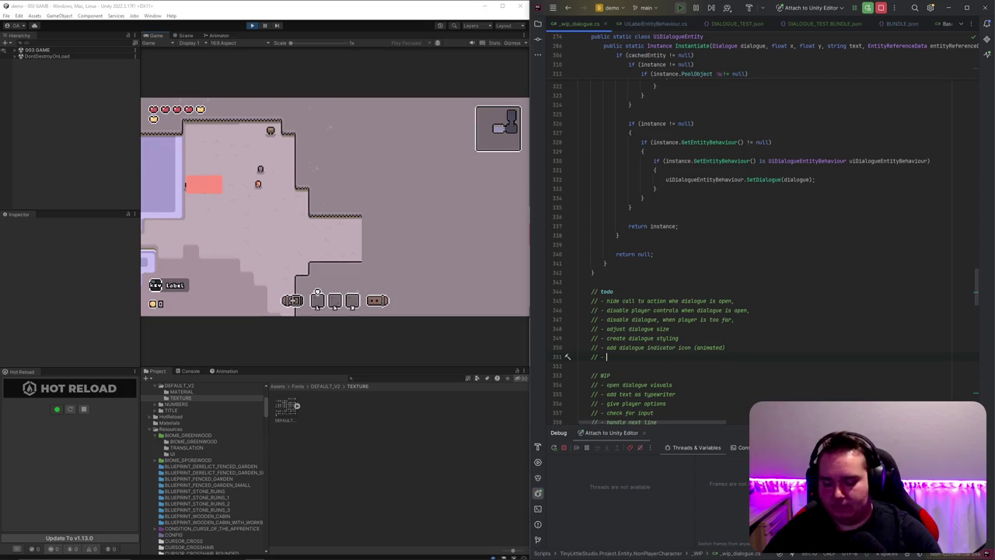
{"action": "type", "text": "e"}
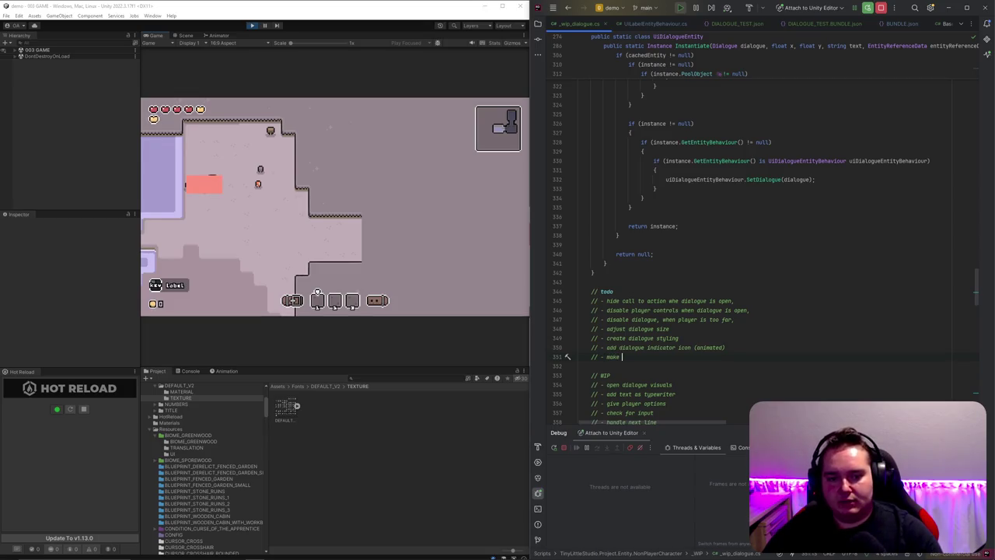
{"action": "key", "text": "ctrl+BackSpace"}
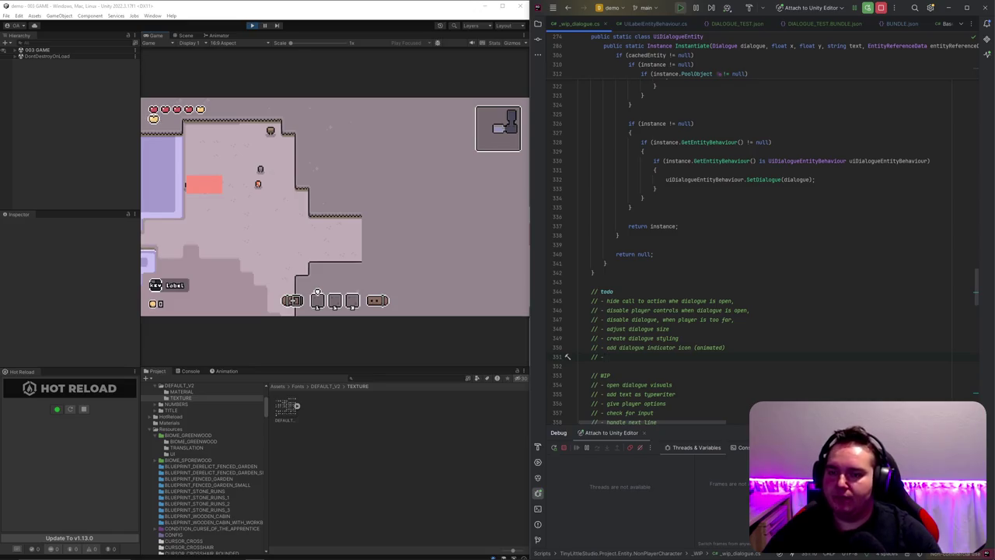
In the Scene view, pan, zoom and frame to inspect the heart HUD sprites.
{"action": "left_click", "coordinate": [186, 36]}
{"action": "scroll", "coordinate": [367, 165], "scroll_direction": "up", "scroll_amount": 3}
{"action": "scroll", "coordinate": [367, 165], "scroll_direction": "down", "scroll_amount": 5}
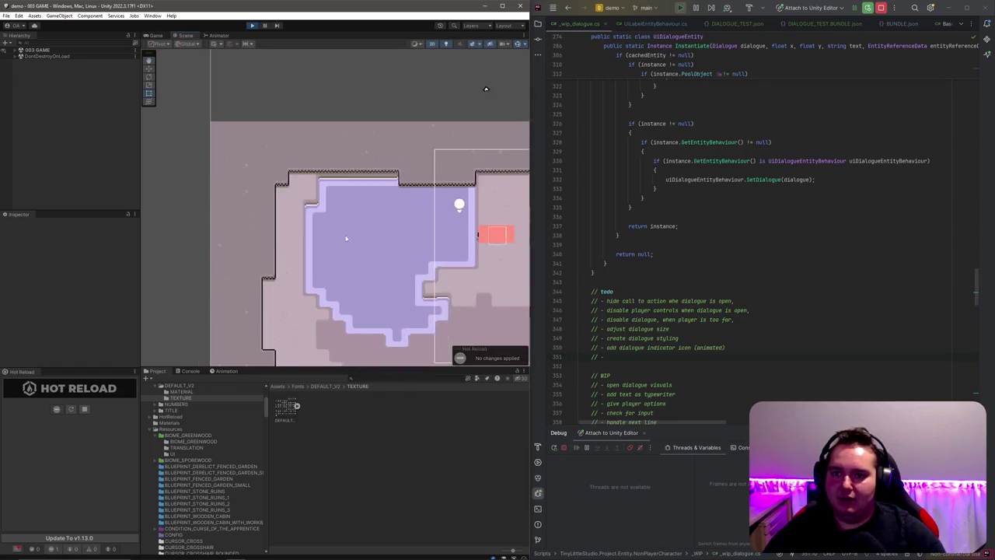
{"action": "scroll", "coordinate": [356, 194], "scroll_direction": "up", "scroll_amount": 10}
{"action": "scroll", "coordinate": [356, 194], "scroll_direction": "down", "scroll_amount": 2}
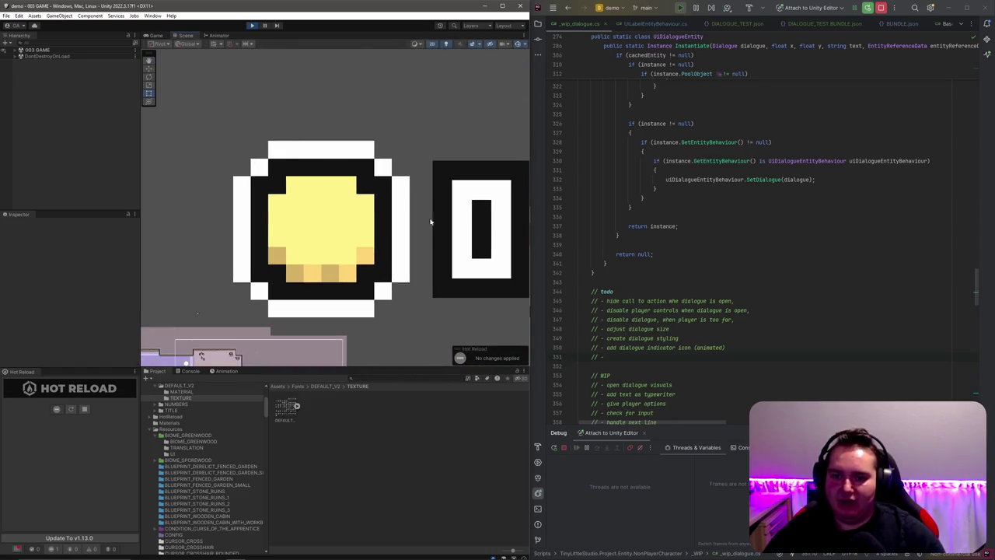
{"action": "scroll", "coordinate": [335, 211], "scroll_direction": "down", "scroll_amount": 3}
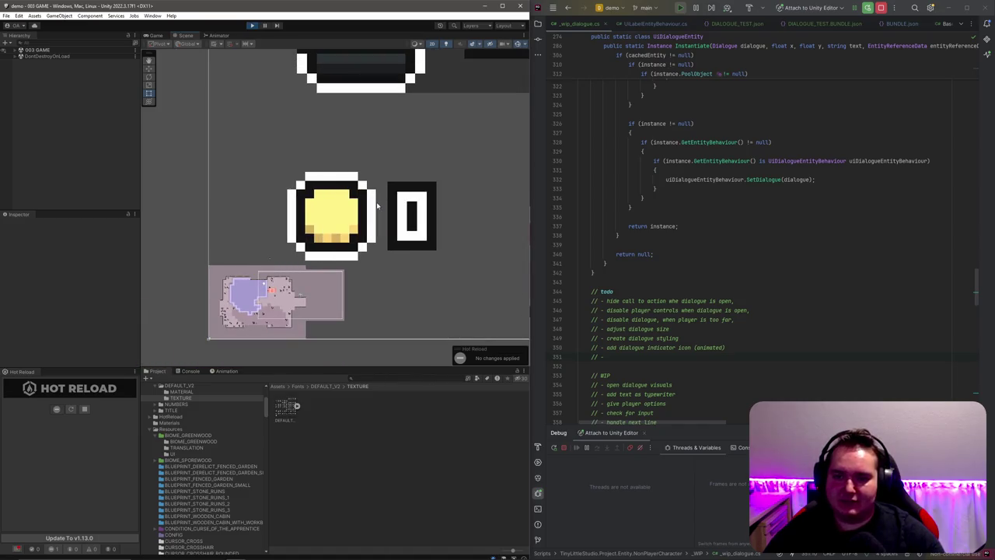
{"action": "scroll", "coordinate": [326, 216], "scroll_direction": "down", "scroll_amount": 2}
{"action": "left_click_drag", "start_coordinate": [326, 216], "coordinate": [296, 262]}
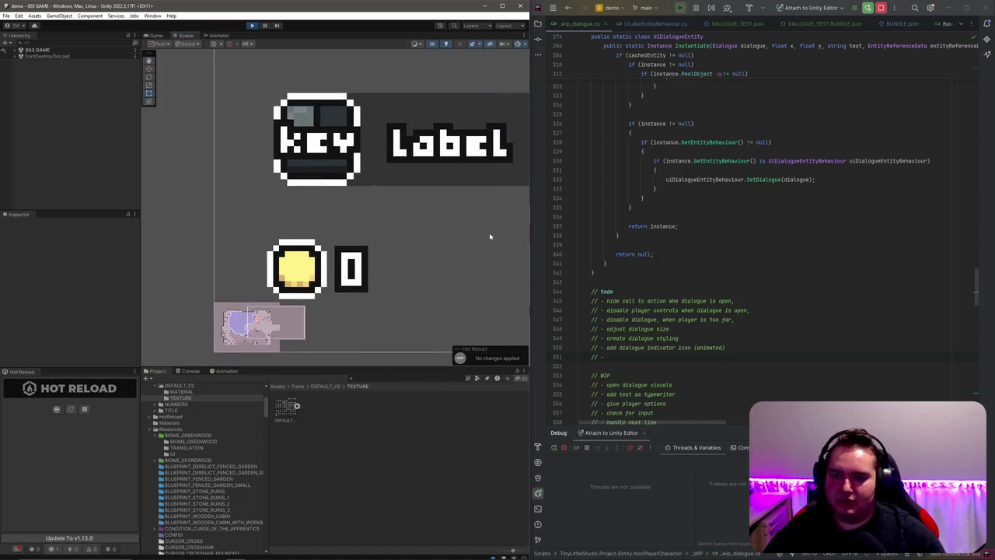
{"action": "key", "text": "f"}
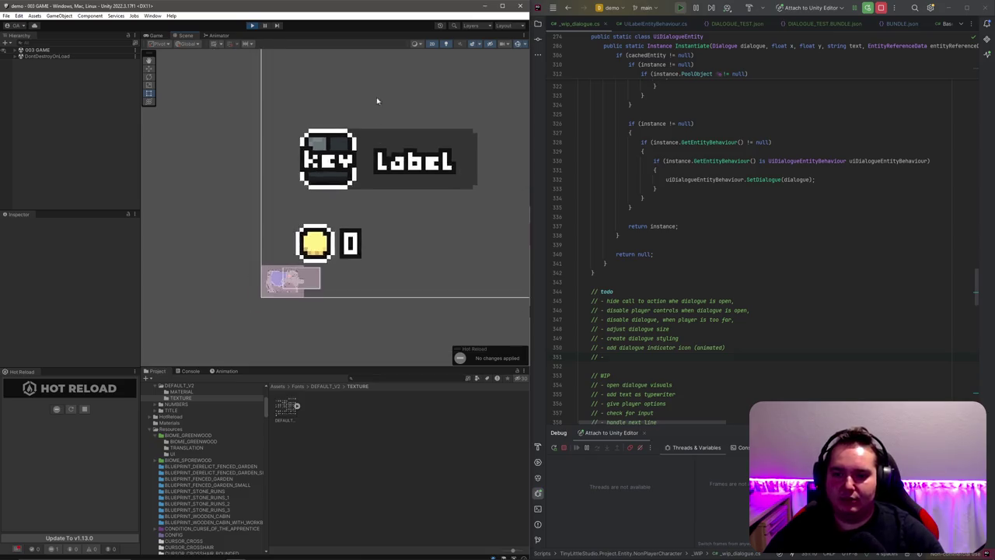
{"action": "scroll", "coordinate": [247, 172], "scroll_direction": "up", "scroll_amount": 8}
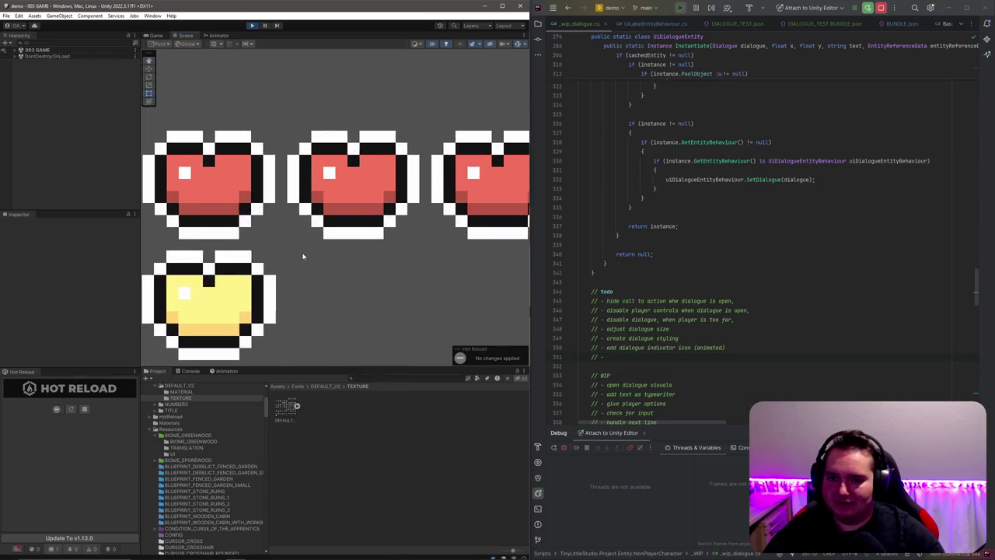
{"action": "scroll", "coordinate": [351, 227], "scroll_direction": "up", "scroll_amount": 4}
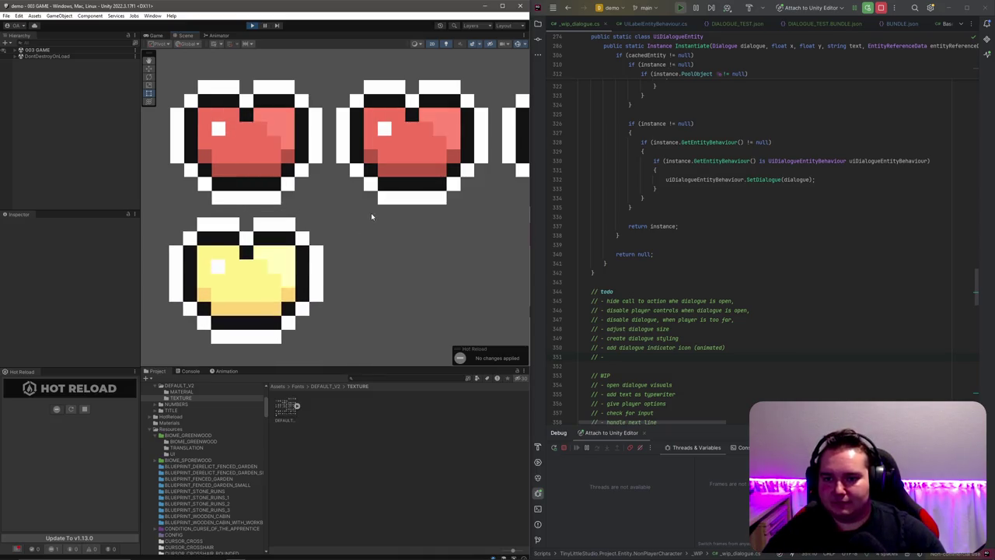
{"action": "scroll", "coordinate": [371, 212], "scroll_direction": "down", "scroll_amount": 3}
{"action": "scroll", "coordinate": [371, 216], "scroll_direction": "down", "scroll_amount": 5}
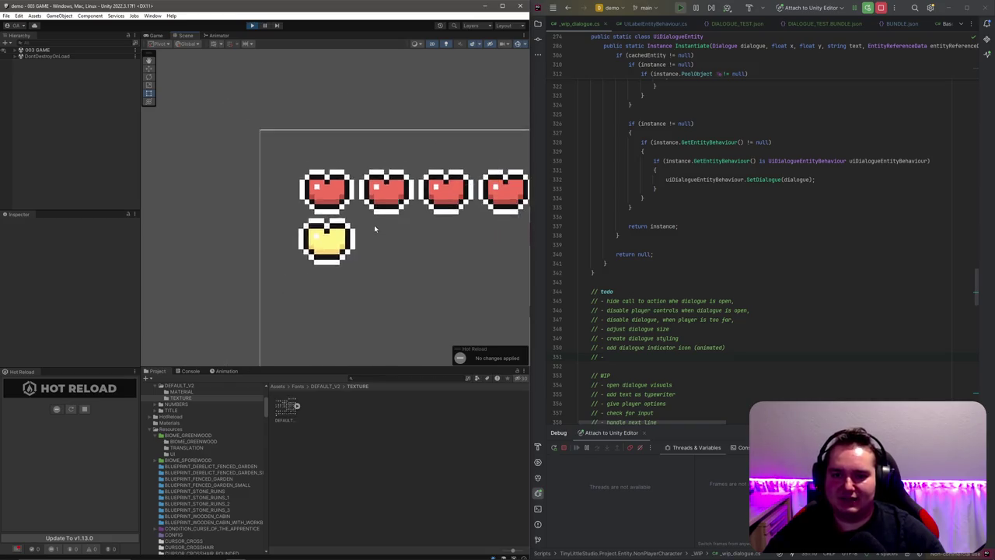
{"action": "scroll", "coordinate": [288, 195], "scroll_direction": "down", "scroll_amount": 5}
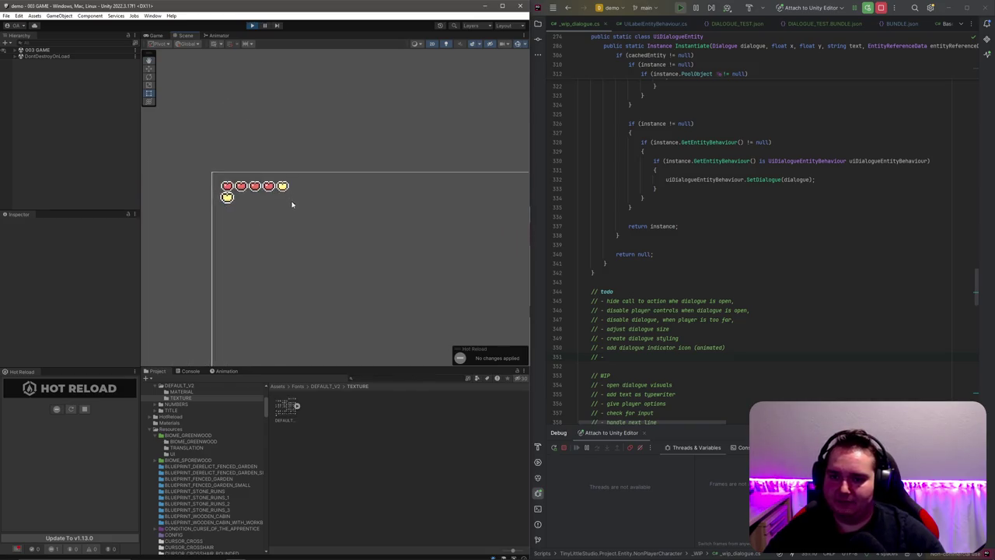
Return to the Game view, then to OnUpdateWithTick in UIDialogueEntityBehaviour.
{"action": "left_click", "coordinate": [155, 36]}
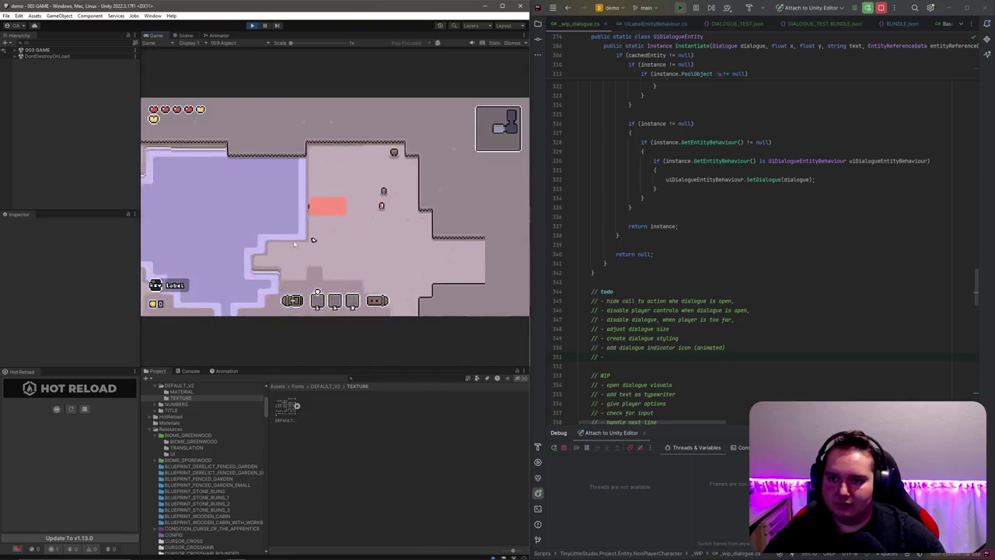
{"action": "left_click", "coordinate": [659, 204]}
{"action": "scroll", "coordinate": [659, 203], "scroll_direction": "down", "scroll_amount": 15}
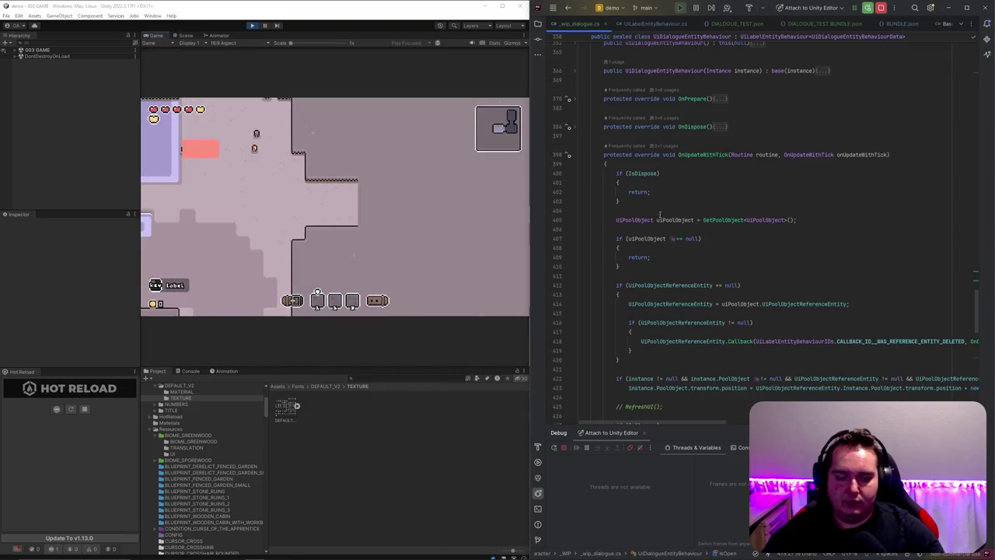
{"action": "left_click", "coordinate": [628, 162]}
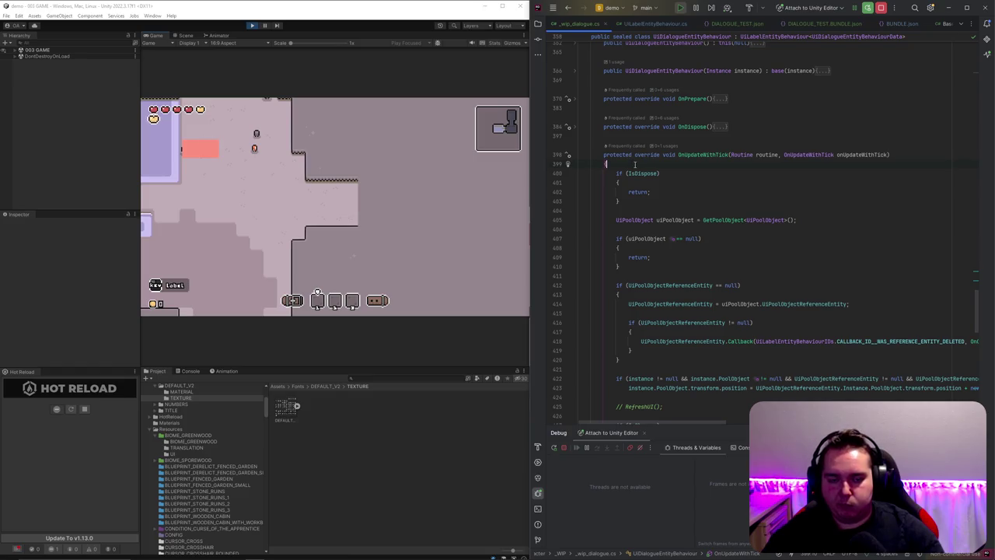
Add an if (IsOpen) block to OnUpdateWithTick and begin a Camera line.
{"action": "scroll", "coordinate": [645, 233], "scroll_direction": "down", "scroll_amount": 6}
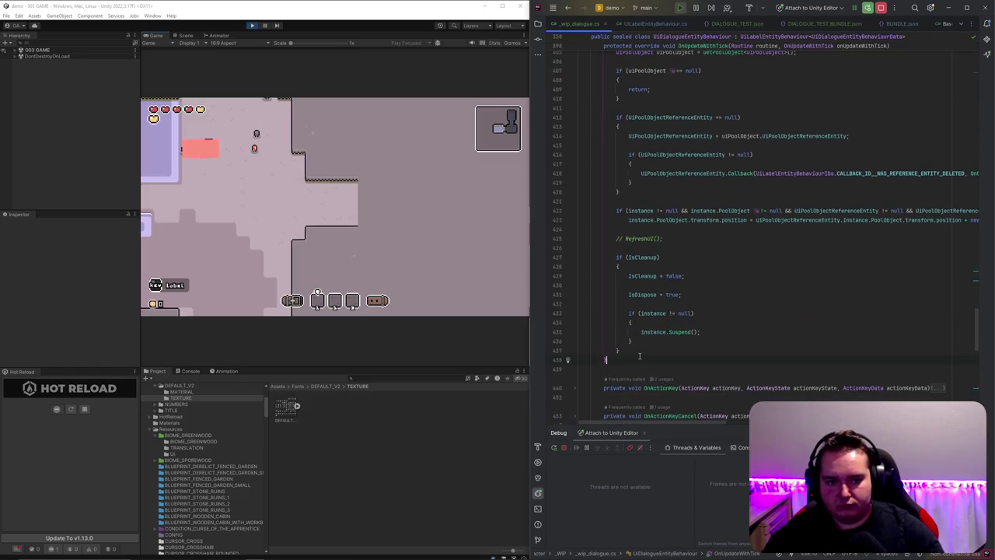
{"action": "key", "text": "Return"}
{"action": "key", "text": "Return"}
{"action": "type", "text": "if (IsOpen)"}
{"action": "key", "text": "Return"}
{"action": "type", "text": "{"}
{"action": "key", "text": "Return"}
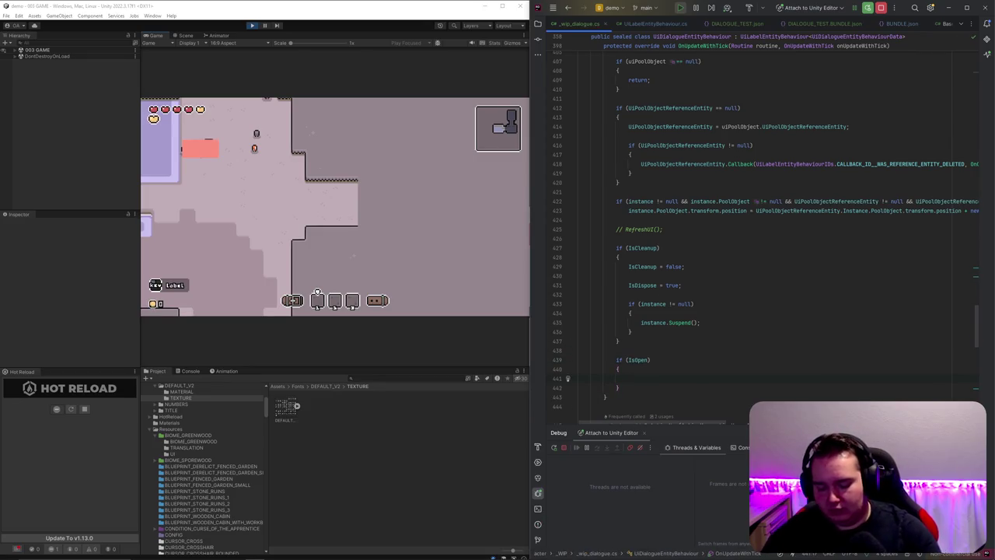
{"action": "type", "text": "Camera ="}
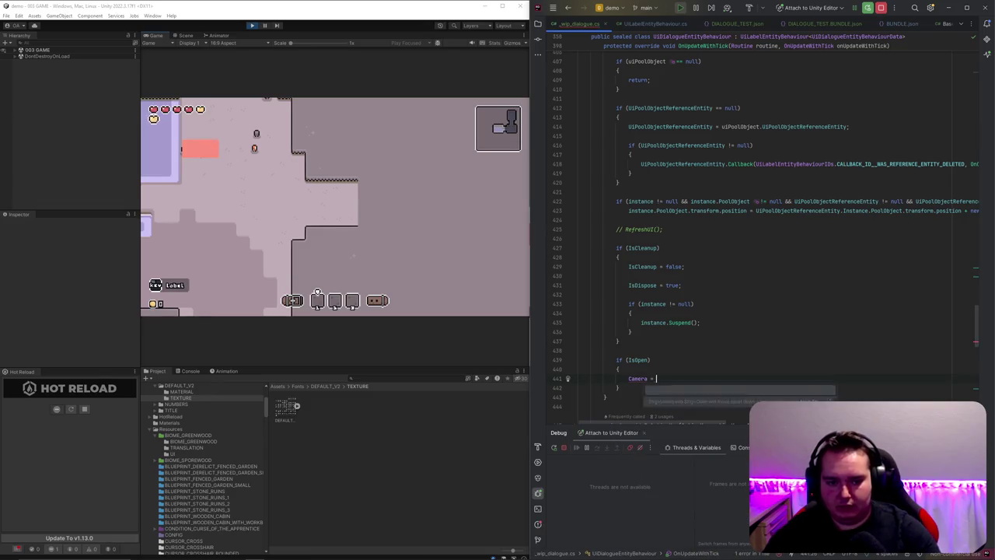
Add a property public Camera Camera { get; private set; } below the update method.
{"action": "scroll", "coordinate": [625, 291], "scroll_direction": "down", "scroll_amount": 4}
{"action": "left_click", "coordinate": [625, 294]}
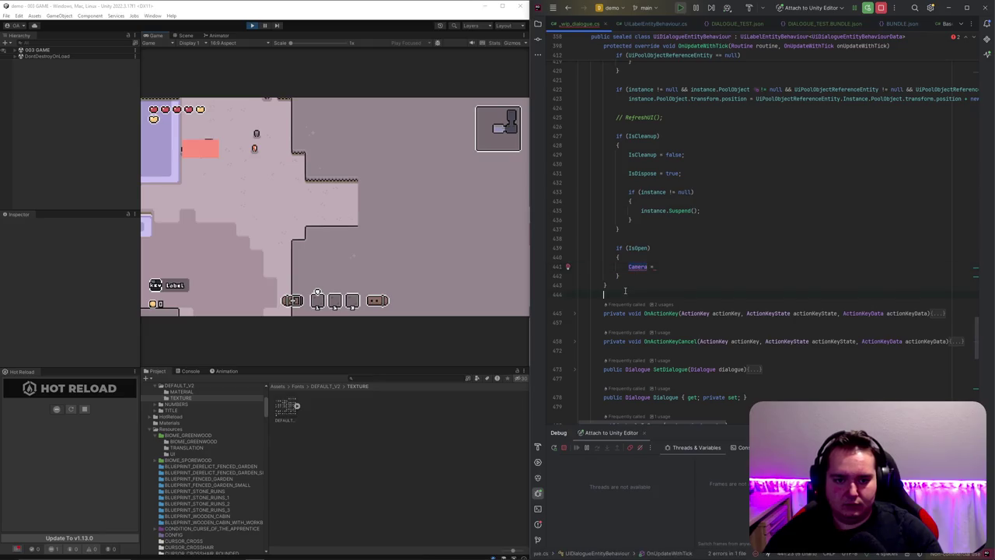
{"action": "key", "text": "Return"}
{"action": "key", "text": "Return"}
{"action": "key", "text": "Up"}
{"action": "type", "text": "public "}
{"action": "type", "text": "Camera Camera { get; private"}
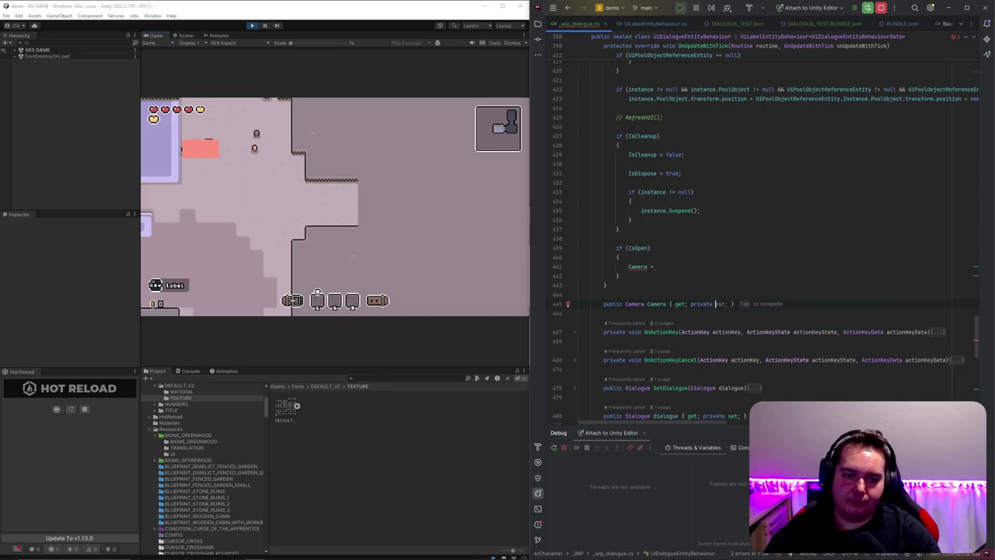
{"action": "key", "text": "Tab"}
Assign Camera from UnityApplication.GetUnityApplication().GetCamera().
{"action": "left_click", "coordinate": [656, 257]}
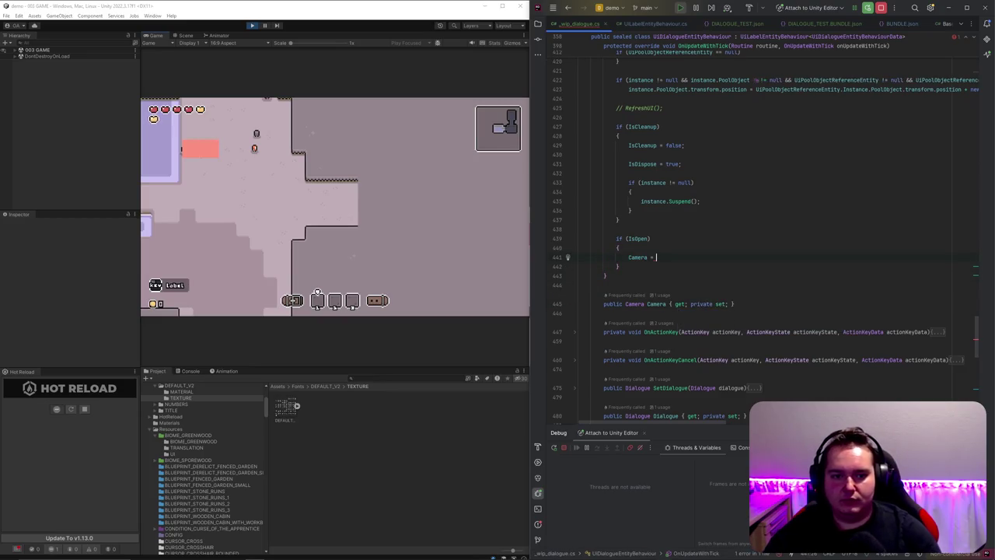
{"action": "type", "text": "Uni"}
{"action": "key", "text": "Tab"}
{"action": "type", "text": ".GetU"}
{"action": "key", "text": "Tab"}
{"action": "type", "text": ".GetCa"}
{"action": "key", "text": "Tab"}
{"action": "type", "text": ";"}
Add an empty if (Camera != null) block below the assignment.
{"action": "left_click", "coordinate": [618, 267]}
{"action": "key", "text": "Return"}
{"action": "key", "text": "Return"}
{"action": "type", "text": "if(ca"}
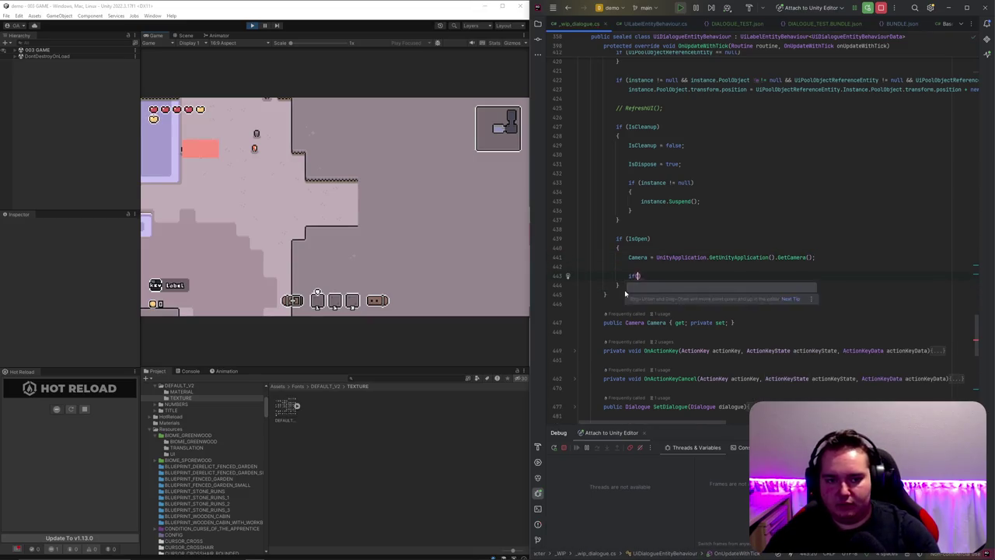
{"action": "type", "text": "m"}
{"action": "key", "text": "Tab"}
{"action": "type", "text": "!= nul"}
{"action": "key", "text": "Return"}
{"action": "key", "text": "ctrl+shift+Return"}
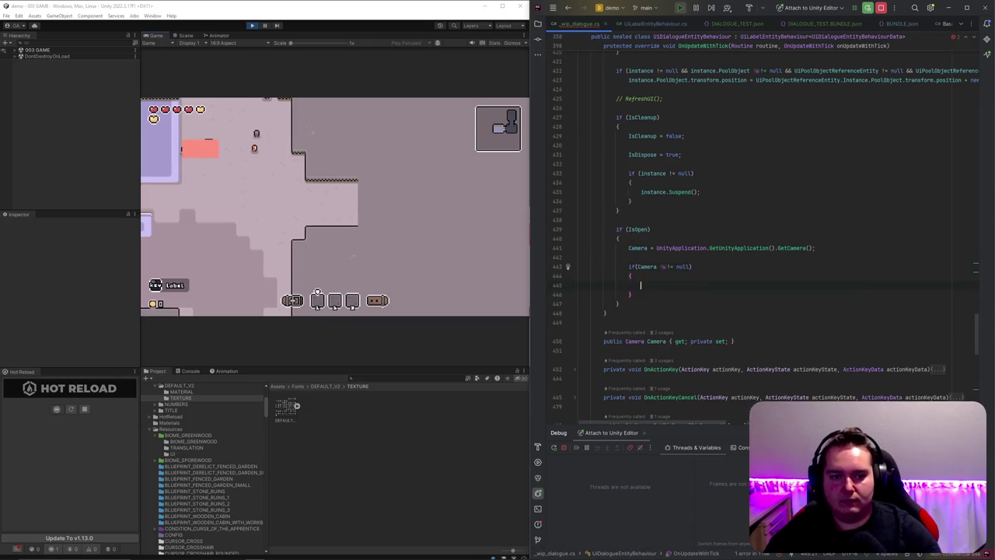
Guard the camera assignment with if (Camera == null) and start a Camera call inside the null check.
{"action": "key", "text": "Return"}
{"action": "type", "text": "if(ca"}
{"action": "key", "text": "Tab"}
{"action": "type", "text": "== nul"}
{"action": "key", "text": "Return"}
{"action": "type", "text": ")"}
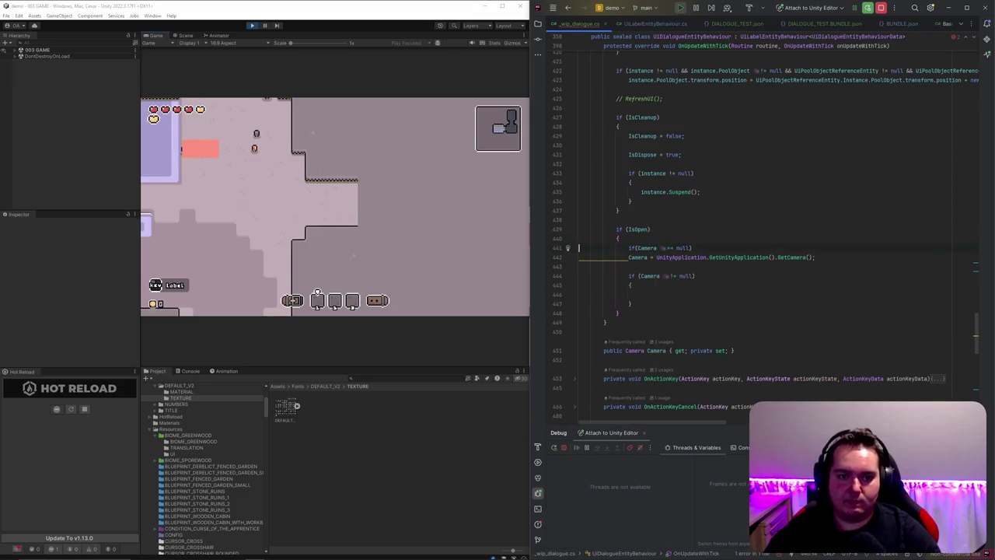
{"action": "key", "text": "Down"}
{"action": "key", "text": "Down"}
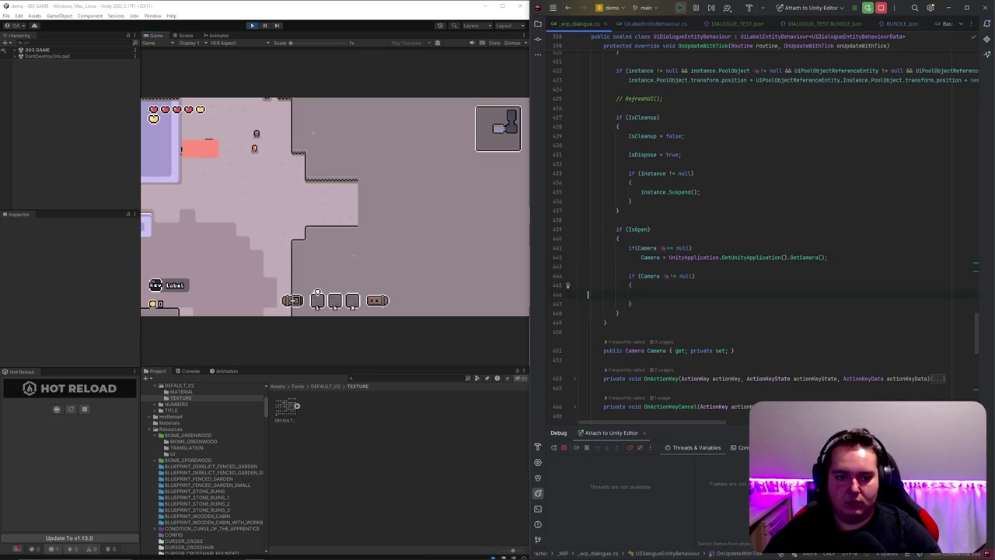
{"action": "key", "text": "Up"}
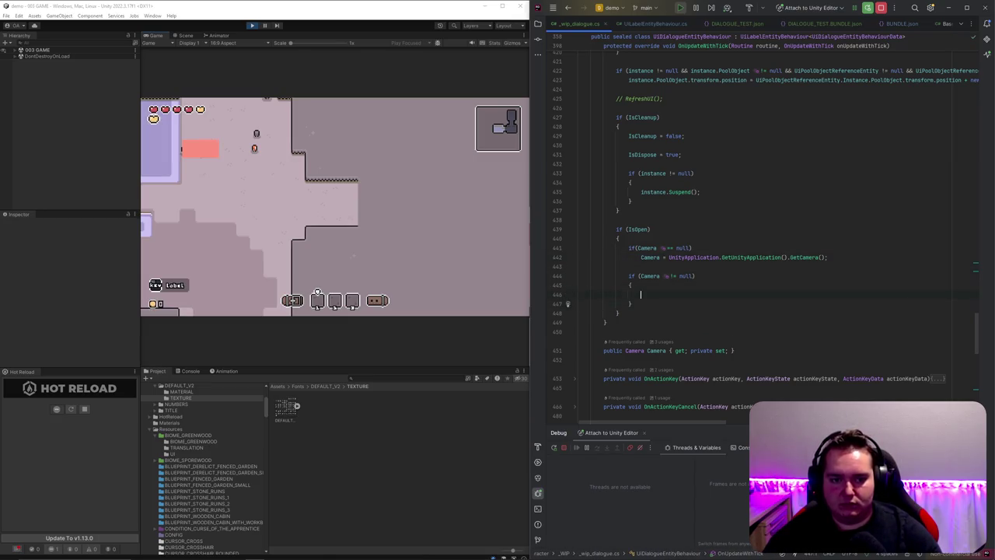
{"action": "type", "text": "Camera.focu"}
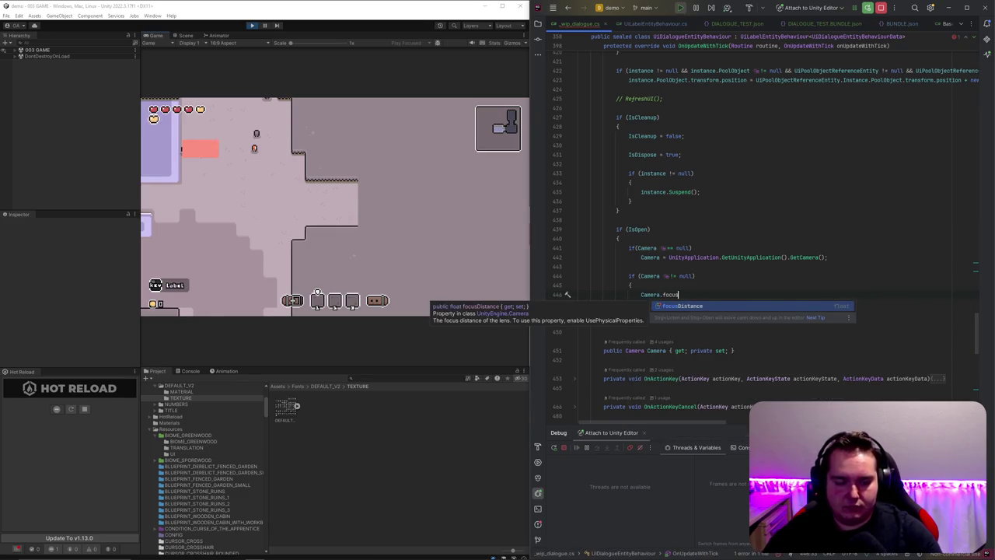
Start a Camera.Request call inside the non-null block.
{"action": "key", "text": "BackSpace"}
{"action": "key", "text": "BackSpace"}
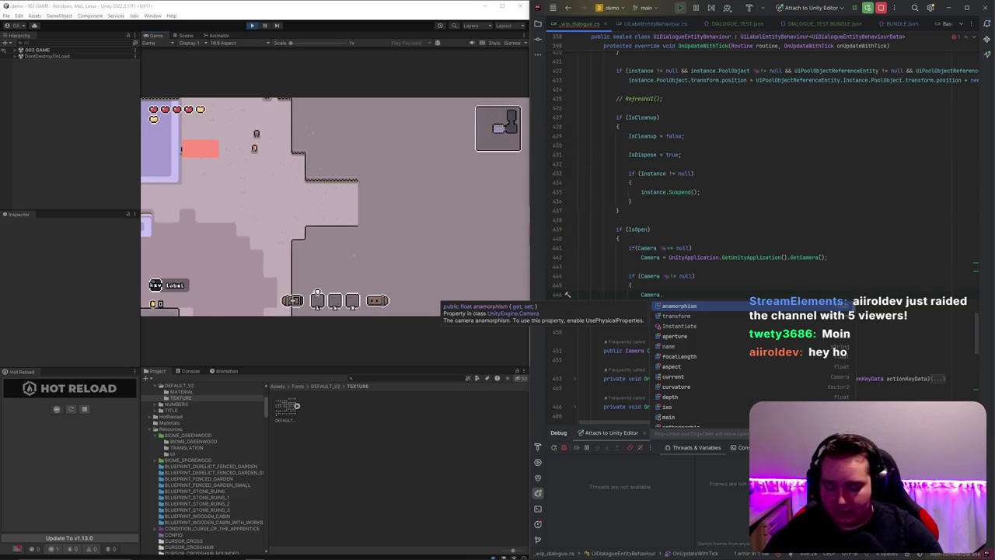
{"action": "type", "text": "Request"}
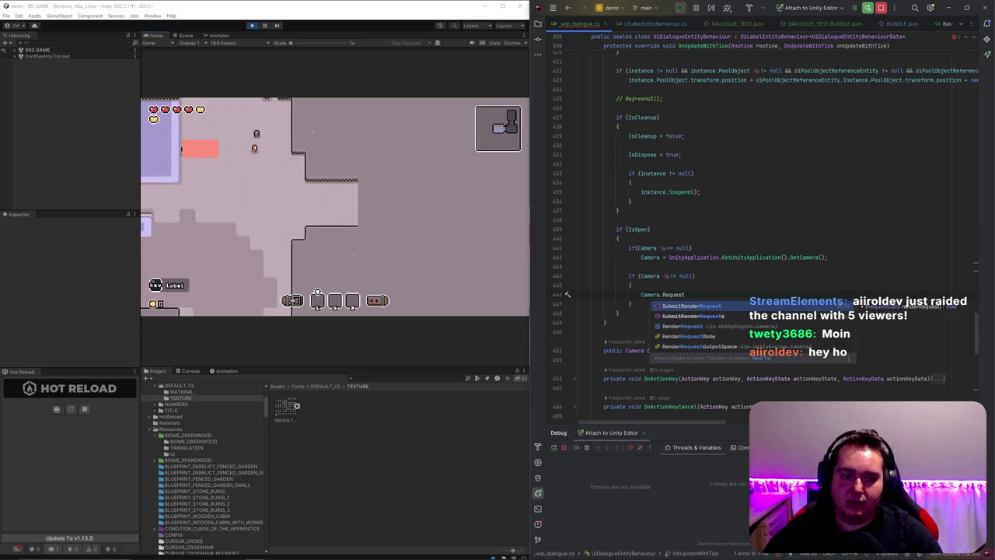
{"action": "key", "text": "Escape"}
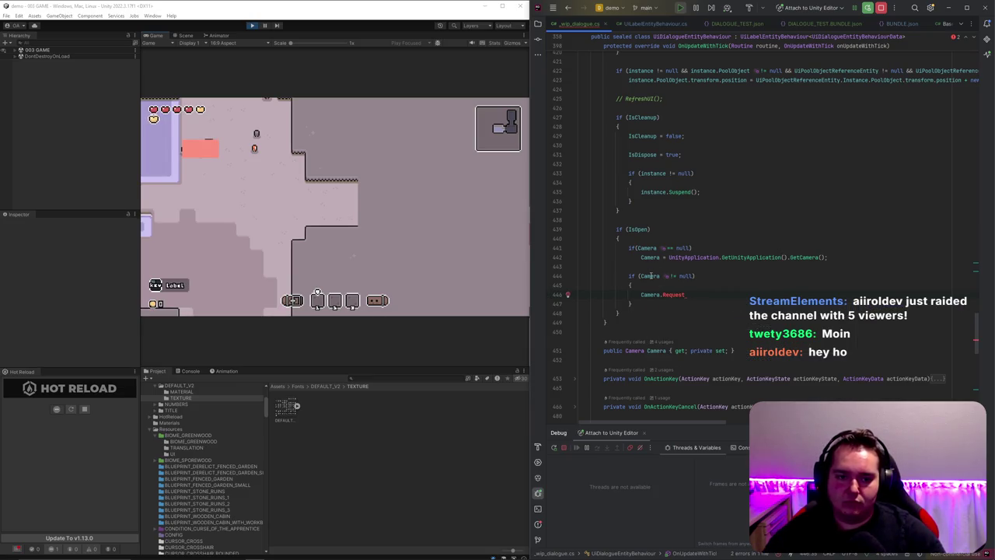
Switch to GetCamera2D() and a Camera2D property type, then save to hot-reload.
{"action": "left_click", "coordinate": [820, 258]}
{"action": "type", "text": "2D"}
{"action": "left_click", "coordinate": [644, 350]}
{"action": "type", "text": "2D"}
{"action": "key", "text": "ctrl+space"}
{"action": "key", "text": "Escape"}
{"action": "key", "text": "ctrl+shift+Left"}
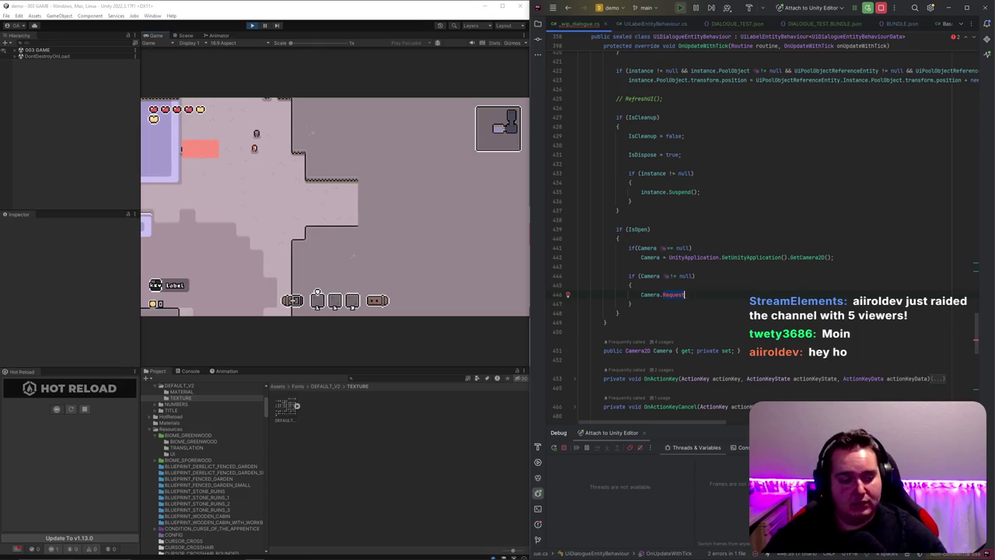
{"action": "key", "text": "ctrl+s"}
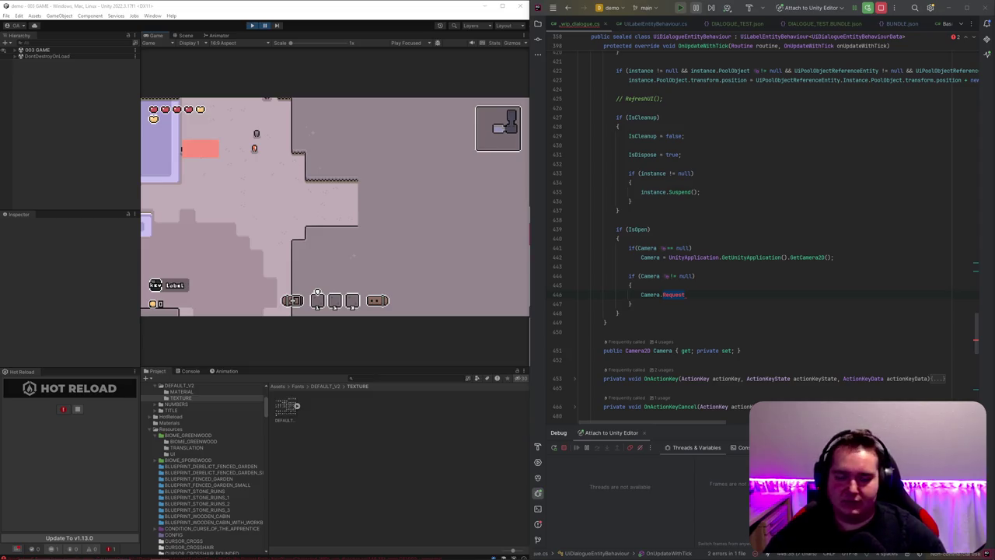
{"action": "key", "text": "Down"}
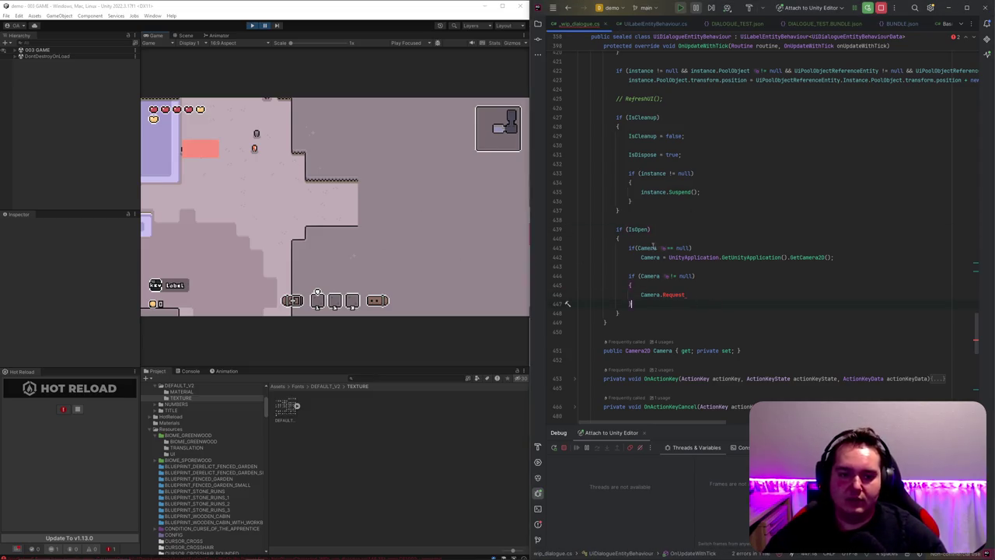
Rename the Camera property to Player and update its uses in the null check and assignment.
{"action": "type", "text": "Player"}
{"action": "key", "text": "alt+Return"}
{"action": "key", "text": "Return"}
{"action": "key", "text": "Return"}
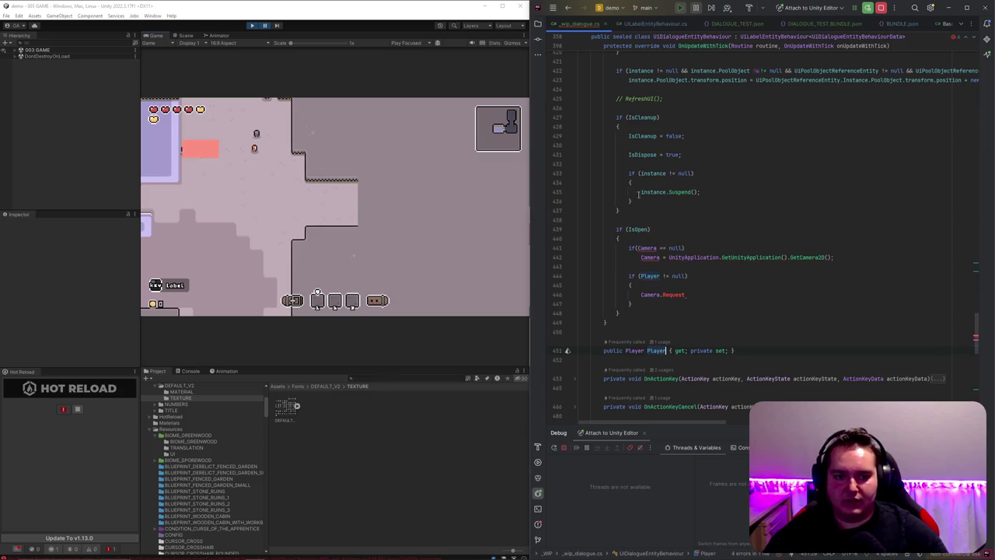
{"action": "double_click", "coordinate": [647, 247]}
{"action": "type", "text": "Player"}
{"action": "double_click", "coordinate": [650, 257]}
{"action": "type", "text": "Player"}
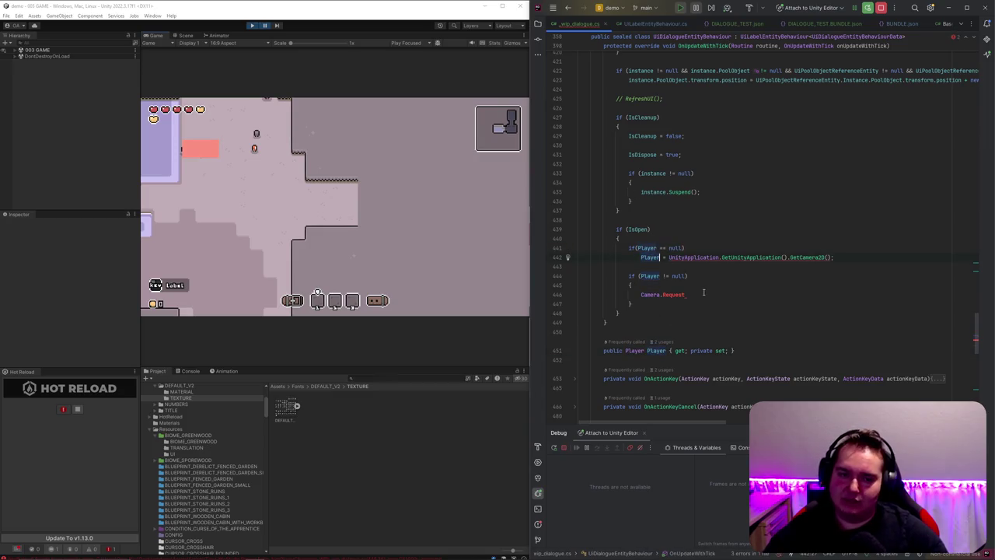
{"action": "left_click", "coordinate": [732, 350]}
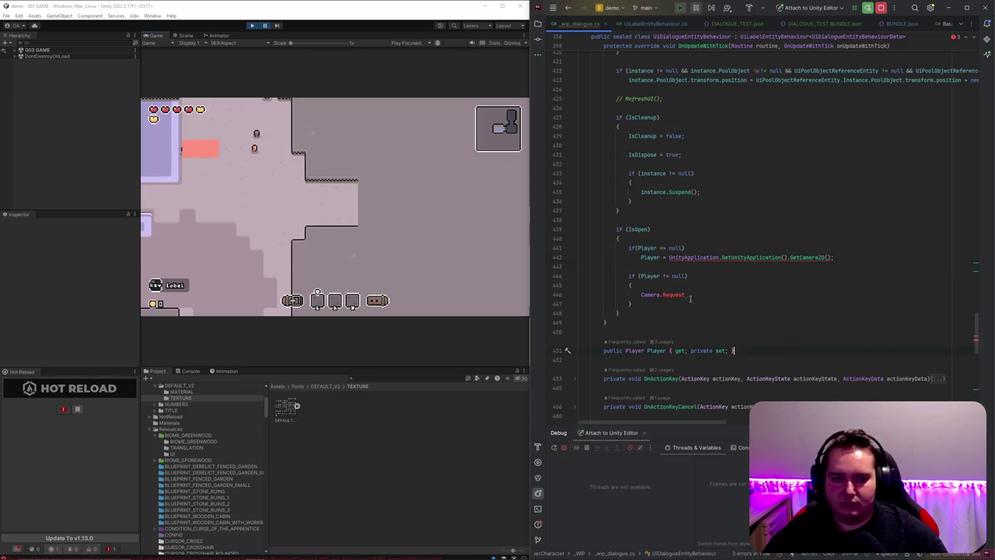
Add a 'move this back to camera ?' note and comment out the Player/Camera block with /* */.
{"action": "left_click", "coordinate": [619, 237]}
{"action": "key", "text": "Return"}
{"action": "type", "text": "// move this back to camera"}
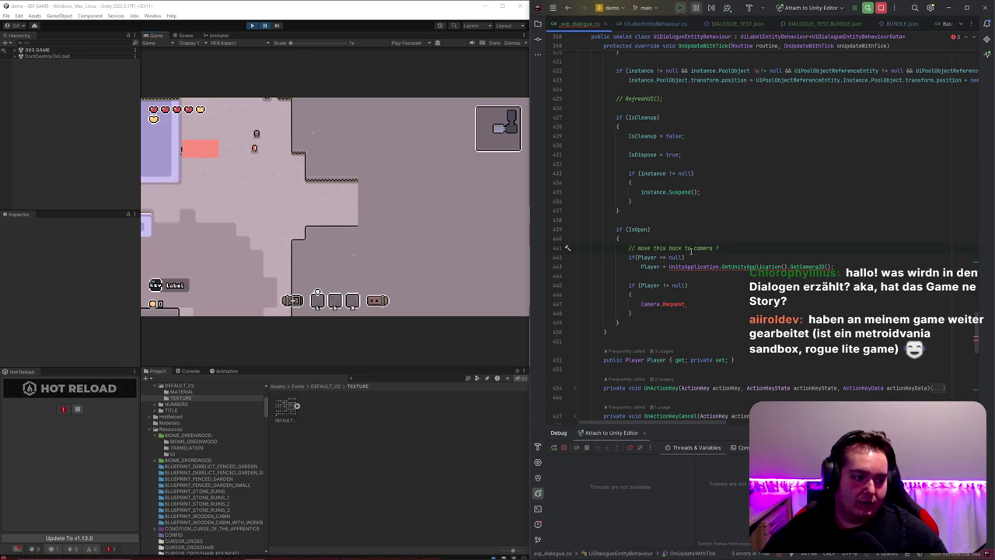
{"action": "type", "text": "?"}
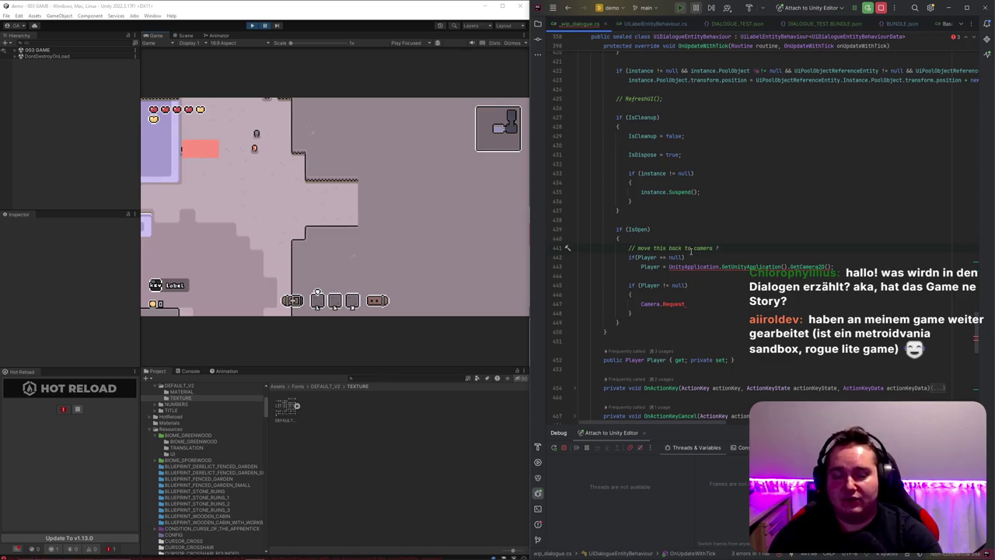
{"action": "key", "text": "BackSpace"}
{"action": "key", "text": "Return"}
{"action": "type", "text": "*/"}
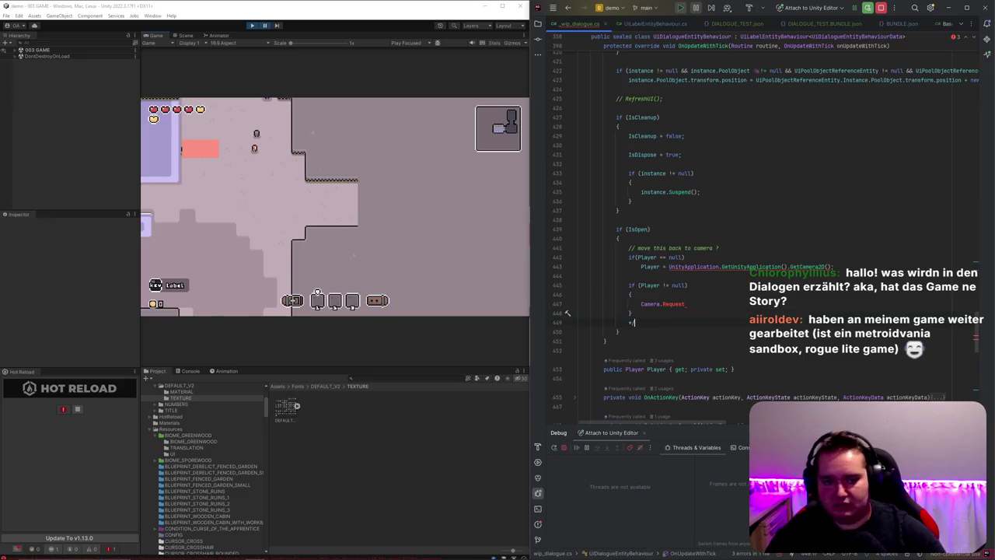
{"action": "type", "text": "?"}
{"action": "key", "text": "Return"}
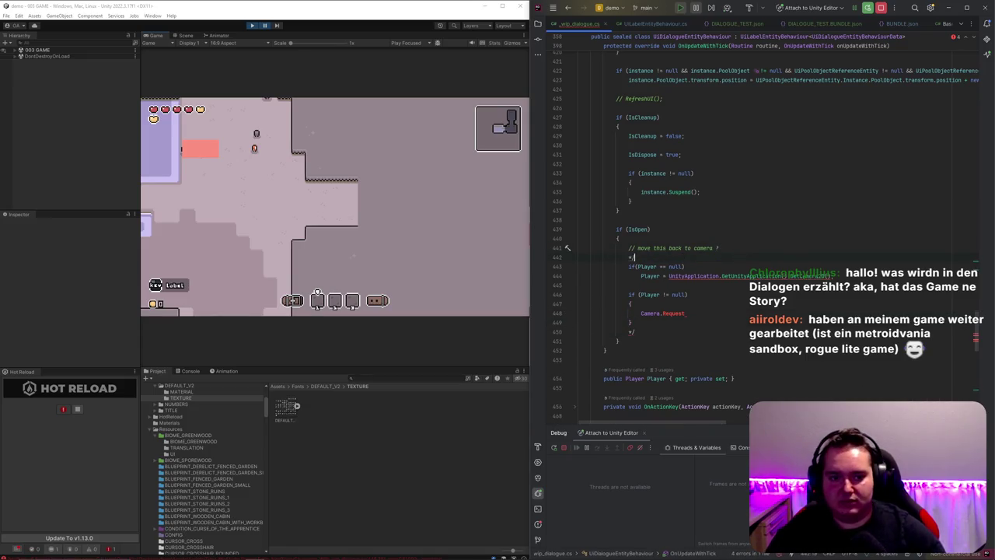
{"action": "type", "text": "*"}
{"action": "left_click", "coordinate": [343, 246]}
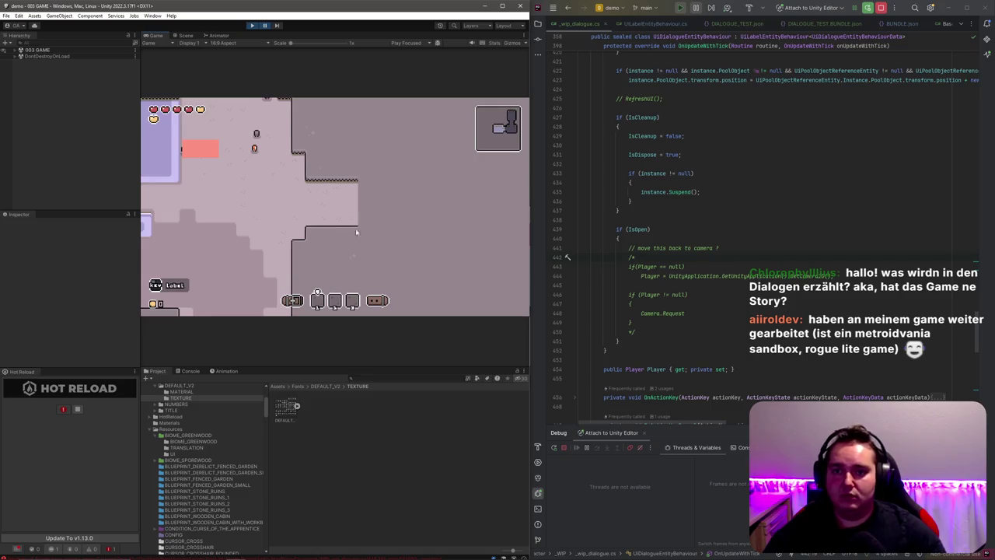
{"action": "left_click", "coordinate": [263, 28]}
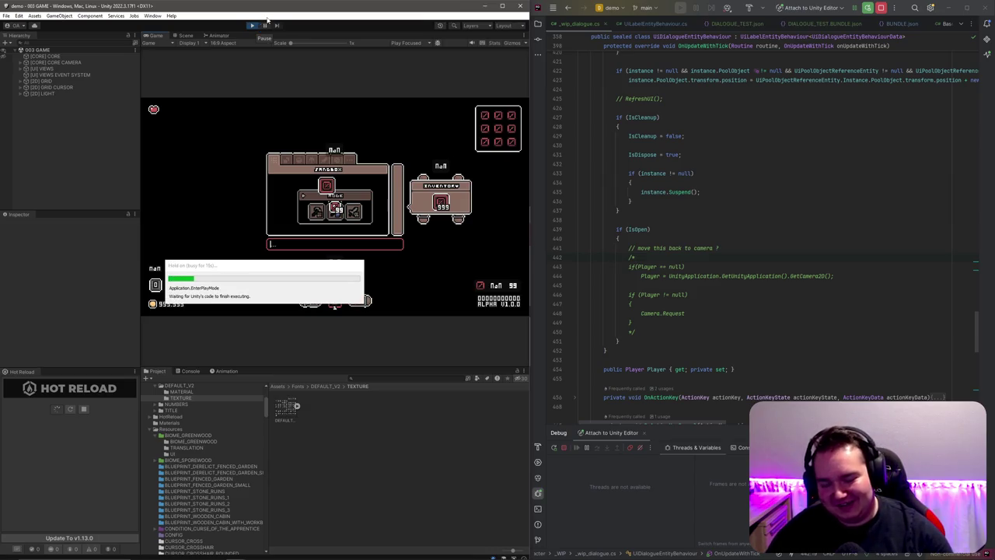
Restart the game in Play Mode, loading through 001 LOAD into the 003 GAME scene.
{"action": "left_click", "coordinate": [651, 219]}
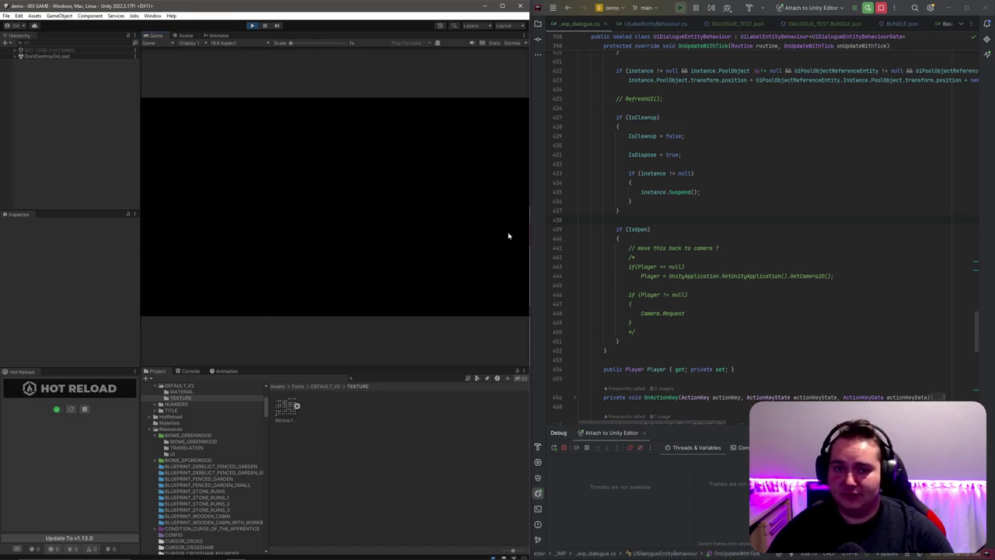
Maximize the game view and walk the character up-left through the rooms to the L-shaped wall.
{"action": "key", "text": "F11"}
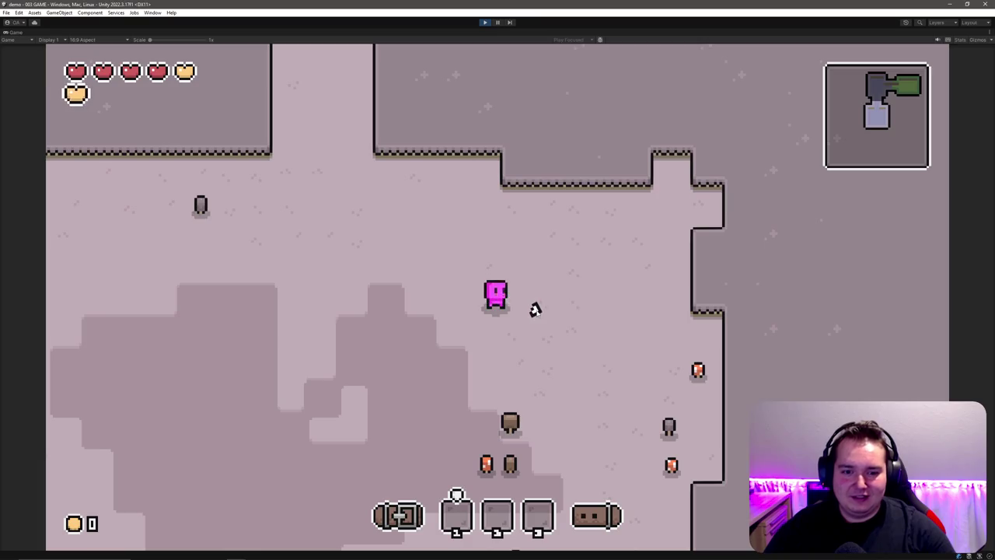
{"action": "key", "text": "w"}
{"action": "key", "text": "a"}
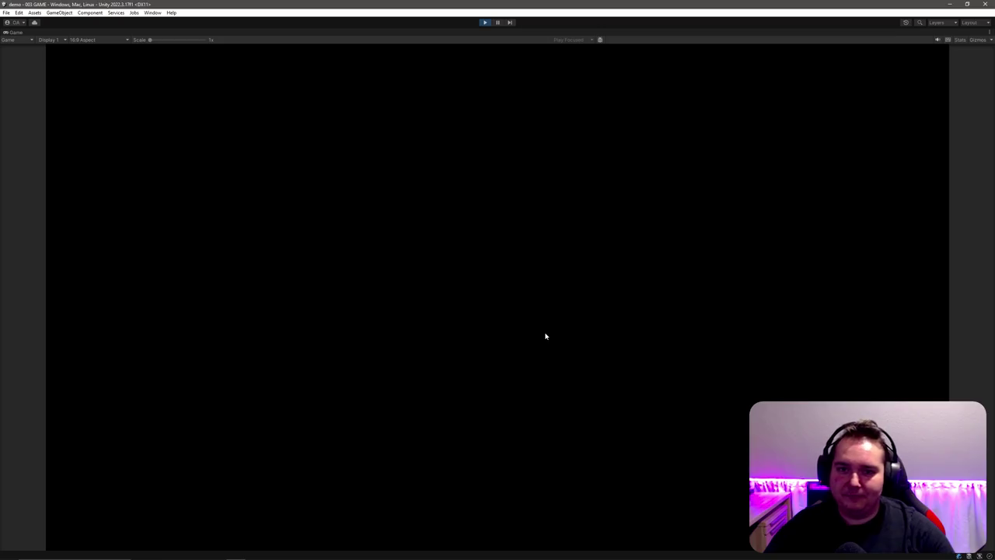
{"action": "key", "text": "w"}
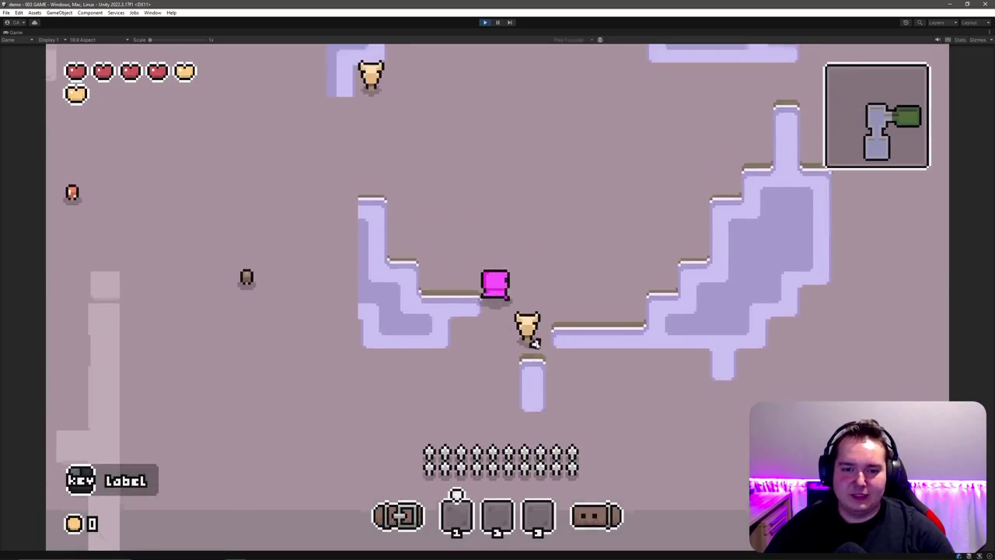
{"action": "key", "text": "a"}
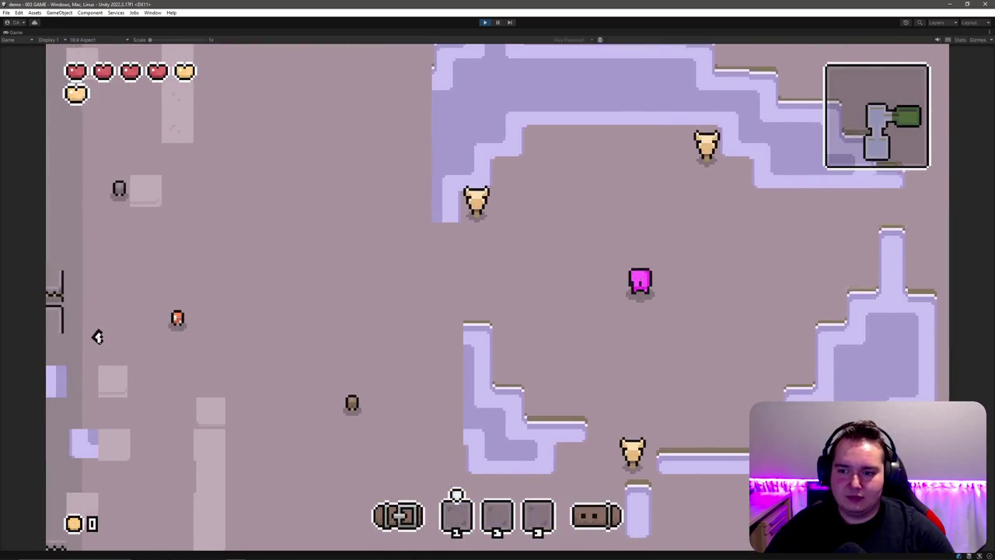
{"action": "key", "text": "s"}
{"action": "key", "text": "a"}
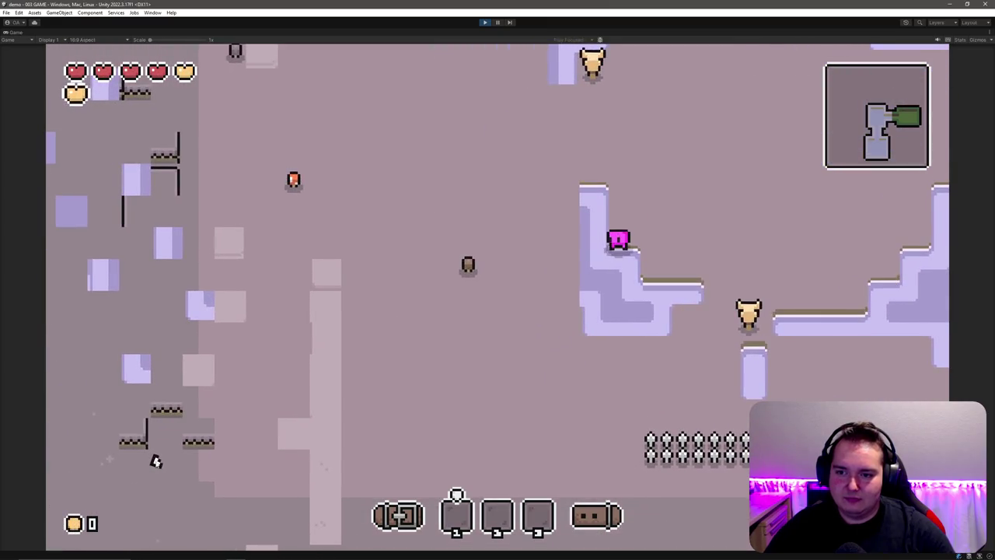
{"action": "key", "text": "w"}
{"action": "key", "text": "d"}
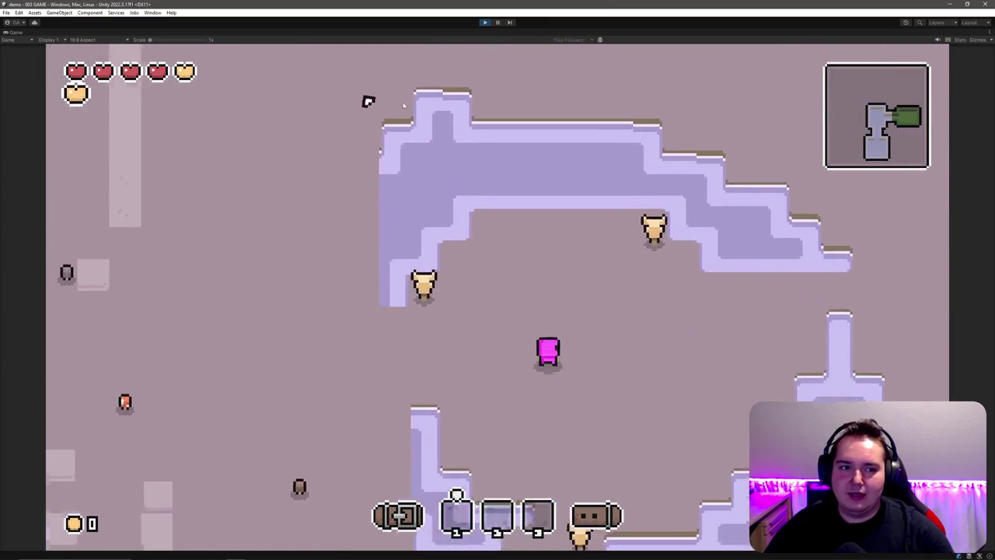
{"action": "key", "text": "d"}
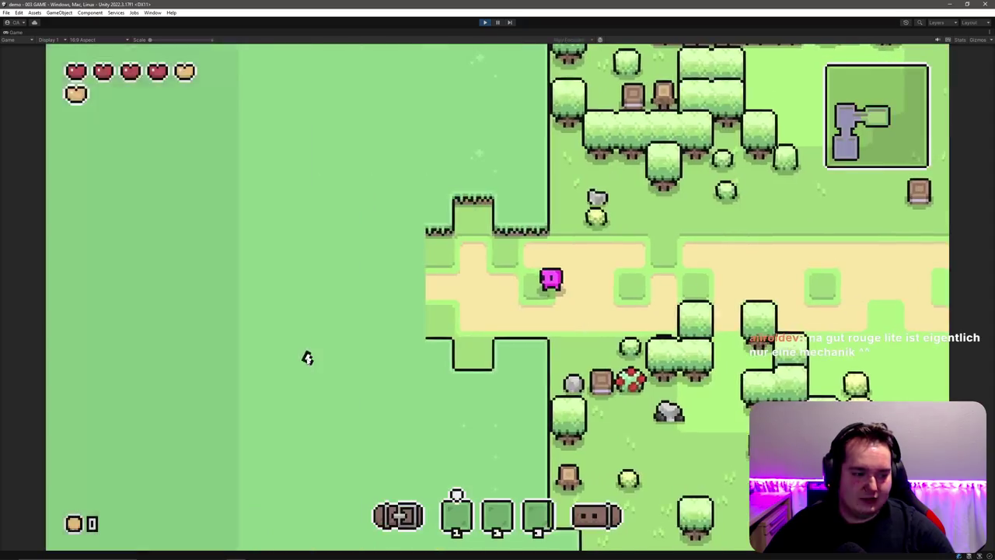
Walk the respawned character right past the bush and across the grassy level to the sand path.
{"action": "key", "text": "d"}
{"action": "key", "text": "w"}
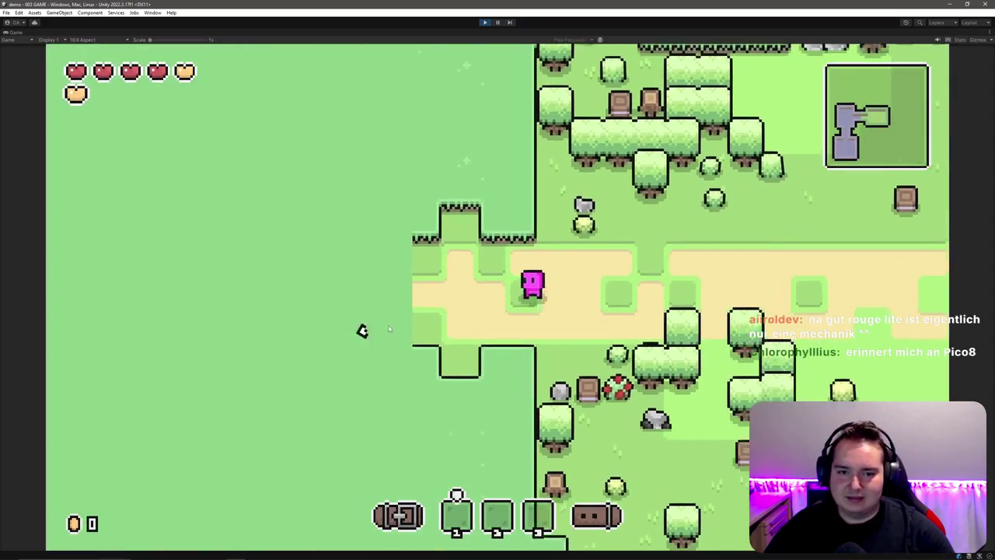
{"action": "key", "text": "d"}
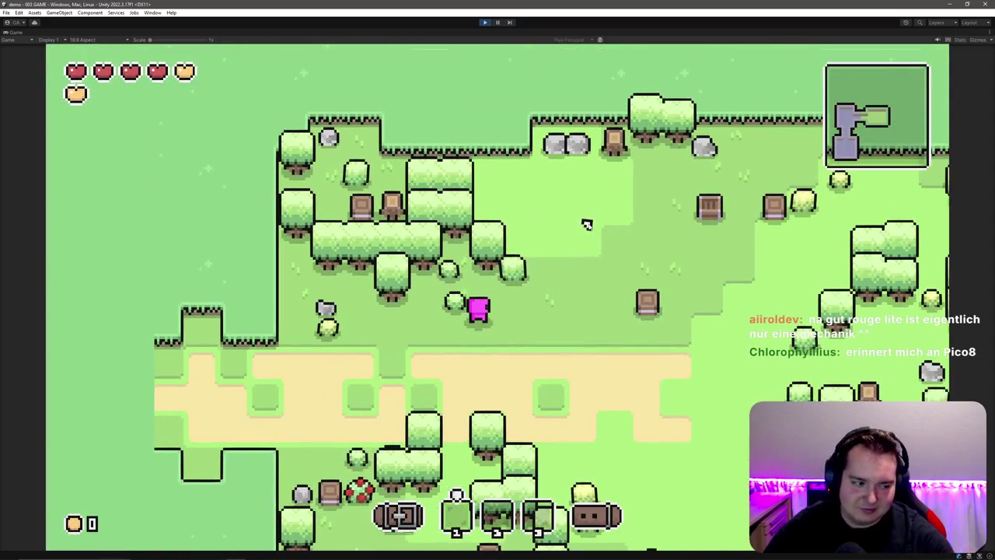
{"action": "key", "text": "s"}
{"action": "key", "text": "d"}
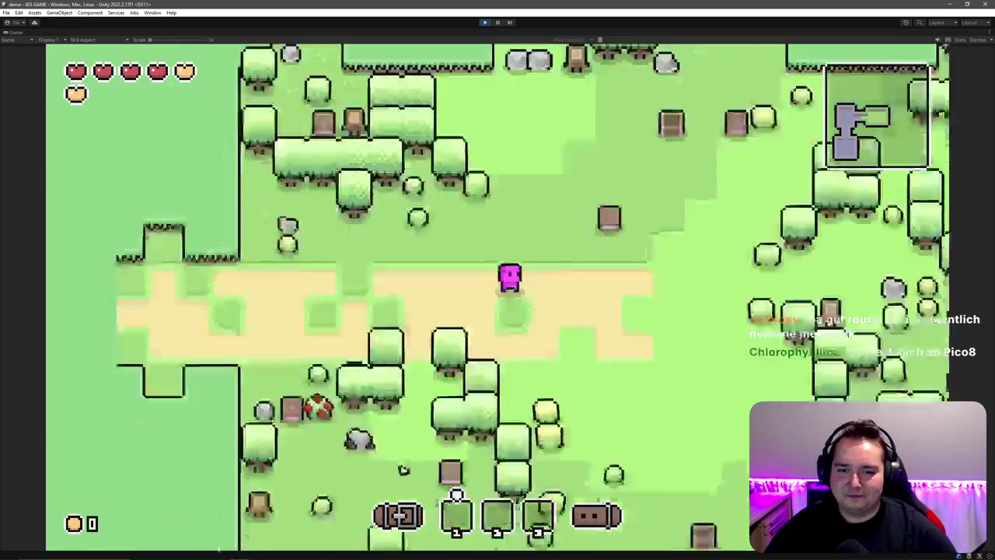
{"action": "key", "text": "a"}
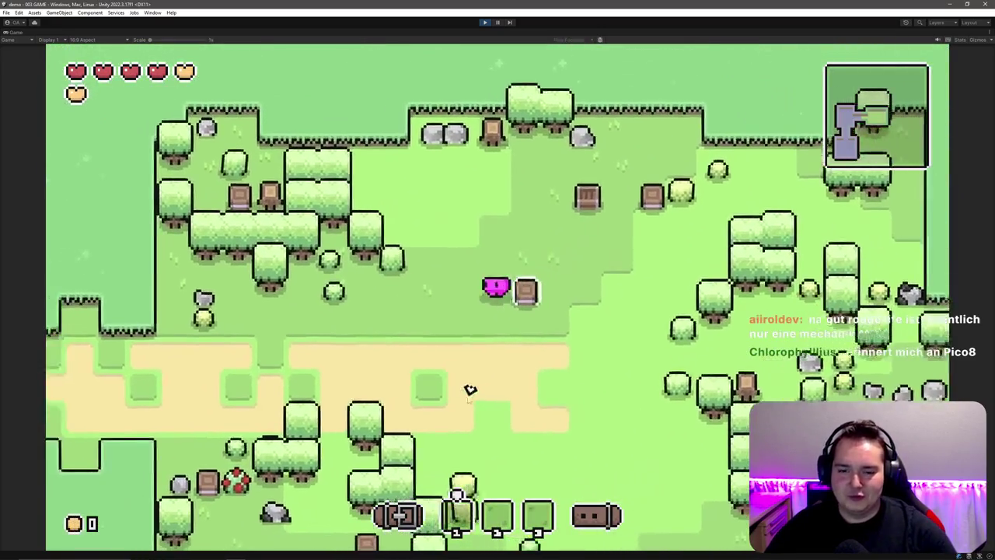
{"action": "key", "text": "s"}
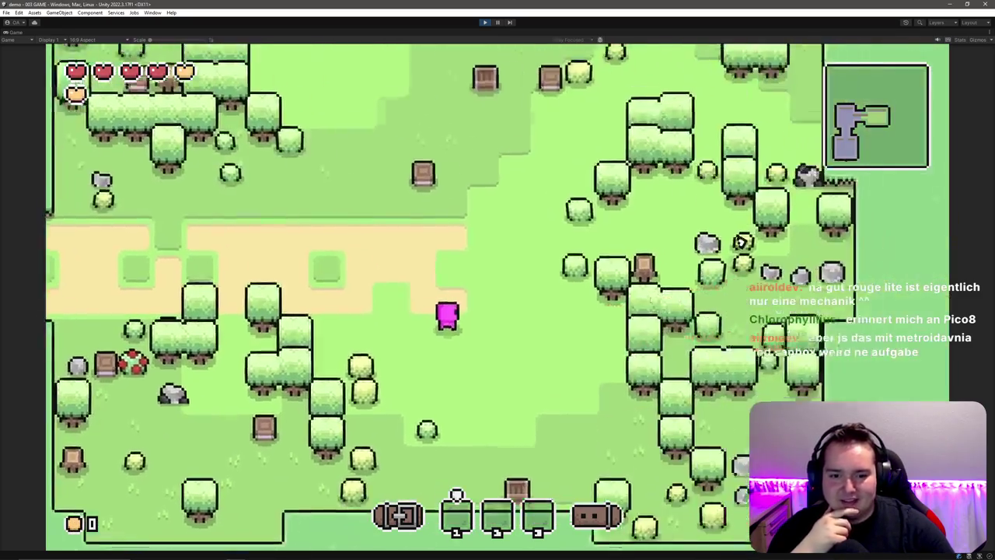
{"action": "key", "text": "w"}
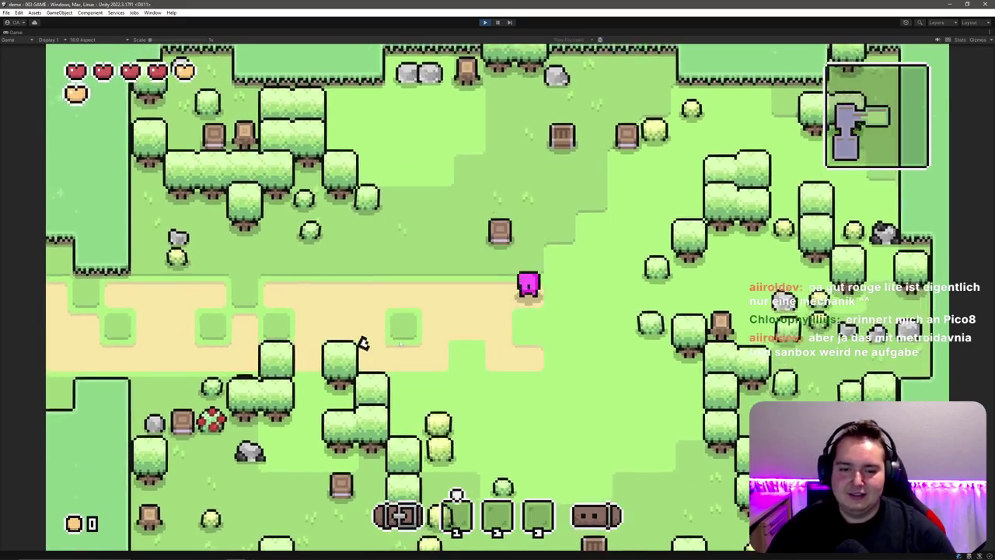
Bring up the build item catalogue on its ALL tab, showing DIRT WALL.
{"action": "key", "text": "Tab"}
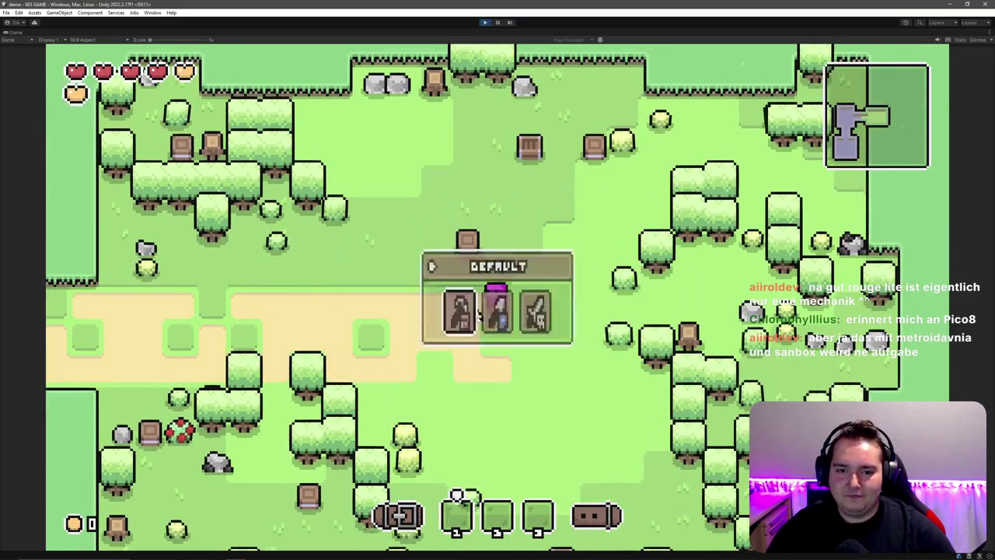
{"action": "key", "text": "Tab"}
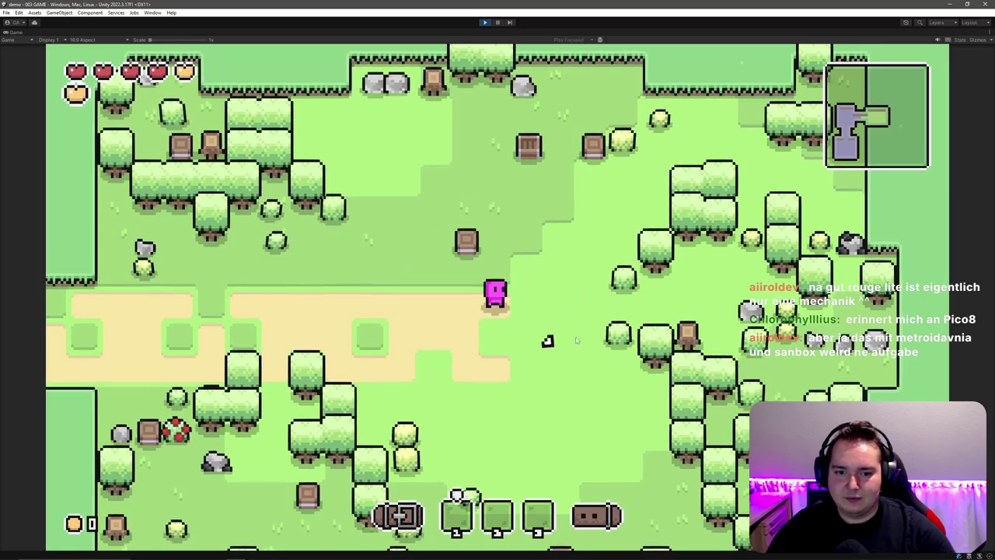
{"action": "key", "text": "Tab"}
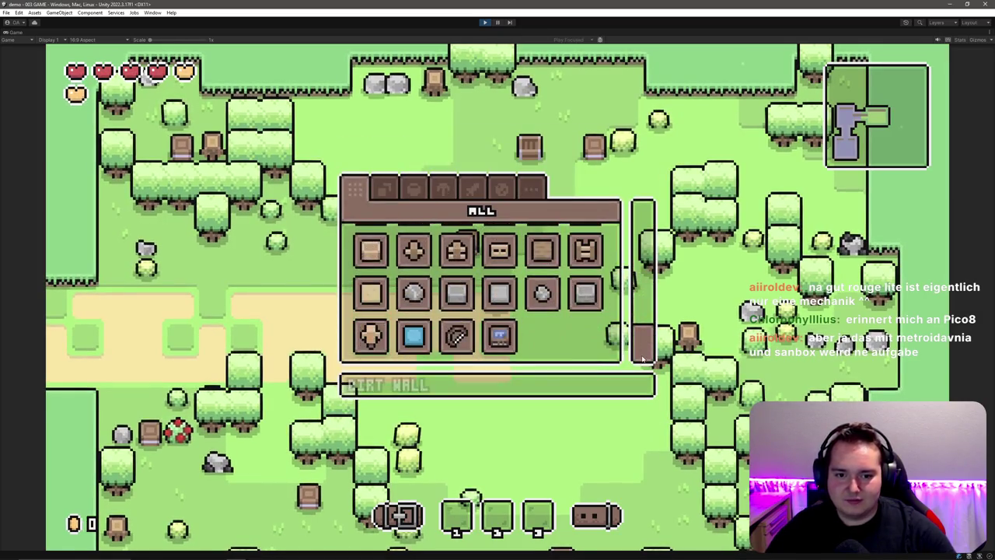
Fill the hotbar with a wall block and a second building block from the ALL catalogue.
{"action": "left_click_drag", "start_coordinate": [457, 336], "coordinate": [456, 515]}
{"action": "left_click_drag", "start_coordinate": [643, 342], "coordinate": [649, 287]}
{"action": "scroll", "coordinate": [649, 287], "scroll_direction": "down", "scroll_amount": 3}
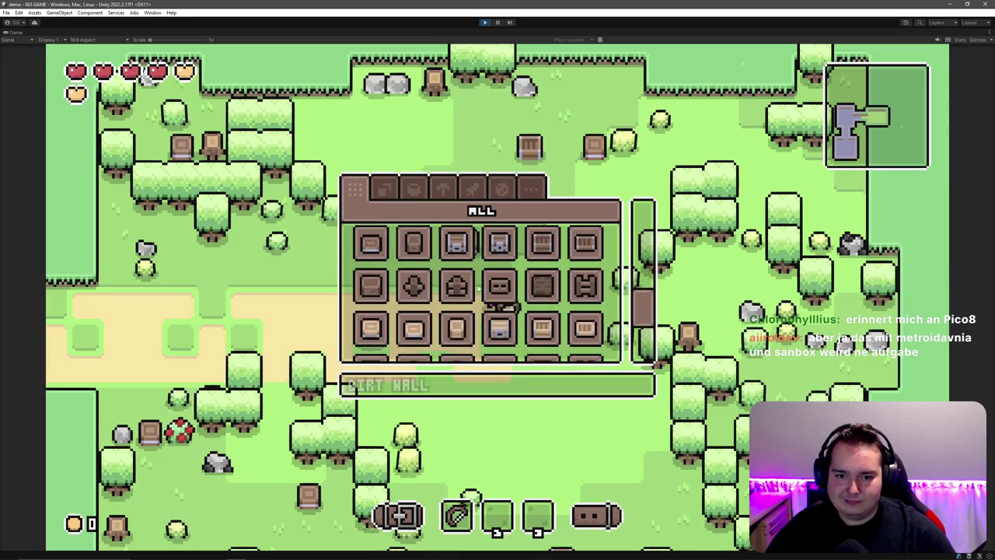
{"action": "left_click_drag", "start_coordinate": [645, 306], "coordinate": [642, 343]}
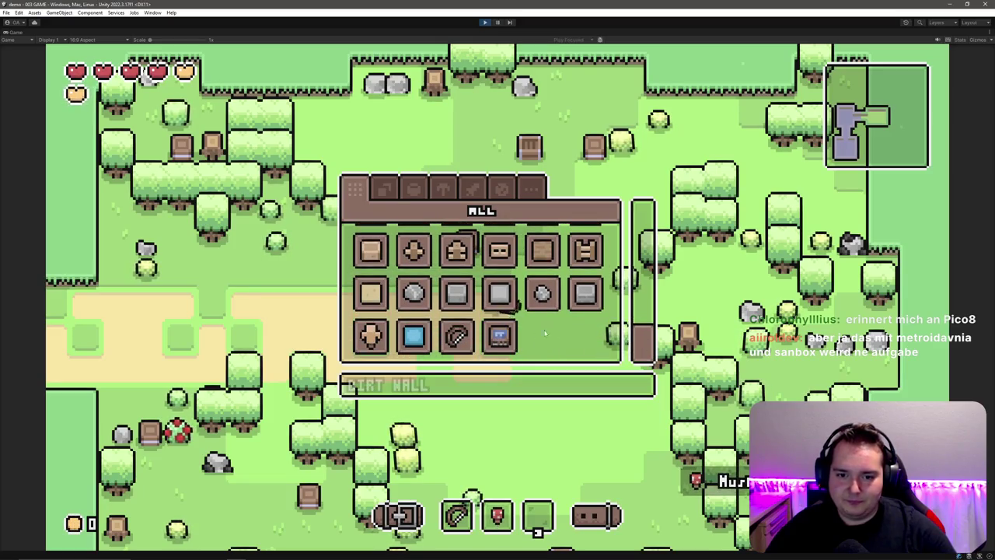
{"action": "scroll", "coordinate": [636, 345], "scroll_direction": "up", "scroll_amount": 3}
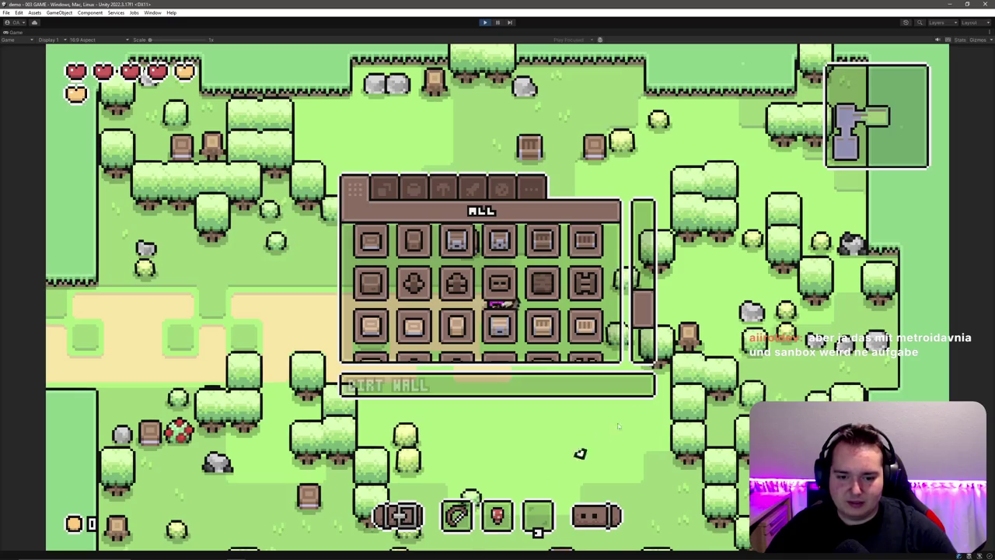
{"action": "scroll", "coordinate": [591, 333], "scroll_direction": "up", "scroll_amount": 2}
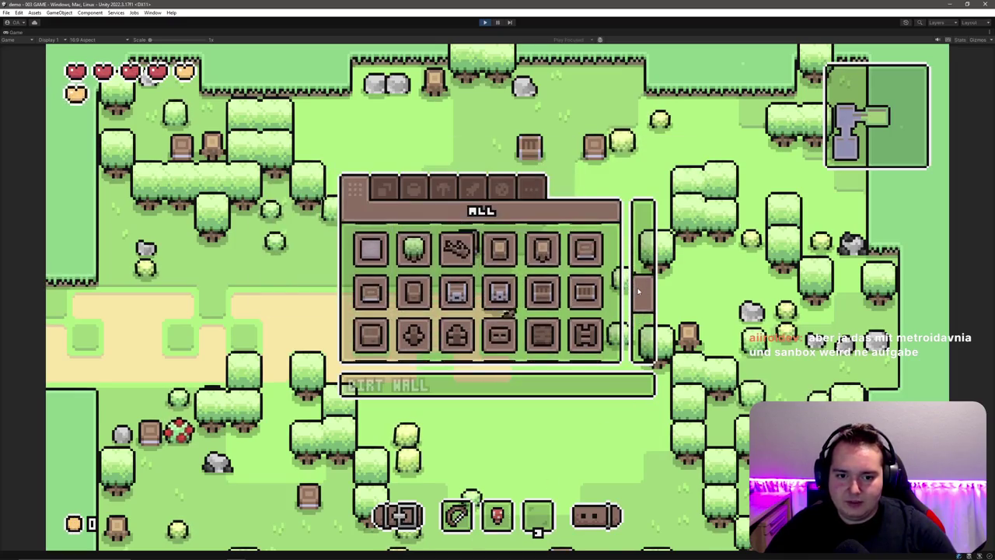
{"action": "left_click", "coordinate": [574, 325]}
{"action": "scroll", "coordinate": [590, 326], "scroll_direction": "down", "scroll_amount": 2}
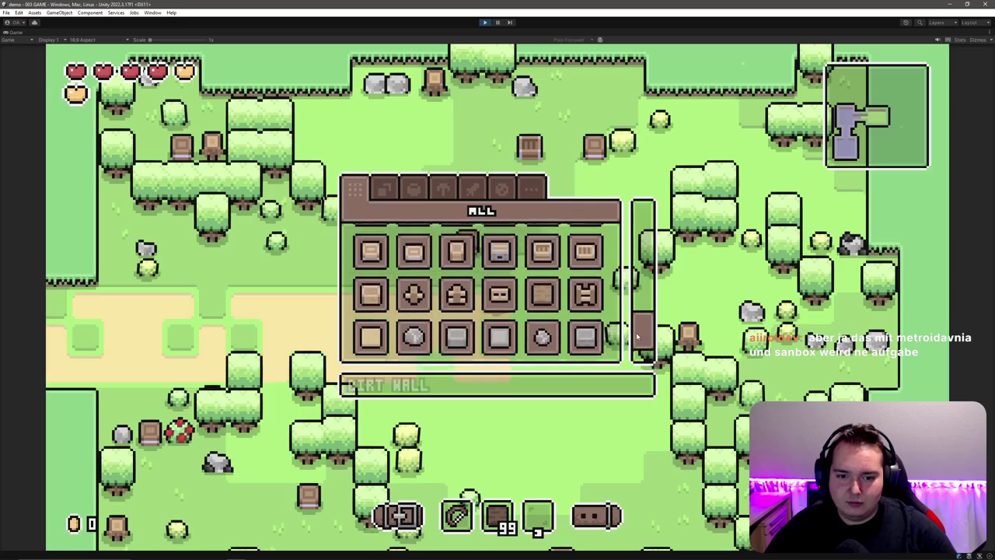
{"action": "scroll", "coordinate": [636, 340], "scroll_direction": "up", "scroll_amount": 2}
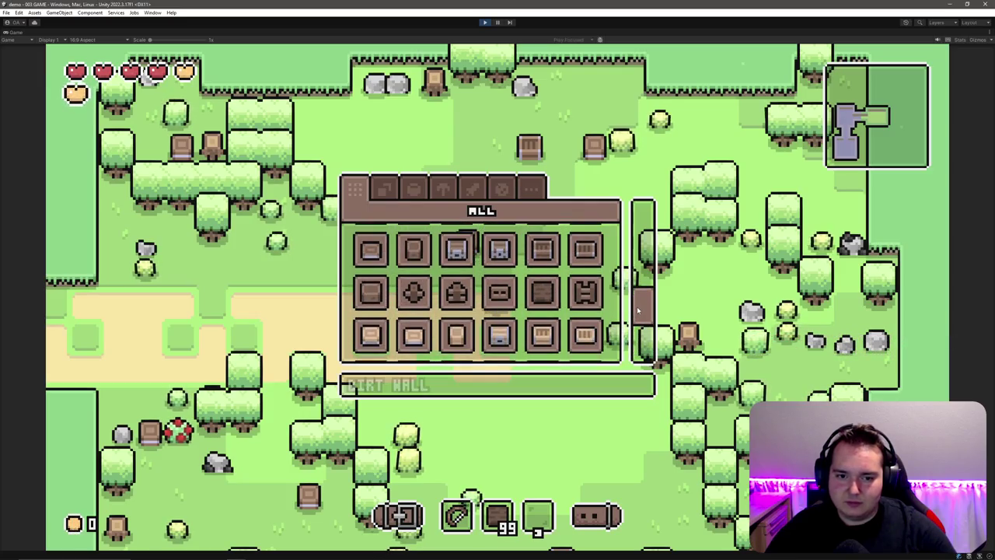
{"action": "scroll", "coordinate": [614, 330], "scroll_direction": "down", "scroll_amount": 1}
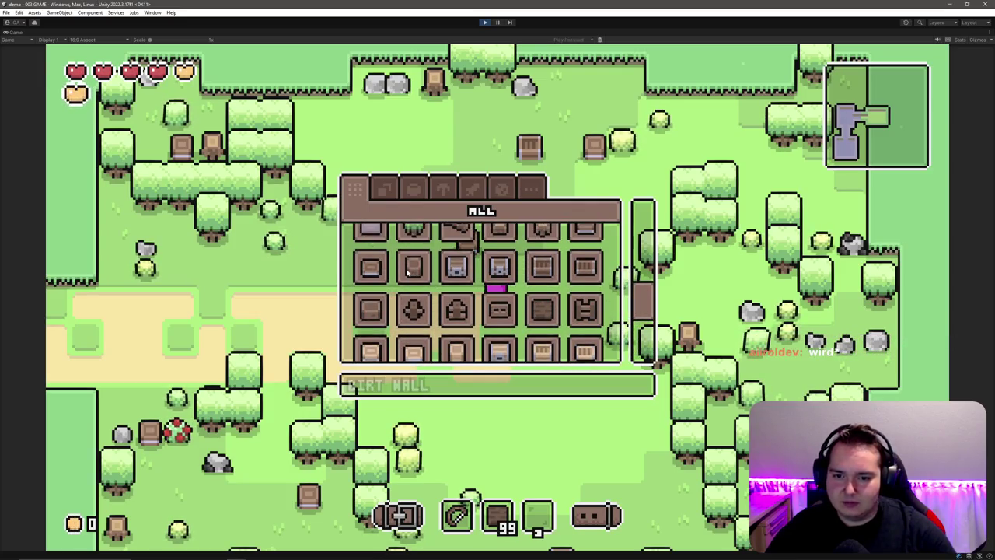
{"action": "left_click", "coordinate": [591, 333]}
Close the catalogue and place an L-shaped wooden wall beside the character.
{"action": "key", "text": "e"}
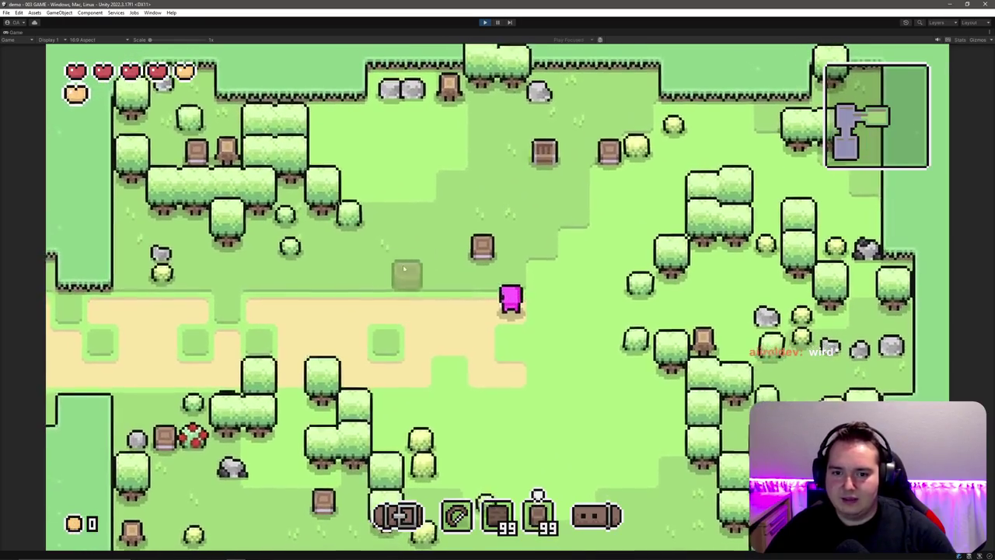
{"action": "mouse_move", "coordinate": [407, 272]}
{"action": "left_mouse_down"}
{"action": "mouse_move", "coordinate": [415, 186]}
{"action": "mouse_move", "coordinate": [506, 171]}
{"action": "mouse_move", "coordinate": [577, 178]}
{"action": "mouse_move", "coordinate": [572, 266]}
{"action": "mouse_move", "coordinate": [440, 271]}
{"action": "mouse_move", "coordinate": [555, 254]}
{"action": "mouse_move", "coordinate": [484, 269]}
{"action": "mouse_move", "coordinate": [573, 235]}
{"action": "mouse_move", "coordinate": [568, 260]}
{"action": "mouse_move", "coordinate": [573, 247]}
{"action": "left_mouse_up"}
{"action": "key", "text": "3"}
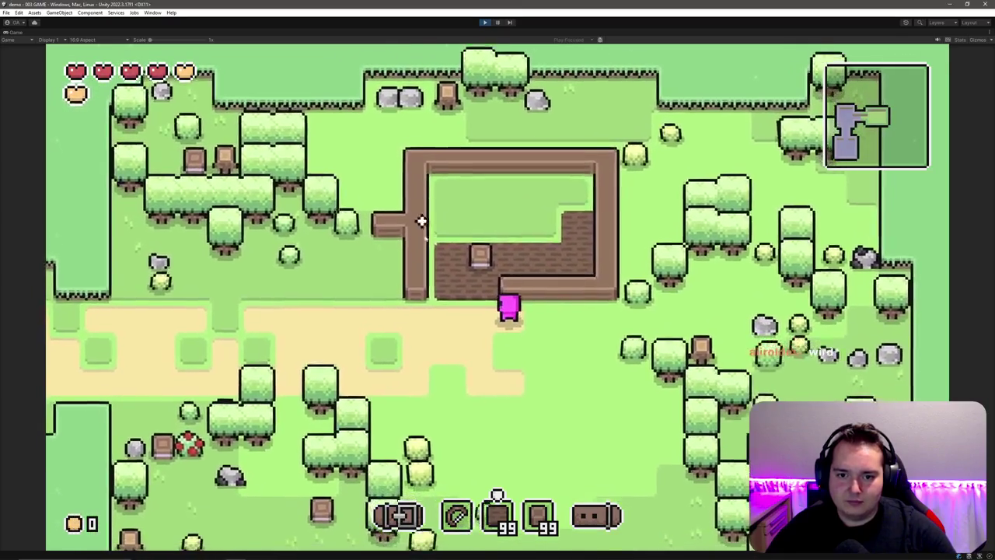
Lay oak floor along the room's edge, extend the wall, then fill the left room with stone floor.
{"action": "mouse_move", "coordinate": [421, 222]}
{"action": "left_mouse_down"}
{"action": "mouse_move", "coordinate": [422, 271]}
{"action": "mouse_move", "coordinate": [443, 186]}
{"action": "mouse_move", "coordinate": [566, 195]}
{"action": "left_mouse_up"}
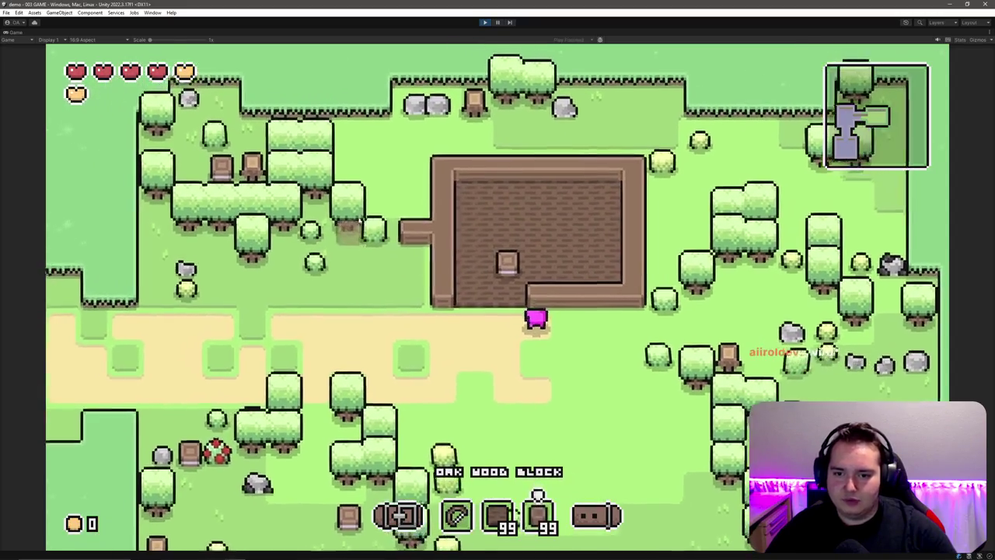
{"action": "mouse_move", "coordinate": [397, 222]}
{"action": "left_mouse_down"}
{"action": "mouse_move", "coordinate": [365, 222]}
{"action": "mouse_move", "coordinate": [347, 255]}
{"action": "left_mouse_up"}
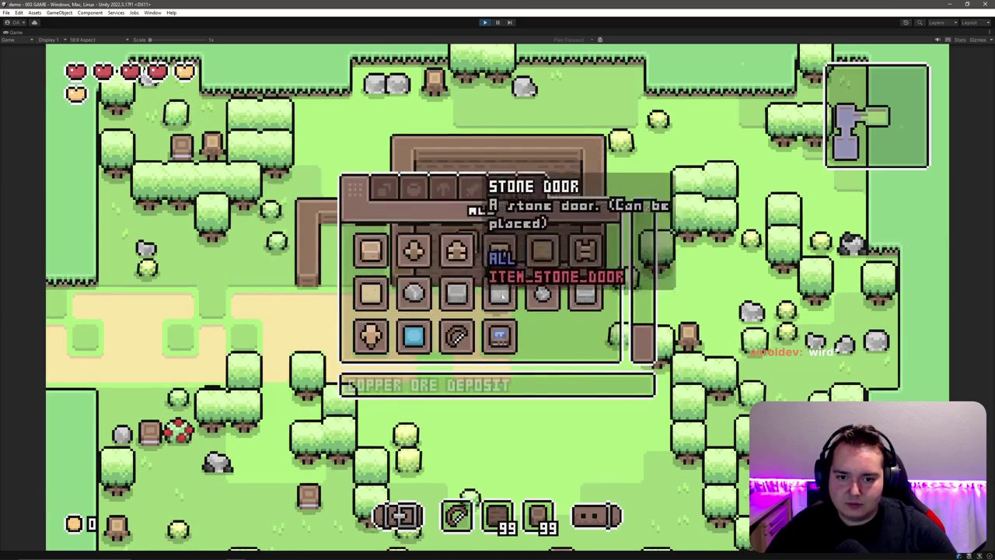
{"action": "left_click", "coordinate": [501, 295]}
{"action": "key", "text": "Escape"}
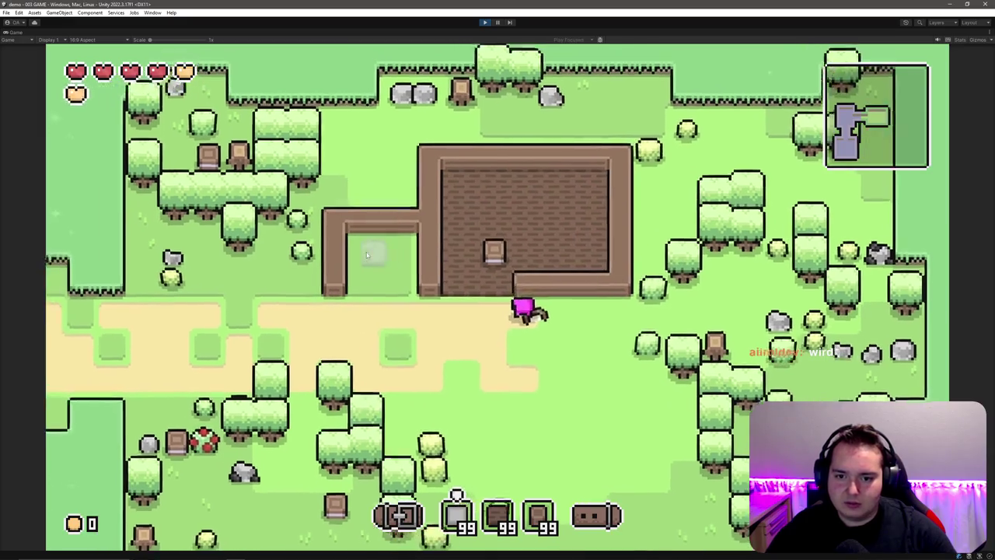
{"action": "left_click_drag", "start_coordinate": [378, 271], "coordinate": [384, 246]}
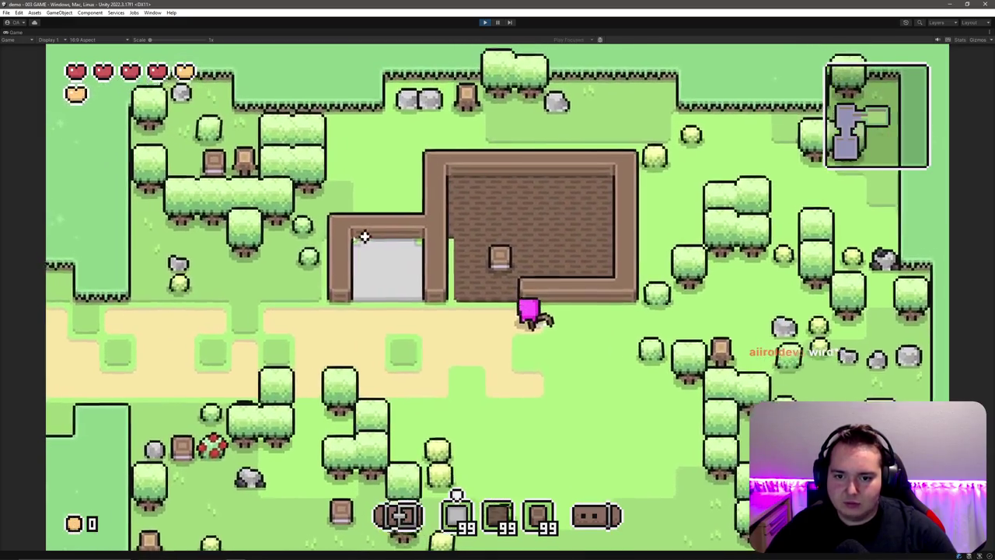
Walk the player to the house opening and open the full grid of buildable items for the fence gate.
{"action": "scroll", "coordinate": [439, 234], "scroll_direction": "down", "scroll_amount": 1}
{"action": "scroll", "coordinate": [435, 234], "scroll_direction": "up", "scroll_amount": 1}
{"action": "scroll", "coordinate": [429, 231], "scroll_direction": "down", "scroll_amount": 1}
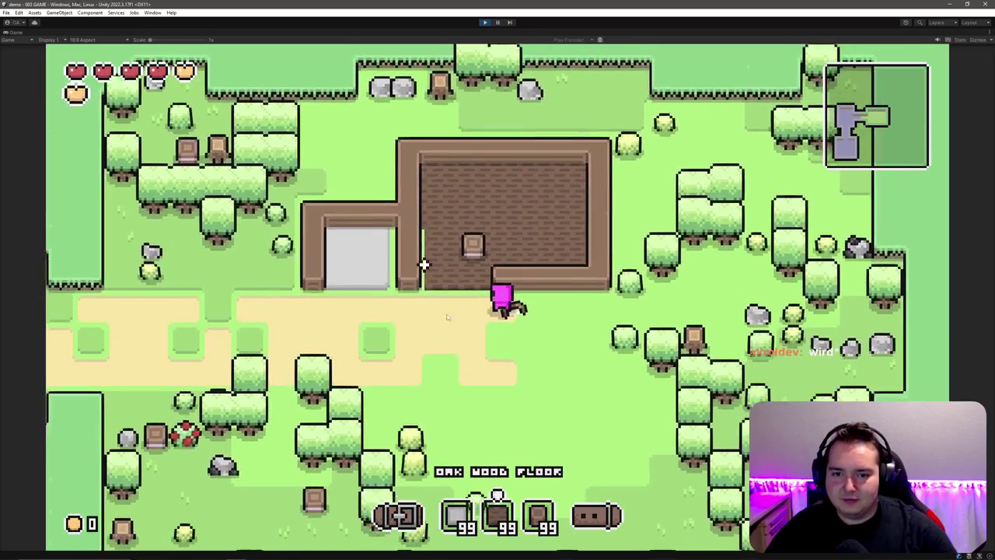
{"action": "key", "text": "a"}
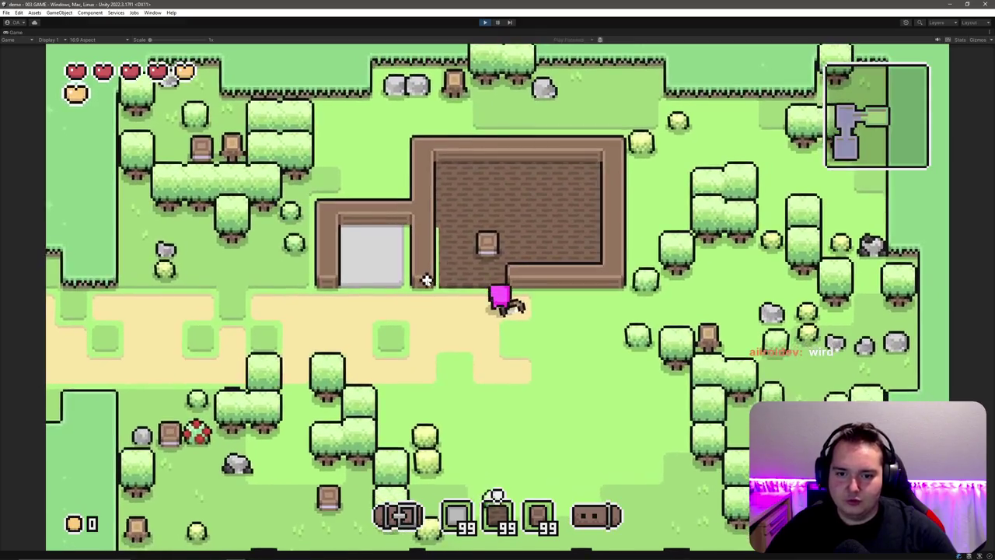
{"action": "key", "text": "a"}
{"action": "key", "text": "d"}
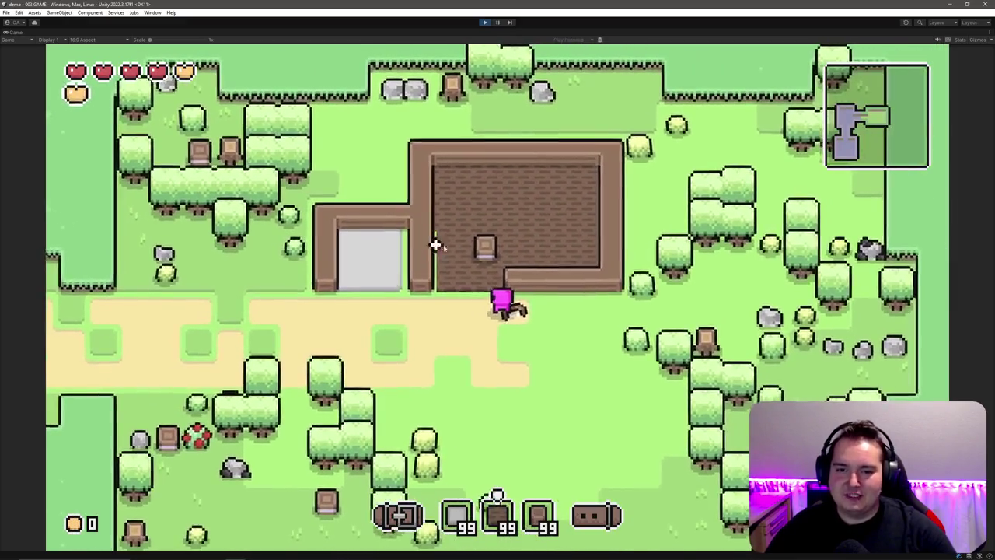
{"action": "key", "text": "Tab"}
{"action": "left_click", "coordinate": [501, 311]}
{"action": "scroll", "coordinate": [544, 303], "scroll_direction": "down", "scroll_amount": 3}
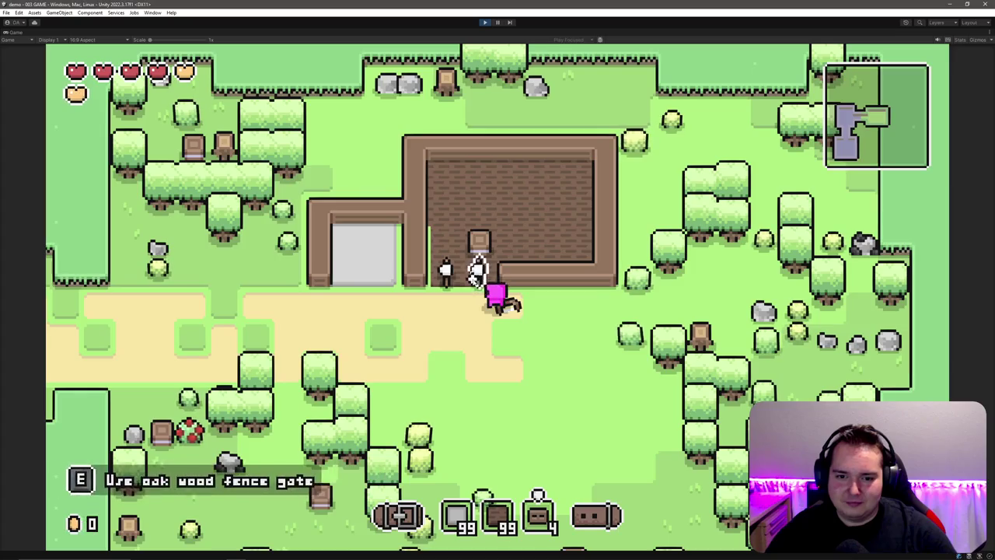
Walk the player around the map and back to the oak wood fence gate.
{"action": "key", "text": "d"}
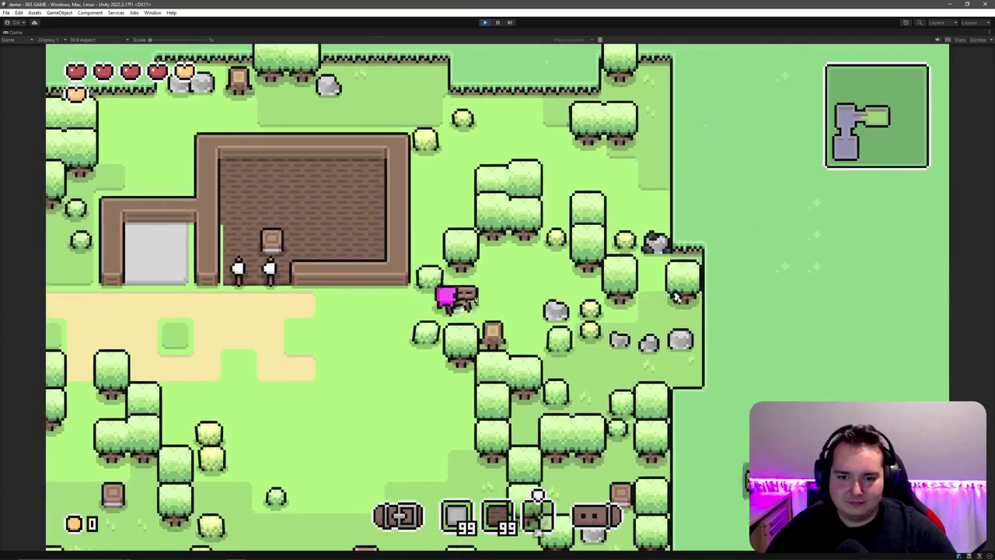
{"action": "key", "text": "a"}
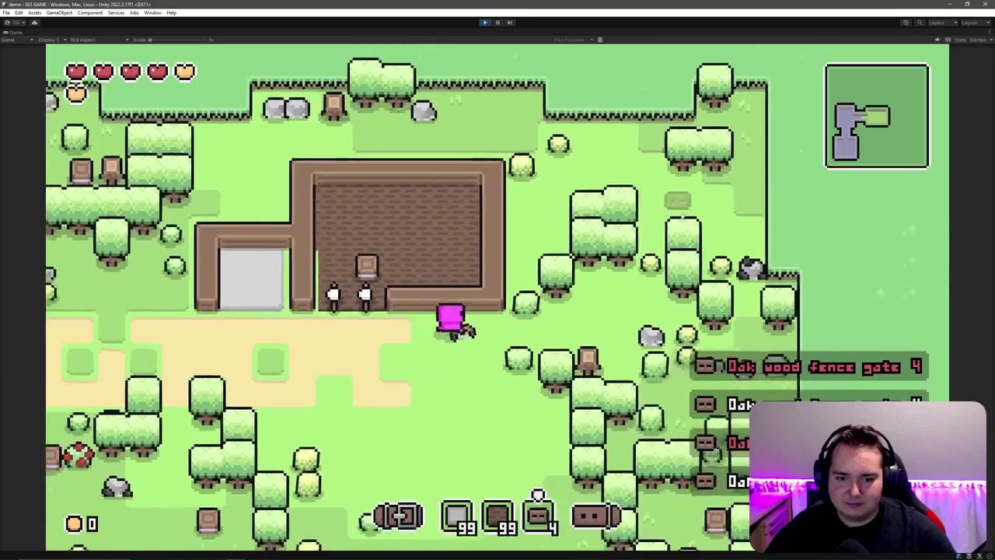
{"action": "key", "text": "s"}
{"action": "key", "text": "d"}
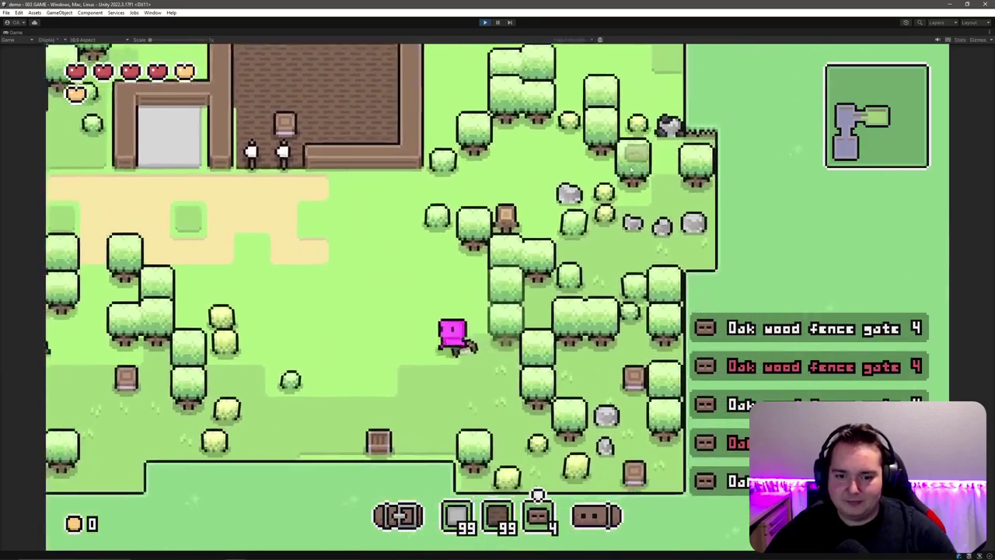
{"action": "key", "text": "w"}
{"action": "key", "text": "a"}
{"action": "key", "text": "w"}
{"action": "key", "text": "a"}
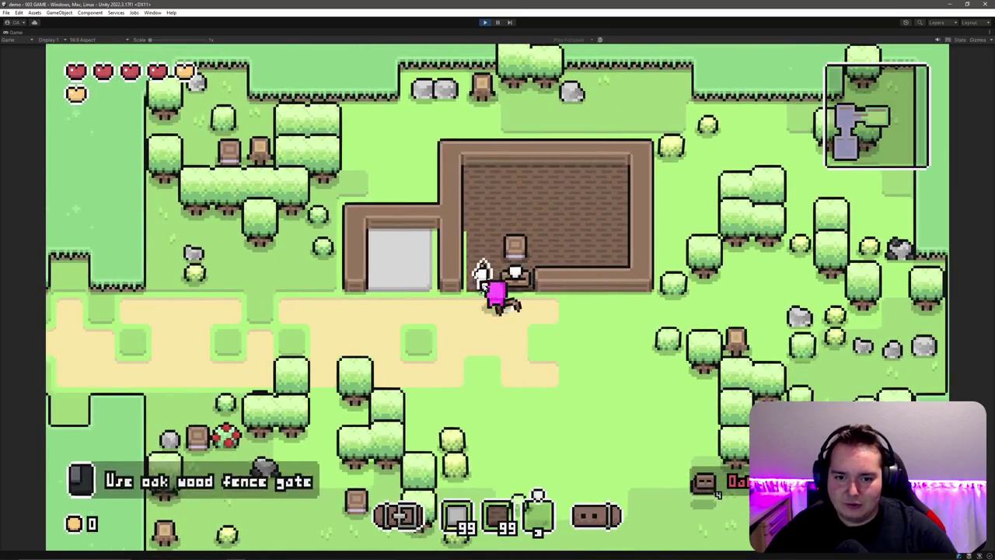
{"action": "key", "text": "s"}
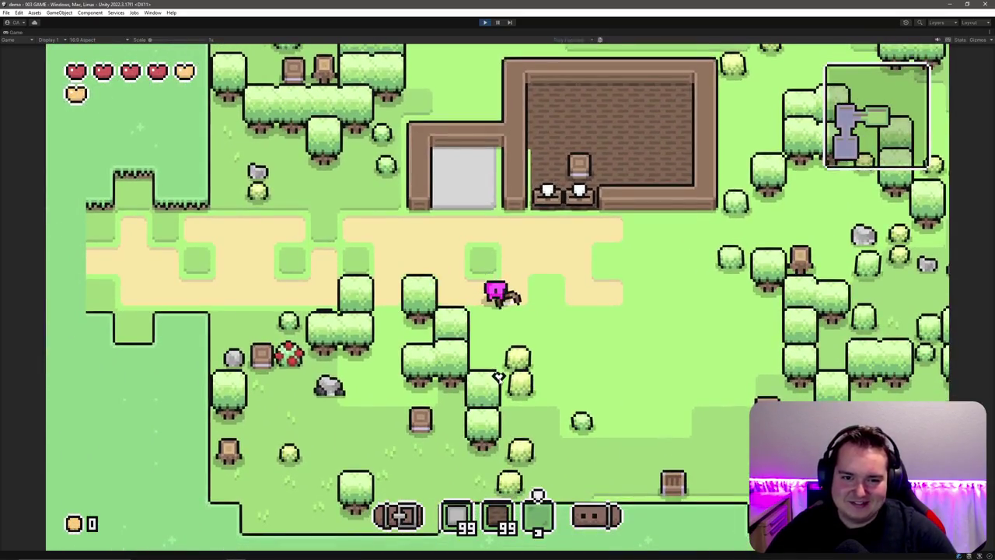
{"action": "key", "text": "w"}
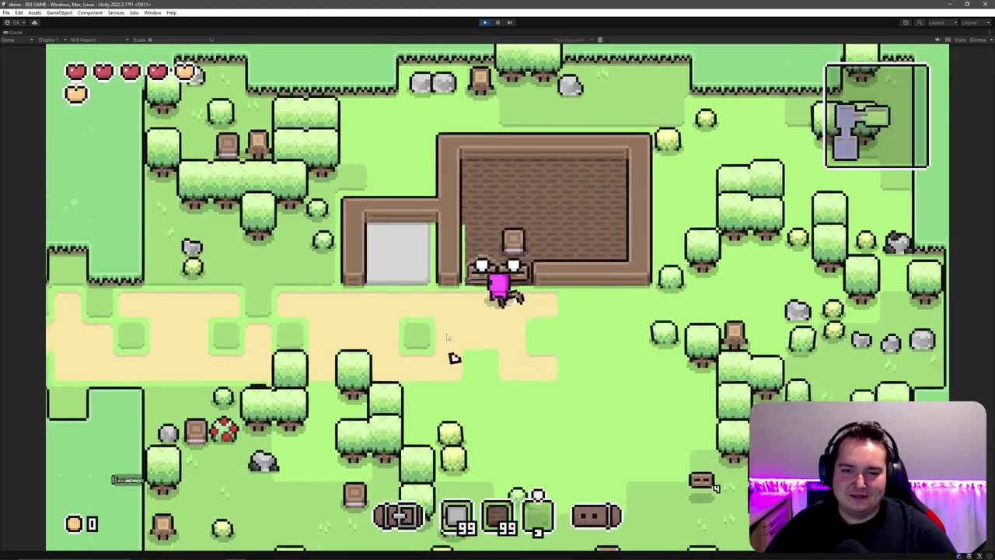
Open the fence gate, walk into the house and back out, then bring up the build menu.
{"action": "key", "text": "e"}
{"action": "key", "text": "w"}
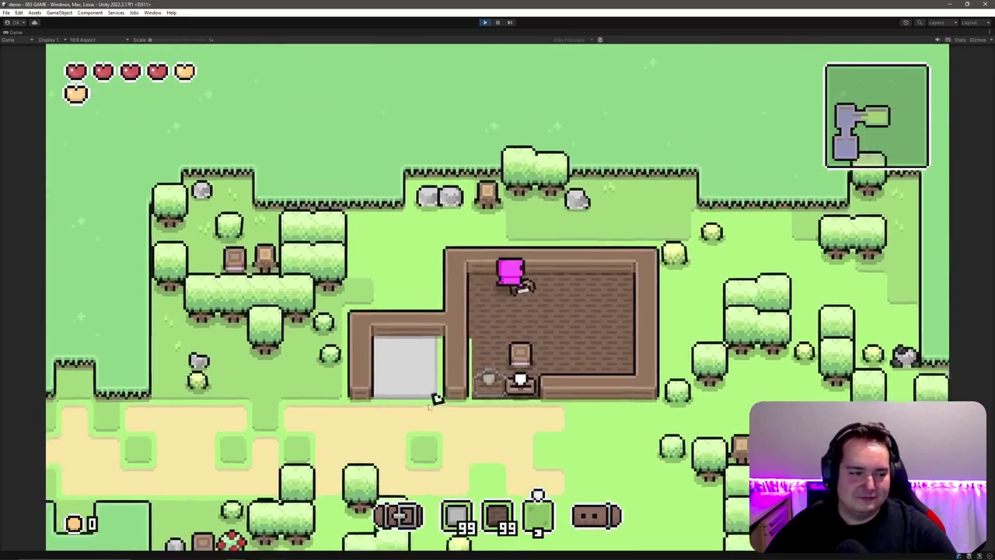
{"action": "key", "text": "s"}
{"action": "key", "text": "a"}
{"action": "key", "text": "Tab"}
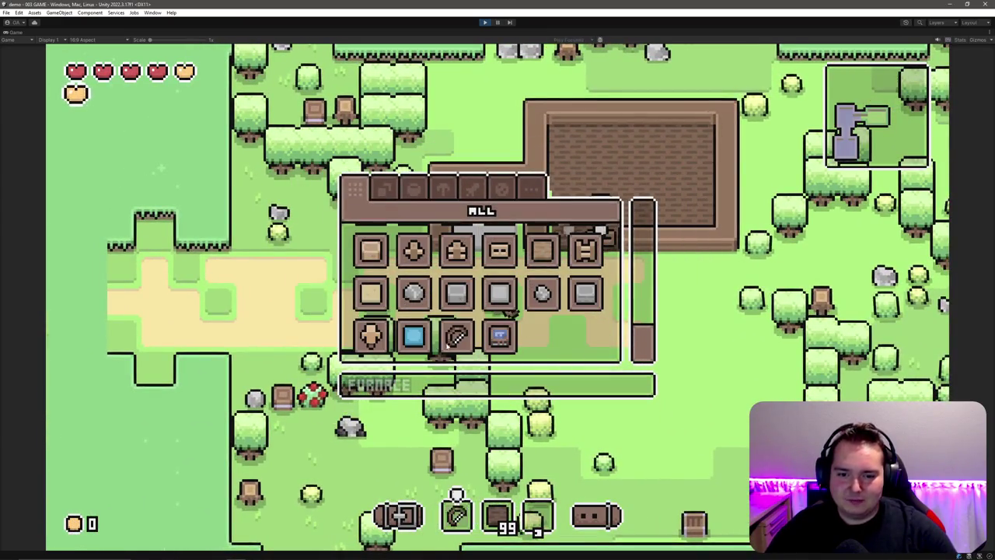
Close the build menu and tool panel, then walk up-right past the house and back along the sand path.
{"action": "key", "text": "Tab"}
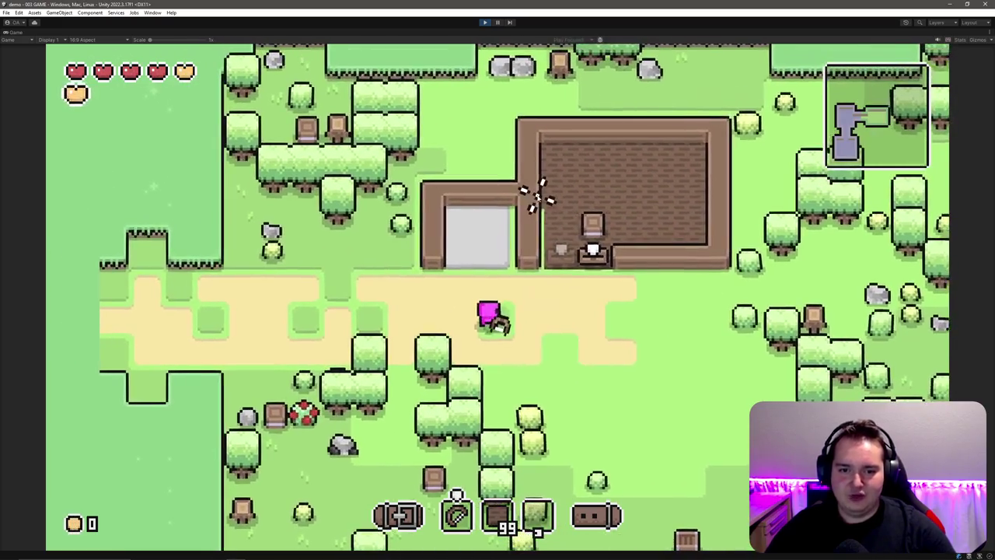
{"action": "key", "text": "Tab"}
{"action": "key", "text": "Tab"}
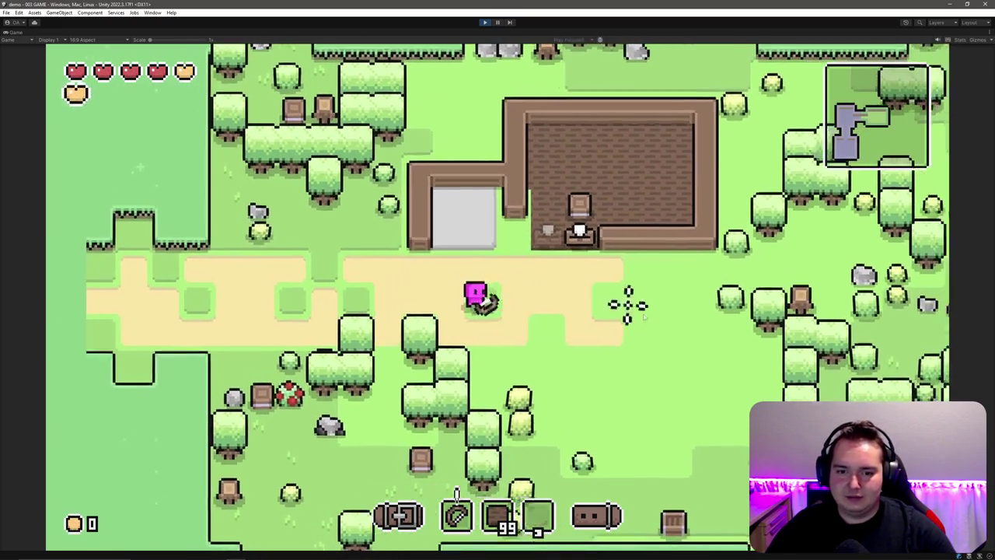
{"action": "key", "text": "a"}
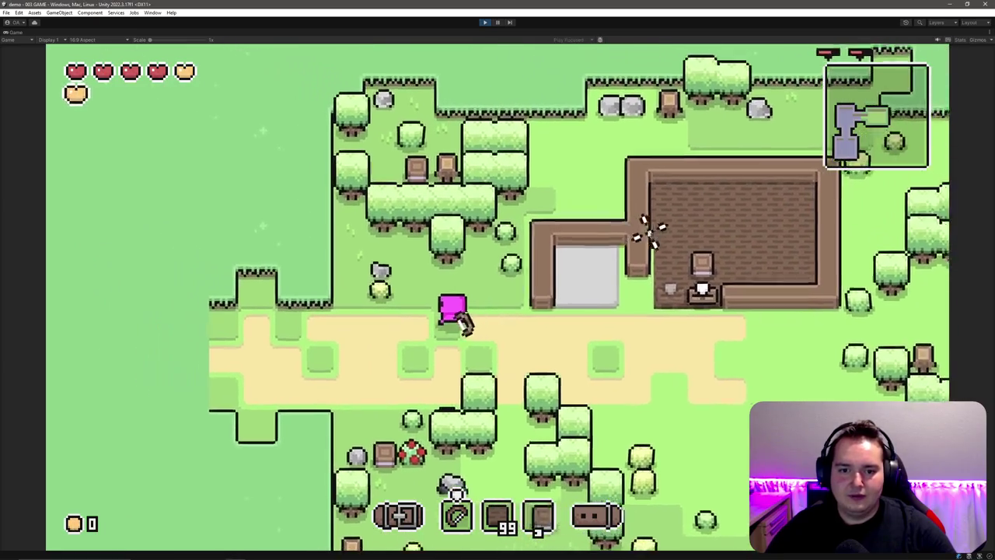
{"action": "key", "text": "w"}
{"action": "key", "text": "d"}
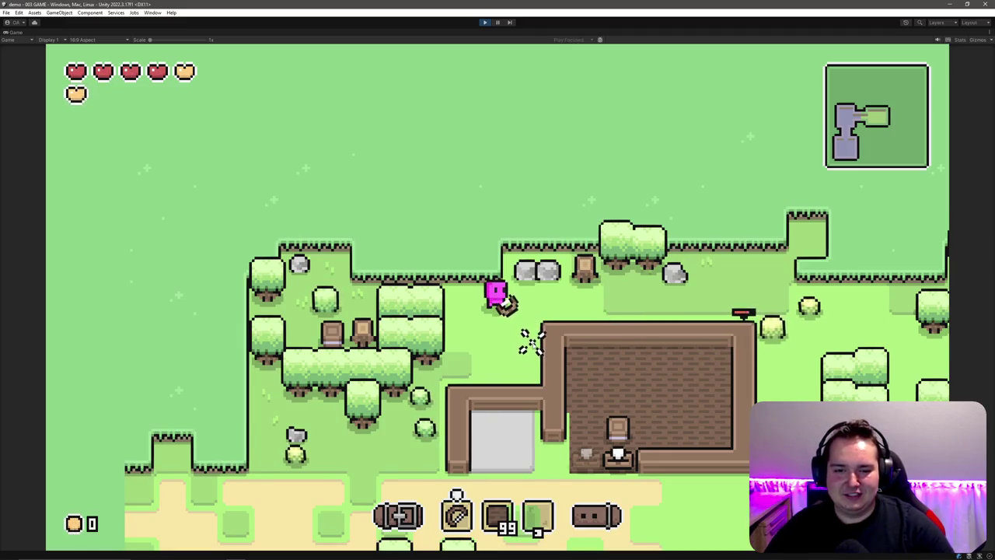
{"action": "key", "text": "s"}
{"action": "key", "text": "a"}
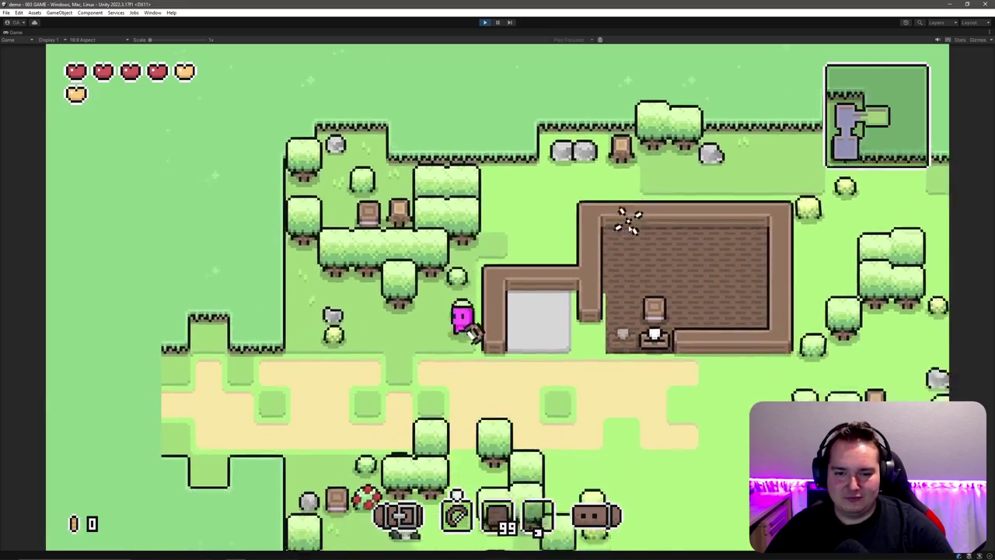
{"action": "key", "text": "d"}
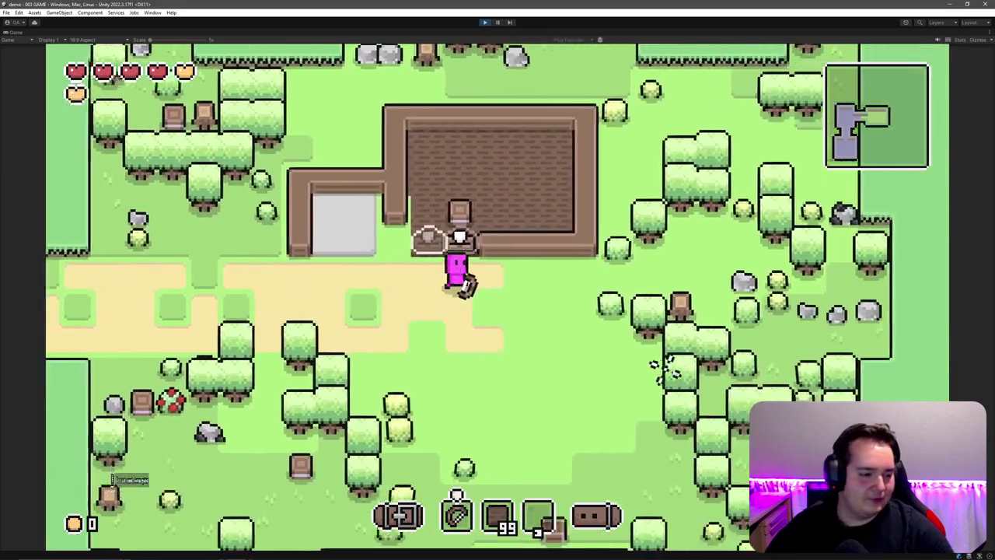
{"action": "key", "text": "d"}
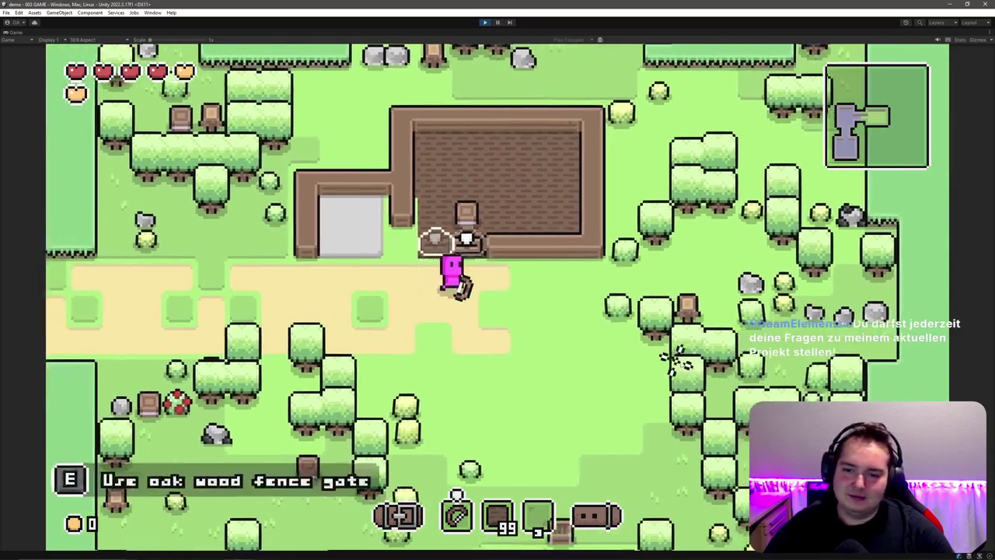
{"action": "key", "text": "a"}
{"action": "key", "text": "s"}
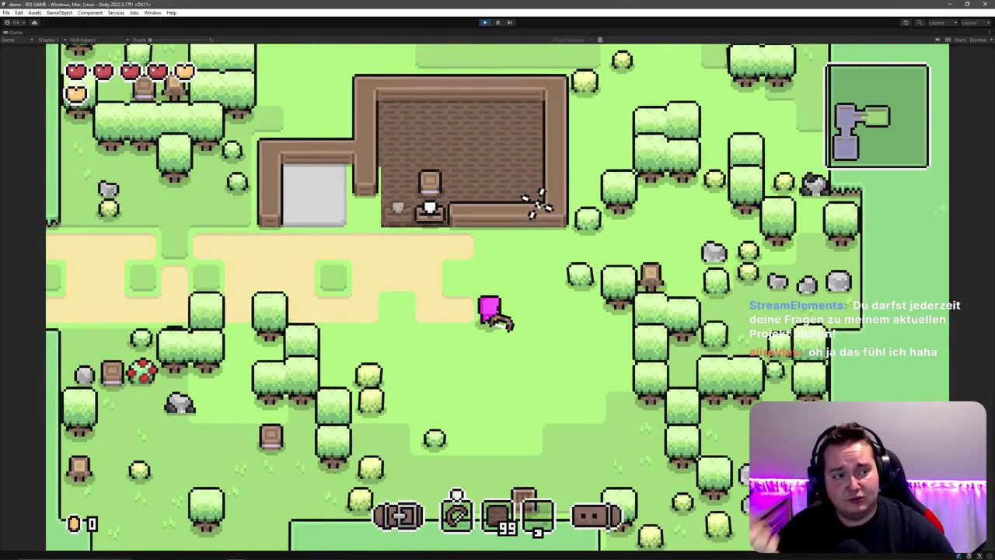
Run the console command NPC SPAWN NPC_OAK_SPROUT, then walk the player left away from the new NPC.
{"action": "key", "text": "grave"}
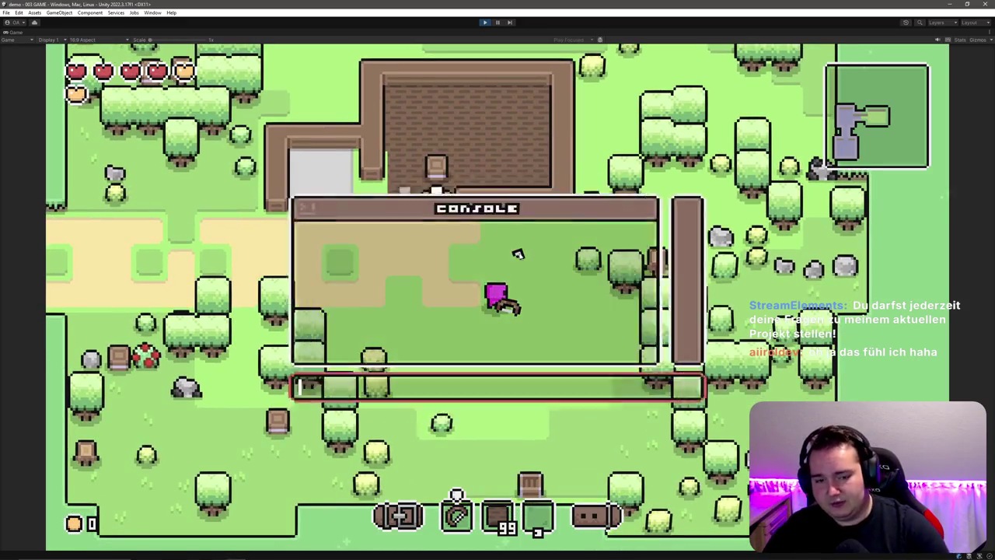
{"action": "type", "text": "NPC SPAWN NPC"}
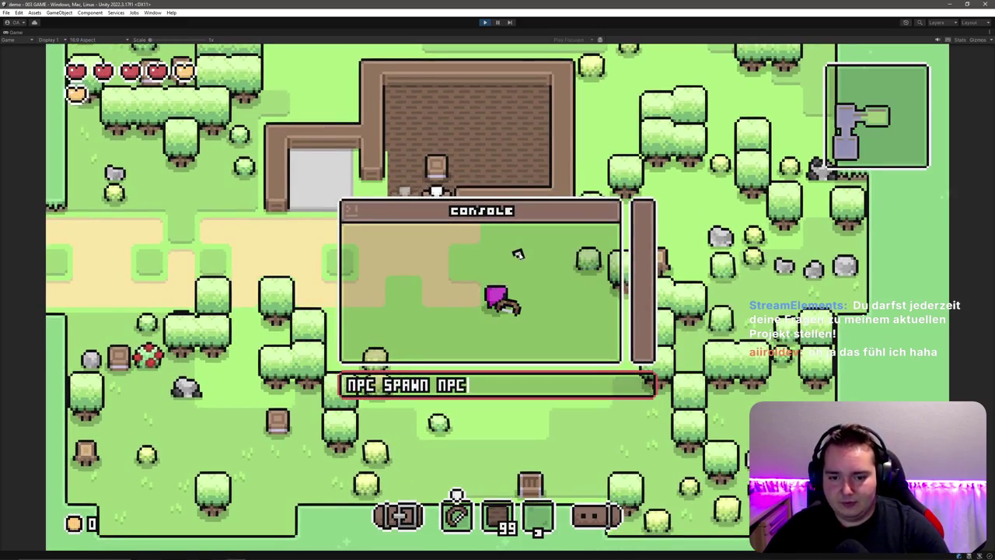
{"action": "type", "text": "_OAK_SPROUT"}
{"action": "key", "text": "Return"}
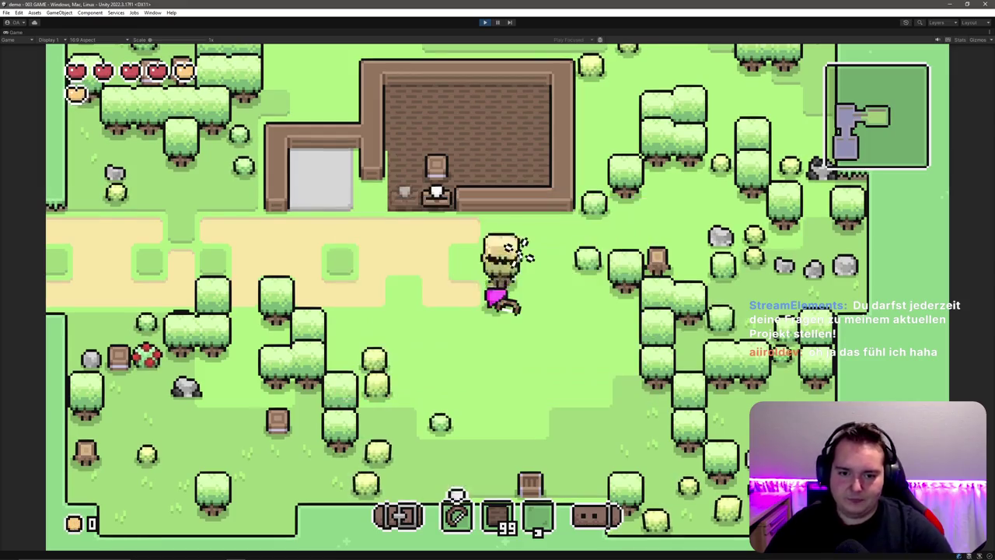
{"action": "key", "text": "a"}
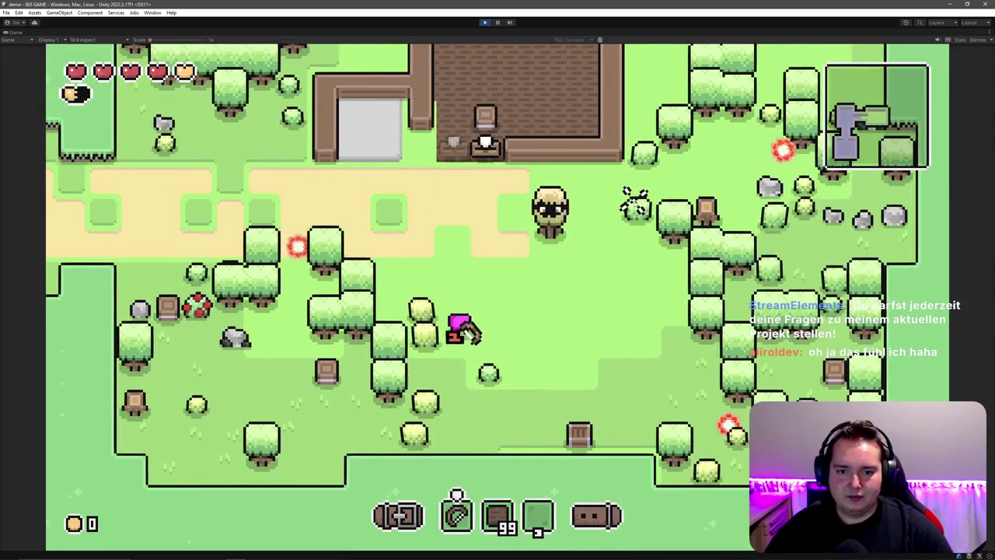
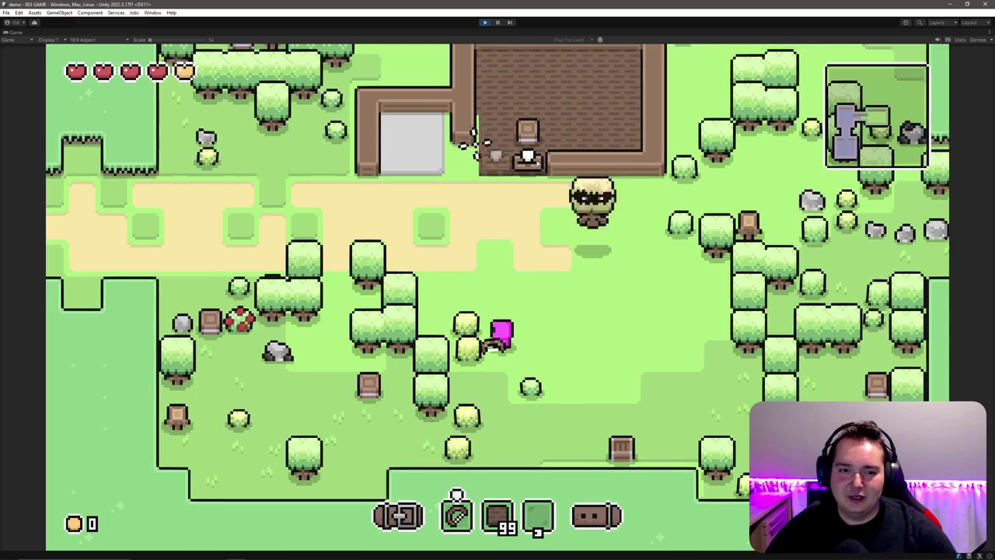
Spawn a dummy NPC by running 'npc spawn npc_dummy' in the in-game console.
{"action": "key", "text": "grave"}
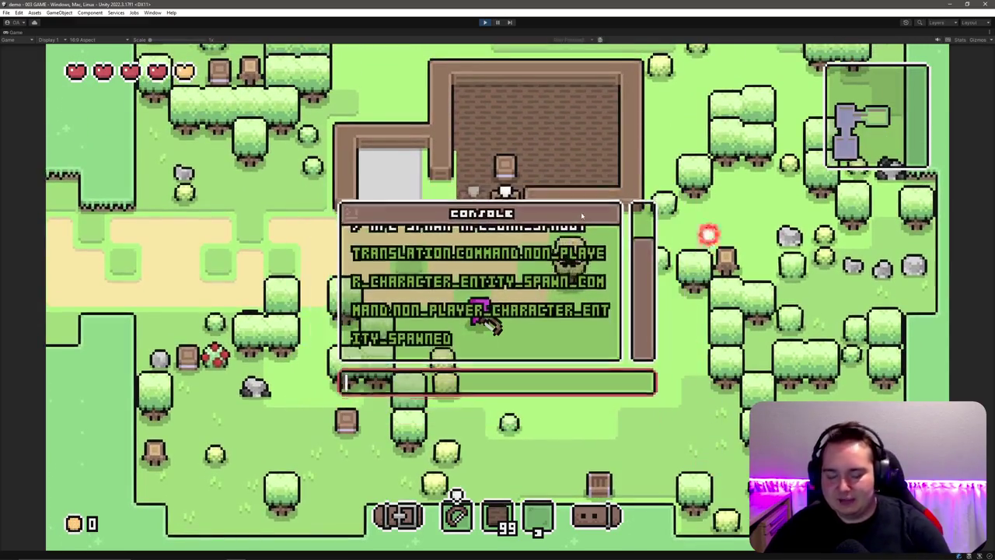
{"action": "type", "text": "8NPC SPAWN"}
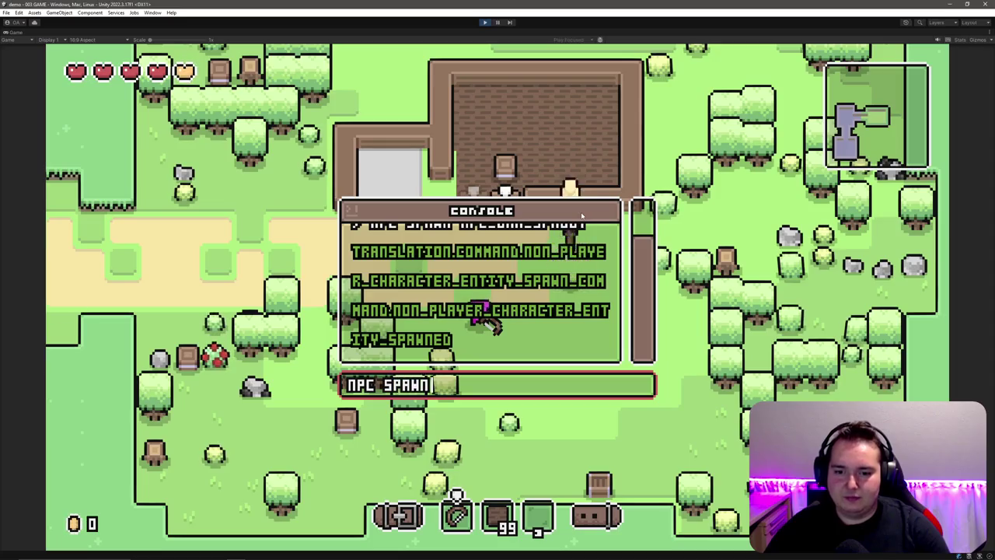
{"action": "type", "text": "UMMY"}
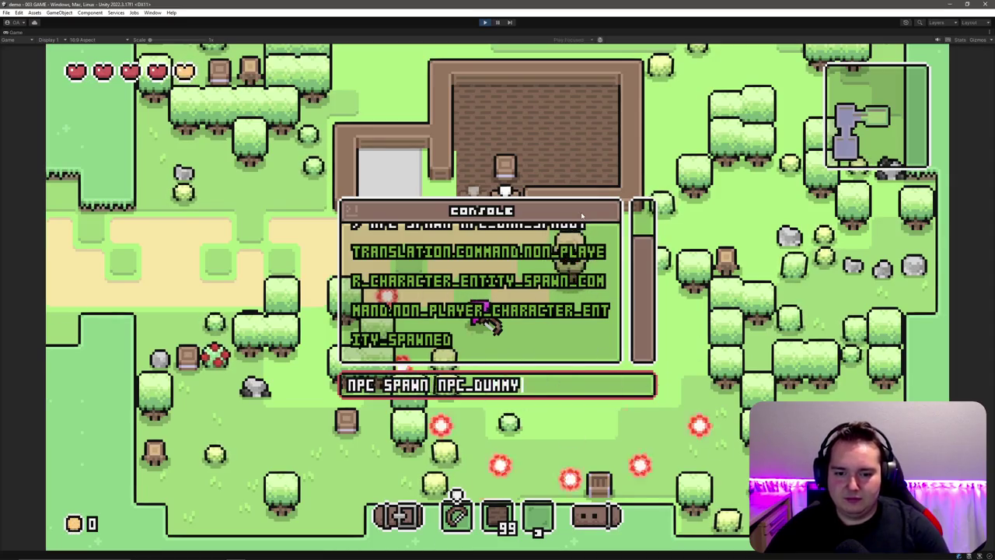
{"action": "key", "text": "Return"}
{"action": "key", "text": "grave"}
Walk the player around the spawned dummy NPC and along the sand path.
{"action": "key", "text": "s"}
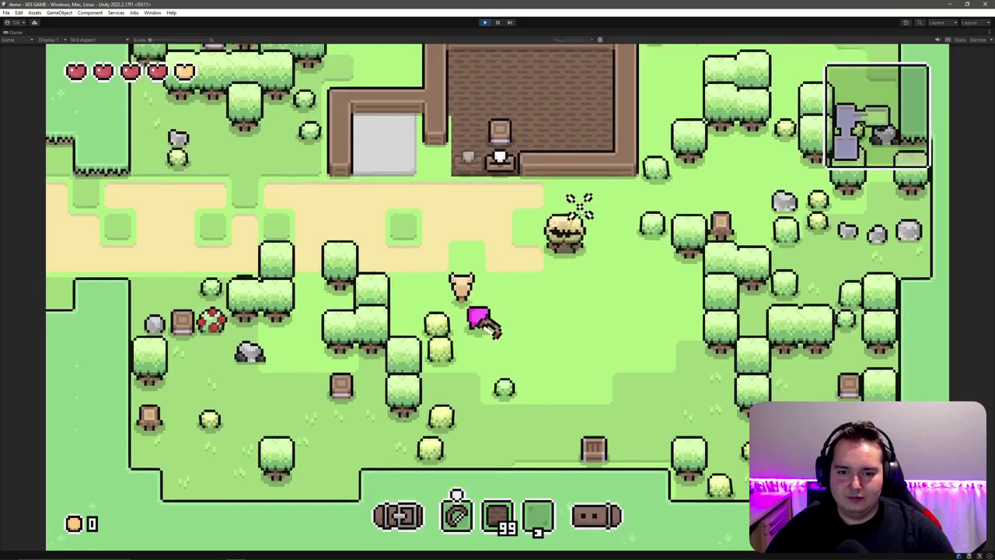
{"action": "scroll", "coordinate": [488, 246], "scroll_direction": "down", "scroll_amount": 1}
{"action": "scroll", "coordinate": [488, 246], "scroll_direction": "down", "scroll_amount": 1}
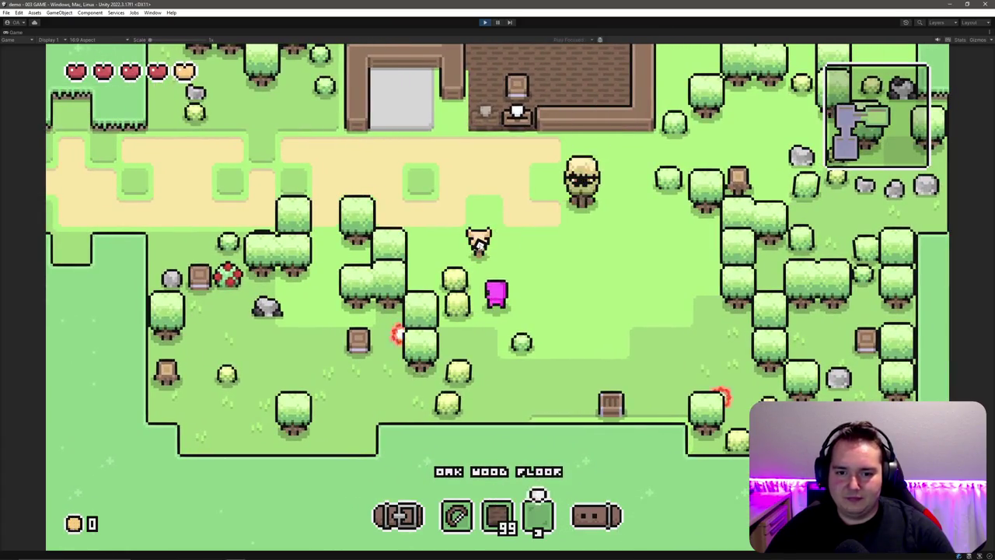
{"action": "key", "text": "d"}
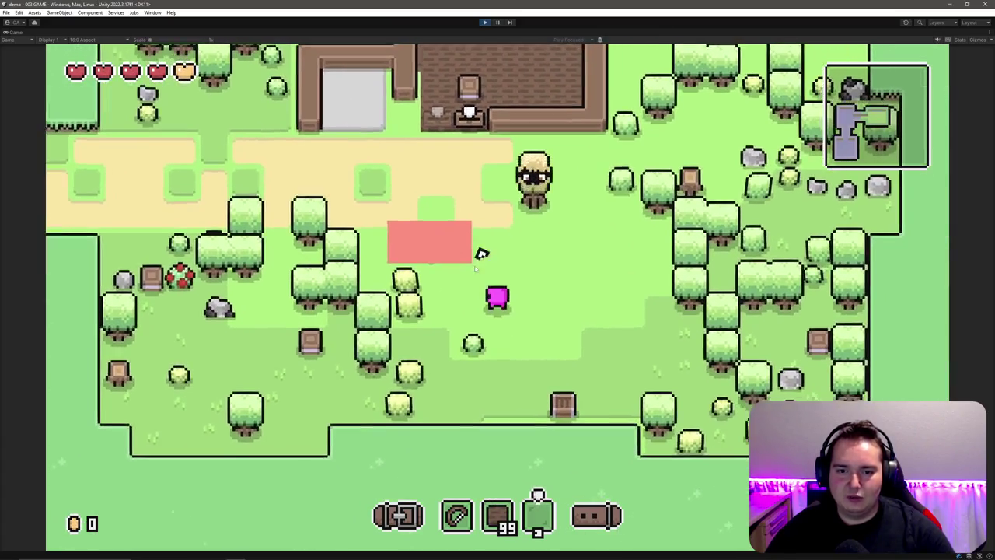
{"action": "key", "text": "a"}
{"action": "key", "text": "w"}
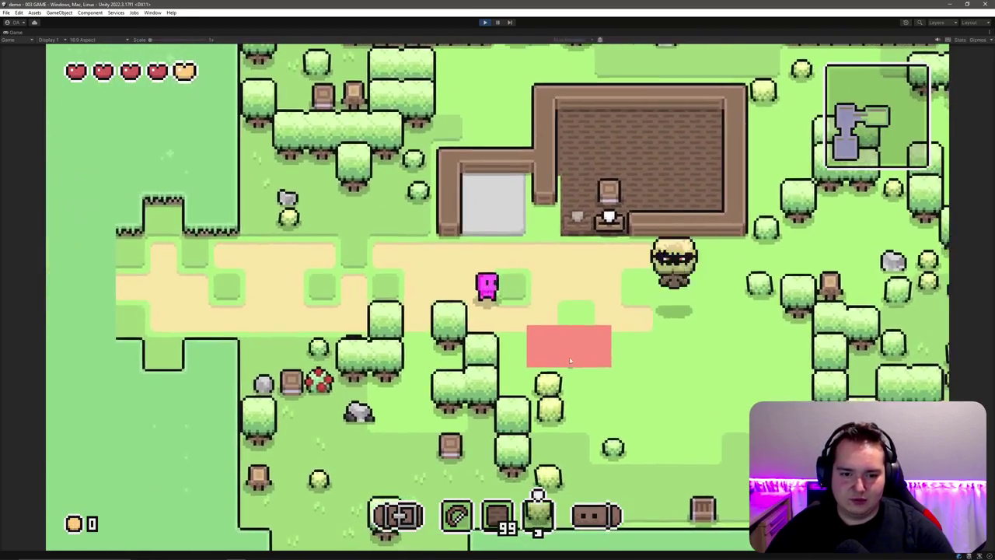
{"action": "key", "text": "d"}
{"action": "key", "text": "s"}
{"action": "key", "text": "a"}
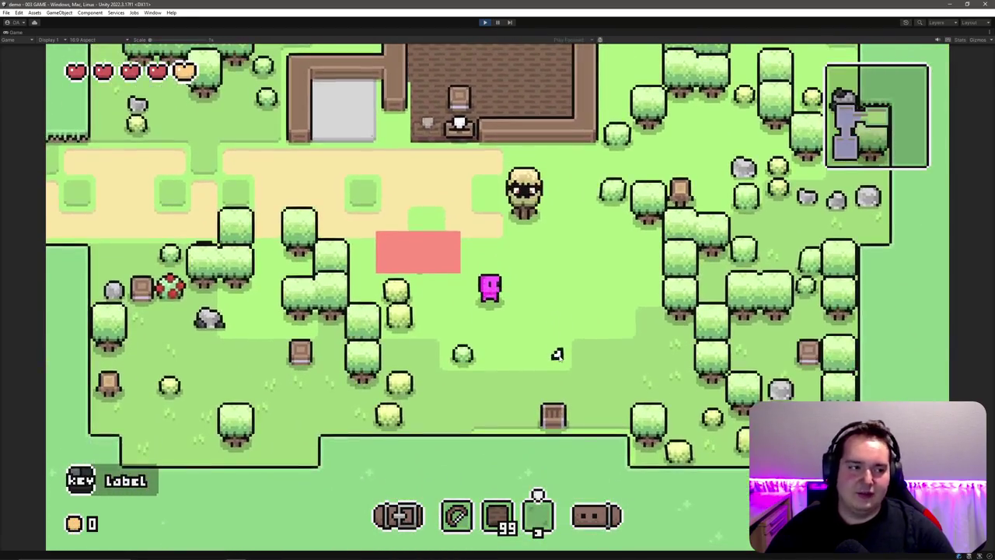
{"action": "key", "text": "w"}
{"action": "scroll", "coordinate": [549, 349], "scroll_direction": "up", "scroll_amount": 1}
{"action": "key", "text": "a"}
{"action": "scroll", "coordinate": [548, 350], "scroll_direction": "down", "scroll_amount": 1}
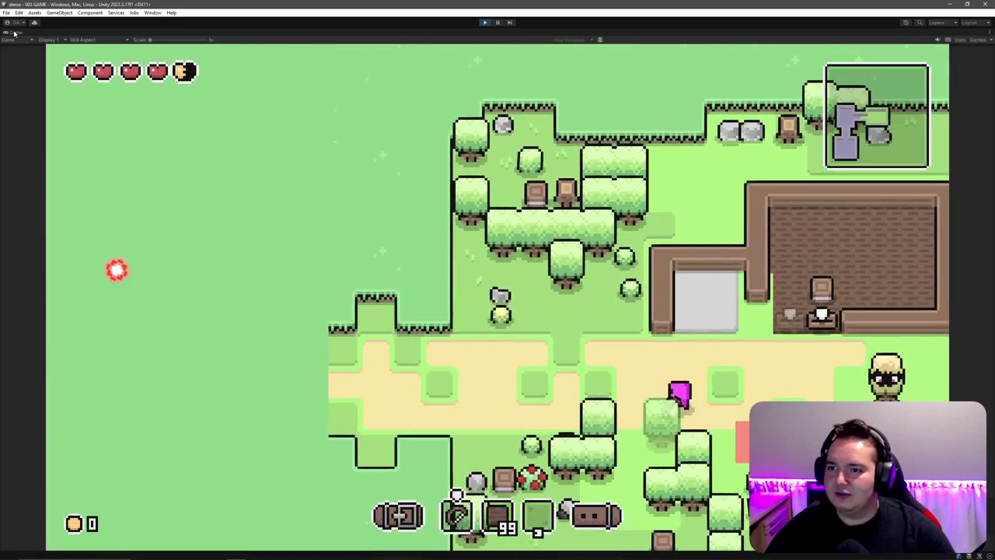
Search the solution for renderable.GetX() and open the RenderableBehaviour.cs match.
{"action": "double_click", "coordinate": [12, 35]}
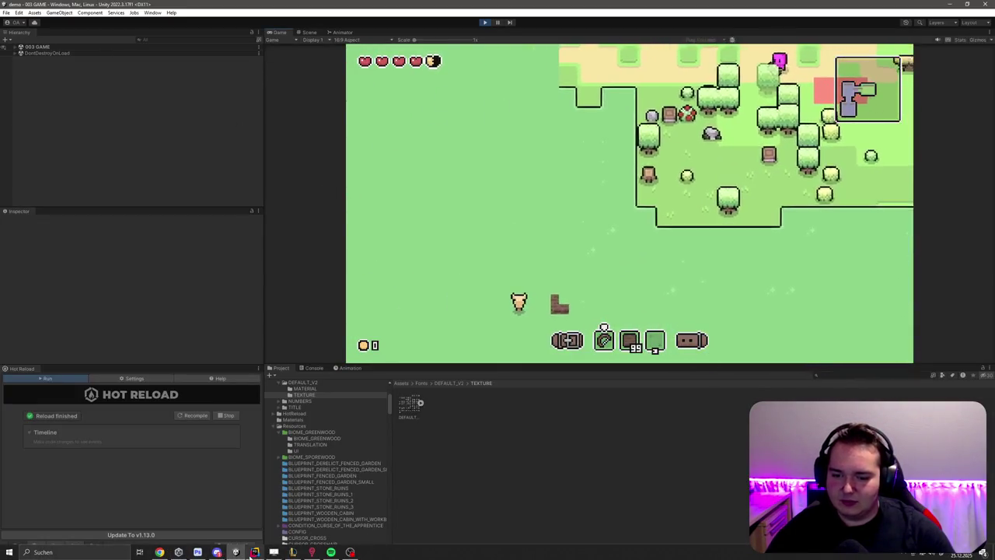
{"action": "left_click", "coordinate": [235, 552]}
{"action": "key", "text": "ctrl+shift+n"}
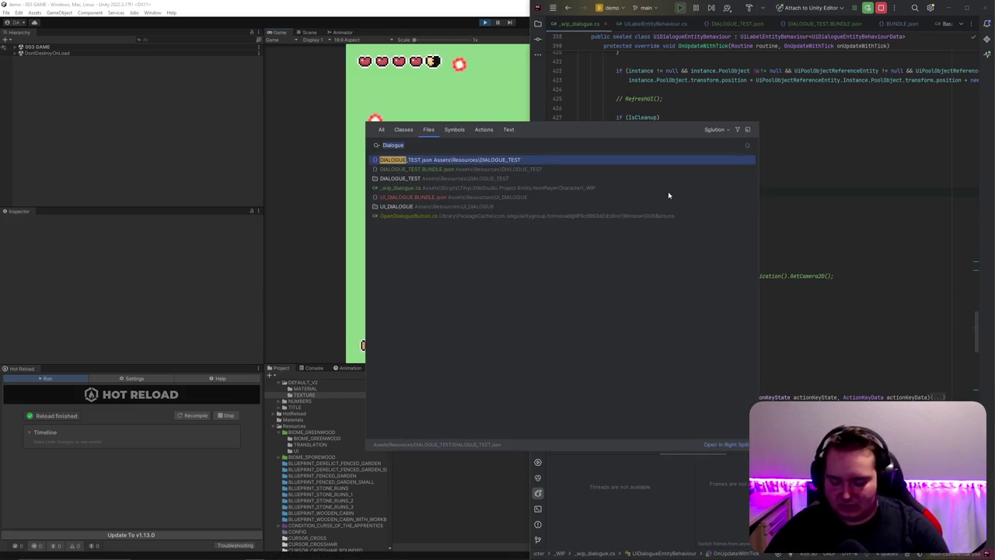
{"action": "type", "text": "ren"}
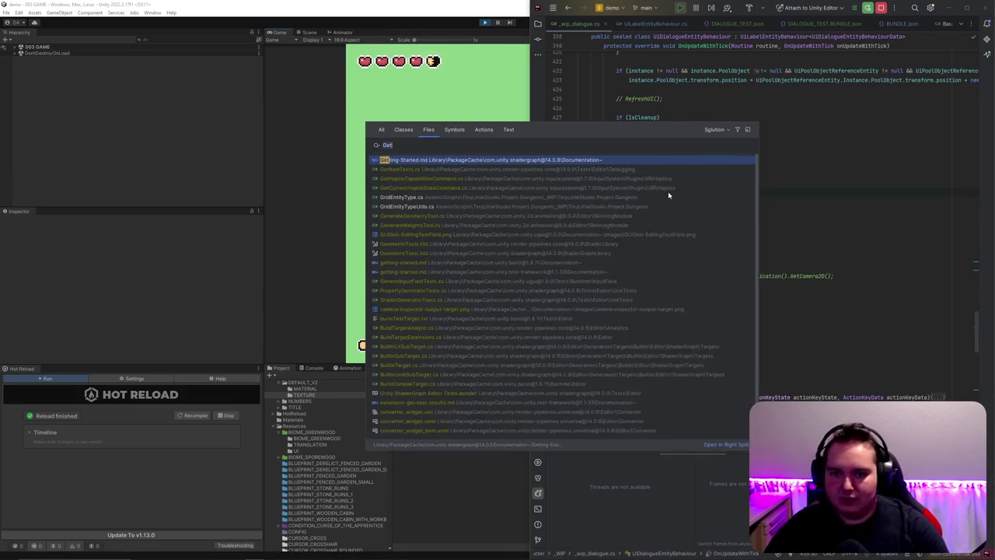
{"action": "key", "text": "Escape"}
{"action": "key", "text": "ctrl+shift+f"}
{"action": "type", "text": "renderable"}
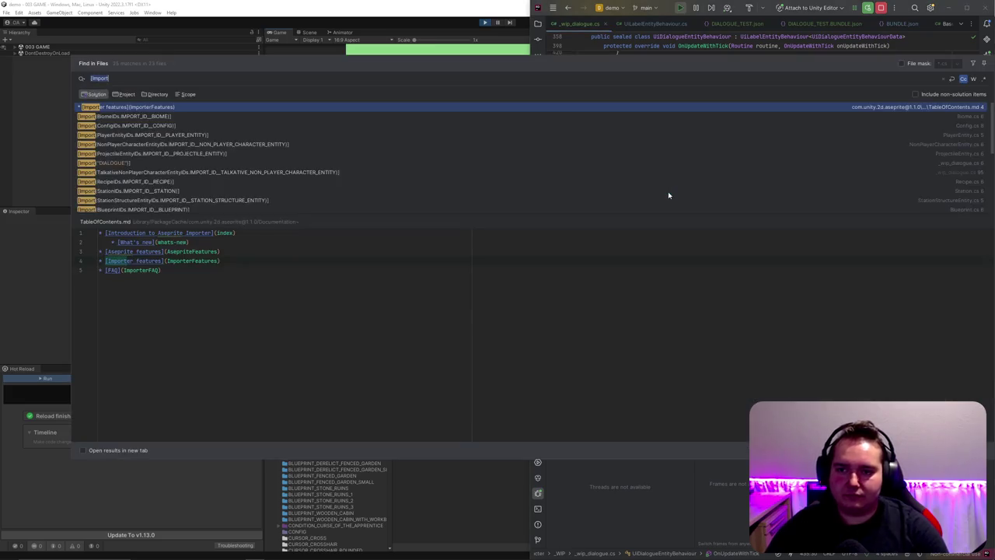
{"action": "type", "text": ".GetX()"}
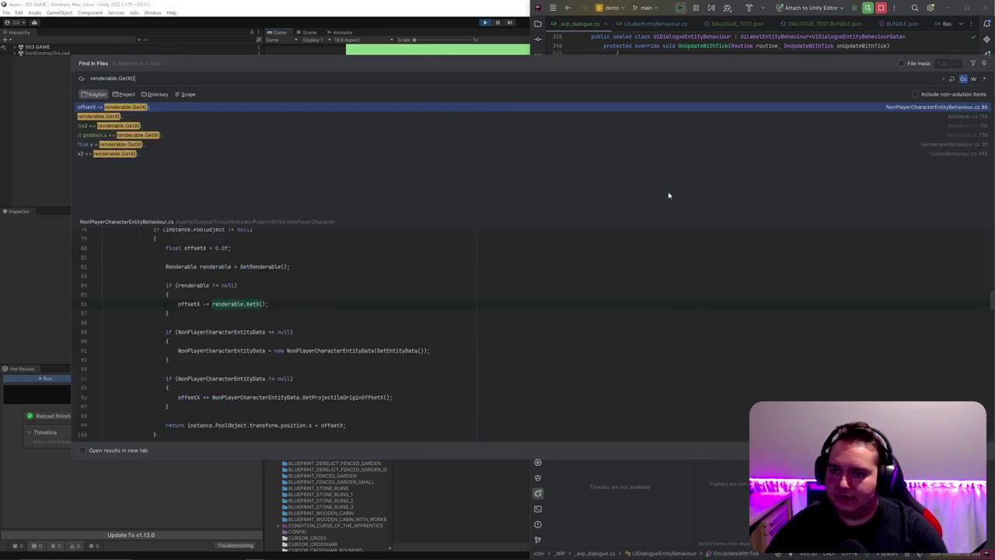
{"action": "key", "text": "Down"}
{"action": "key", "text": "Down"}
{"action": "key", "text": "Down"}
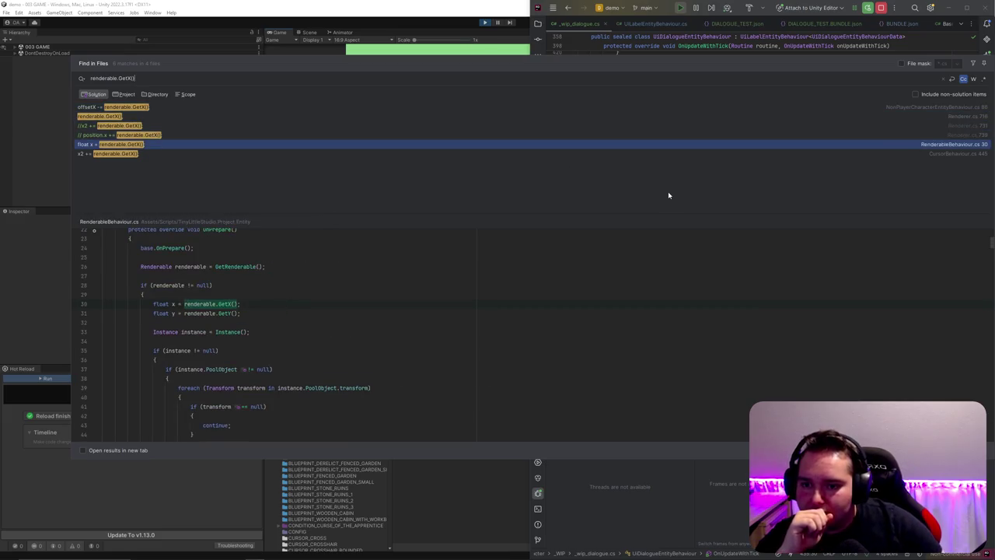
{"action": "key", "text": "Up"}
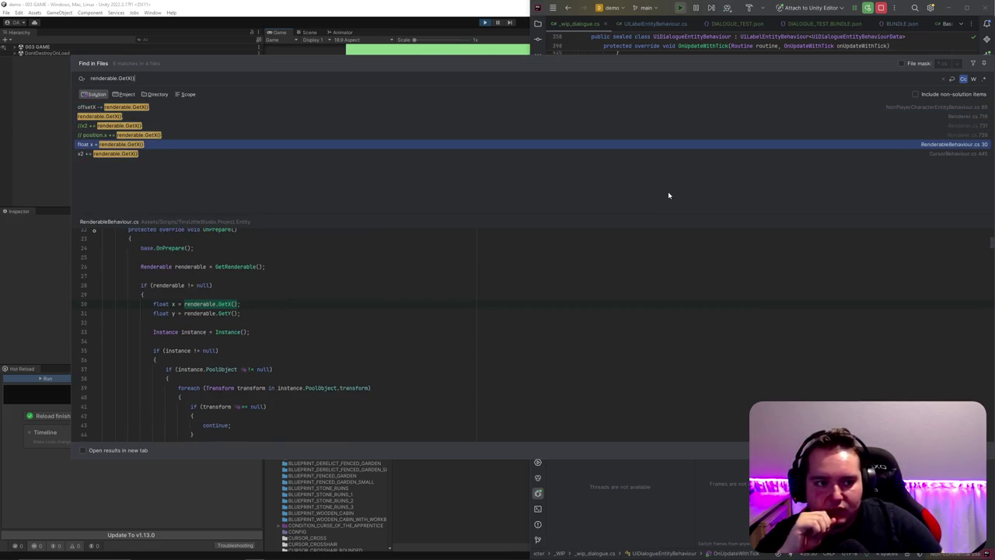
{"action": "key", "text": "Return"}
Widen the Unity game view, then select the transform.position = new Vector3(...) statement on lines 51–55.
{"action": "left_click_drag", "start_coordinate": [261, 75], "coordinate": [85, 75]}
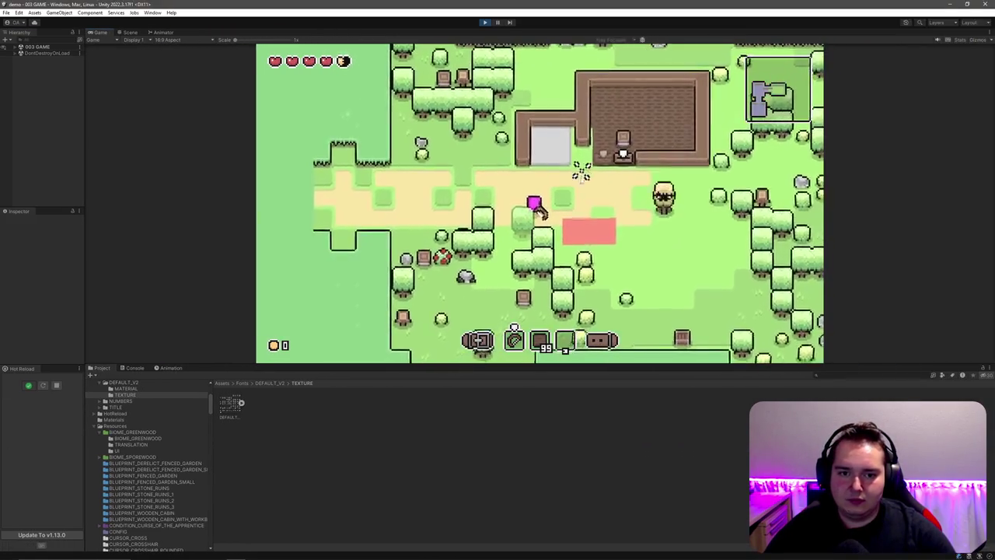
{"action": "key", "text": "alt+Tab"}
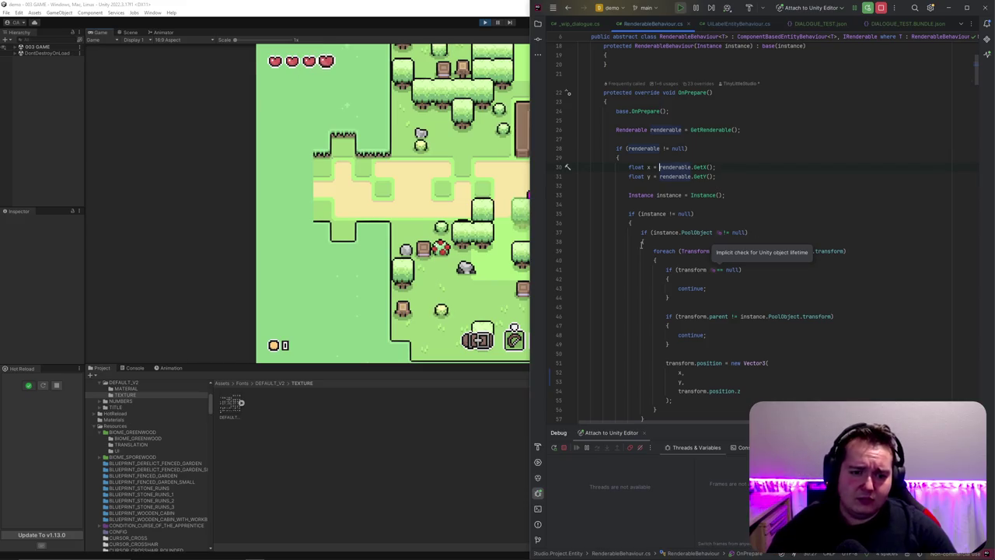
{"action": "scroll", "coordinate": [714, 303], "scroll_direction": "down", "scroll_amount": 2}
{"action": "left_click_drag", "start_coordinate": [667, 307], "coordinate": [687, 342]}
{"action": "left_click", "coordinate": [690, 343]}
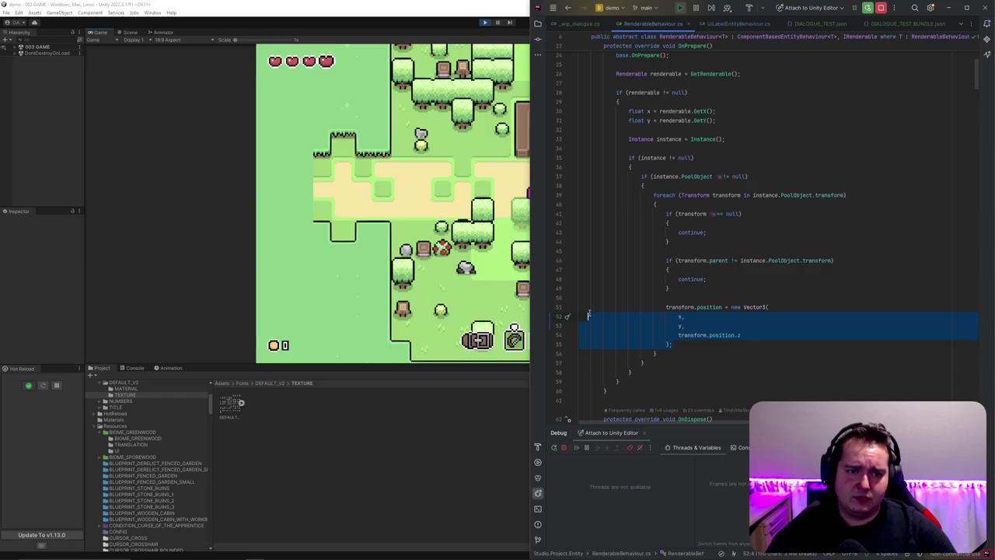
{"action": "left_click_drag", "start_coordinate": [665, 306], "coordinate": [701, 343]}
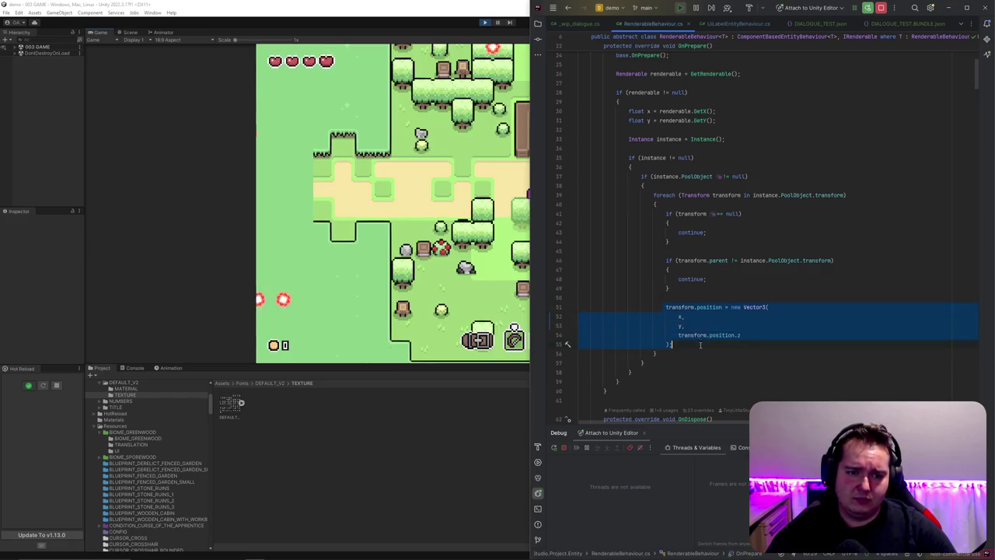
{"action": "key", "text": "alt+Tab"}
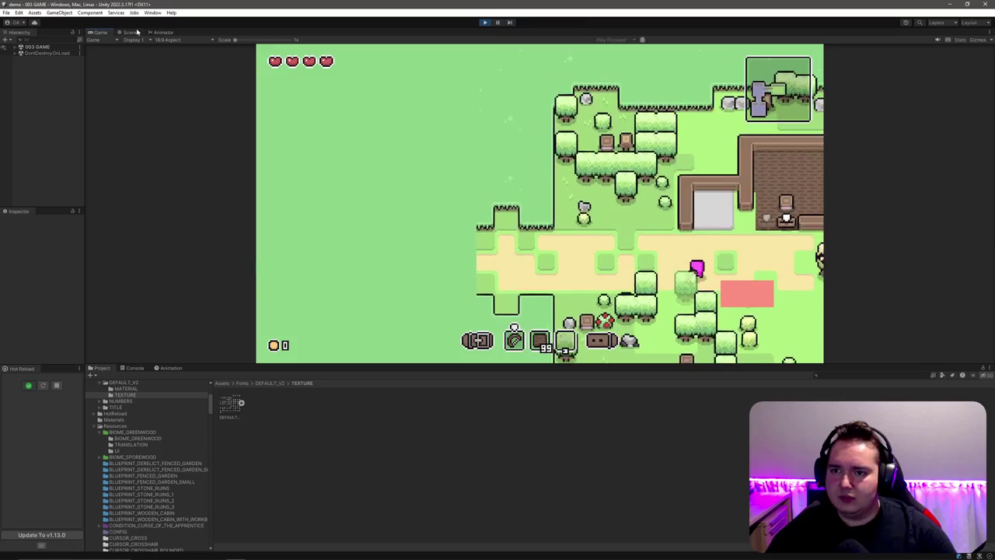
In the Scene view, select a PROJECTILE_BASIC_MAGIC_BOLT under 003 GAME and frame it.
{"action": "key", "text": "ctrl+1"}
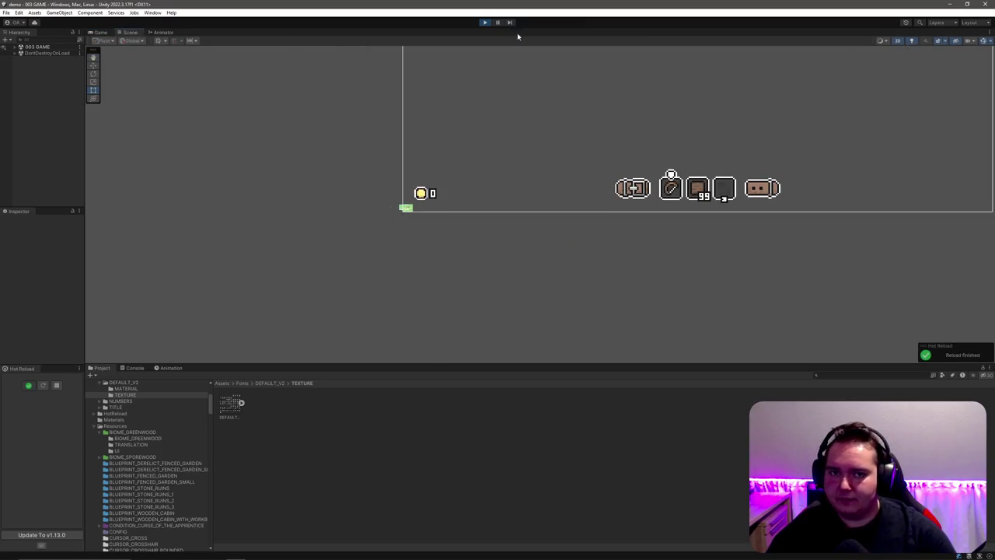
{"action": "key", "text": "ctrl+2"}
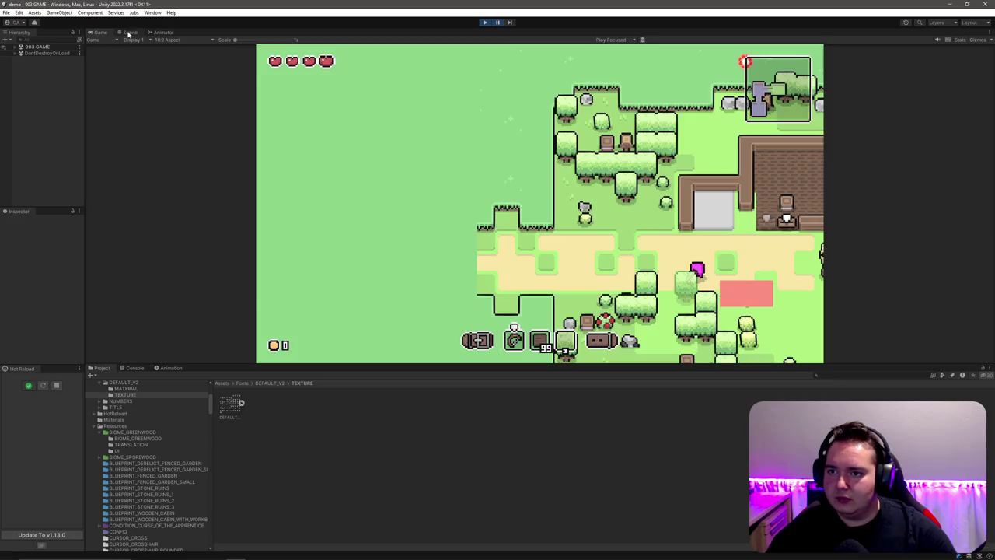
{"action": "left_click", "coordinate": [129, 33]}
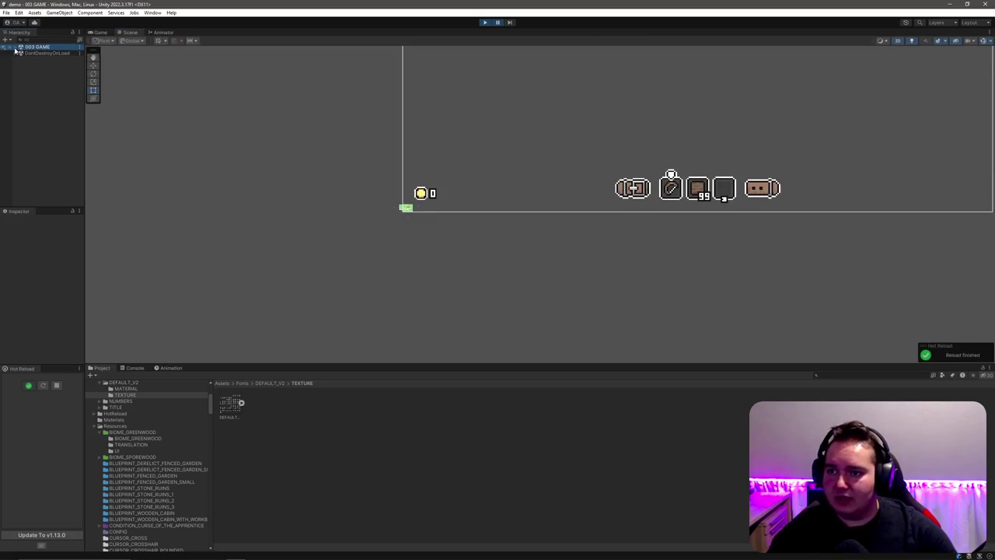
{"action": "left_click", "coordinate": [15, 48]}
{"action": "scroll", "coordinate": [77, 124], "scroll_direction": "down", "scroll_amount": 10}
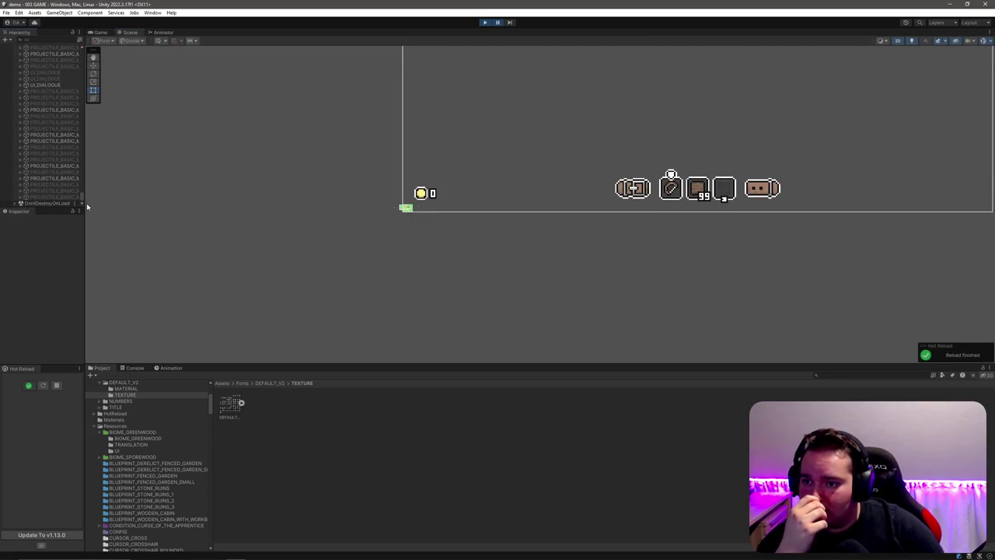
{"action": "left_click_drag", "start_coordinate": [87, 195], "coordinate": [149, 190]}
{"action": "left_click", "coordinate": [132, 178]}
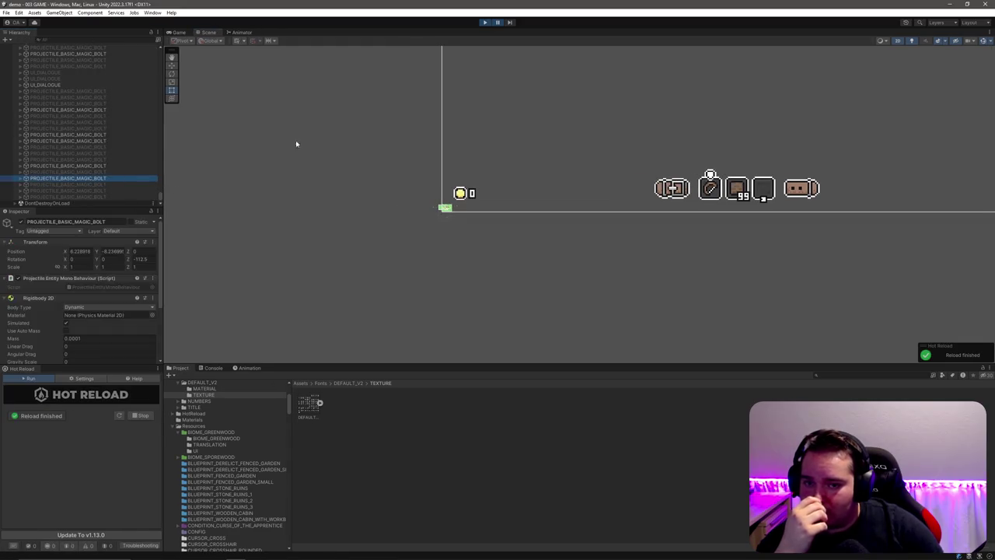
{"action": "key", "text": "f"}
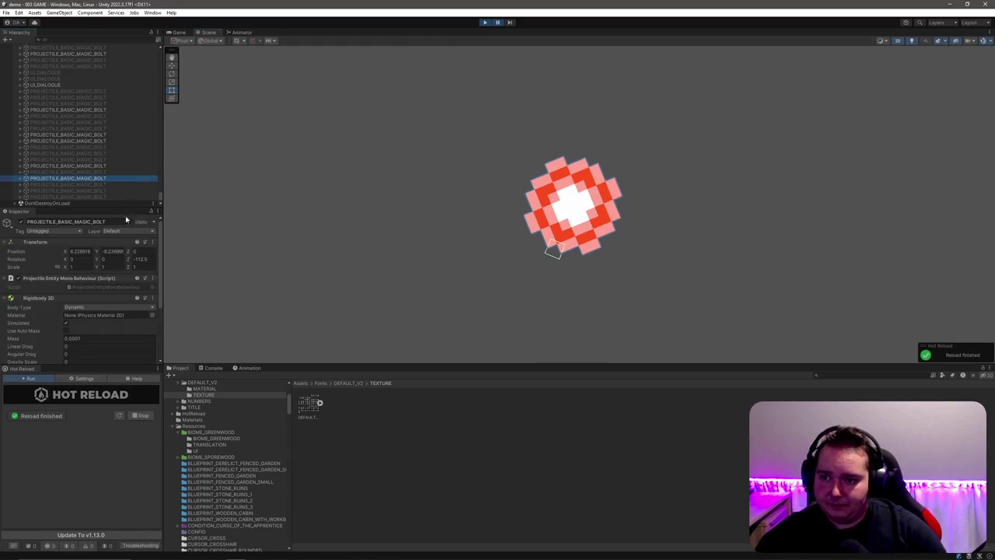
Expand the bolts and inspect their PROJECTILE_SPRITE_RENDERER child's X position.
{"action": "left_click", "coordinate": [21, 179]}
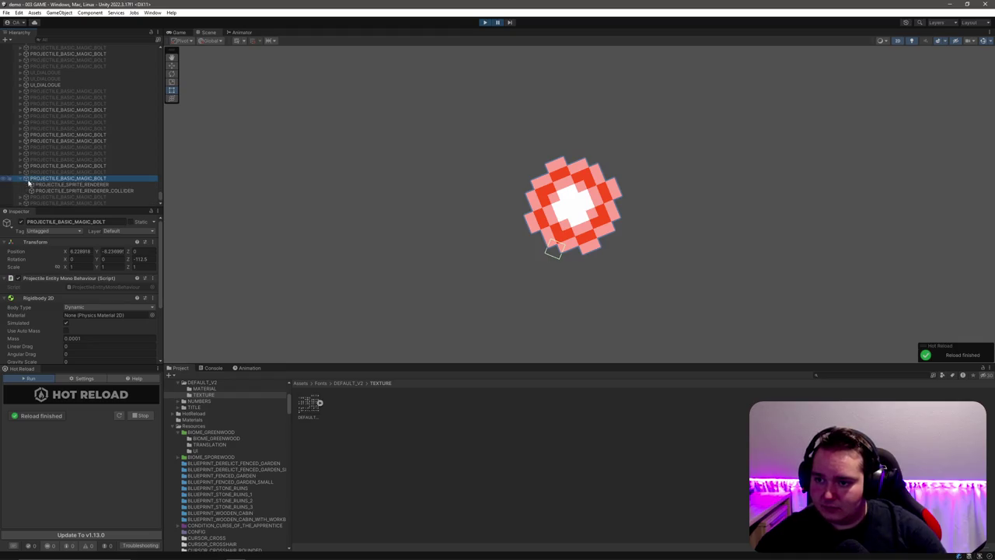
{"action": "left_click", "coordinate": [67, 185]}
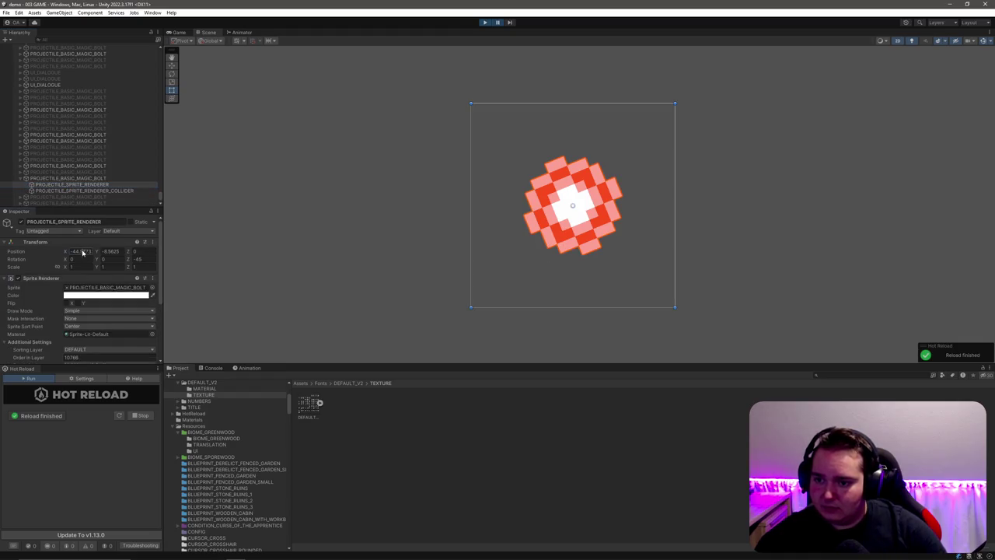
{"action": "left_click", "coordinate": [82, 252]}
{"action": "left_click", "coordinate": [74, 179]}
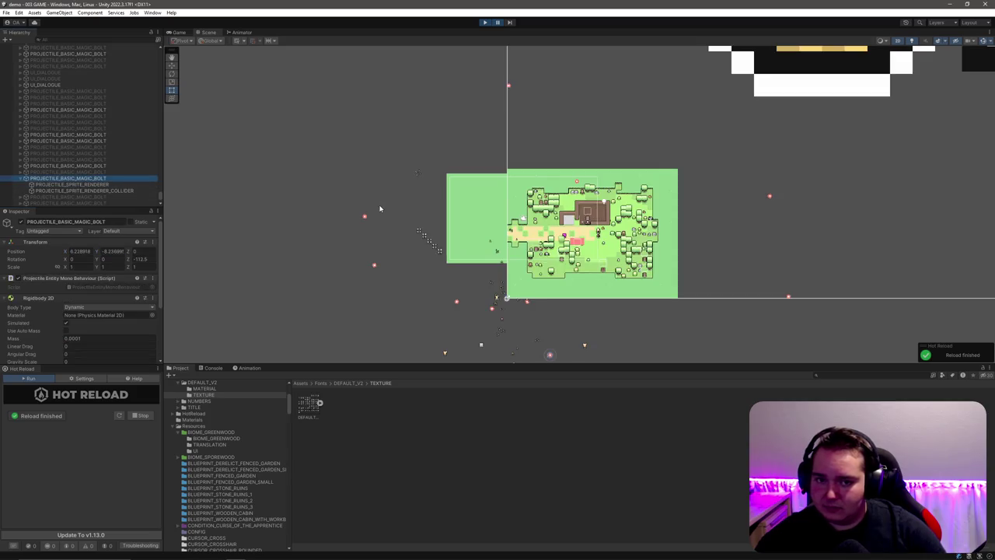
{"action": "key", "text": "f"}
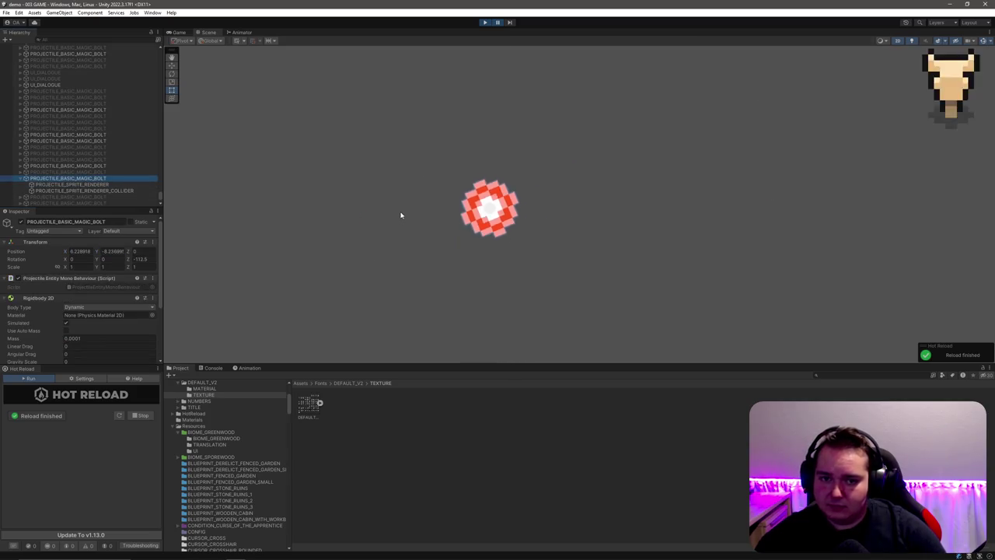
{"action": "scroll", "coordinate": [402, 211], "scroll_direction": "down", "scroll_amount": 10}
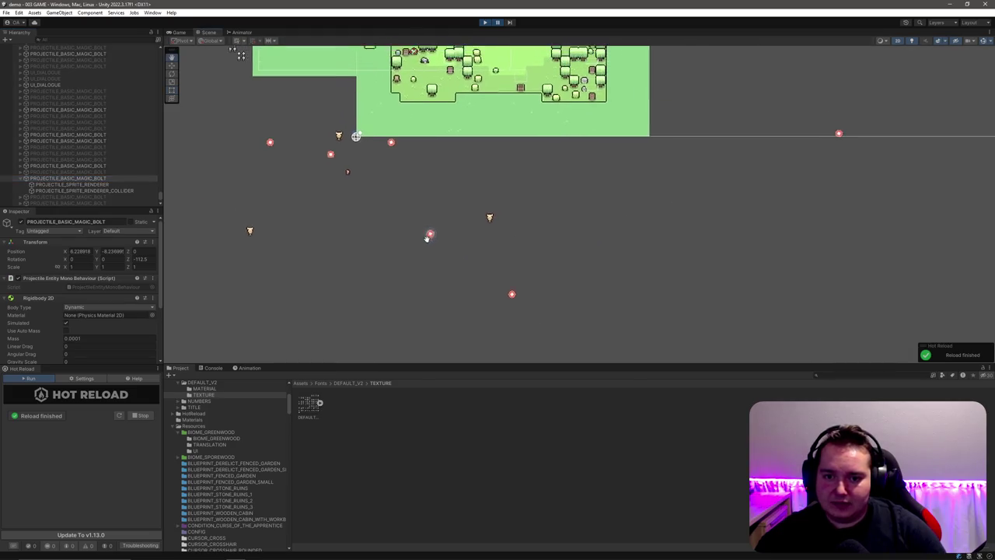
{"action": "left_click", "coordinate": [97, 167]}
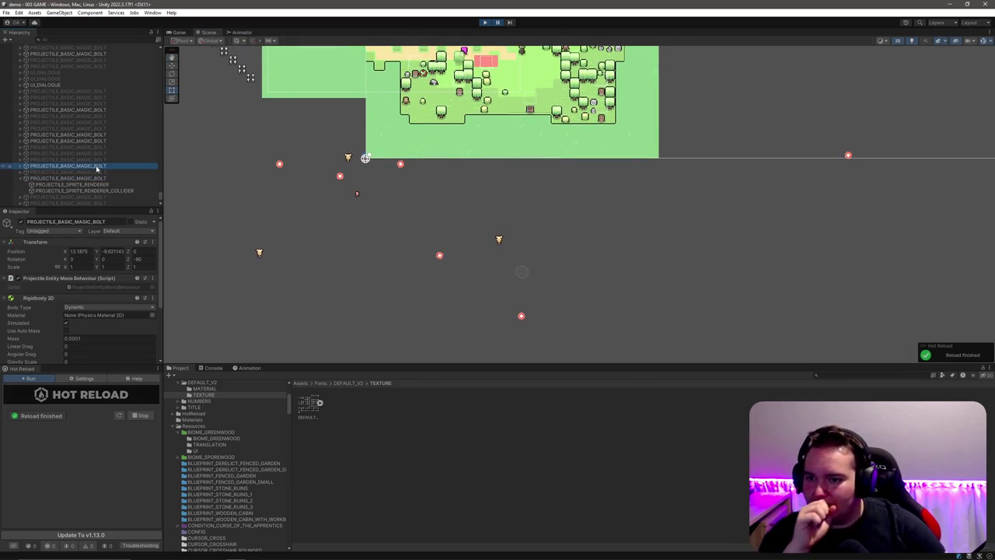
{"action": "key", "text": "Right"}
{"action": "key", "text": "Down"}
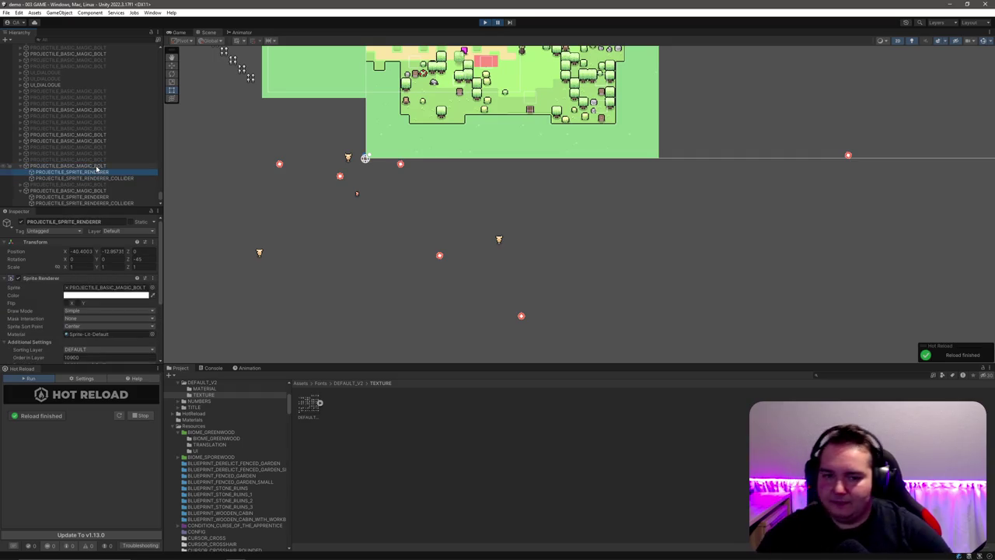
{"action": "key", "text": "alt+Tab"}
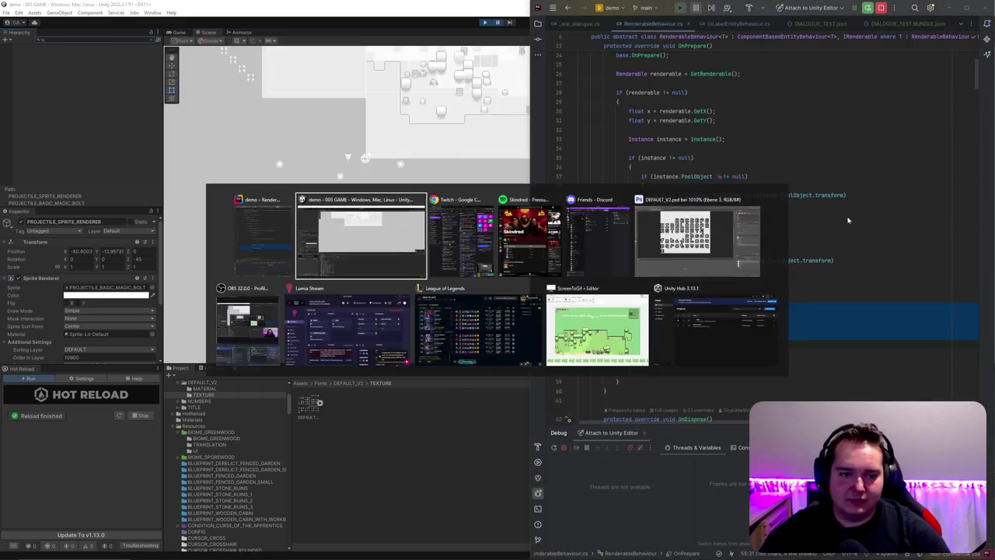
Change transform.position to transform.localPosition on line 51 of RenderableBehaviour.cs.
{"action": "double_click", "coordinate": [710, 308]}
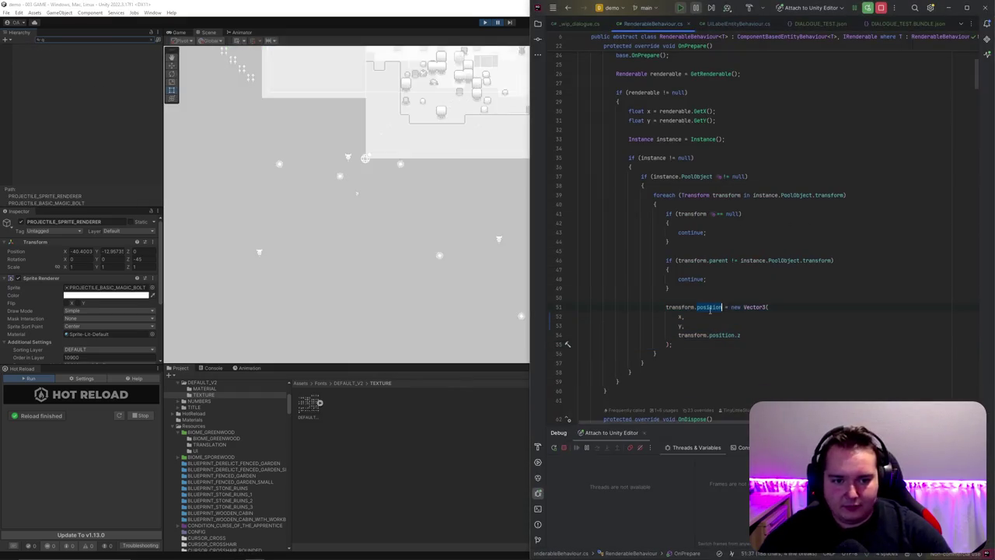
{"action": "type", "text": "local"}
{"action": "key", "text": "Return"}
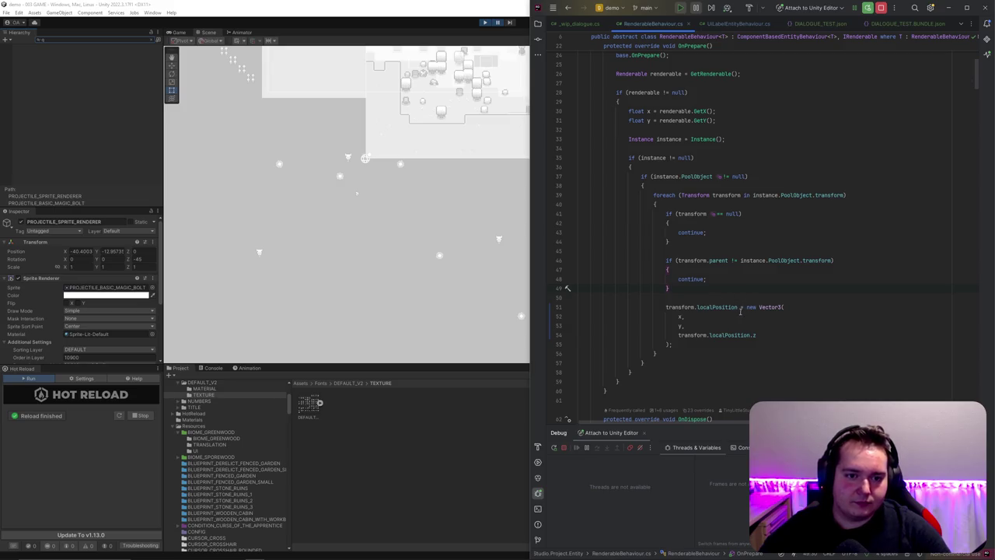
Find the other renderable.GetX() usage in Renderer.cs around line 716.
{"action": "key", "text": "ctrl+shift+f"}
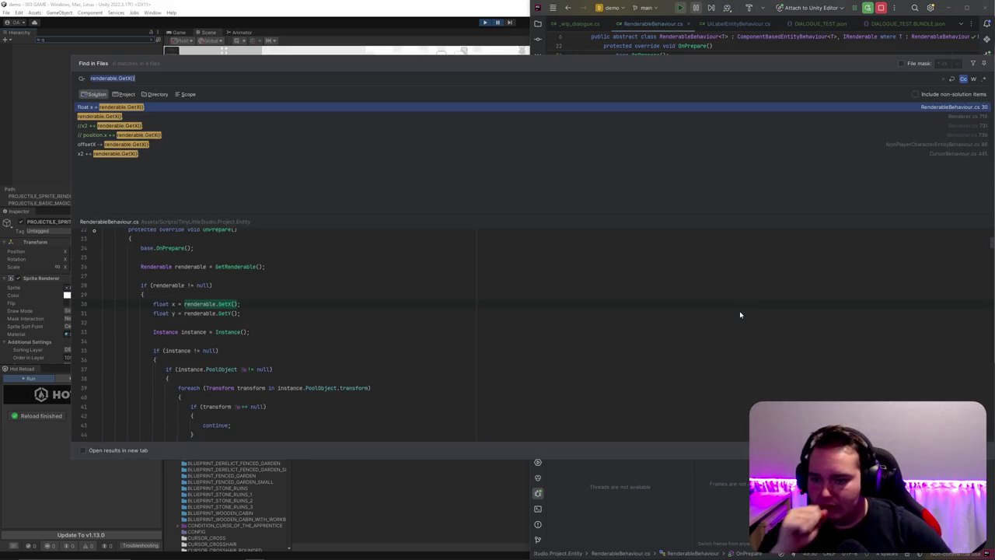
{"action": "key", "text": "Down"}
{"action": "key", "text": "Down"}
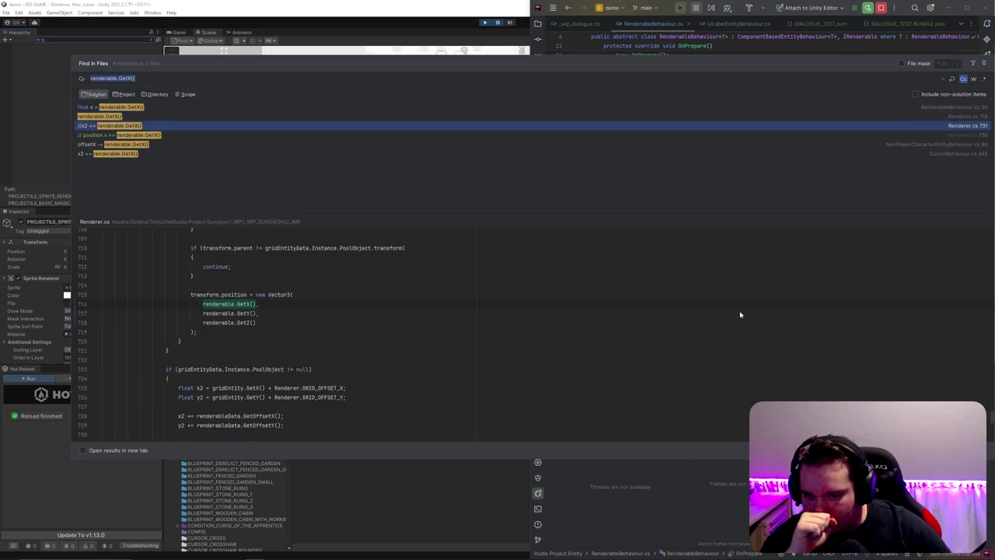
{"action": "key", "text": "Up"}
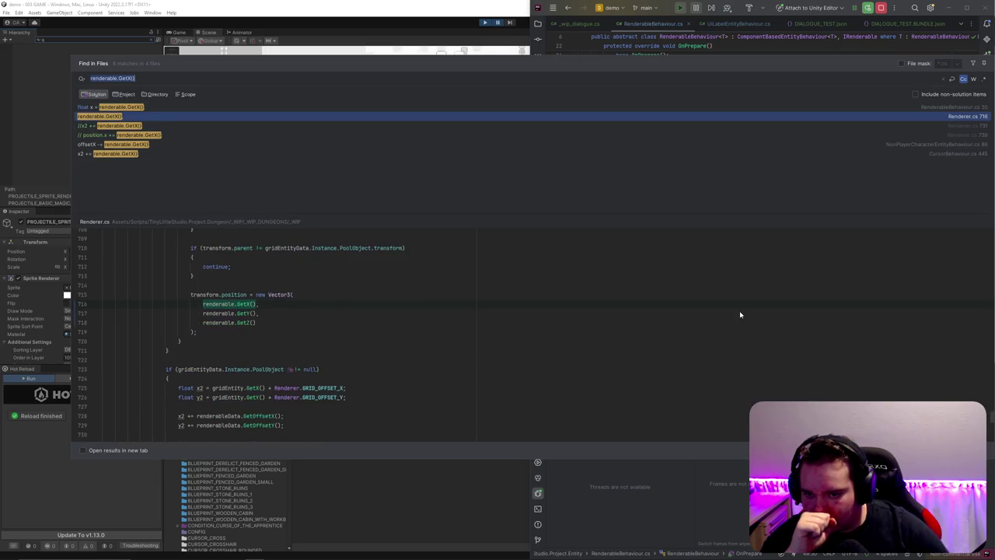
{"action": "scroll", "coordinate": [565, 317], "scroll_direction": "up", "scroll_amount": 2}
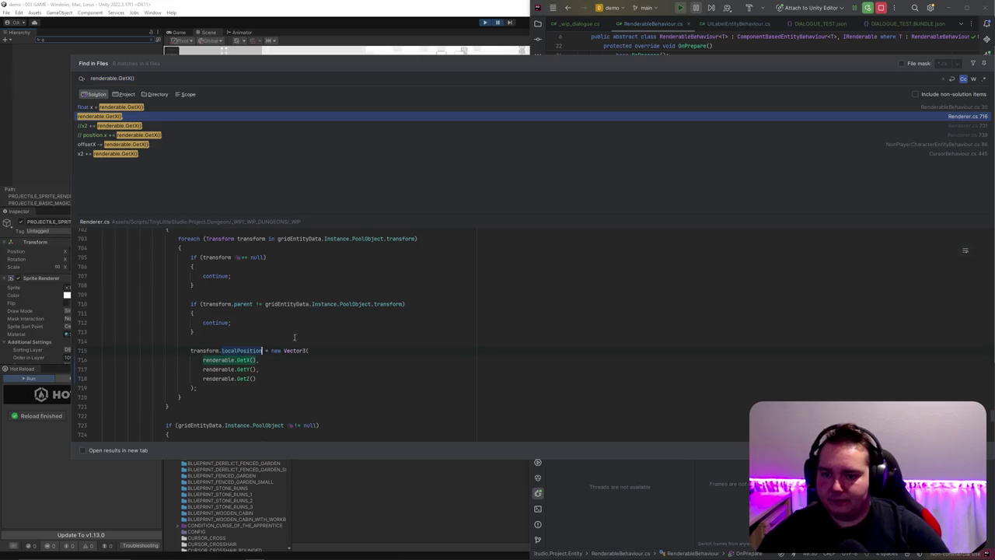
{"action": "scroll", "coordinate": [281, 363], "scroll_direction": "up", "scroll_amount": 2}
{"action": "scroll", "coordinate": [281, 363], "scroll_direction": "up", "scroll_amount": 2}
{"action": "scroll", "coordinate": [233, 353], "scroll_direction": "down", "scroll_amount": 4}
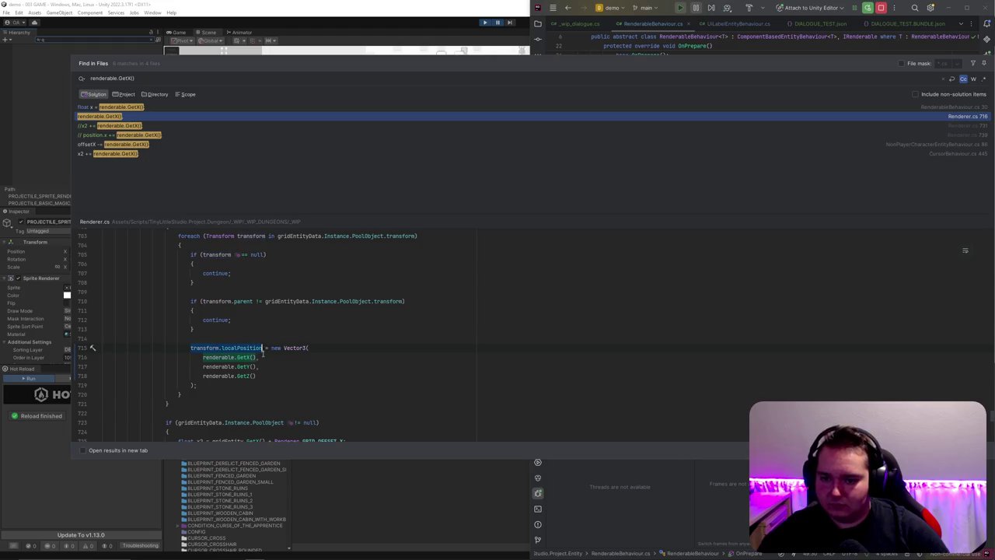
Apply the same localPosition fix in Renderer.cs, then return to Unity to reload the code.
{"action": "type", "text": ".z"}
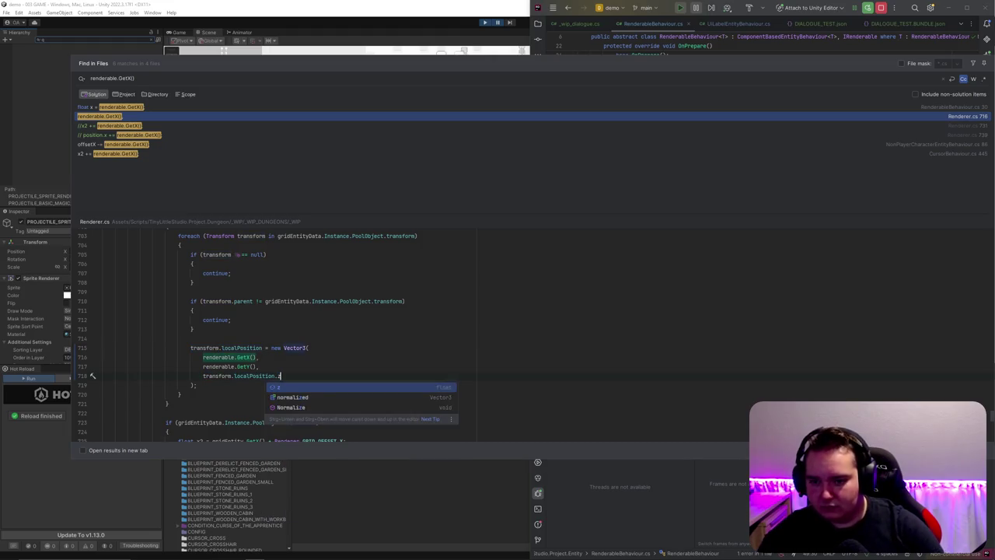
{"action": "key", "text": "Escape"}
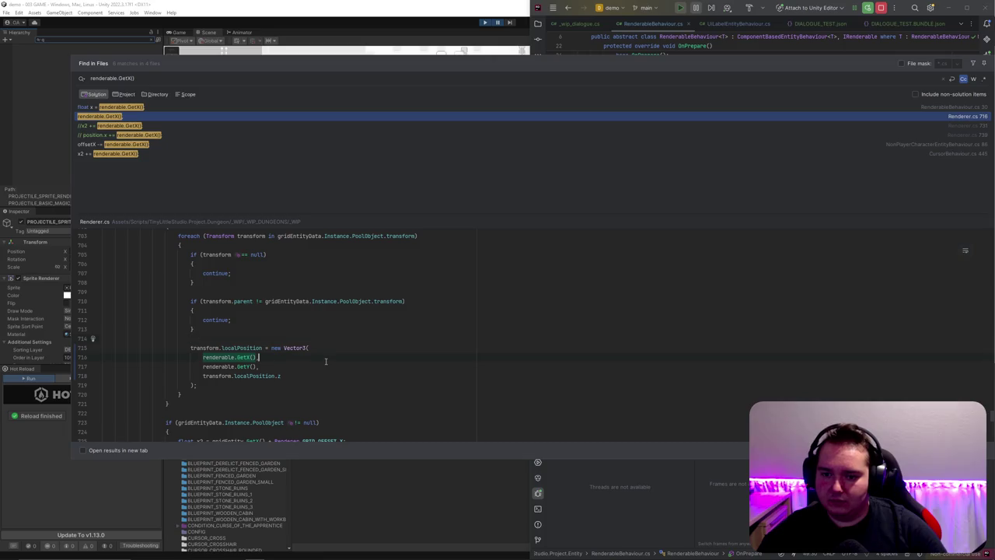
{"action": "scroll", "coordinate": [317, 335], "scroll_direction": "up", "scroll_amount": 5}
{"action": "scroll", "coordinate": [307, 350], "scroll_direction": "down", "scroll_amount": 3}
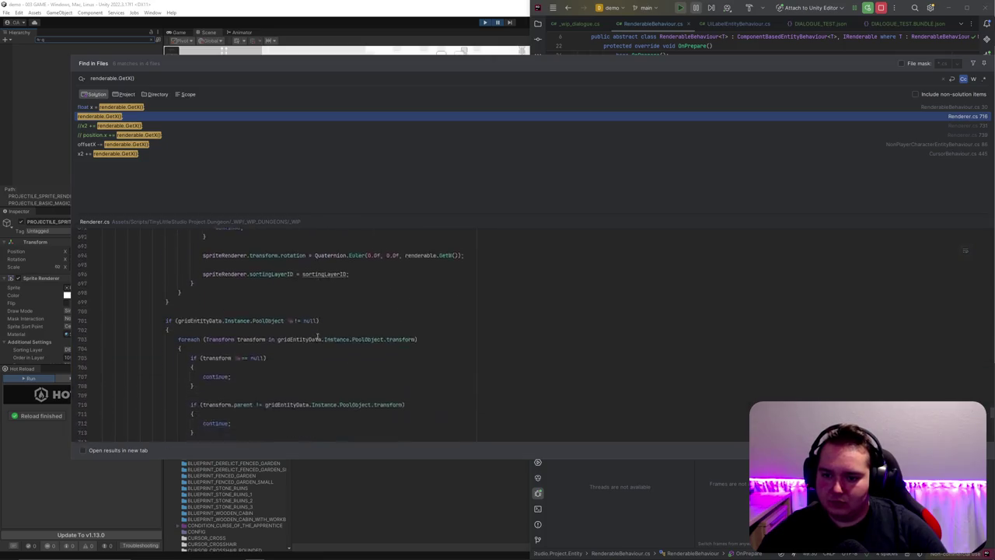
{"action": "scroll", "coordinate": [304, 357], "scroll_direction": "up", "scroll_amount": 15}
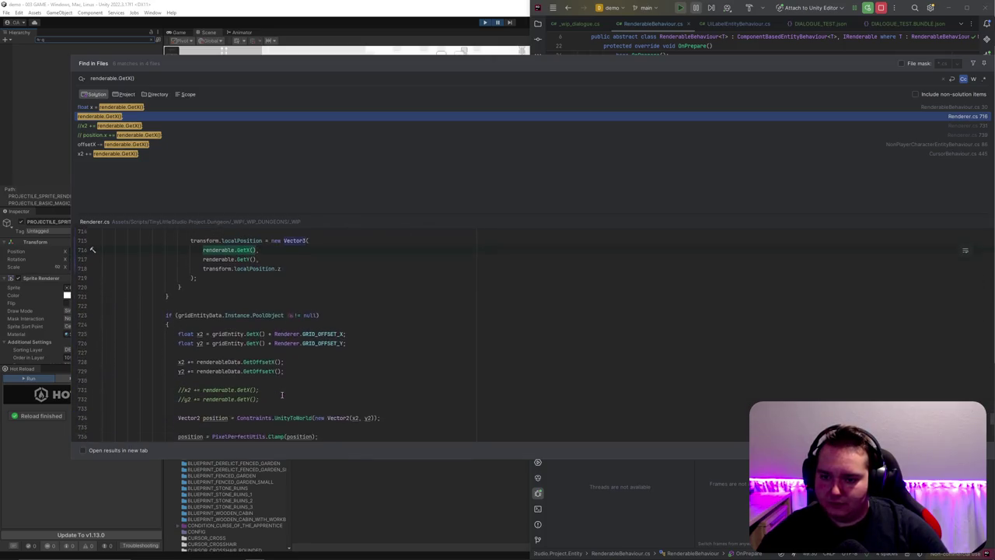
{"action": "scroll", "coordinate": [282, 394], "scroll_direction": "up", "scroll_amount": 10}
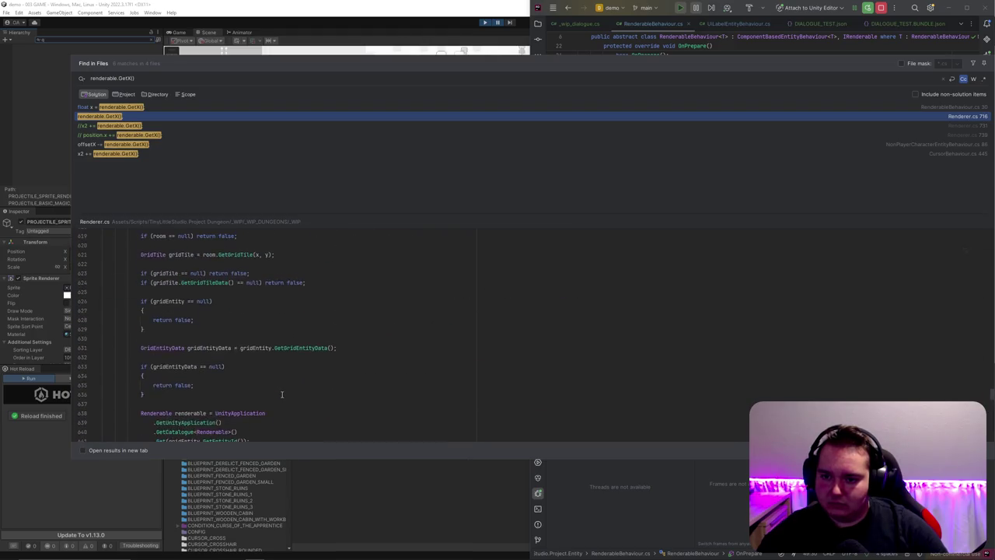
{"action": "scroll", "coordinate": [282, 394], "scroll_direction": "down", "scroll_amount": 20}
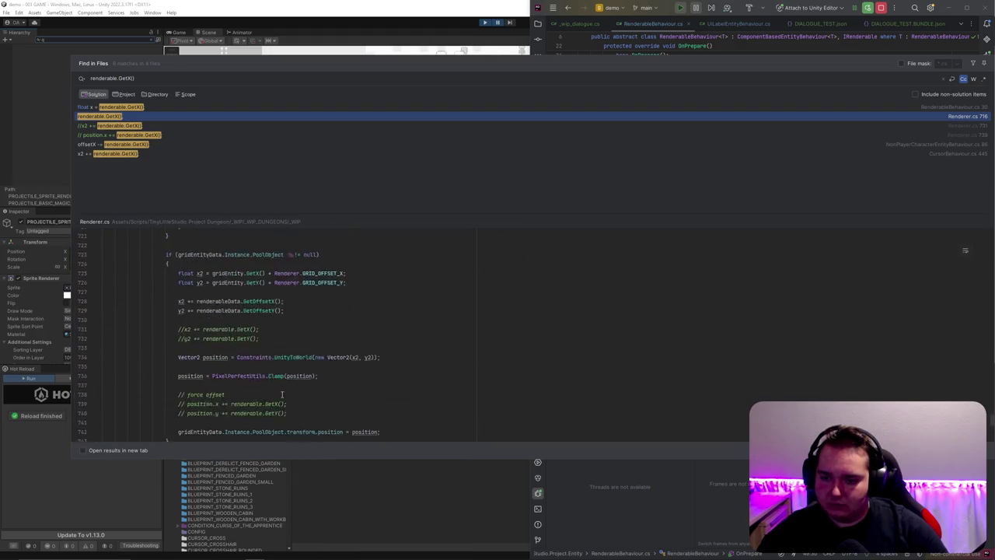
{"action": "scroll", "coordinate": [282, 394], "scroll_direction": "down", "scroll_amount": 12}
{"action": "scroll", "coordinate": [282, 394], "scroll_direction": "up", "scroll_amount": 16}
{"action": "key", "text": "Escape"}
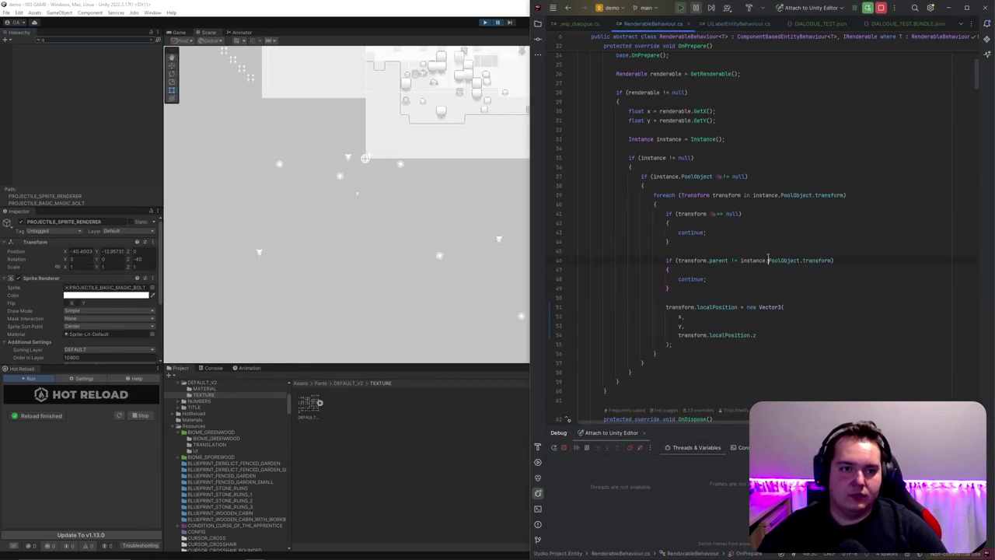
{"action": "left_click", "coordinate": [414, 475]}
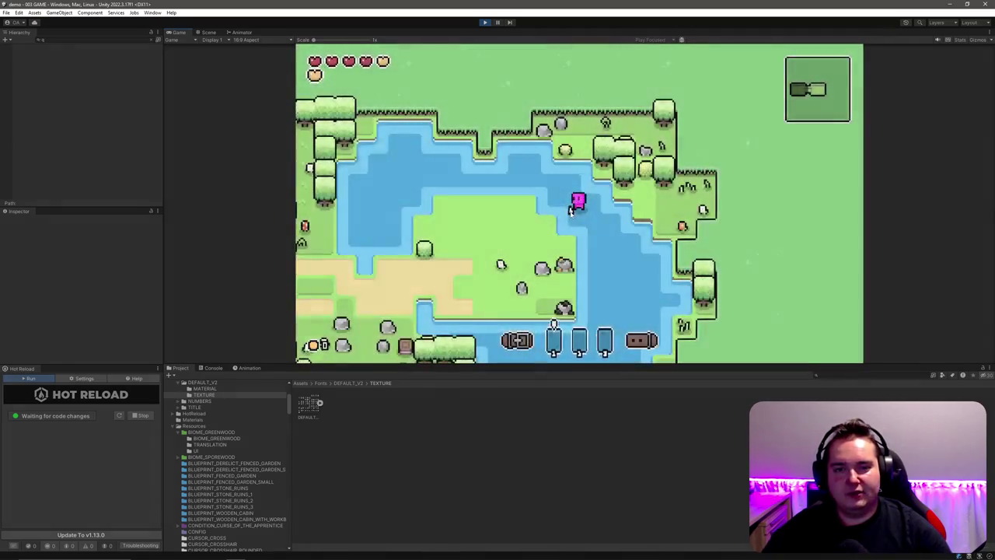
Spawn the oak NPC using the in-game console's spawn command.
{"action": "key", "text": "grave"}
{"action": "type", "text": "c spawn npc_0"}
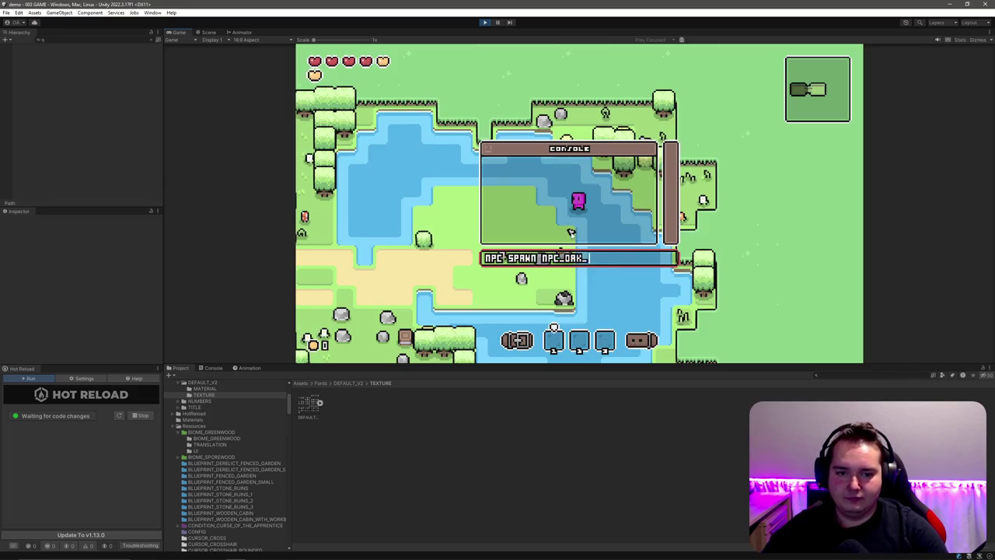
{"action": "key", "text": "Return"}
{"action": "key", "text": "grave"}
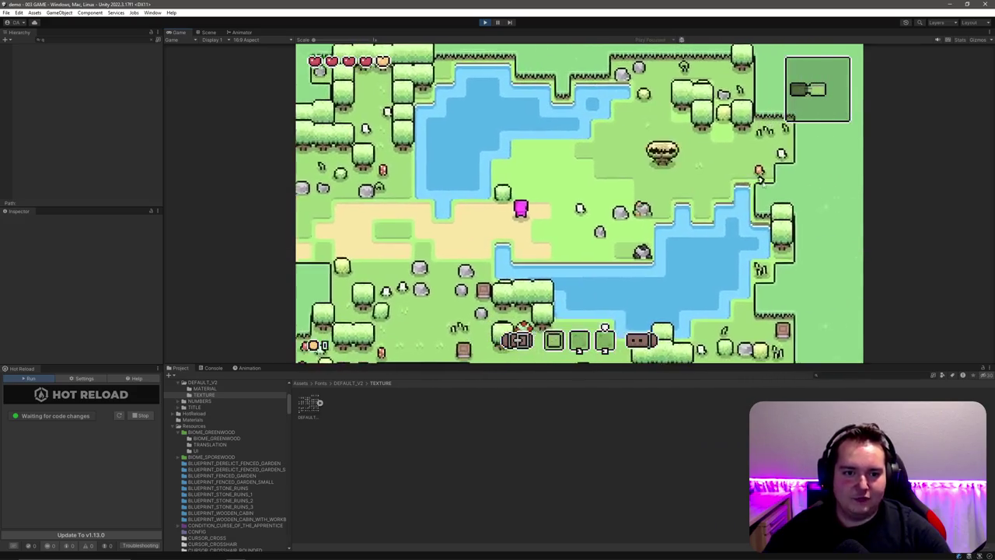
Put the ring item from the build panel into the hotbar and select slot 4.
{"action": "key", "text": "Tab"}
{"action": "left_click", "coordinate": [554, 226]}
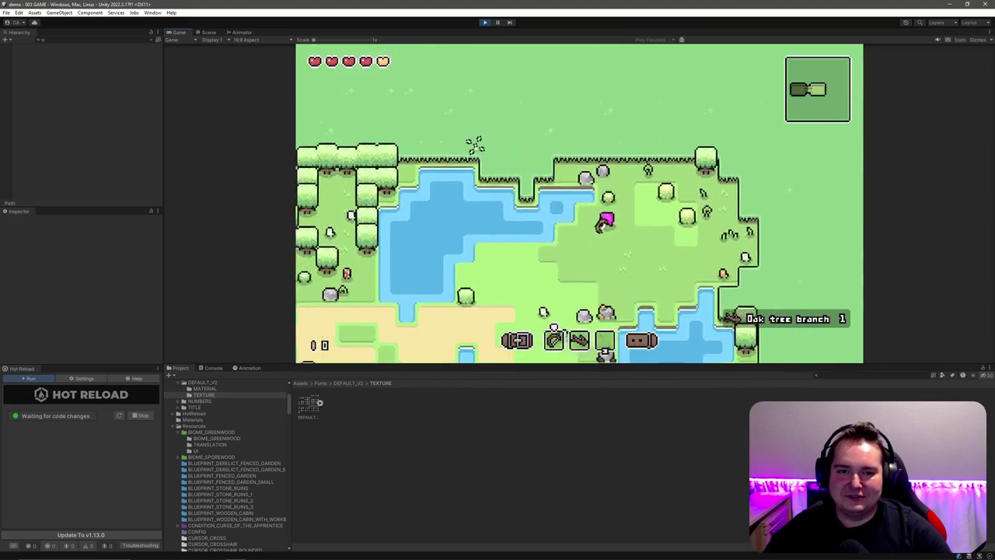
{"action": "key", "text": "4"}
Walk around collecting an oak tree branch and two dirt walls with grass.
{"action": "key", "text": "w"}
{"action": "key", "text": "d"}
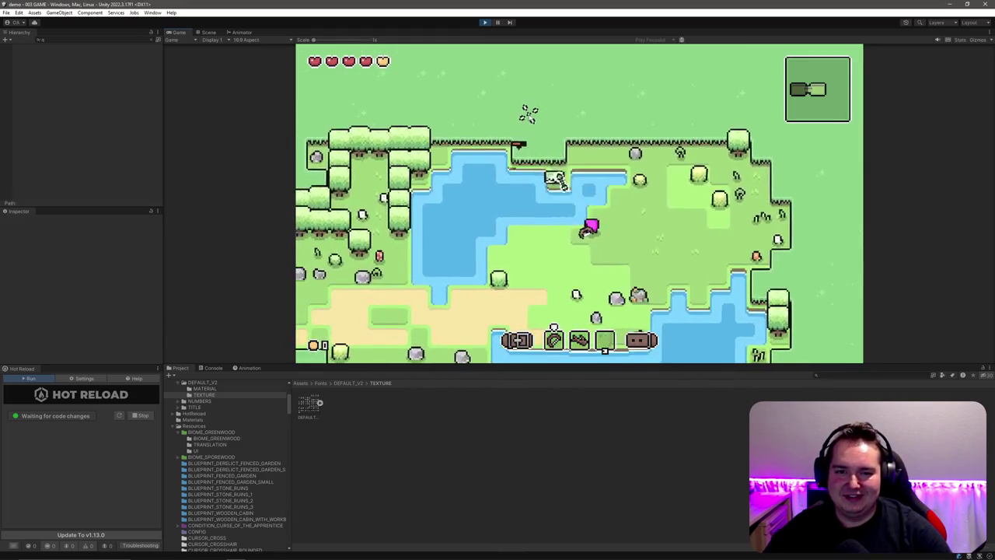
{"action": "key", "text": "d"}
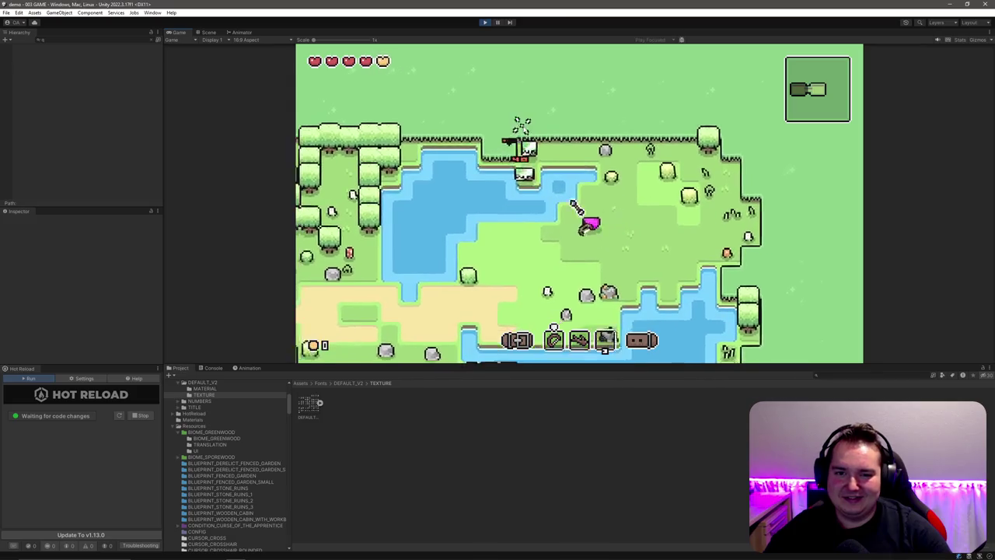
{"action": "key", "text": "s"}
{"action": "key", "text": "a"}
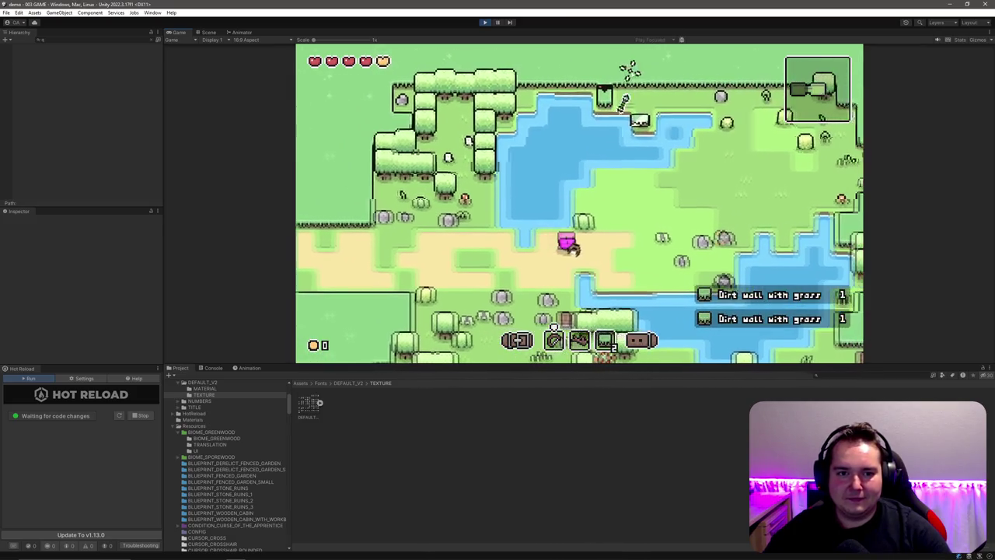
{"action": "key", "text": "w"}
{"action": "key", "text": "d"}
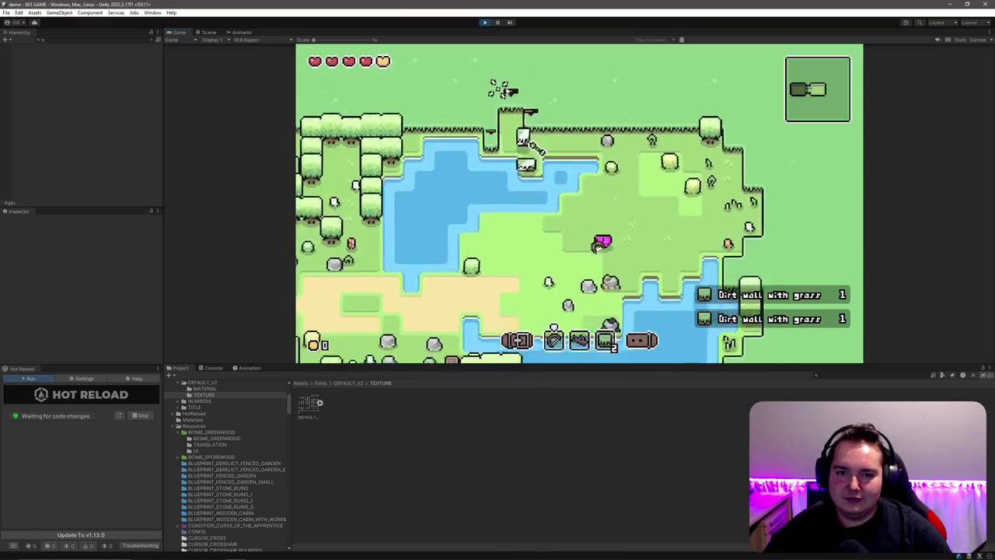
{"action": "key", "text": "w"}
{"action": "key", "text": "d"}
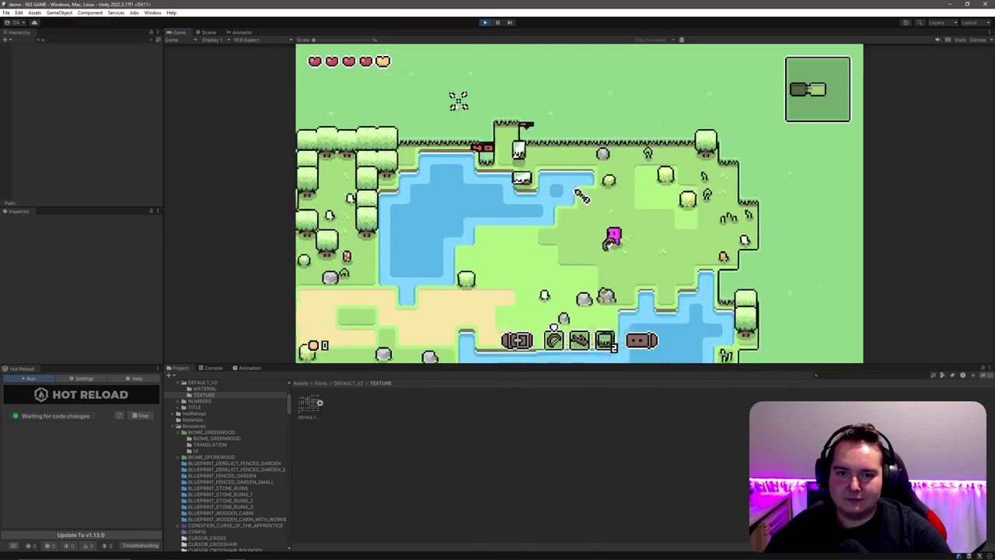
{"action": "key", "text": "s"}
{"action": "key", "text": "a"}
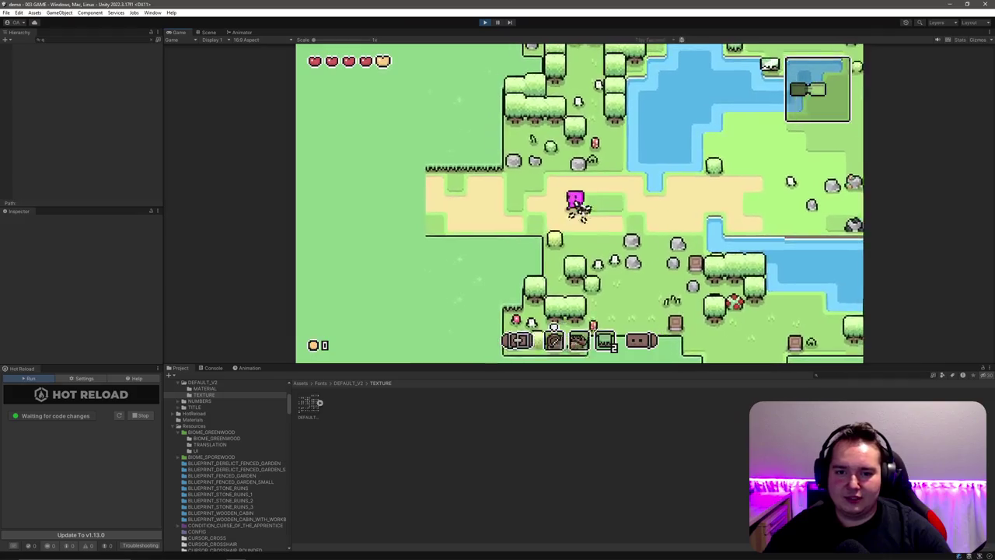
{"action": "key", "text": "a"}
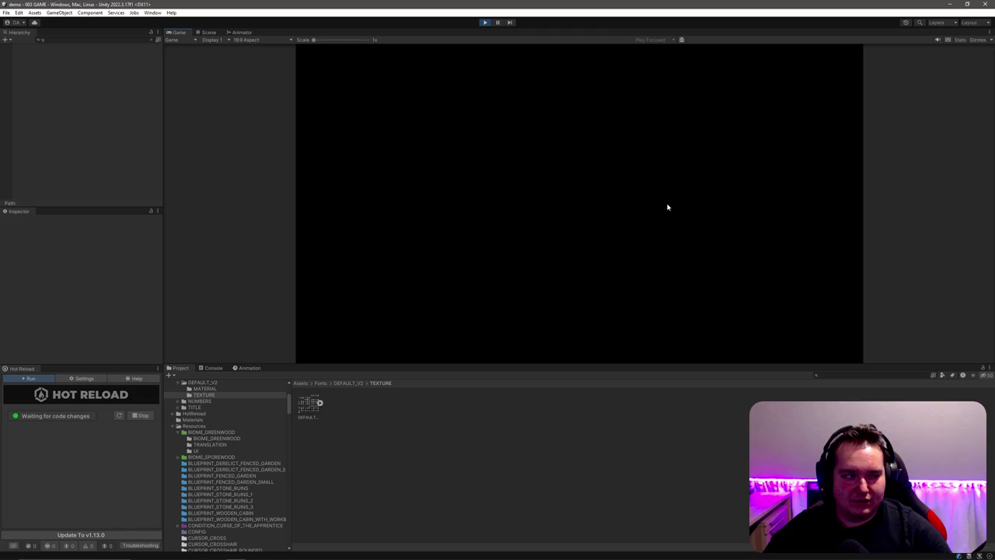
Walk onto the lake island, collecting oak tree branches.
{"action": "key", "text": "a"}
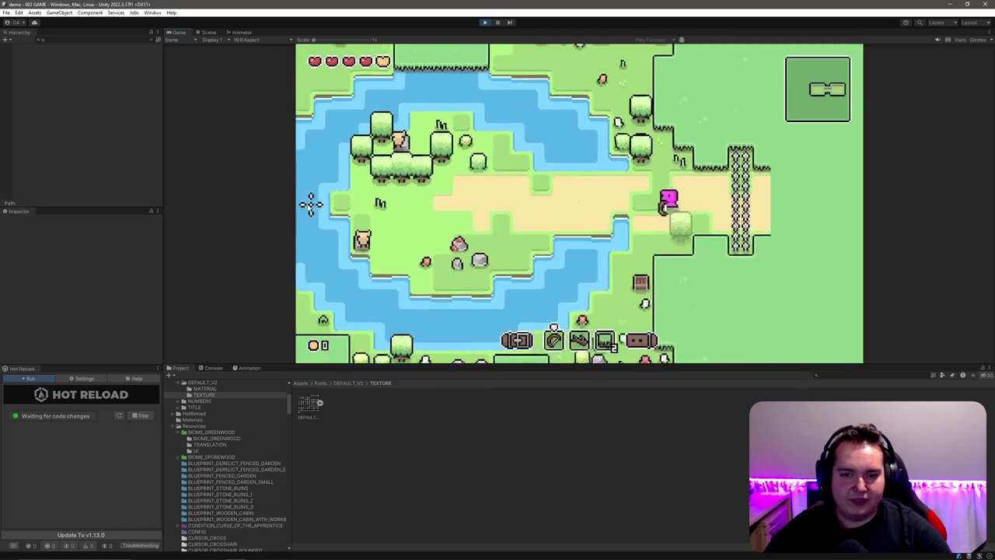
{"action": "key", "text": "s"}
{"action": "key", "text": "a"}
{"action": "scroll", "coordinate": [637, 202], "scroll_direction": "down", "scroll_amount": 1}
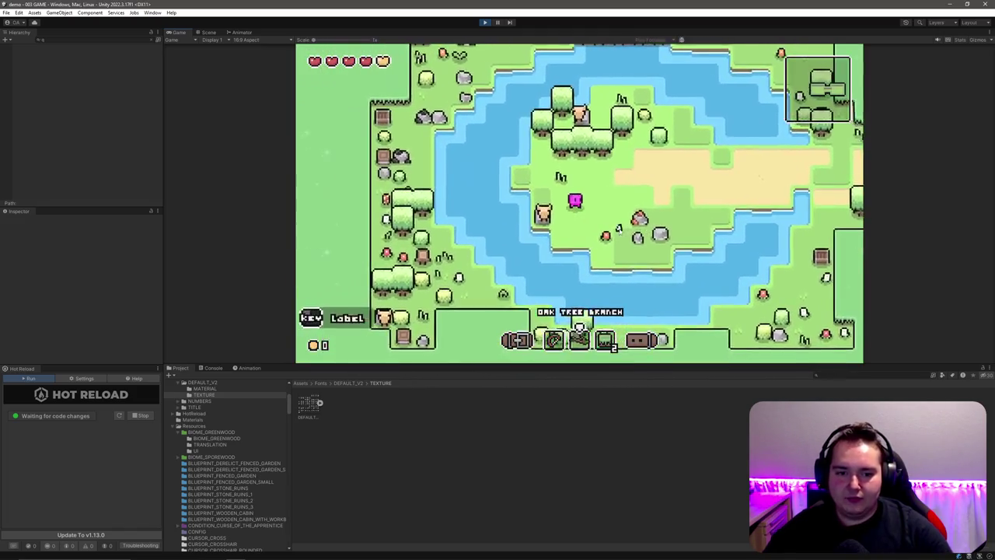
{"action": "key", "text": "w"}
{"action": "key", "text": "d"}
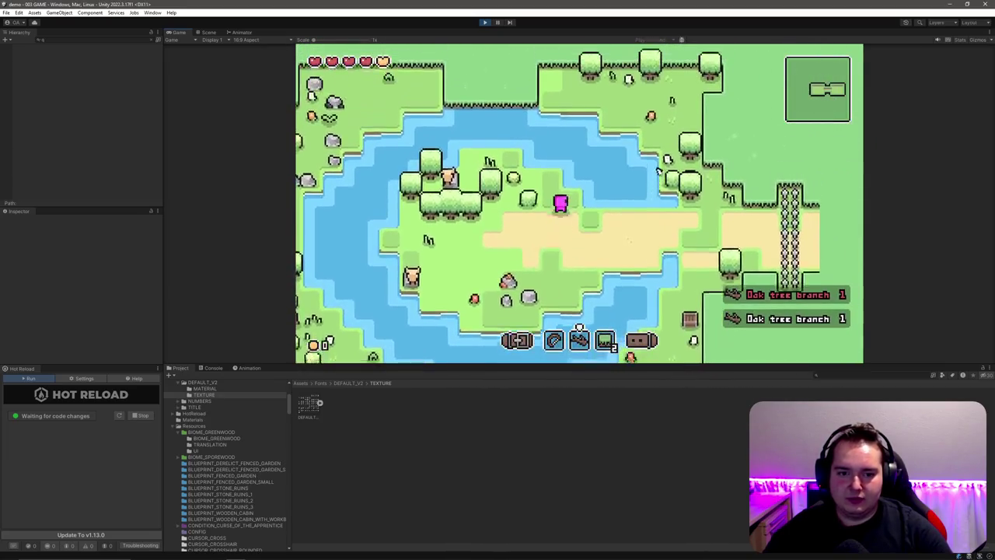
{"action": "key", "text": "s"}
{"action": "key", "text": "a"}
Cross the island back and forth, then open the in-game console.
{"action": "key", "text": "w"}
{"action": "key", "text": "d"}
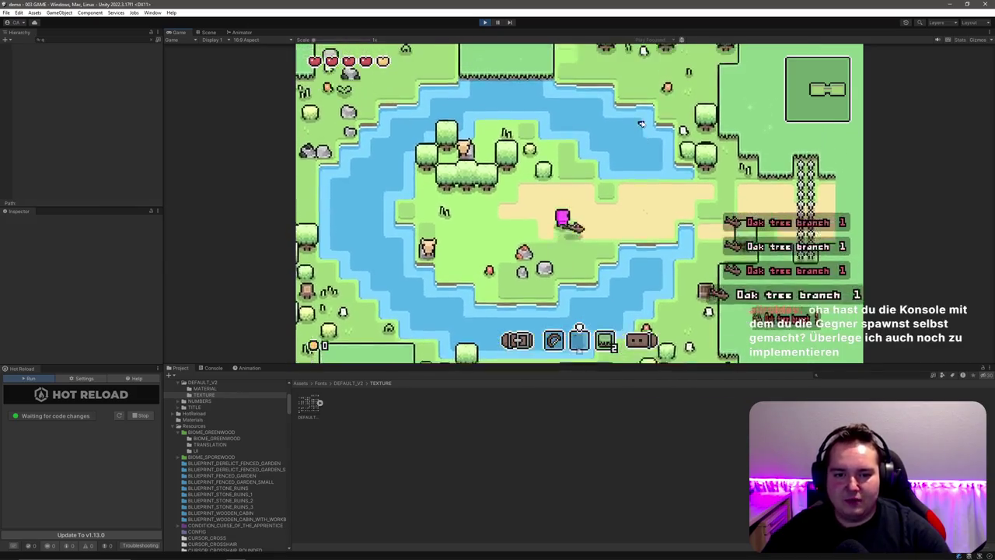
{"action": "key", "text": "a"}
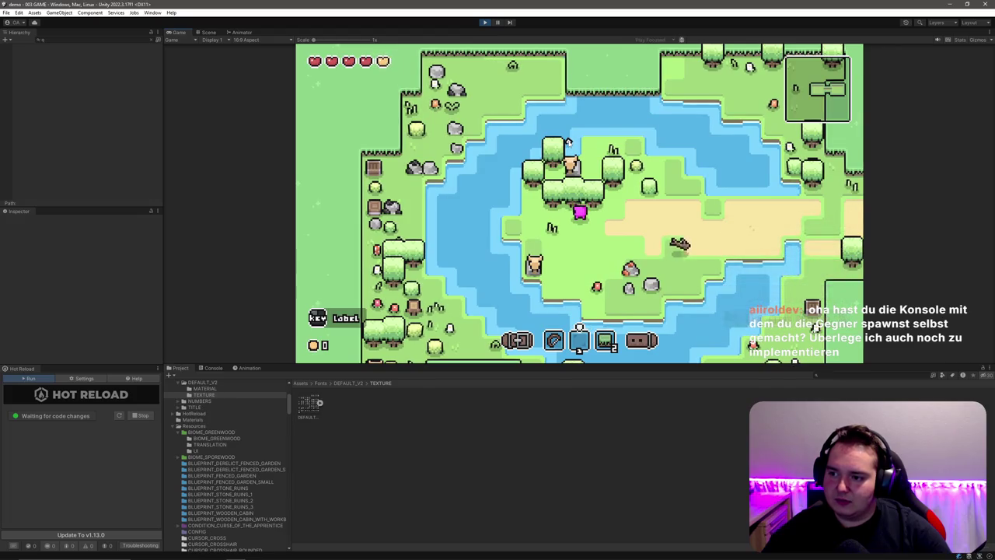
{"action": "key", "text": "d"}
{"action": "key", "text": "s"}
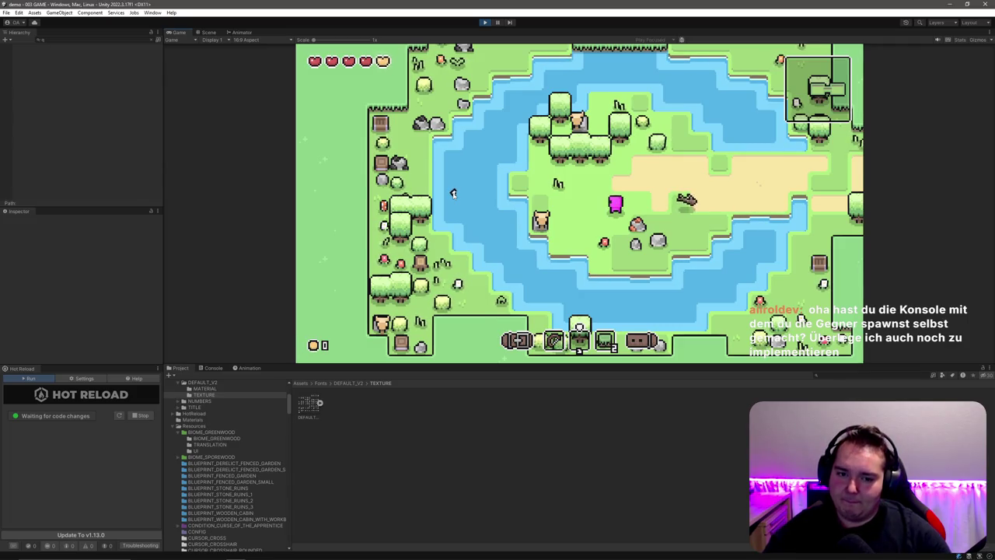
{"action": "key", "text": "grave"}
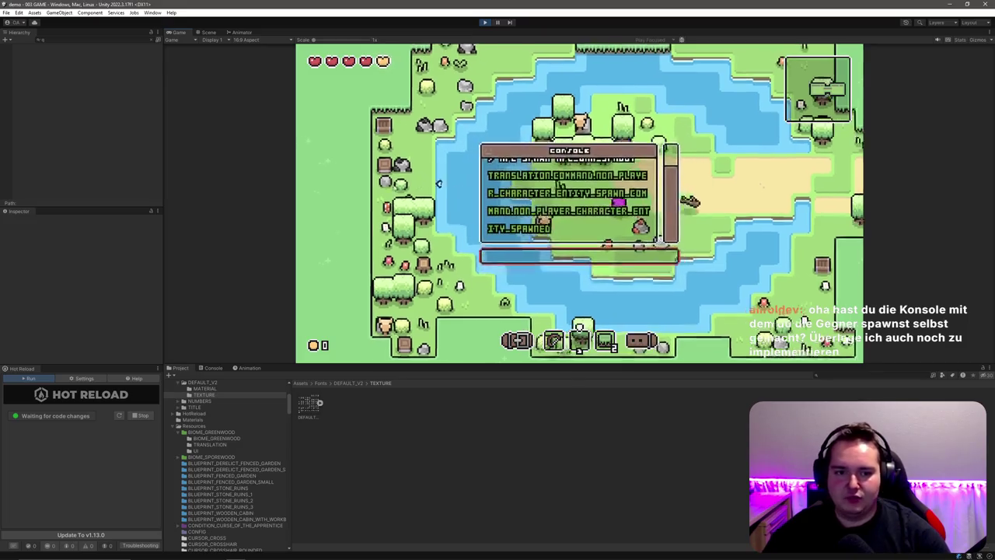
Run 'dungeon generate', dismiss the sandbox popup, and walk out through the lower corridor.
{"action": "type", "text": "dungeon generate"}
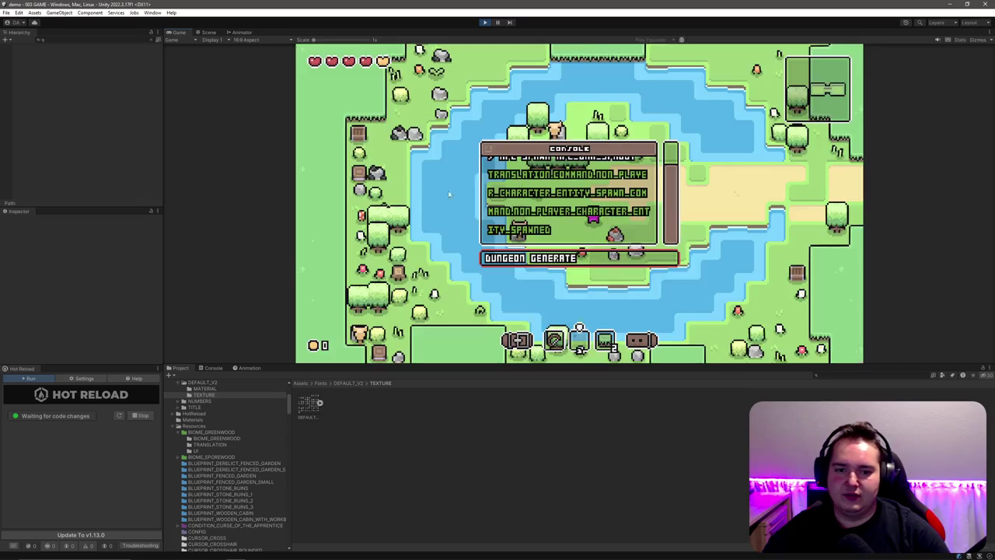
{"action": "key", "text": "Return"}
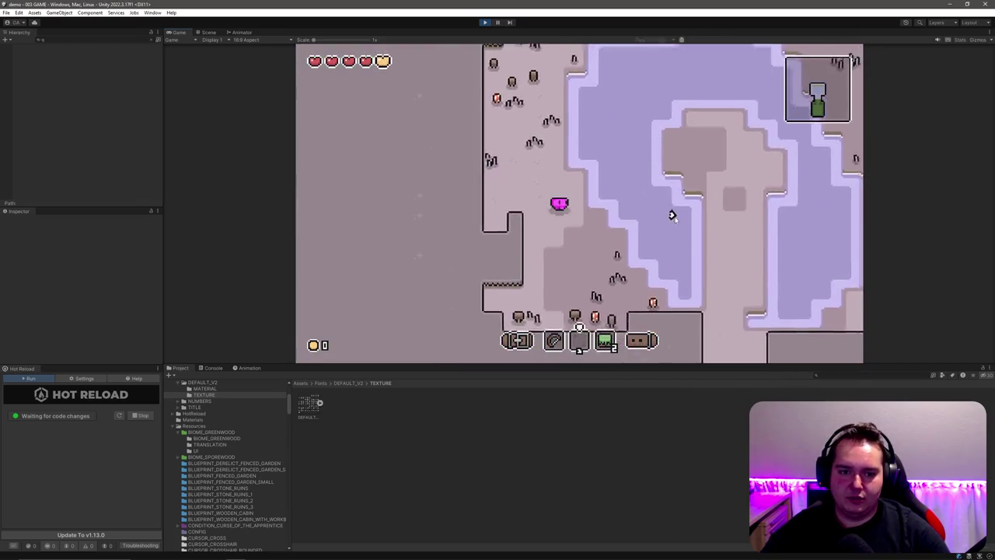
{"action": "key", "text": "d"}
{"action": "key", "text": "Tab"}
{"action": "left_click", "coordinate": [580, 211]}
{"action": "key", "text": "d"}
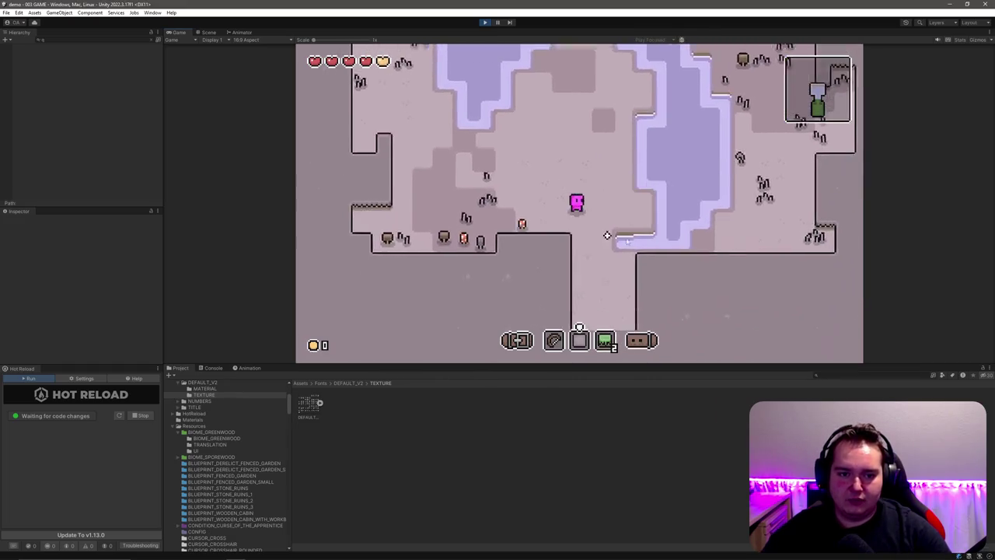
{"action": "key", "text": "s"}
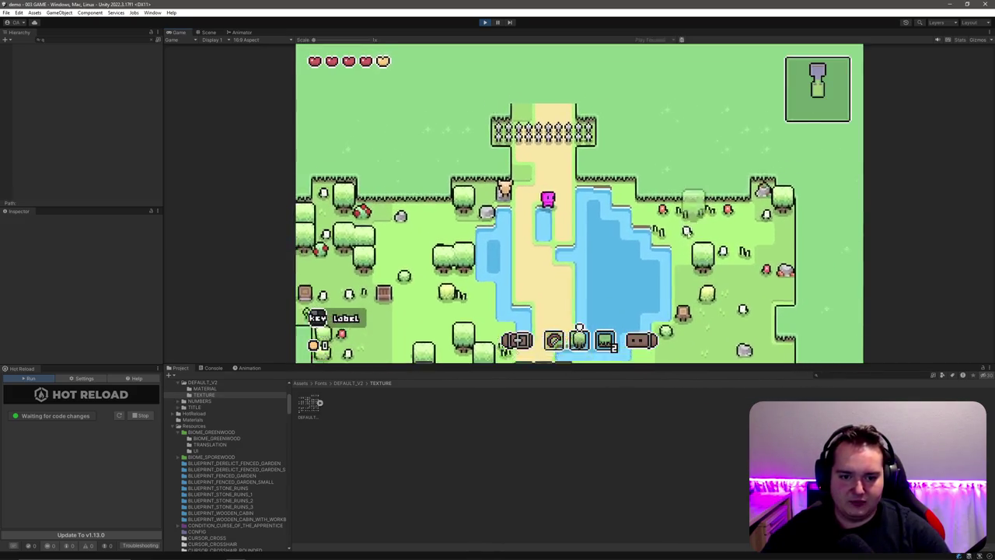
{"action": "scroll", "coordinate": [579, 203], "scroll_direction": "down", "scroll_amount": 1}
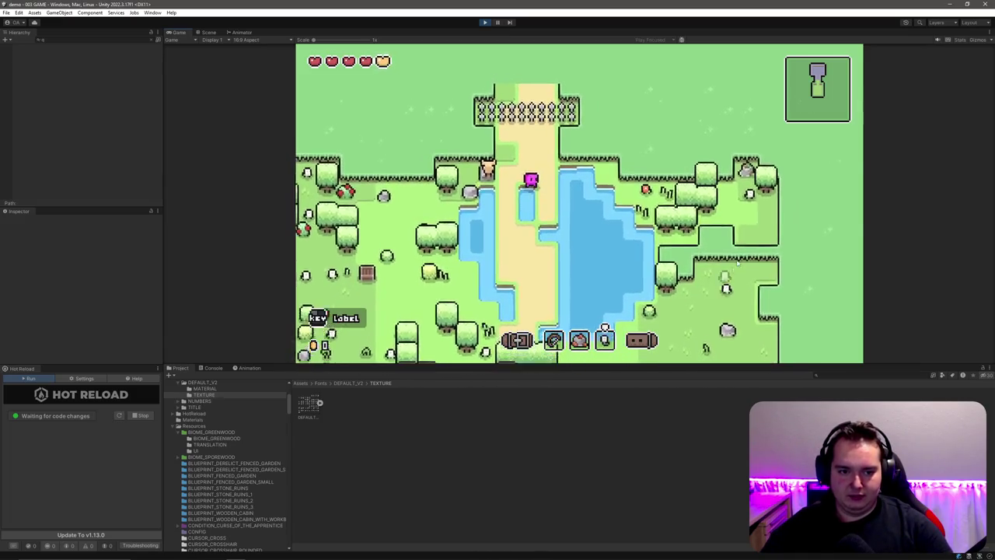
Walk past the pond and choose Processed oak tree fence from the build catalog.
{"action": "key", "text": "s"}
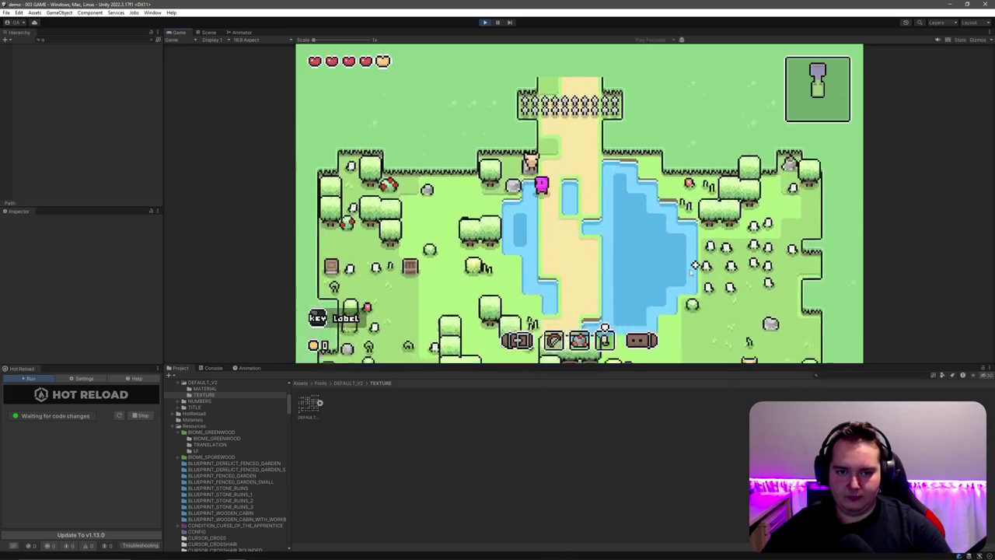
{"action": "key", "text": "d"}
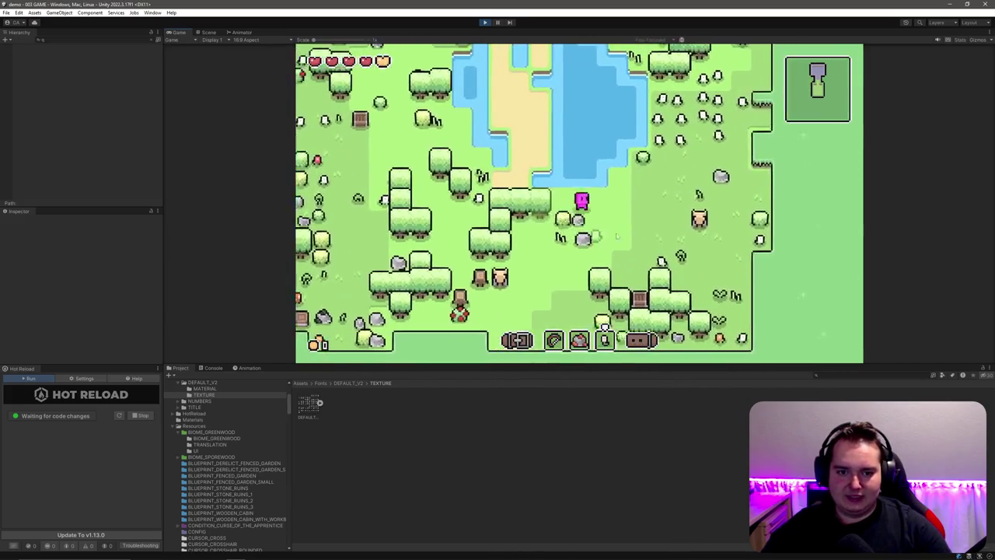
{"action": "key", "text": "Tab"}
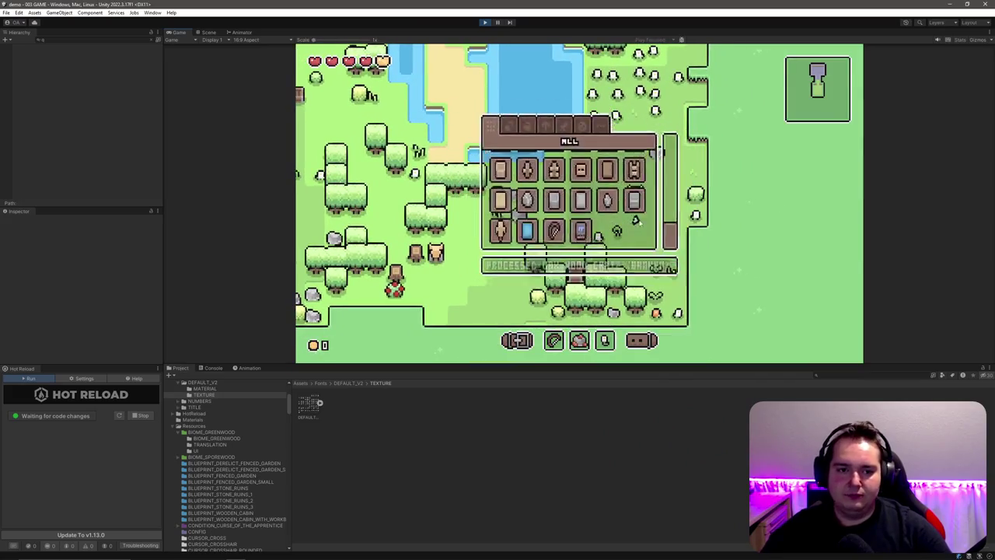
{"action": "scroll", "coordinate": [682, 177], "scroll_direction": "down", "scroll_amount": 2}
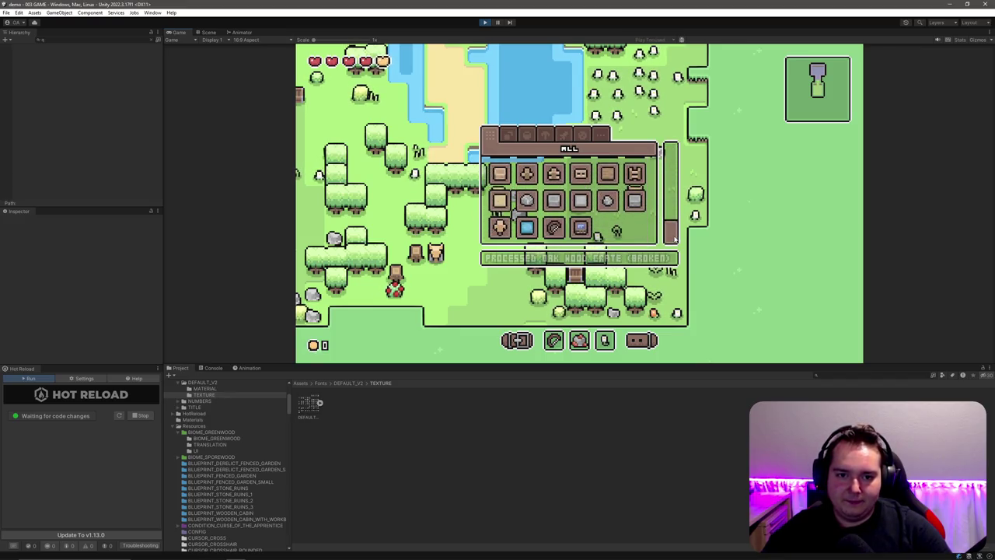
{"action": "left_click", "coordinate": [534, 177]}
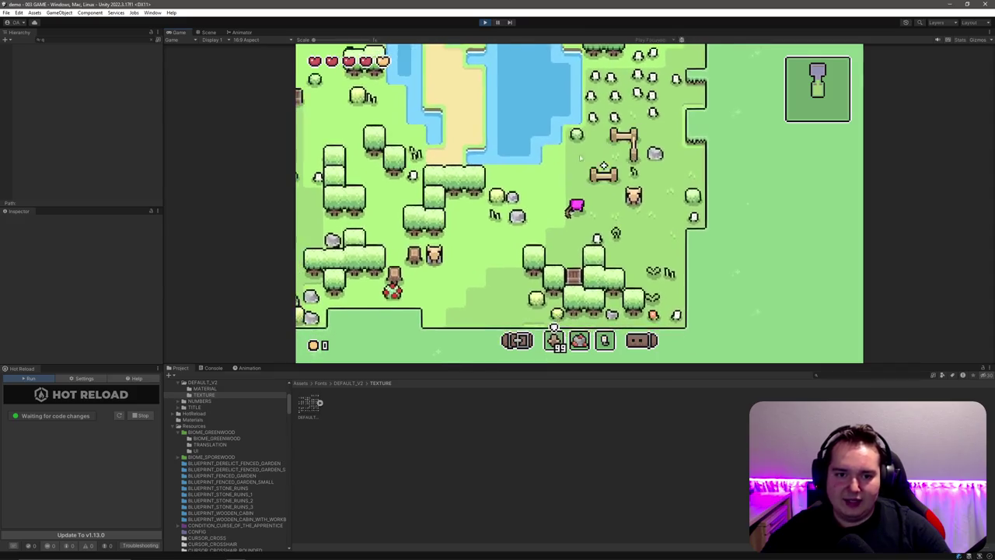
Lay down a grid of processed oak tree fences beside the pond.
{"action": "key", "text": "a"}
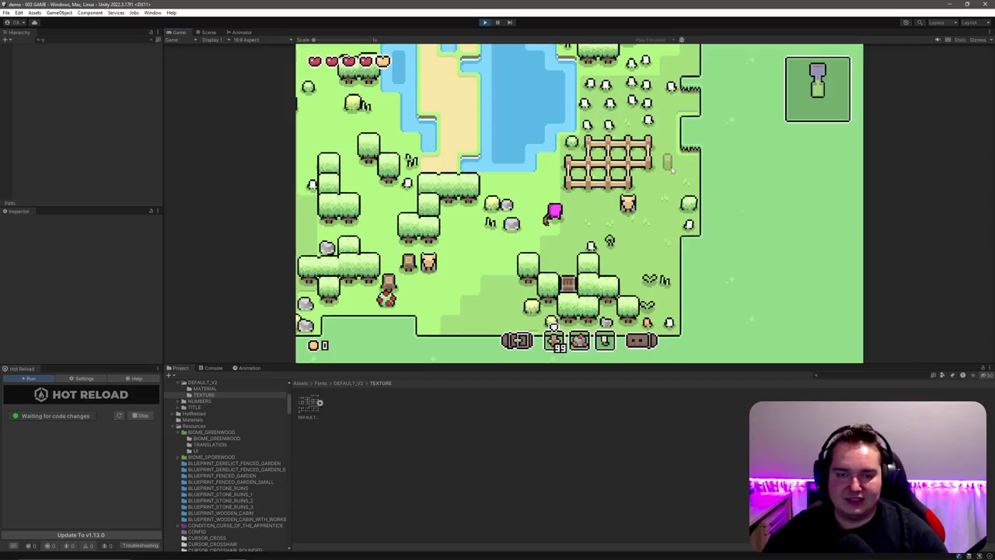
{"action": "key", "text": "a"}
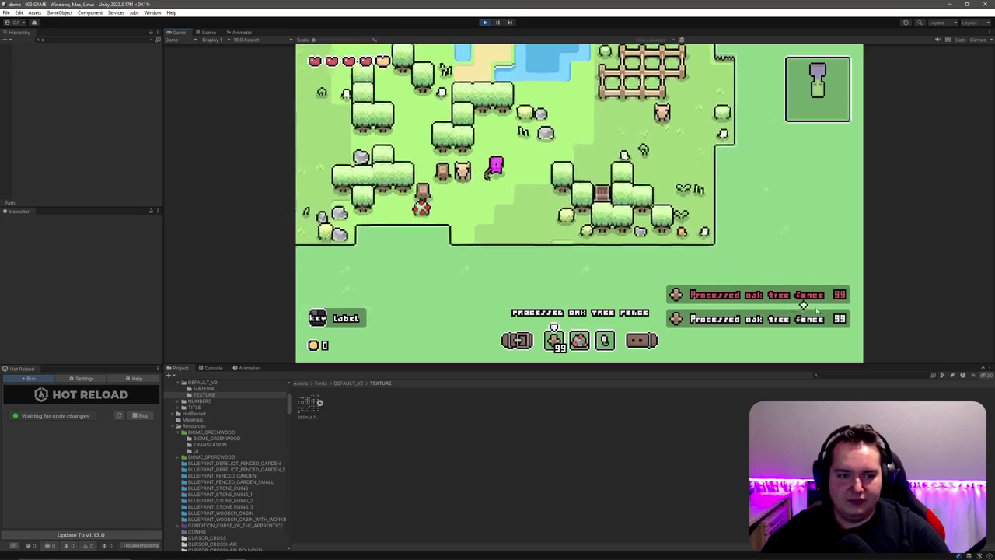
{"action": "key", "text": "w"}
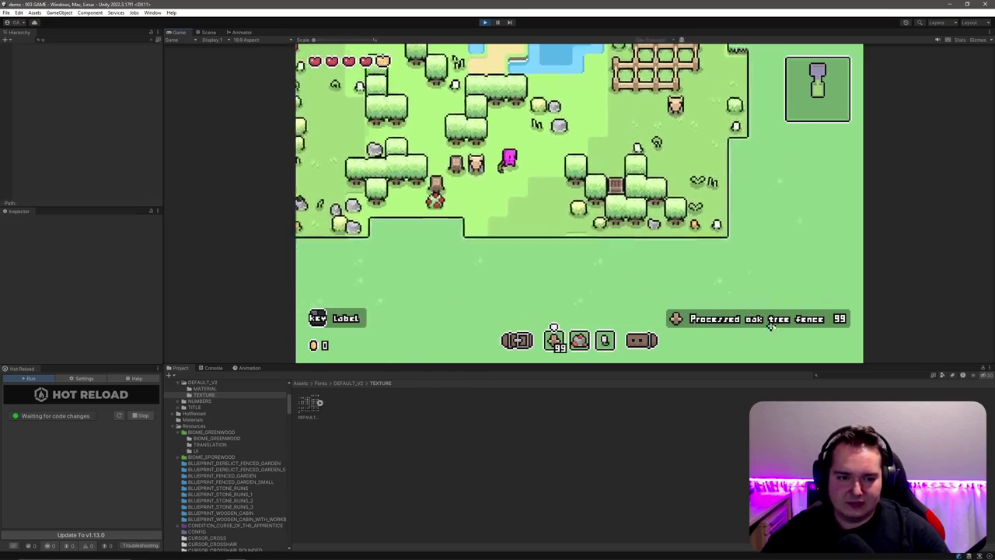
{"action": "key", "text": "d"}
{"action": "key", "text": "s"}
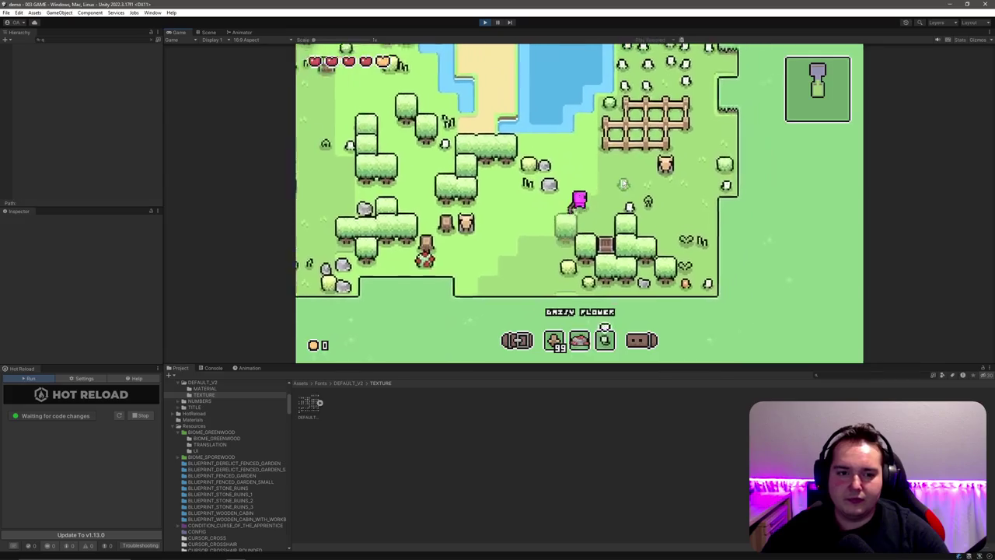
{"action": "key", "text": "d"}
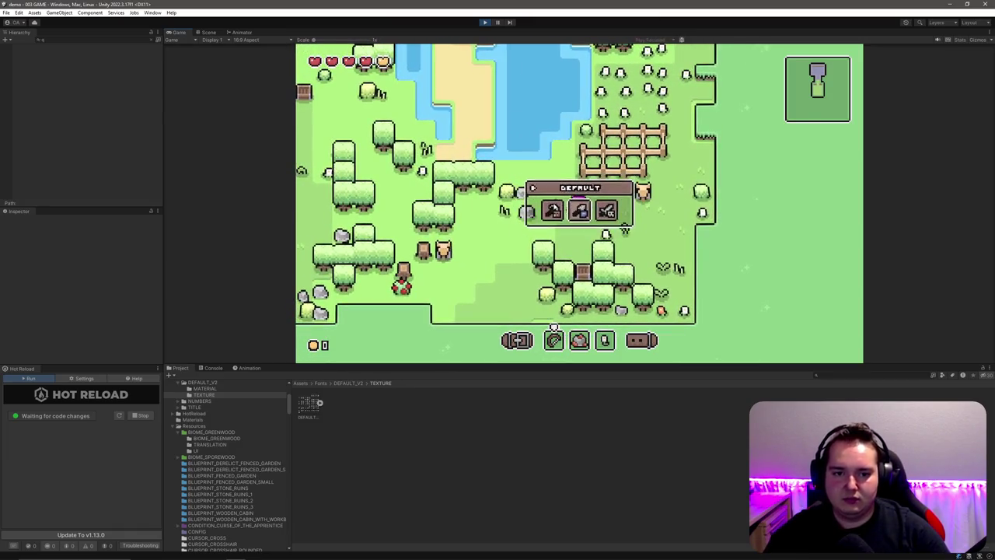
Check the inventory, then try placing an item on the tile beside the fence.
{"action": "key", "text": "e"}
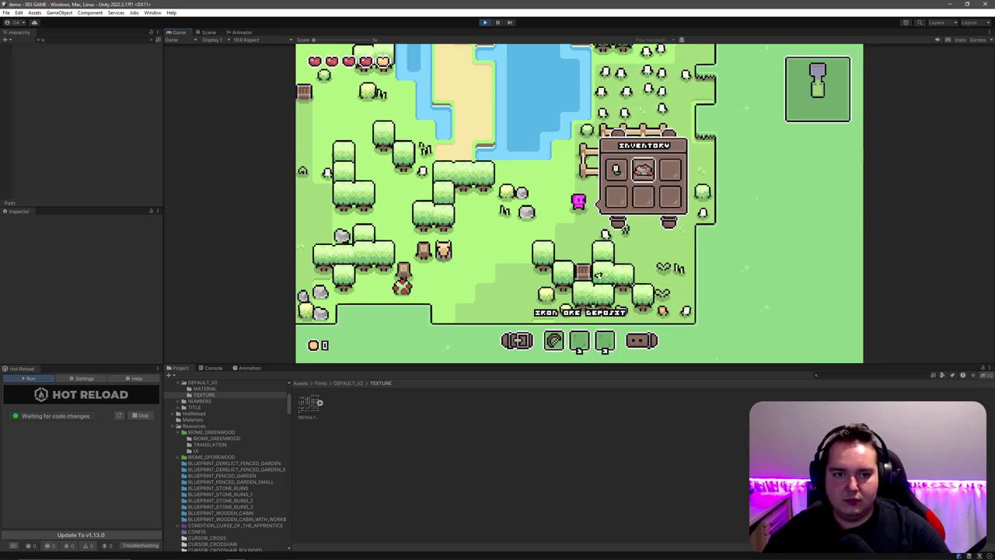
{"action": "key", "text": "e"}
{"action": "key", "text": "d"}
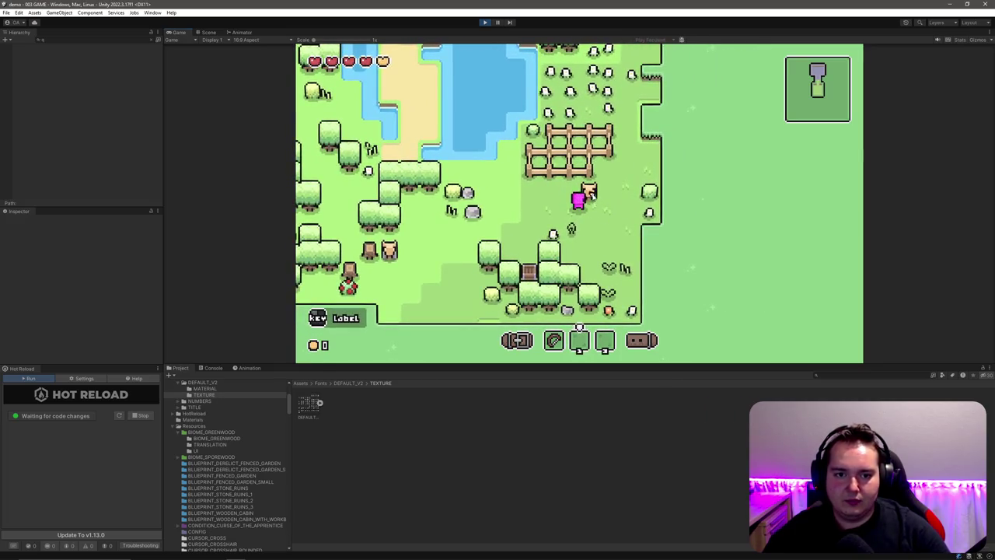
{"action": "left_click", "coordinate": [590, 193]}
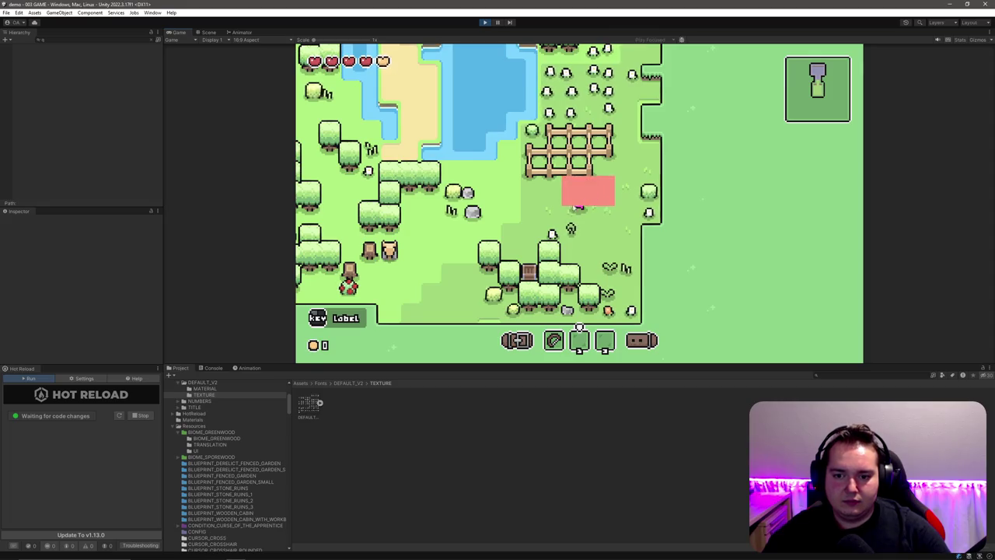
{"action": "key", "text": "a"}
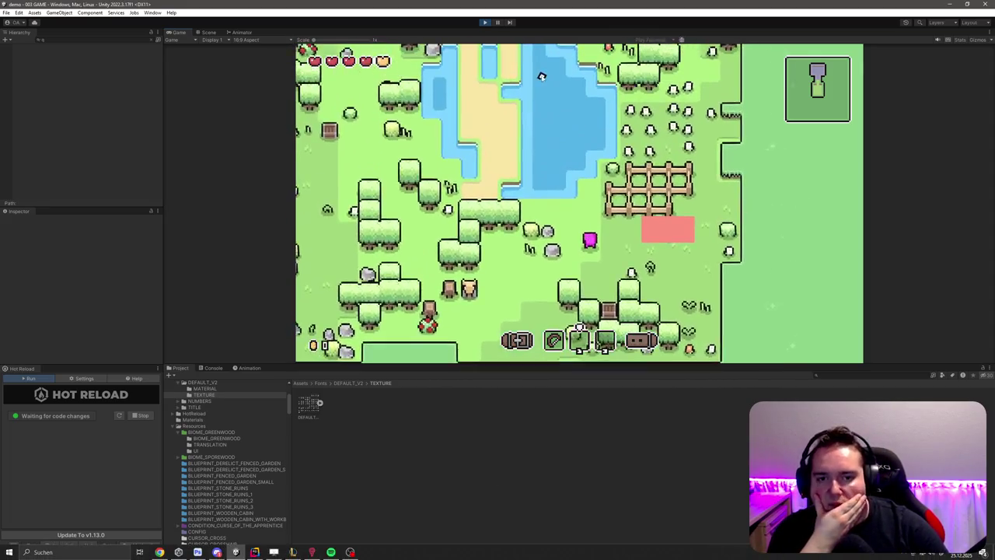
In the dialogue script, replace the GetCamera2D call on line 443 with GetService<Players>().GetPlayer().
{"action": "left_click", "coordinate": [255, 552]}
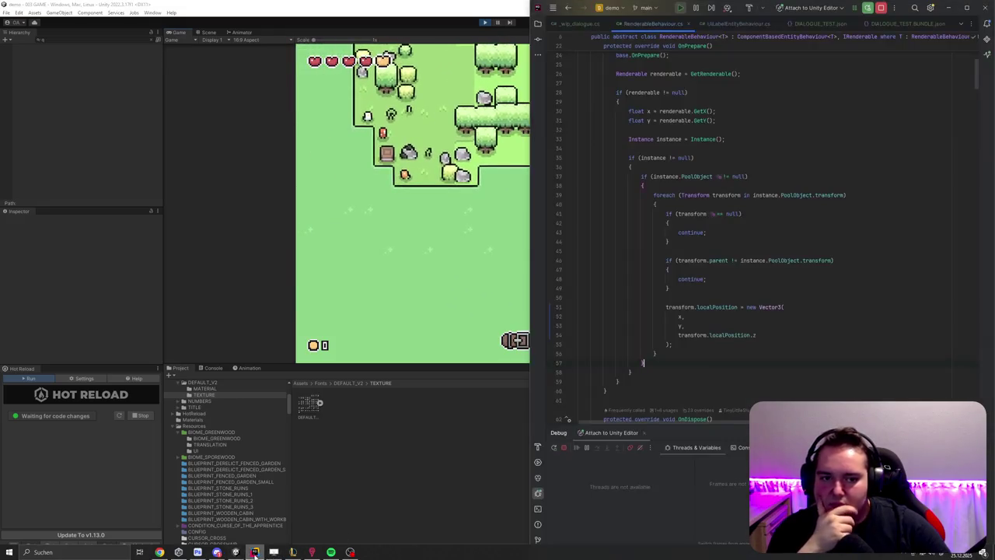
{"action": "scroll", "coordinate": [744, 267], "scroll_direction": "up", "scroll_amount": 5}
{"action": "scroll", "coordinate": [744, 268], "scroll_direction": "down", "scroll_amount": 10}
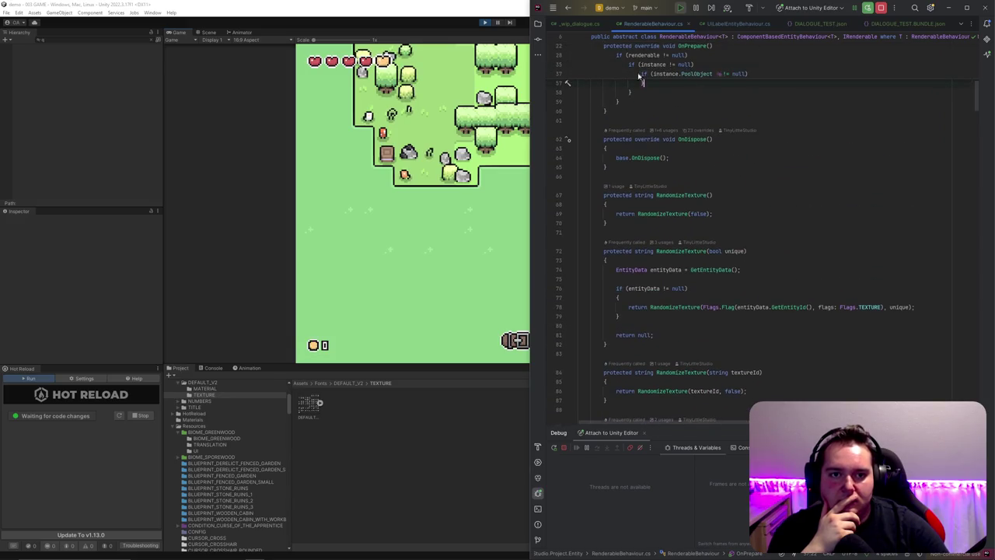
{"action": "key", "text": "ctrl+Tab"}
{"action": "key", "text": "ctrl+z"}
{"action": "key", "text": "ctrl+z"}
{"action": "double_click", "coordinate": [808, 266]}
{"action": "type", "text": "GetServ"}
{"action": "key", "text": "Return"}
{"action": "type", "text": "<Pla"}
{"action": "key", "text": "Return"}
{"action": "type", "text": ".GetP"}
{"action": "key", "text": "Return"}
{"action": "type", "text": ";"}
Rewrite line 447 to call SetCameraUpscale on Player.GetPlayerEntityBehaviour().
{"action": "left_click", "coordinate": [631, 294]}
{"action": "key", "text": "shift+Home"}
{"action": "type", "text": "Pla"}
{"action": "key", "text": "Return"}
{"action": "type", "text": ".getP"}
{"action": "key", "text": "Down"}
{"action": "key", "text": "Return"}
{"action": "type", "text": ").set"}
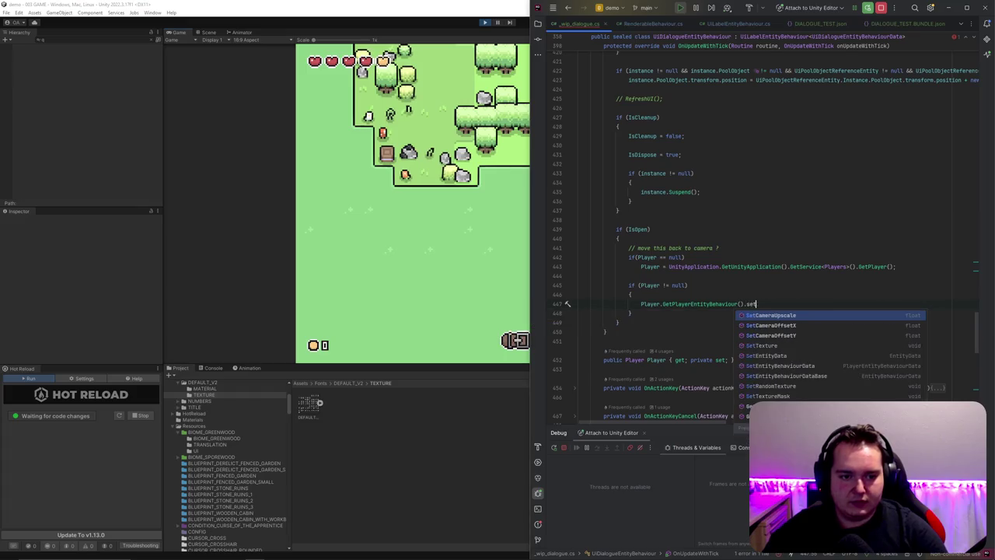
{"action": "type", "text": "ca"}
{"action": "key", "text": "BackSpace"}
{"action": "key", "text": "BackSpace"}
{"action": "key", "text": "BackSpace"}
{"action": "type", "text": "requ"}
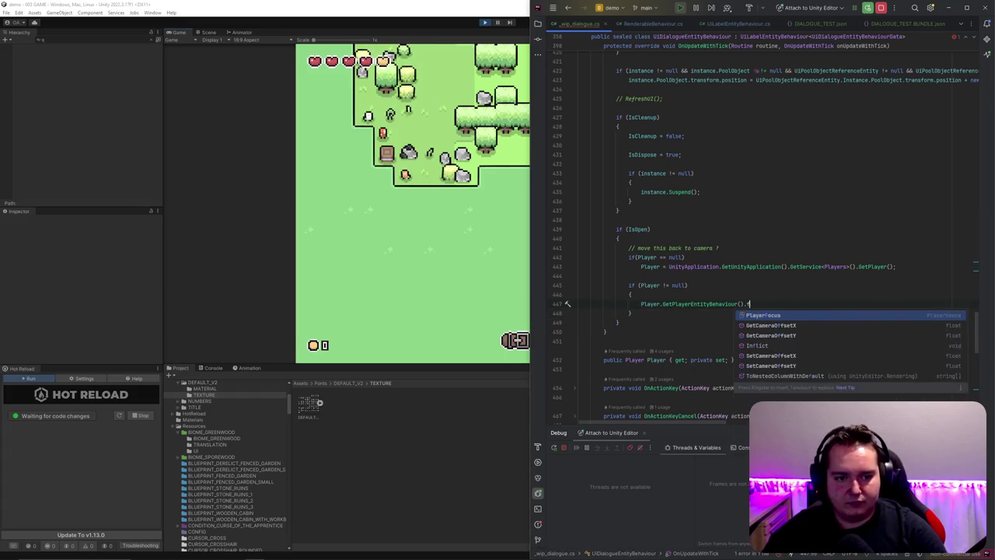
{"action": "type", "text": ".focu"}
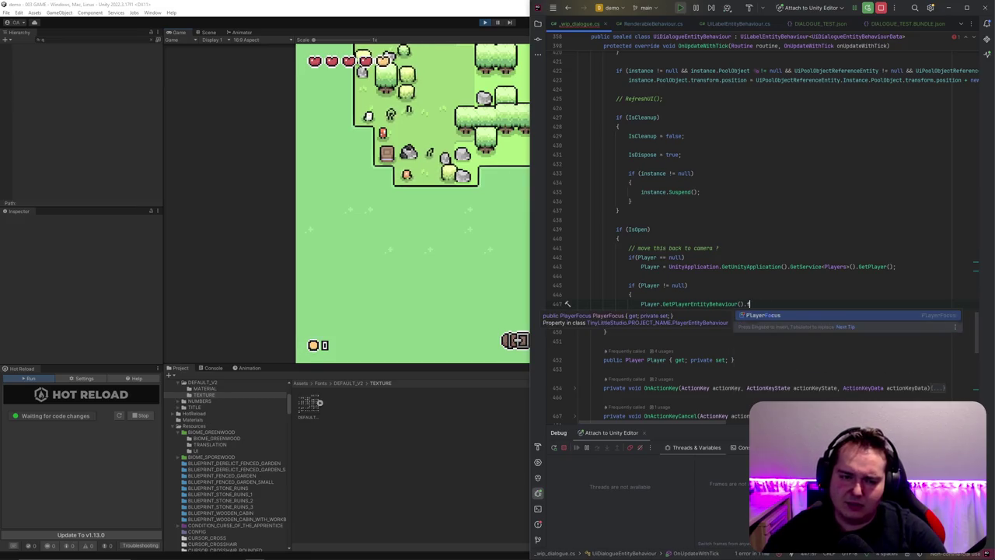
{"action": "key", "text": "BackSpace"}
{"action": "key", "text": "BackSpace"}
{"action": "type", "text": "Set"}
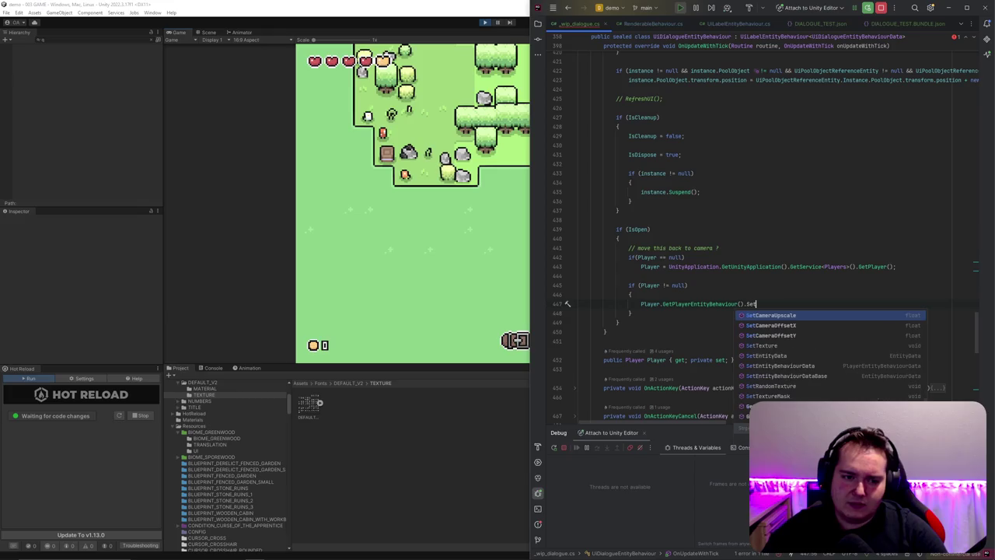
{"action": "key", "text": "Down"}
{"action": "key", "text": "Down"}
{"action": "key", "text": "Down"}
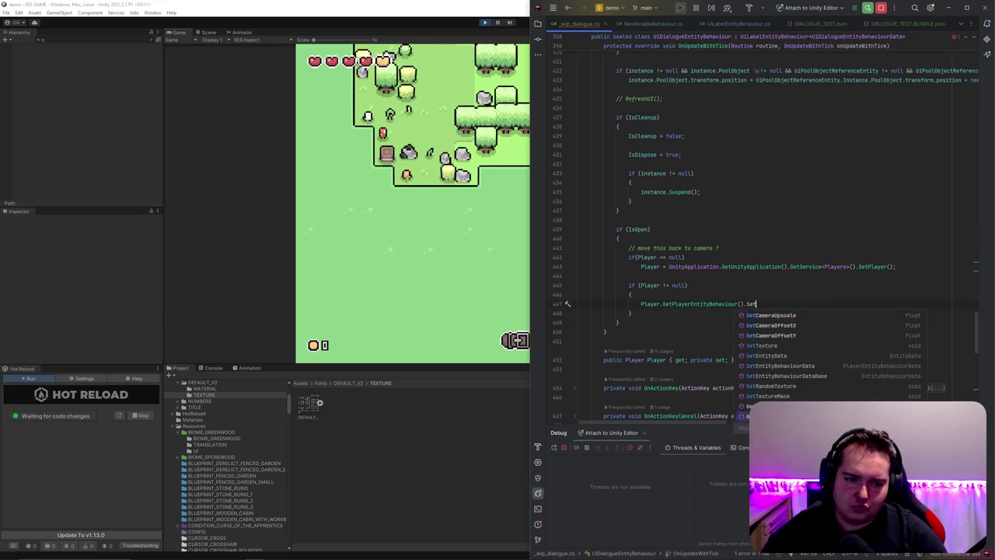
{"action": "key", "text": "BackSpace"}
{"action": "key", "text": "BackSpace"}
{"action": "key", "text": "BackSpace"}
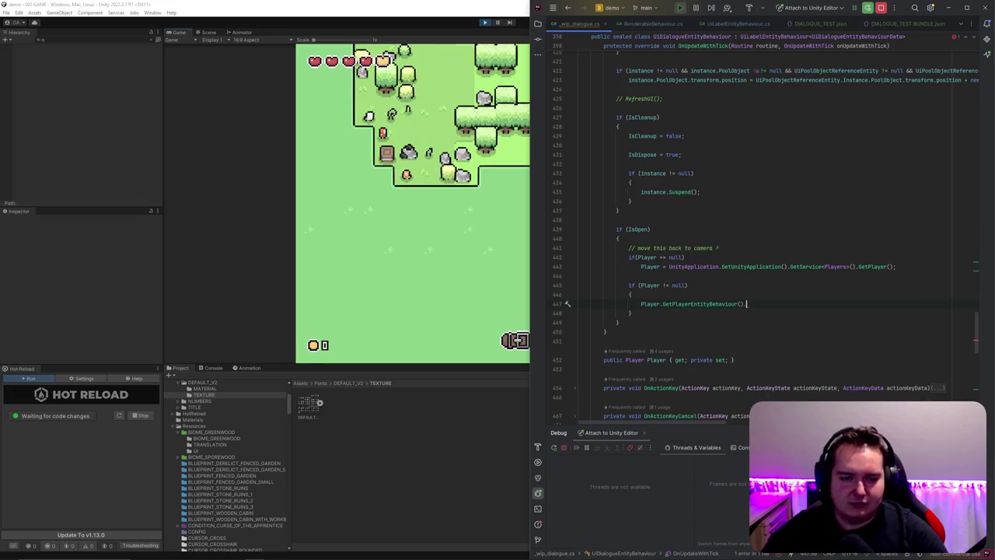
{"action": "type", "text": "Set"}
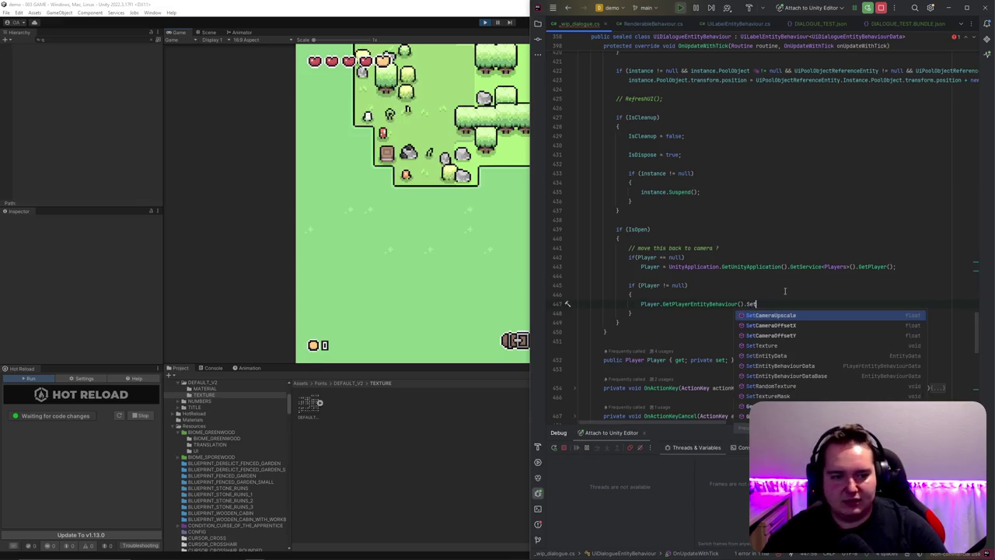
{"action": "left_click", "coordinate": [785, 316]}
After checking SetCameraUpscale's declaration, replace it with LookAt(instance).
{"action": "left_click", "coordinate": [767, 304], "text": "ctrl"}
{"action": "scroll", "coordinate": [789, 278], "scroll_direction": "down", "scroll_amount": 3}
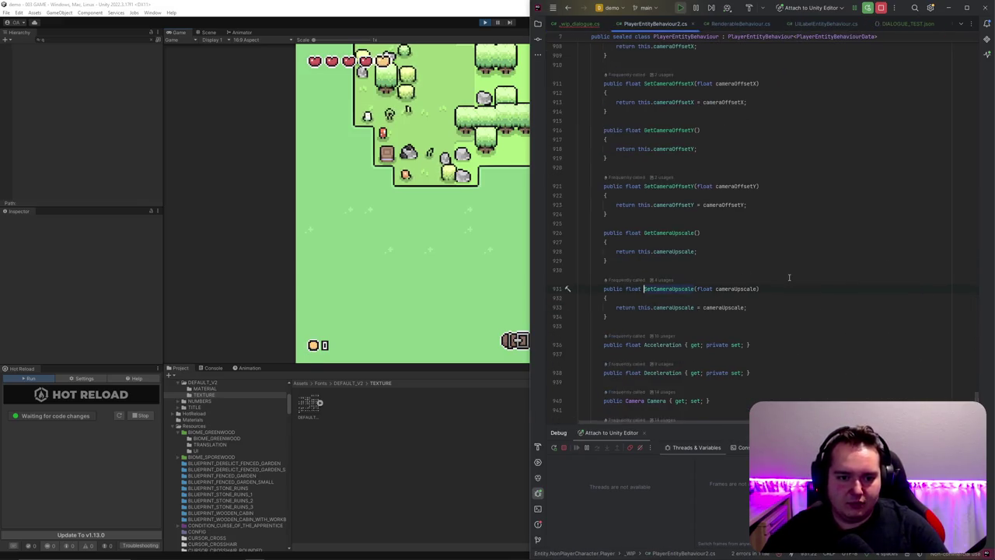
{"action": "scroll", "coordinate": [789, 278], "scroll_direction": "down", "scroll_amount": 6}
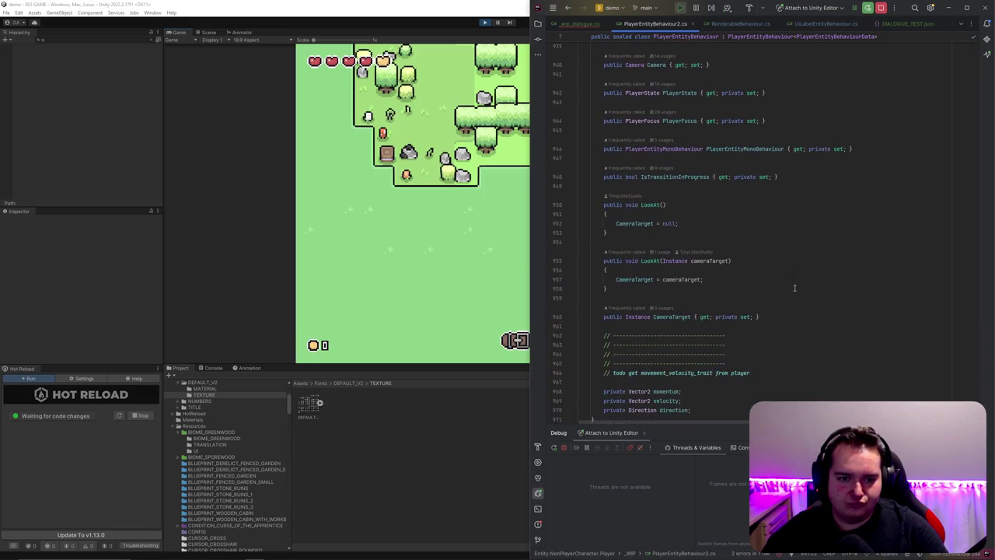
{"action": "left_click", "coordinate": [579, 24]}
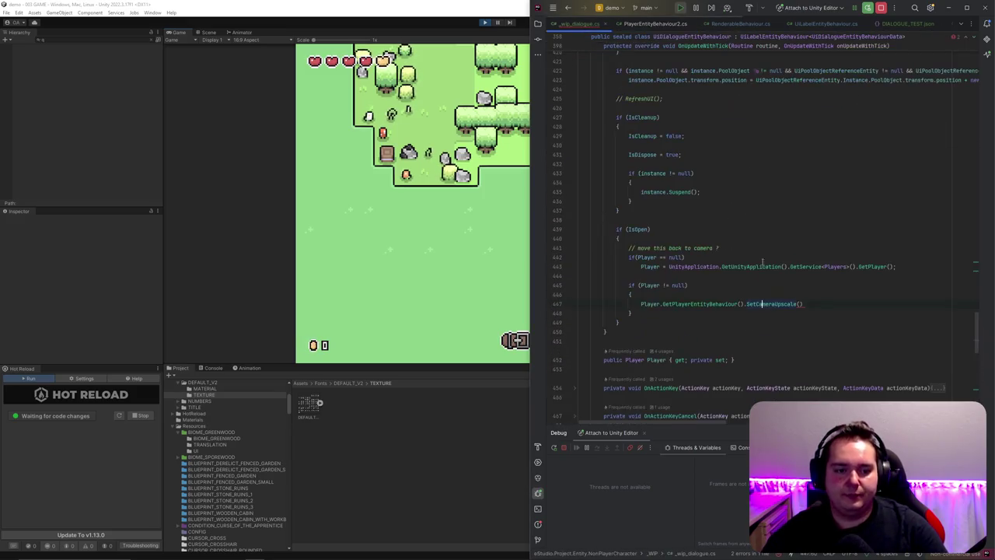
{"action": "double_click", "coordinate": [781, 304]}
{"action": "type", "text": "Look"}
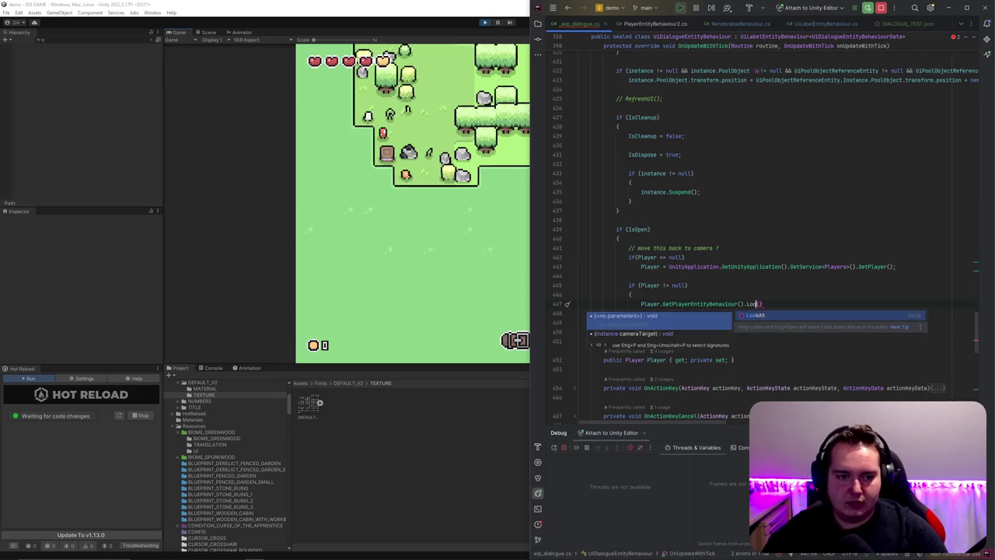
{"action": "key", "text": "Return"}
{"action": "type", "text": "instance);"}
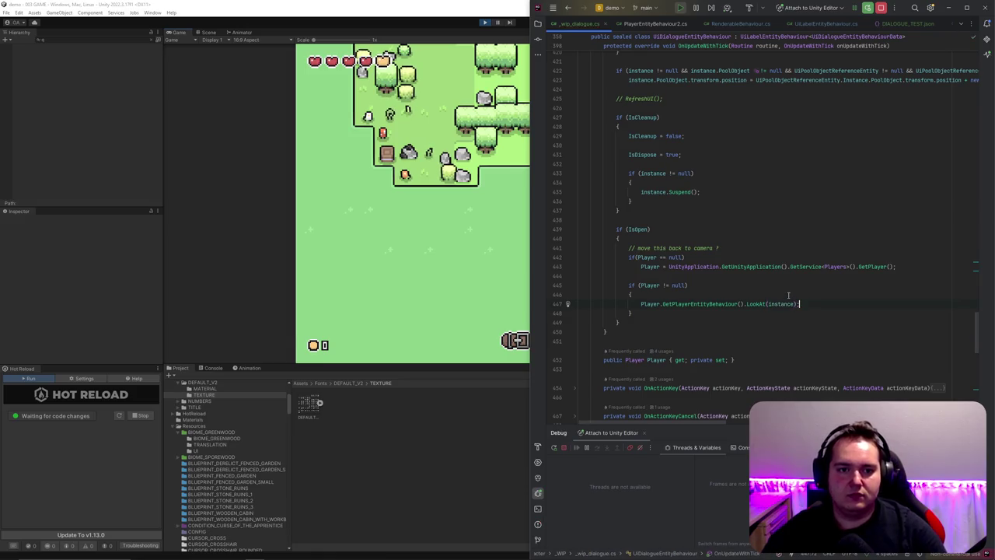
Add 'Player.GetPlayerEntityBehaviour() != null' to the if condition guarding the call.
{"action": "scroll", "coordinate": [769, 298], "scroll_direction": "up", "scroll_amount": 3}
{"action": "scroll", "coordinate": [768, 298], "scroll_direction": "down", "scroll_amount": 5}
{"action": "double_click", "coordinate": [645, 247]}
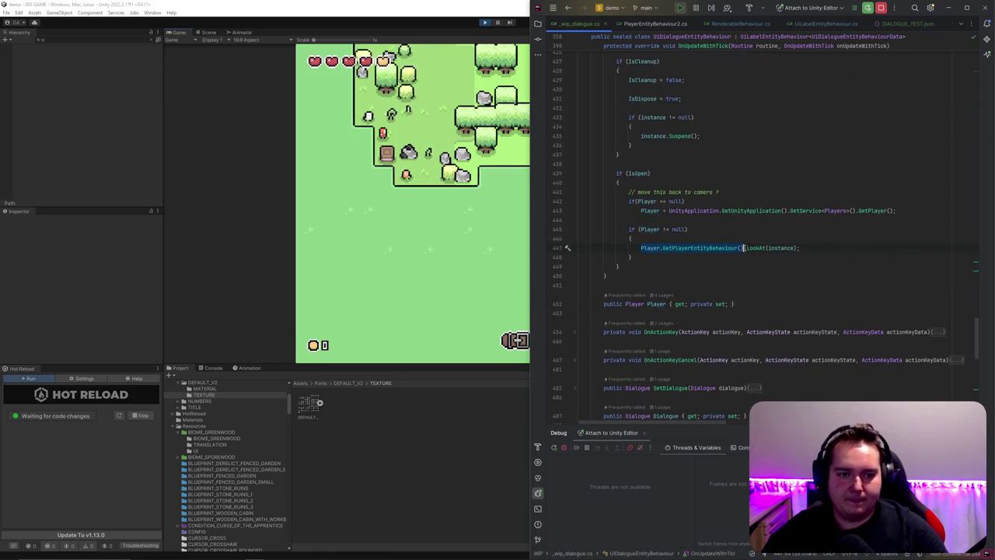
{"action": "key", "text": "Up"}
{"action": "key", "text": "Up"}
{"action": "type", "text": "Player.GetPlayerEntityBehaviour() != "}
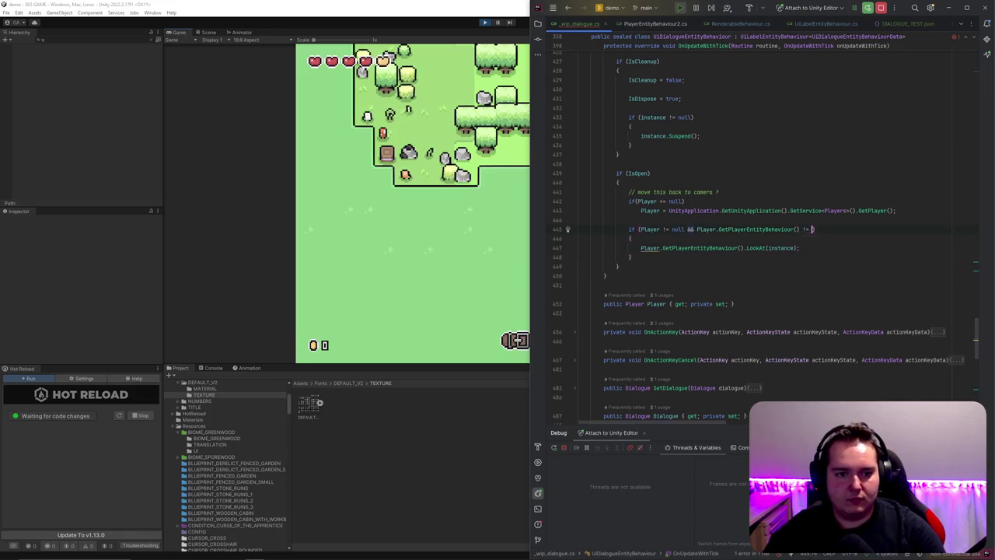
{"action": "type", "text": "null"}
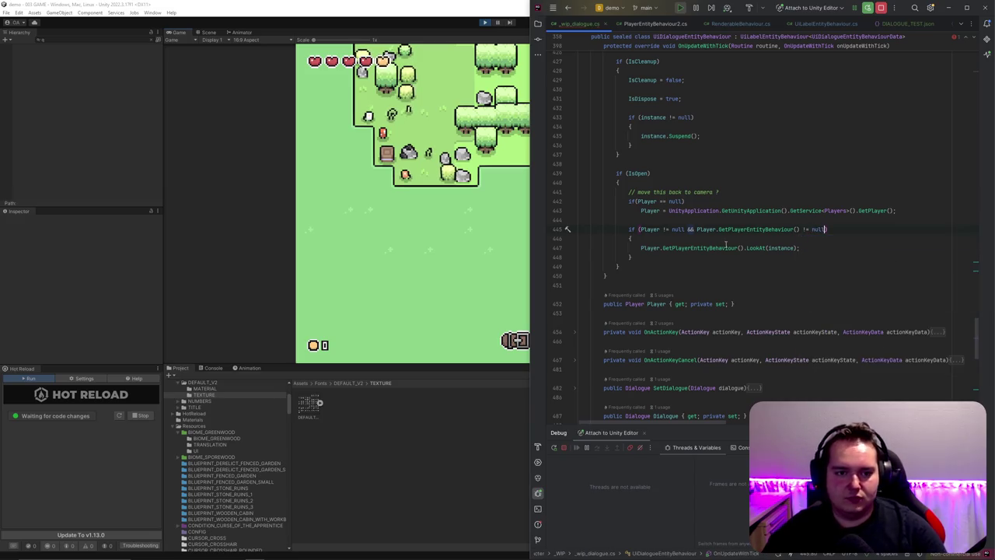
Paste the LookAt call into the IsDispose block above return, removing its instance argument.
{"action": "key", "text": "shift+Up"}
{"action": "key", "text": "shift+Up"}
{"action": "key", "text": "ctrl+c"}
{"action": "scroll", "coordinate": [822, 241], "scroll_direction": "up", "scroll_amount": 2}
{"action": "scroll", "coordinate": [822, 241], "scroll_direction": "up", "scroll_amount": 10}
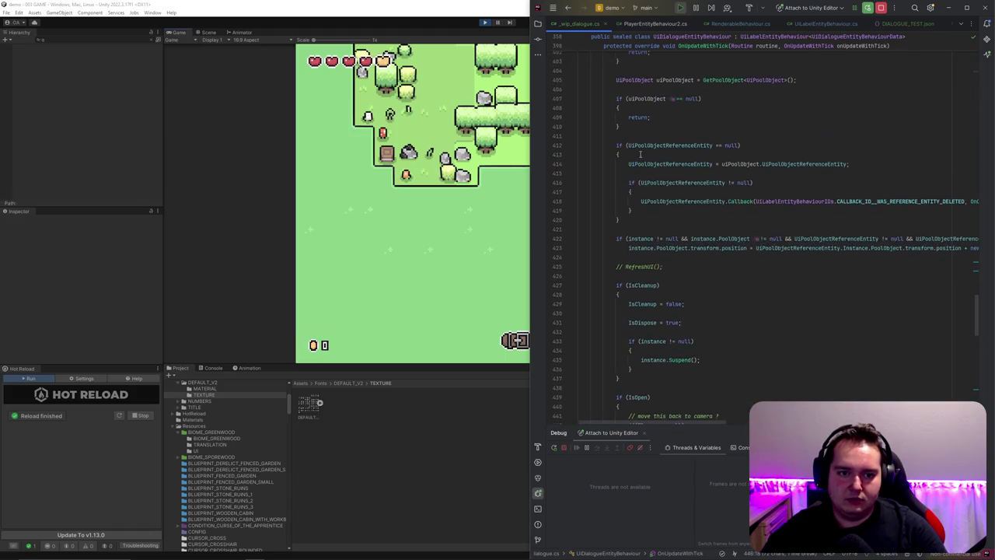
{"action": "left_click", "coordinate": [666, 153]}
{"action": "key", "text": "Return"}
{"action": "key", "text": "ctrl+v"}
{"action": "key", "text": "ctrl+z"}
{"action": "key", "text": "ctrl+z"}
{"action": "key", "text": "Return"}
{"action": "key", "text": "ctrl+v"}
{"action": "key", "text": "Left"}
{"action": "key", "text": "Left"}
{"action": "key", "text": "ctrl+BackSpace"}
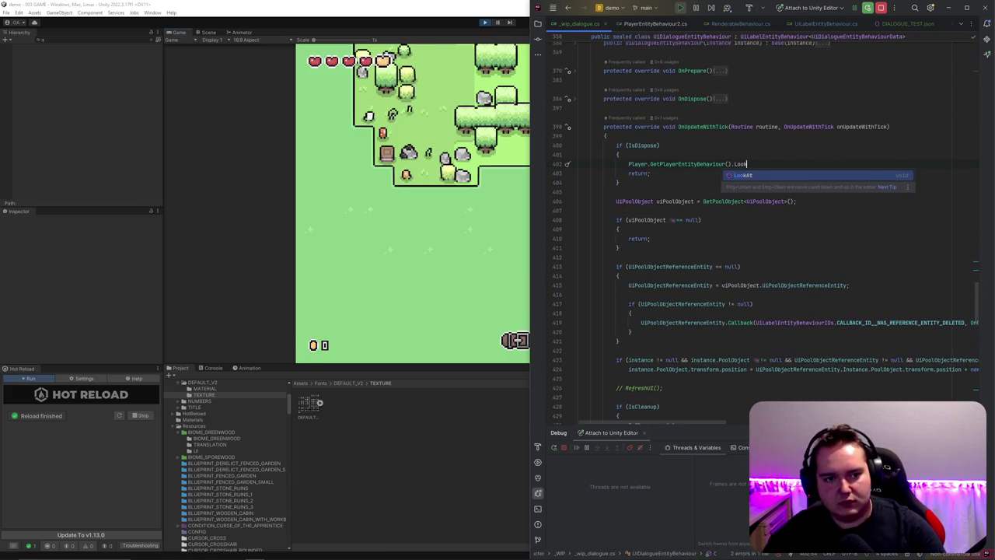
Look up the LookAt and CameraTarget declarations and paste CameraTarget into the dispose branch.
{"action": "left_click", "coordinate": [743, 164], "text": "ctrl"}
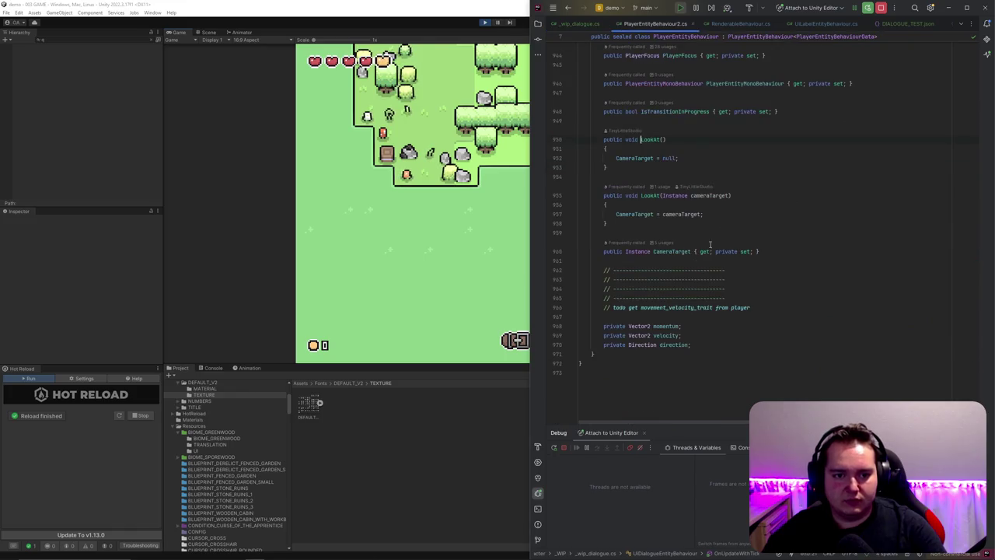
{"action": "left_click", "coordinate": [615, 251]}
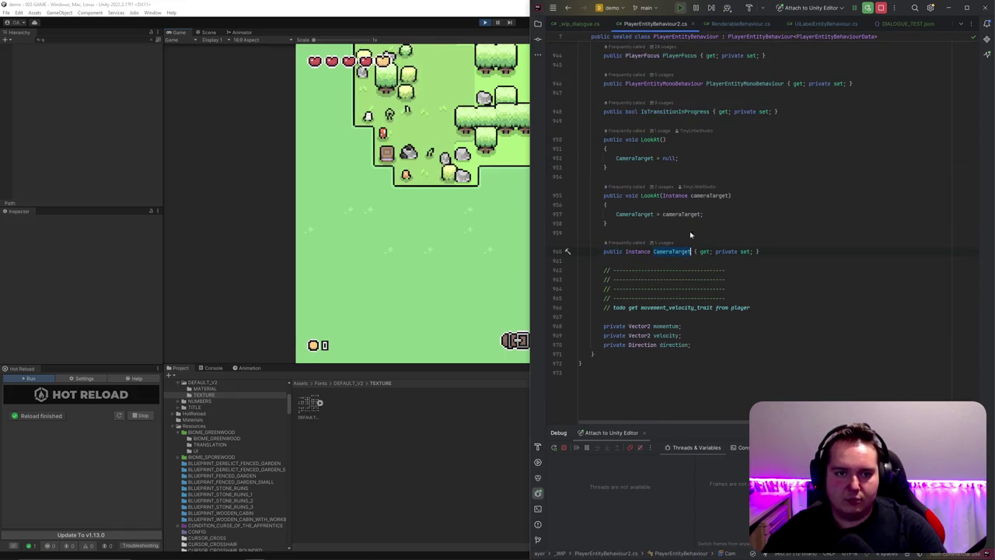
{"action": "left_click", "coordinate": [581, 24]}
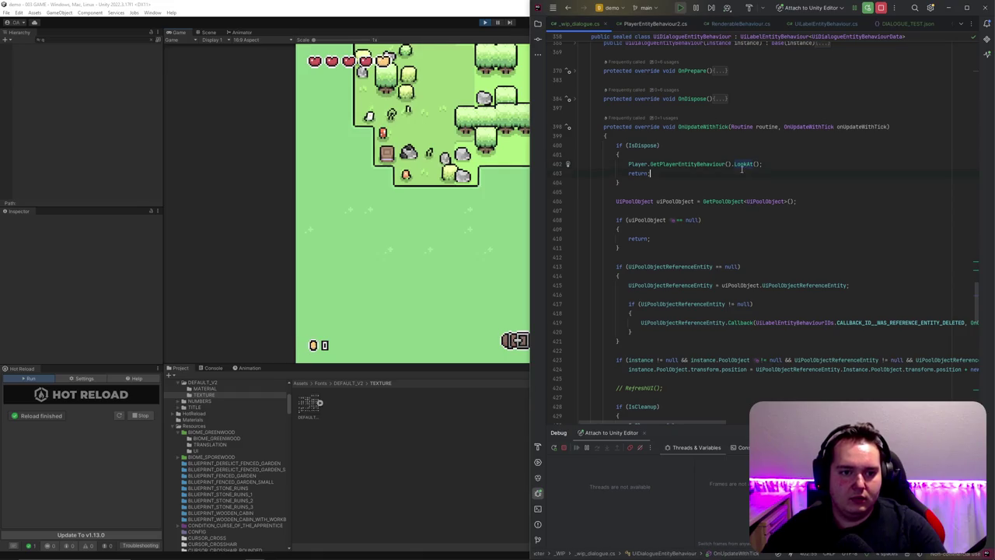
{"action": "type", "text": "CameraTarget"}
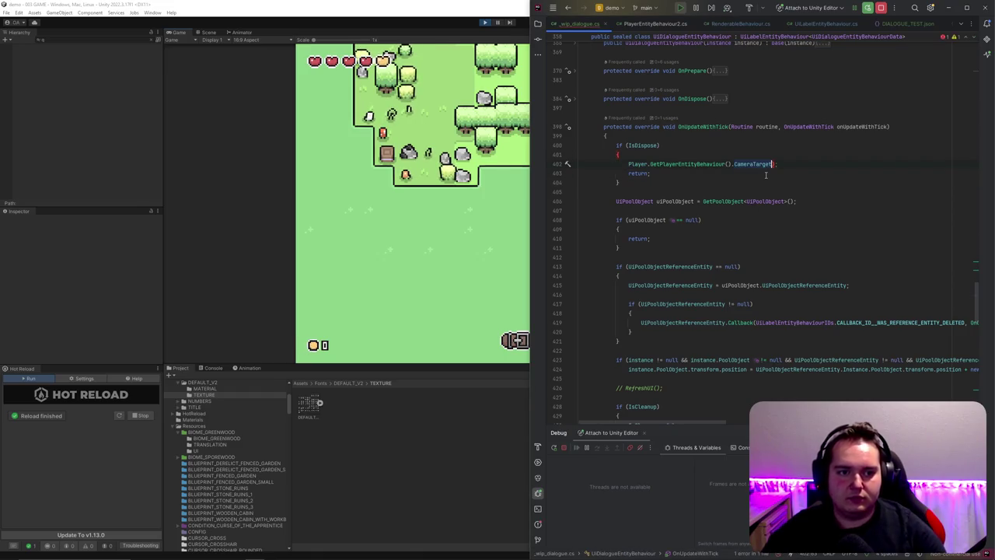
Write the condition: Player and its entity behaviour not null, and CameraTarget == instance.
{"action": "left_click", "coordinate": [629, 163], "text": "shift"}
{"action": "key", "text": "BackSpace"}
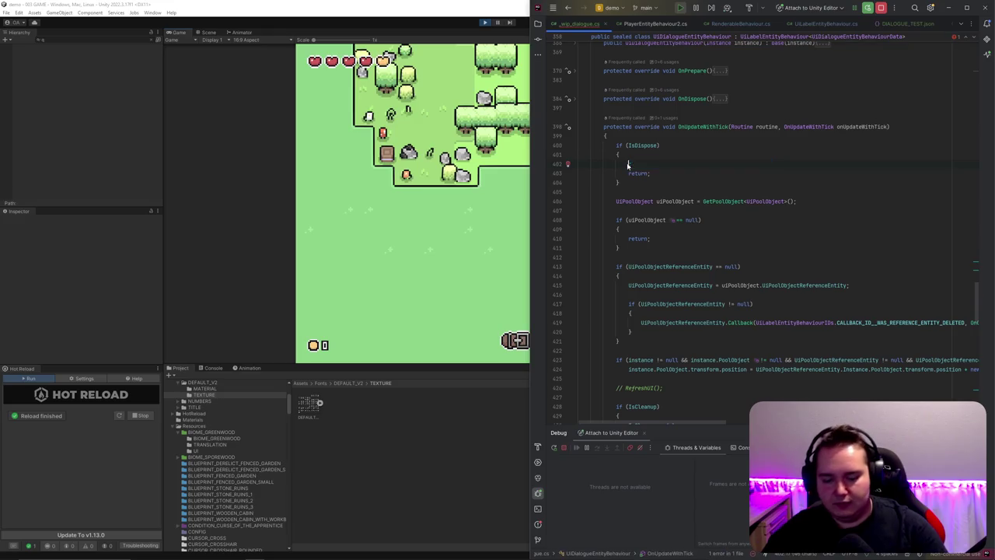
{"action": "type", "text": "if(Player != null &&"}
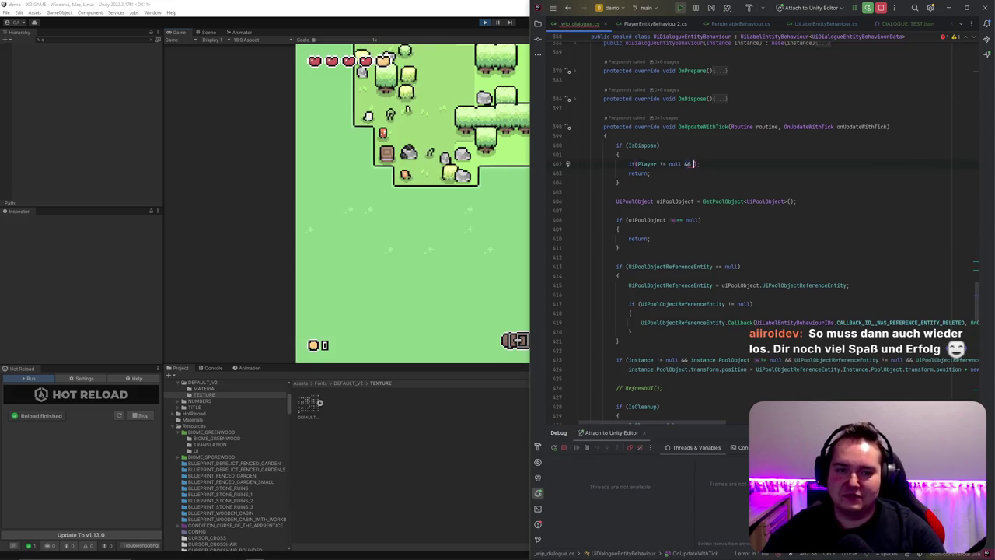
{"action": "type", "text": "Player"}
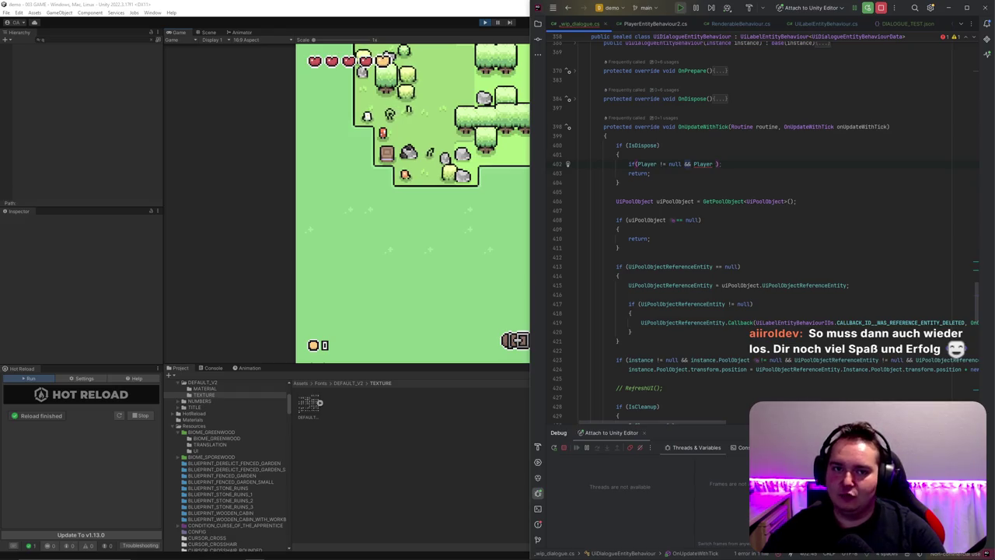
{"action": "type", "text": ".GetPlayerEntityBehaviour()!= nu"}
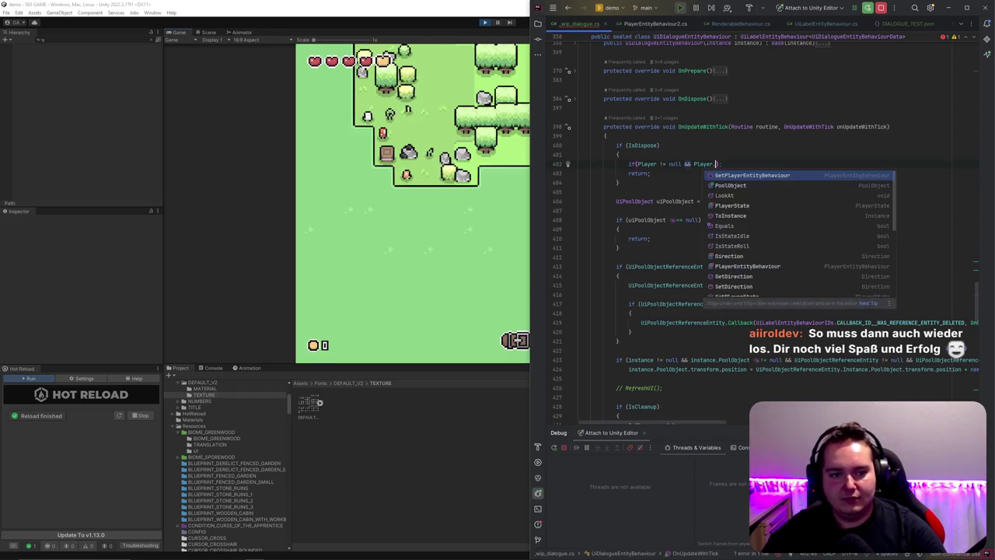
{"action": "type", "text": "ll && Player.GetPlayerEntityBehaviour().CameraTarget"}
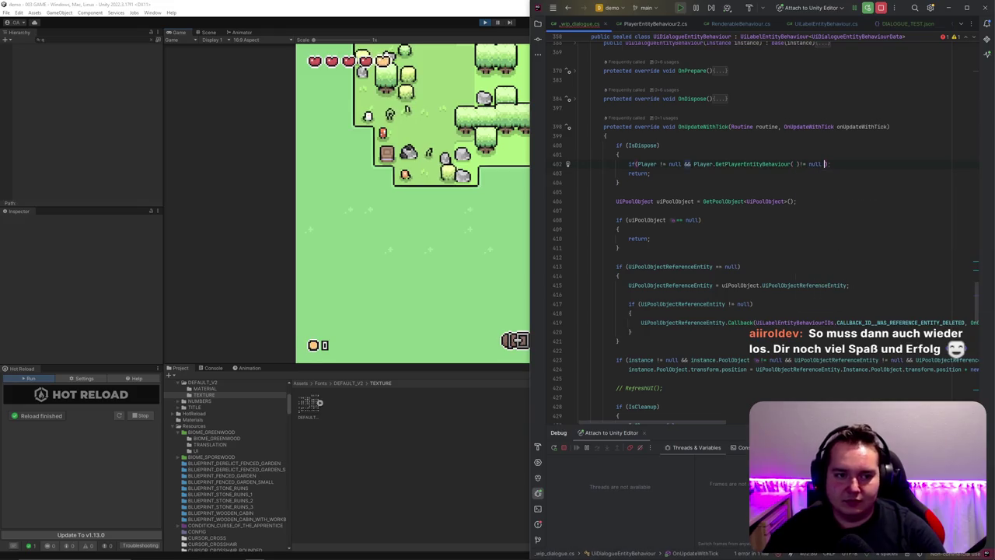
{"action": "key", "text": "ctrl+BackSpace"}
{"action": "key", "text": "ctrl+BackSpace"}
{"action": "key", "text": "ctrl+BackSpace"}
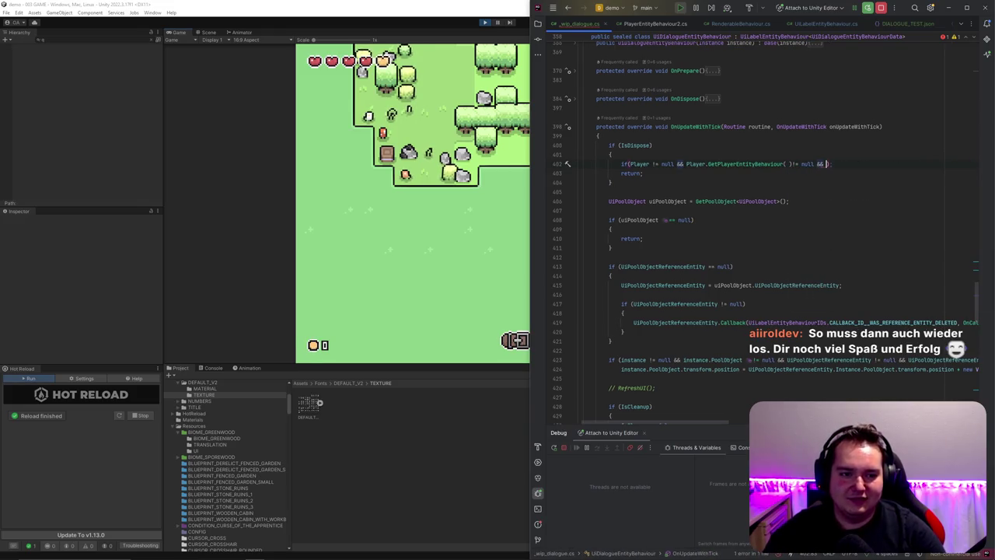
{"action": "key", "text": "ctrl+z"}
{"action": "type", "text": "="}
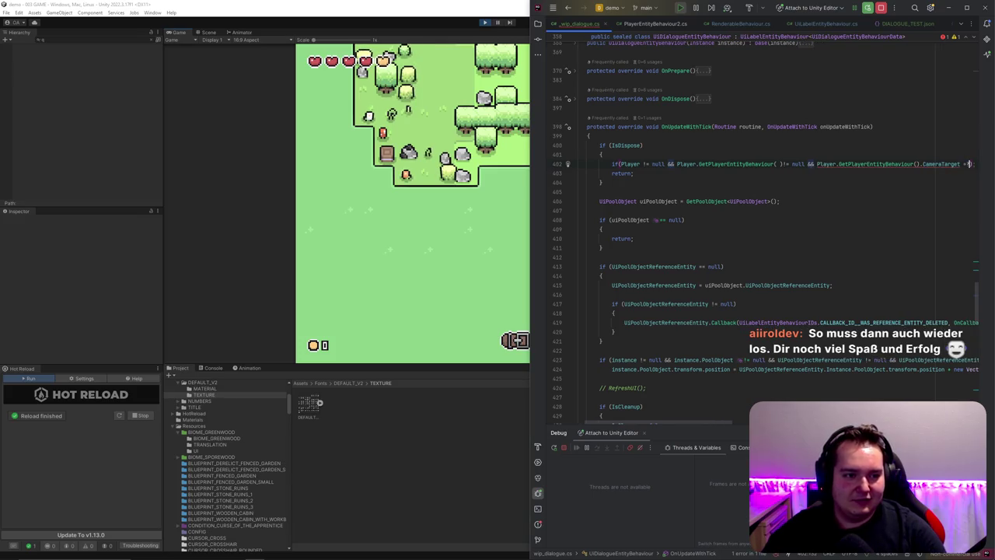
{"action": "type", "text": "= instance)"}
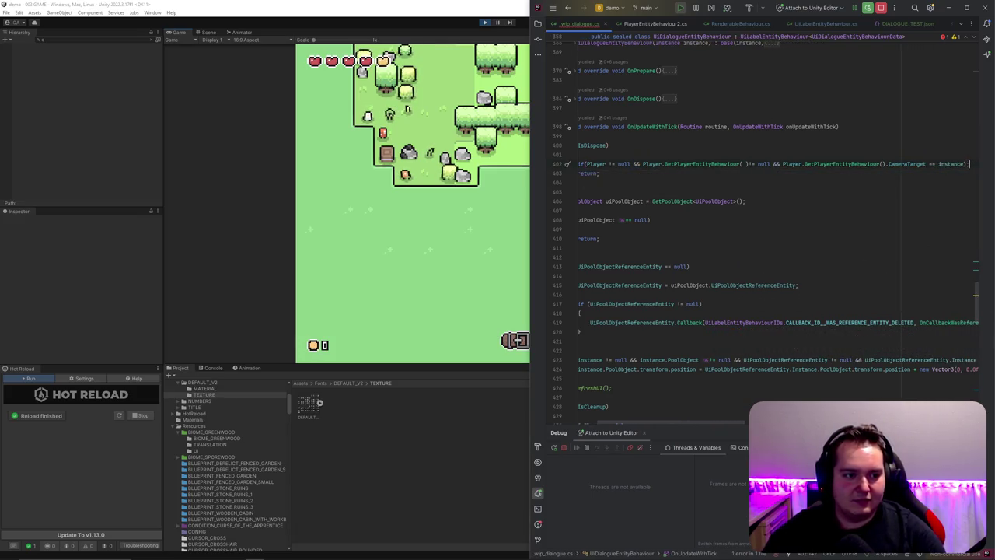
{"action": "type", "text": ";"}
Inside braces under the condition, call LookAt(null) on the player's entity behaviour.
{"action": "key", "text": "Return"}
{"action": "key", "text": "BackSpace"}
{"action": "key", "text": "BackSpace"}
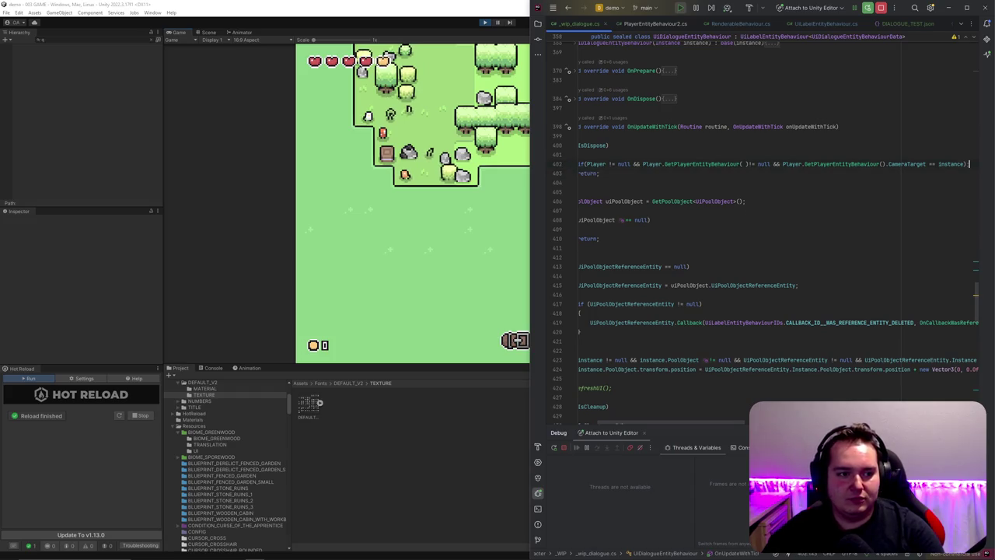
{"action": "key", "text": "Return"}
{"action": "type", "text": "{"}
{"action": "key", "text": "Return"}
{"action": "type", "text": "Player.GetPlayerEntityBehaviour().Cam"}
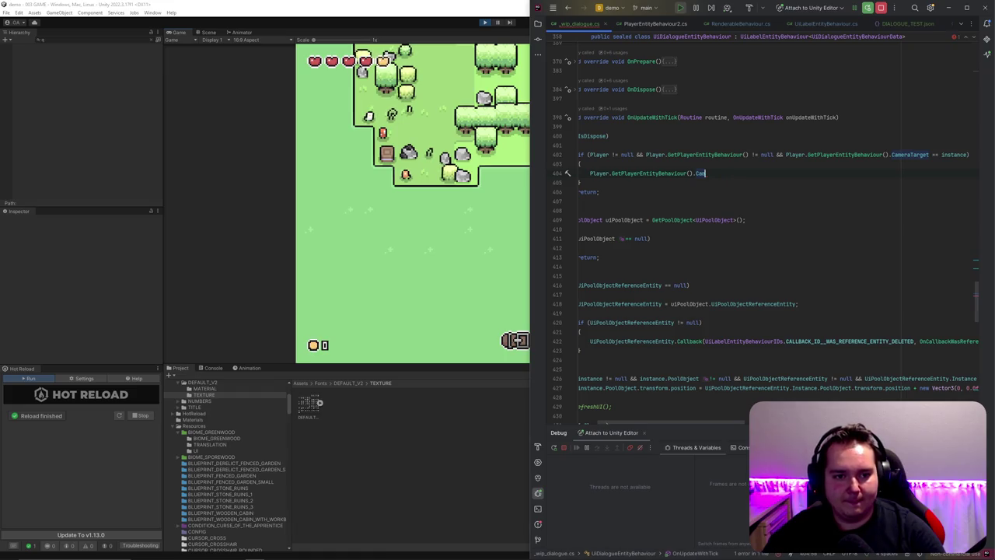
{"action": "type", "text": "eraTargetLookAt(null);"}
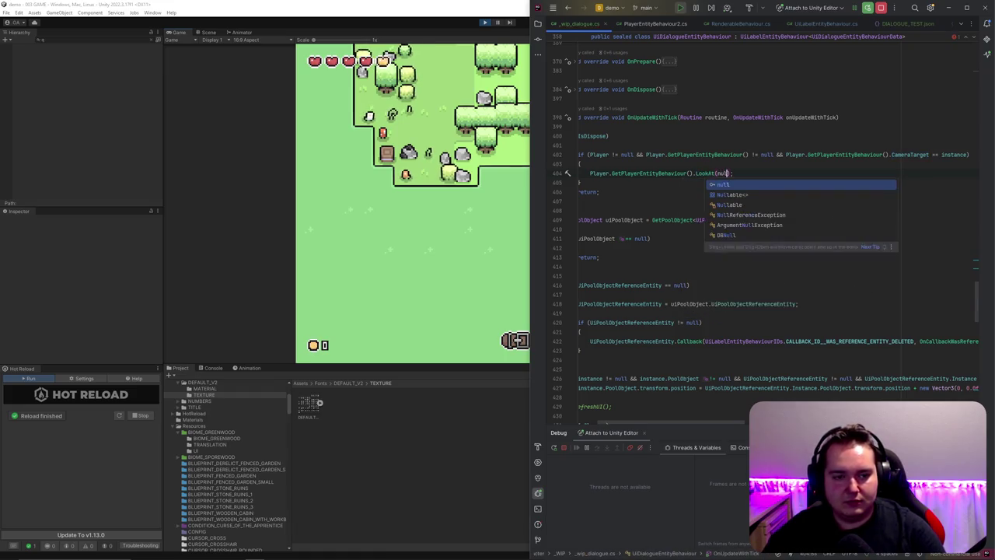
{"action": "key", "text": "Down"}
{"action": "key", "text": "Return"}
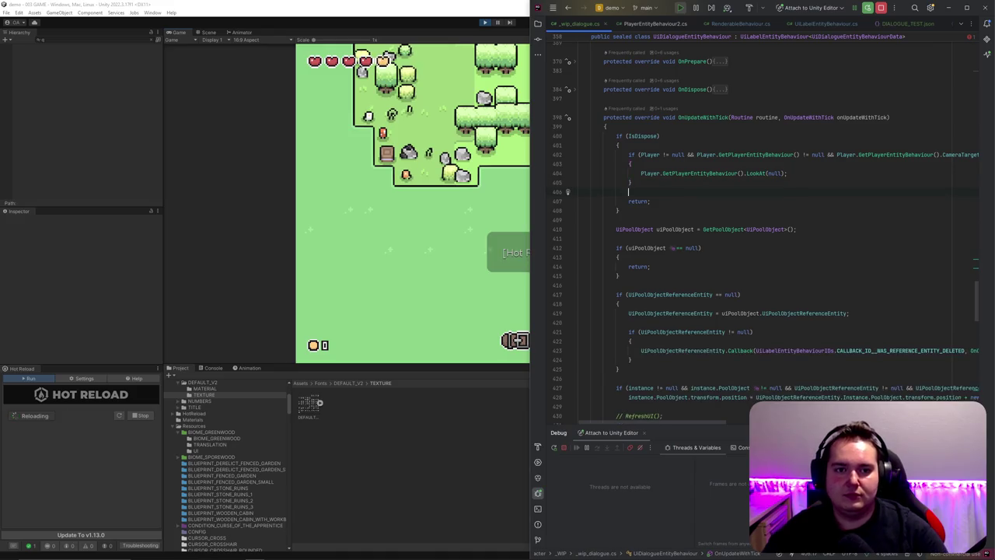
Walk the player left and right in the running Unity game.
{"action": "left_click", "coordinate": [431, 212]}
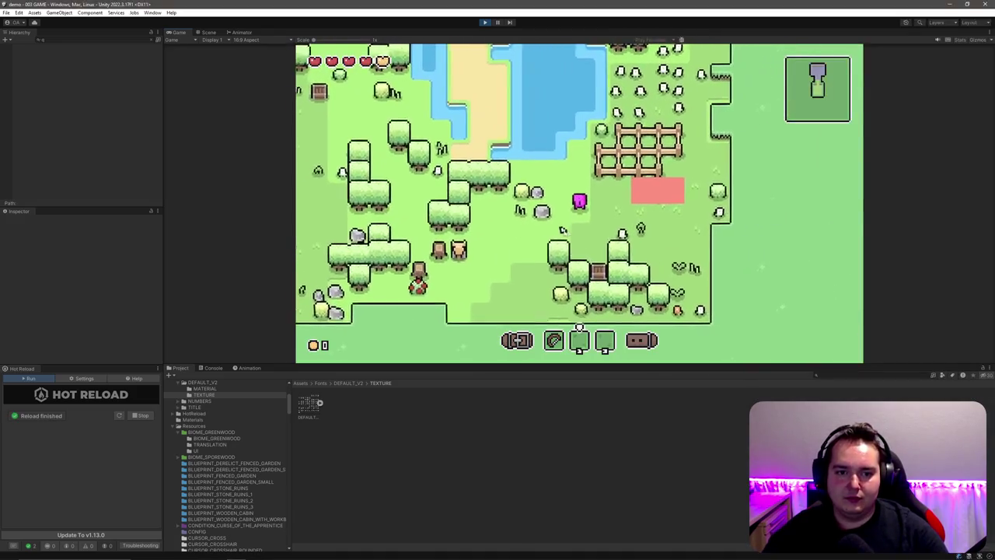
{"action": "key", "text": "a"}
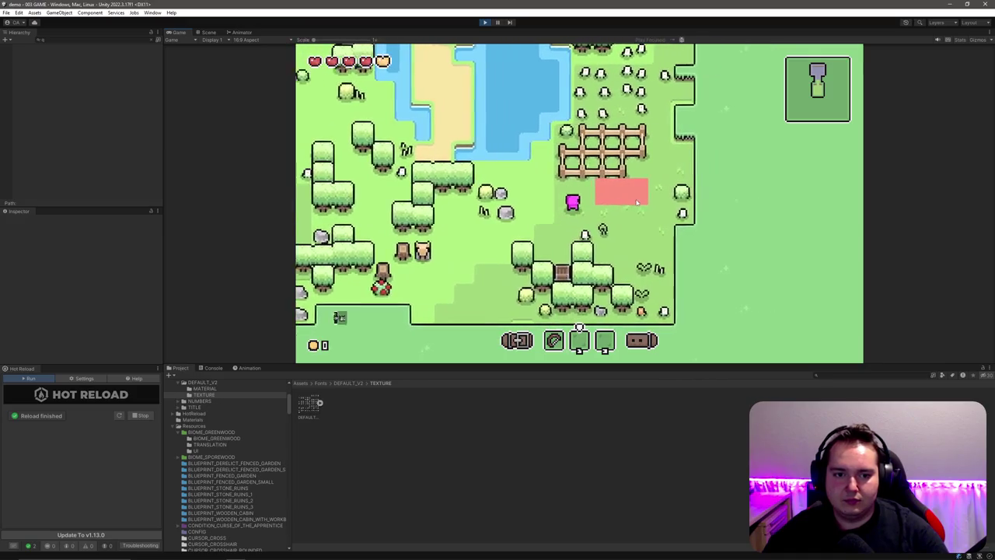
{"action": "key", "text": "d"}
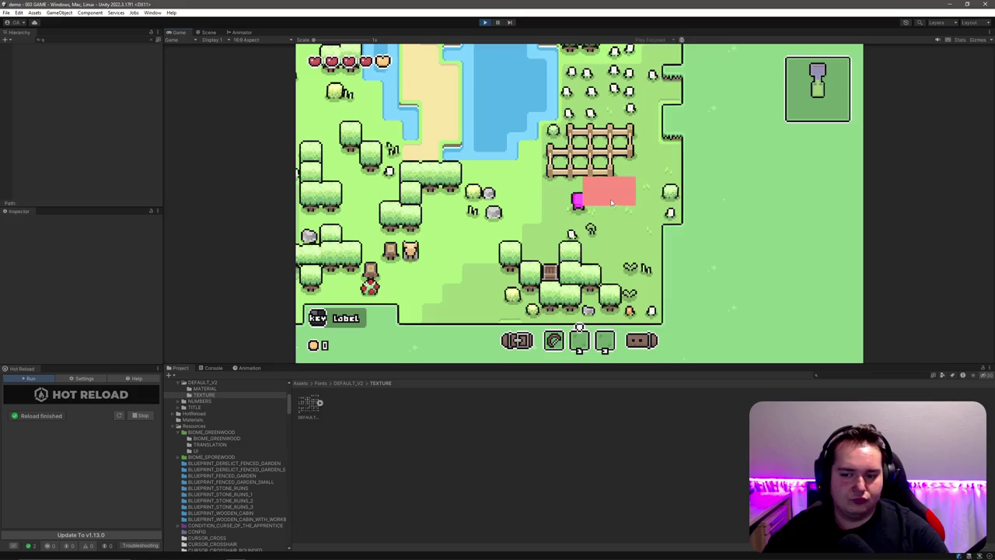
{"action": "key", "text": "alt+Tab"}
Set a breakpoint on the LookAt(instance) line, then walk the player left and right again.
{"action": "scroll", "coordinate": [728, 202], "scroll_direction": "down", "scroll_amount": 15}
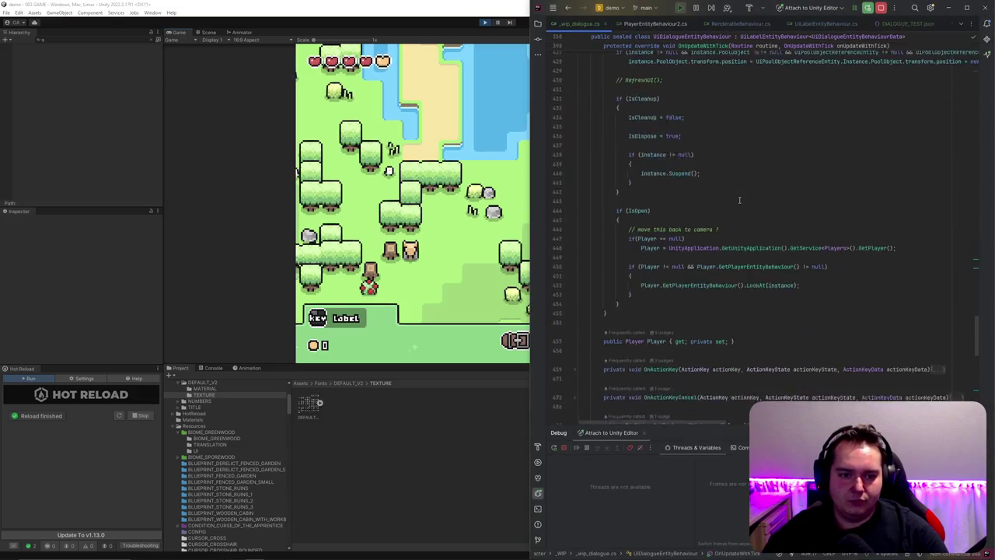
{"action": "left_click", "coordinate": [562, 173]}
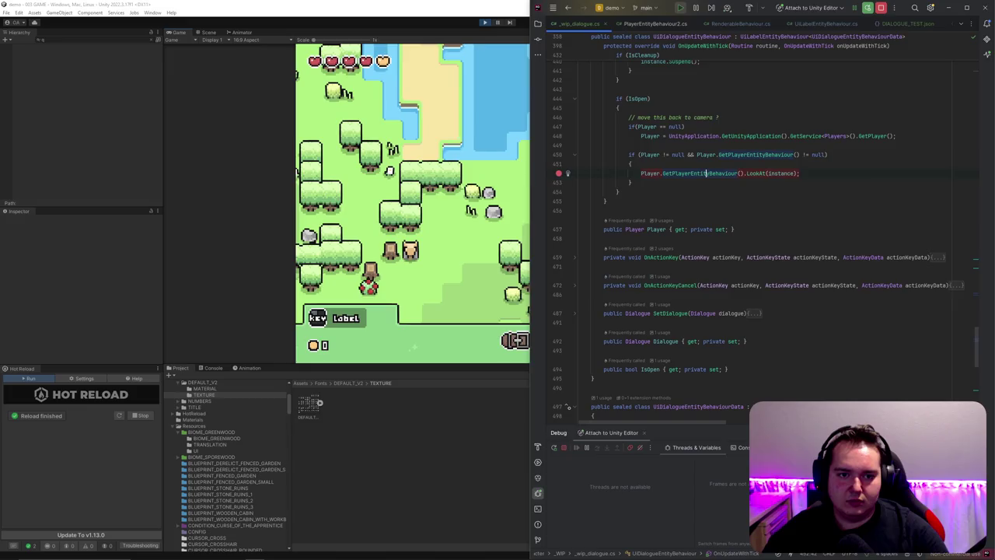
{"action": "key", "text": "alt+Tab"}
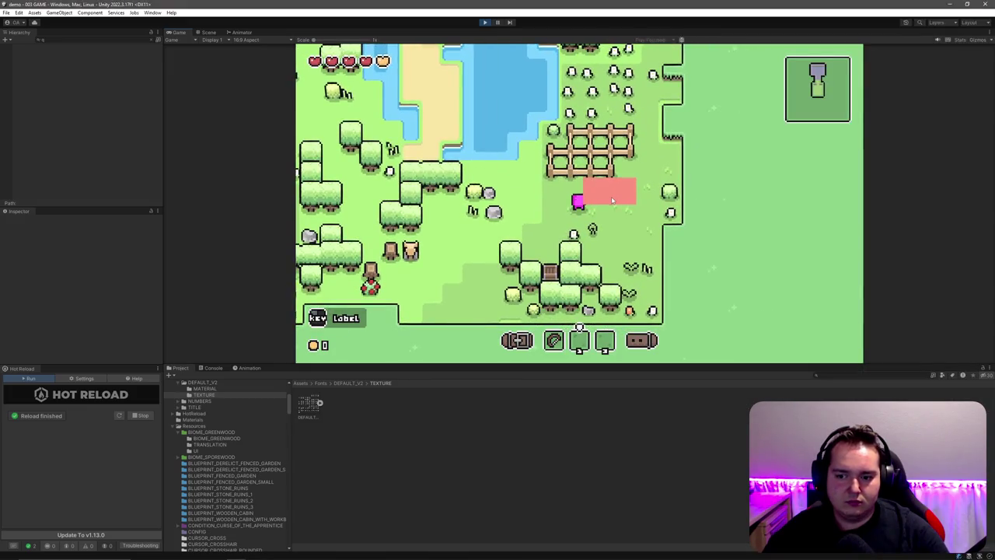
{"action": "key", "text": "a"}
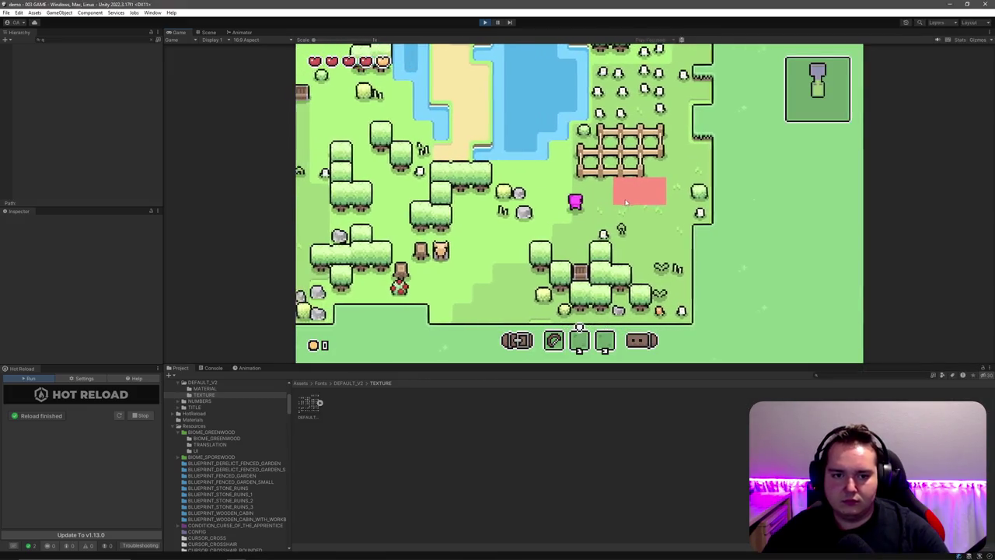
{"action": "key", "text": "d"}
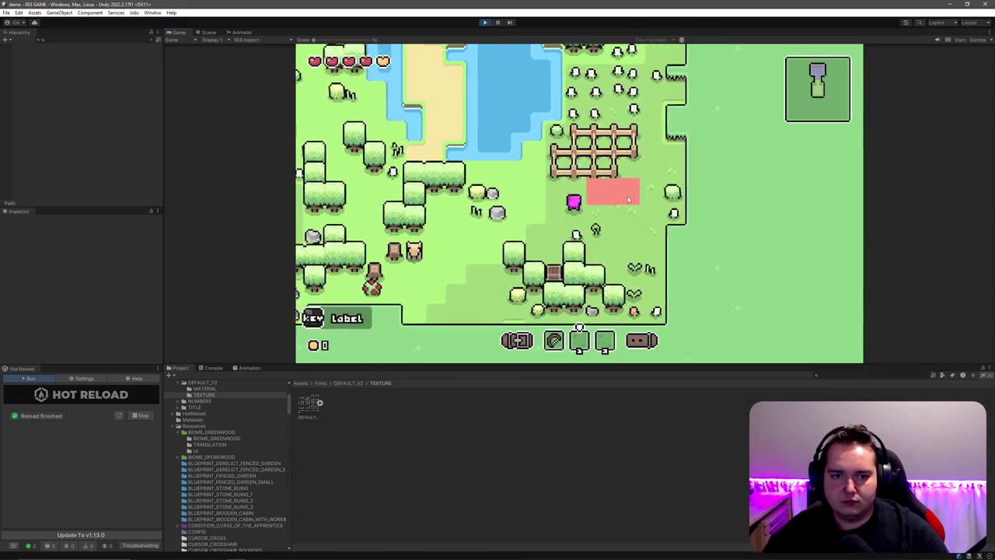
{"action": "key", "text": "alt+Tab"}
{"action": "scroll", "coordinate": [671, 209], "scroll_direction": "up", "scroll_amount": 3}
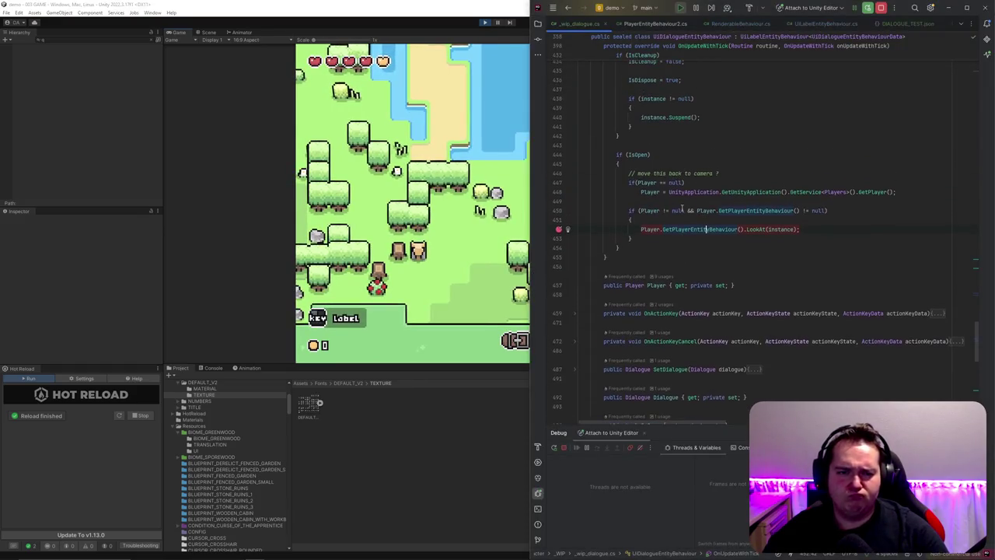
Add an else block after the IsDispose block that sets IsOpen = true.
{"action": "scroll", "coordinate": [684, 218], "scroll_direction": "up", "scroll_amount": 15}
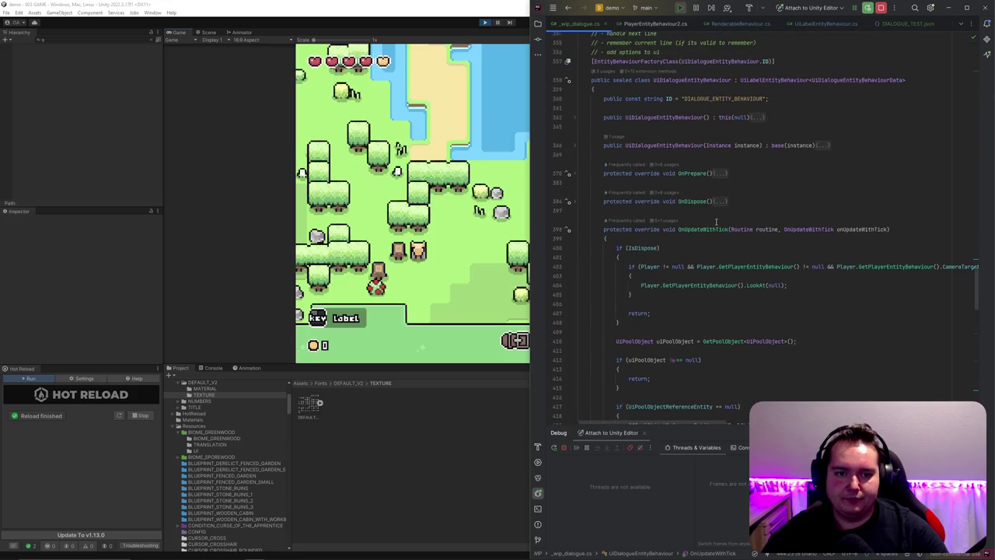
{"action": "scroll", "coordinate": [716, 220], "scroll_direction": "down", "scroll_amount": 1}
{"action": "left_click", "coordinate": [619, 266]}
{"action": "key", "text": "Return"}
{"action": "type", "text": "else"}
{"action": "key", "text": "Return"}
{"action": "type", "text": "{"}
Set IsOpen = false inside the IsDispose block.
{"action": "key", "text": "Return"}
{"action": "type", "text": "IsOpen = true;"}
{"action": "left_click", "coordinate": [631, 219]}
{"action": "key", "text": "Return"}
{"action": "type", "text": "IsOpen = false;"}
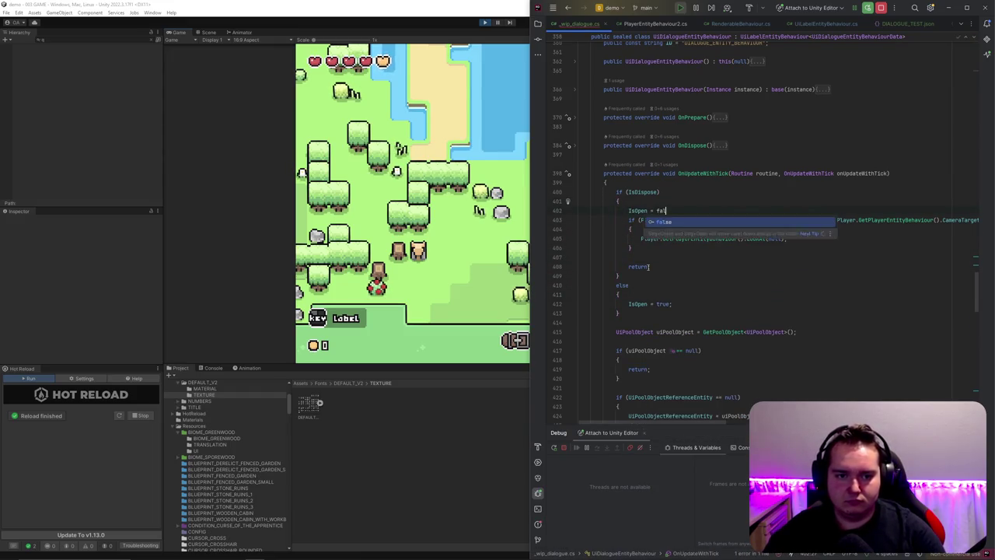
{"action": "key", "text": "Return"}
Paste the IsOpen camera-look block at the start of OnUpdateWithTick.
{"action": "scroll", "coordinate": [657, 253], "scroll_direction": "down", "scroll_amount": 10}
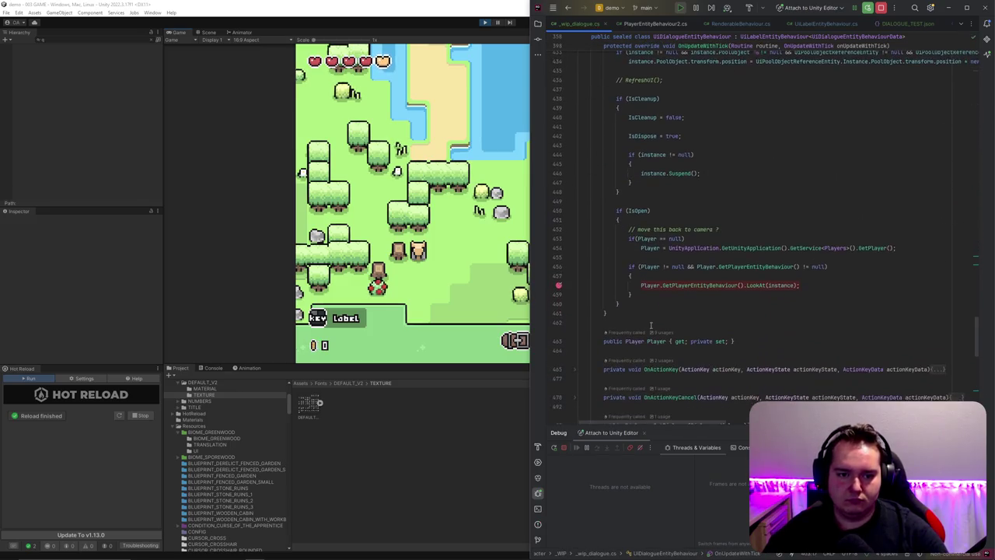
{"action": "scroll", "coordinate": [623, 194], "scroll_direction": "up", "scroll_amount": 5}
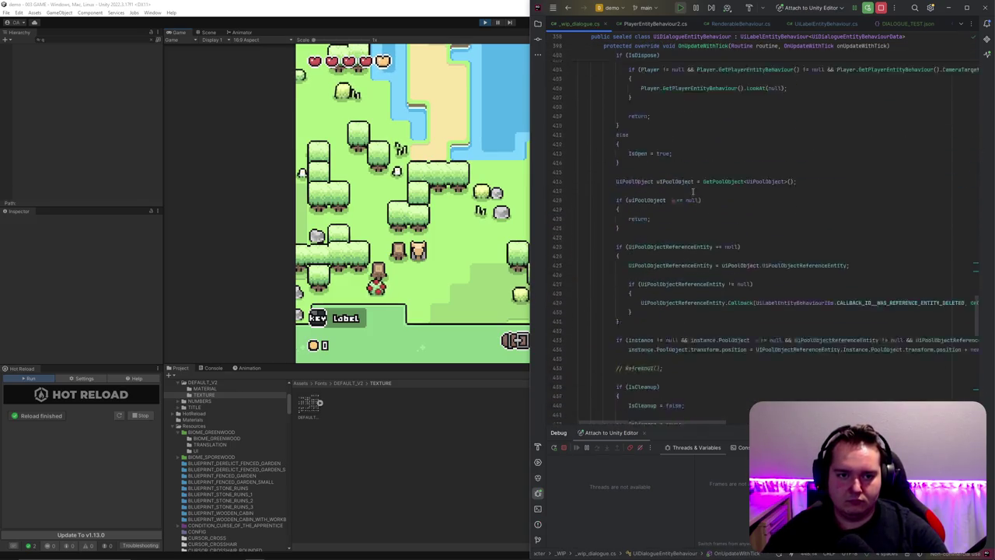
{"action": "left_click", "coordinate": [623, 71]}
{"action": "key", "text": "ctrl+v"}
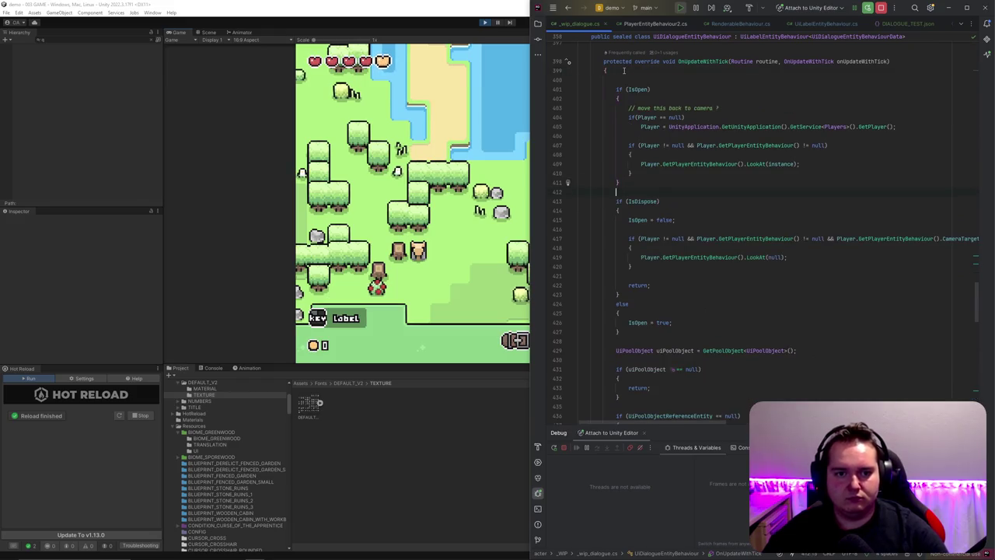
{"action": "key", "text": "alt+Tab"}
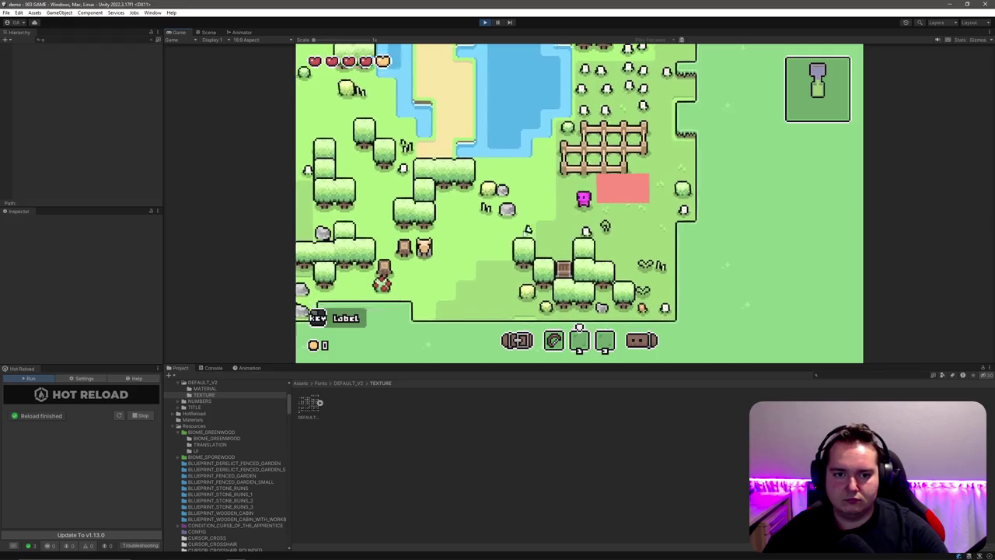
Walk the player in the game, then toggle a breakpoint on the LookAt(instance) line.
{"action": "key", "text": "a"}
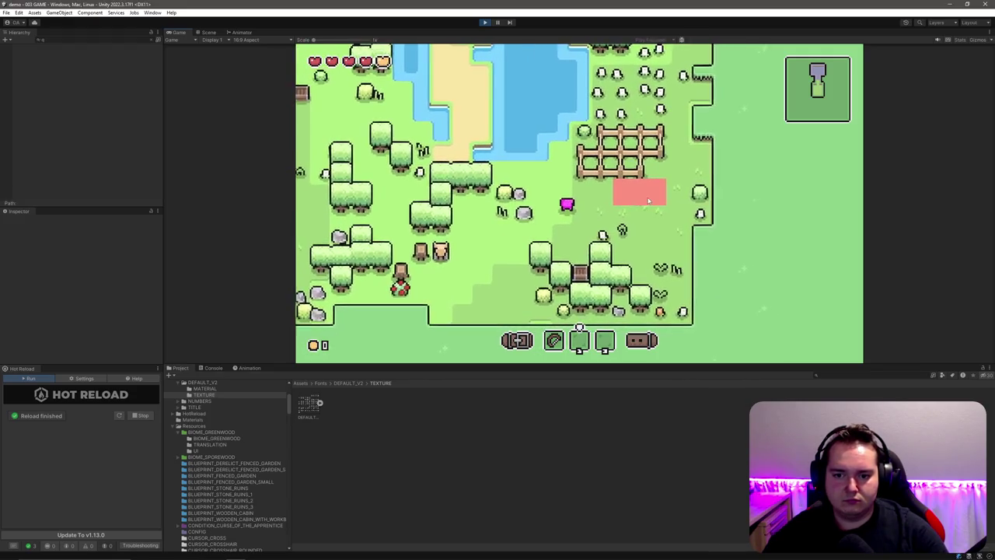
{"action": "key", "text": "d"}
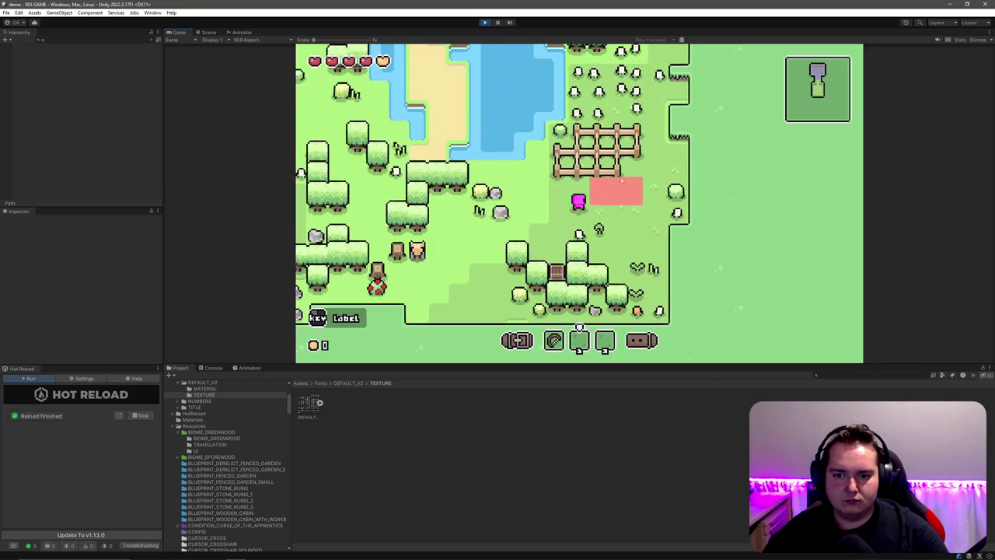
{"action": "key", "text": "alt+Tab"}
{"action": "left_click", "coordinate": [629, 200]}
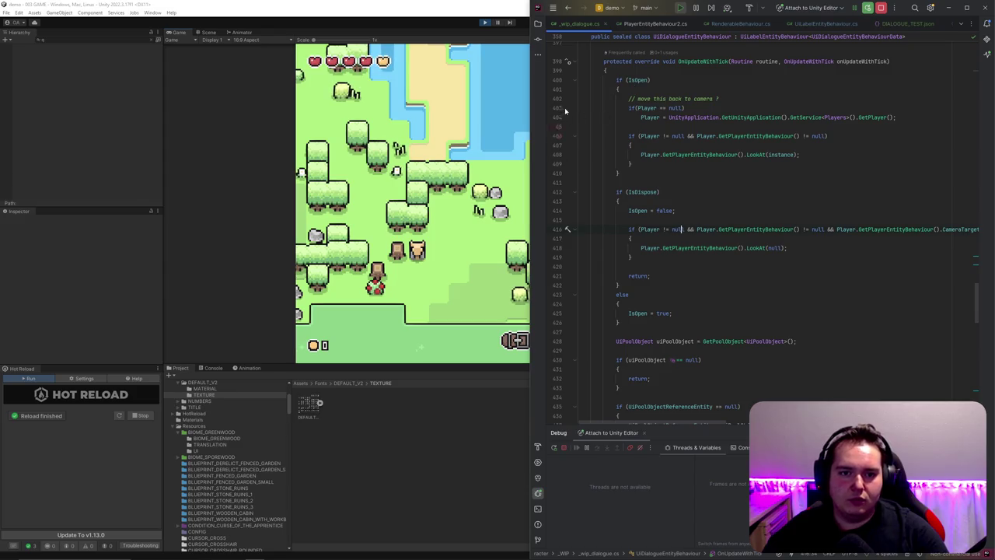
{"action": "key", "text": "ctrl+F8"}
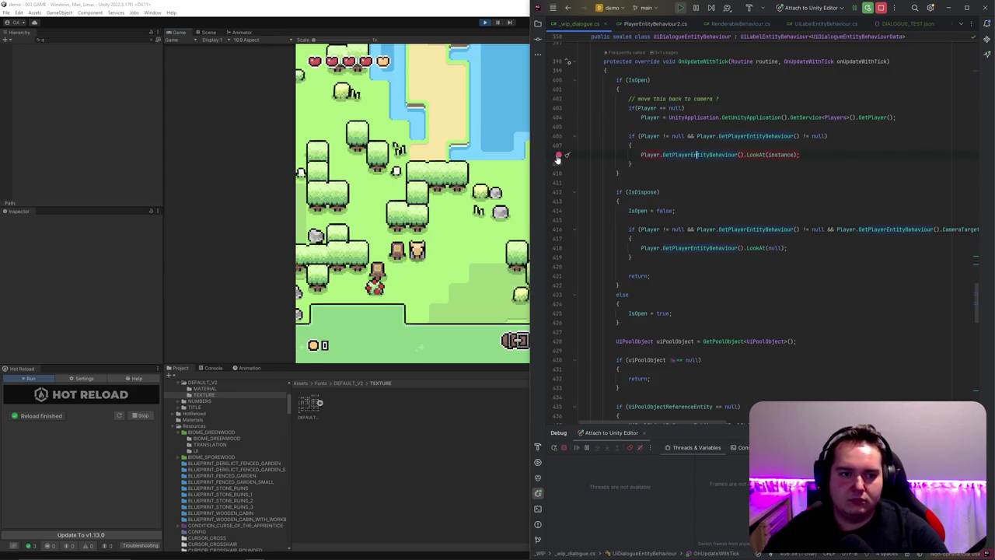
{"action": "mouse_move", "coordinate": [755, 155]}
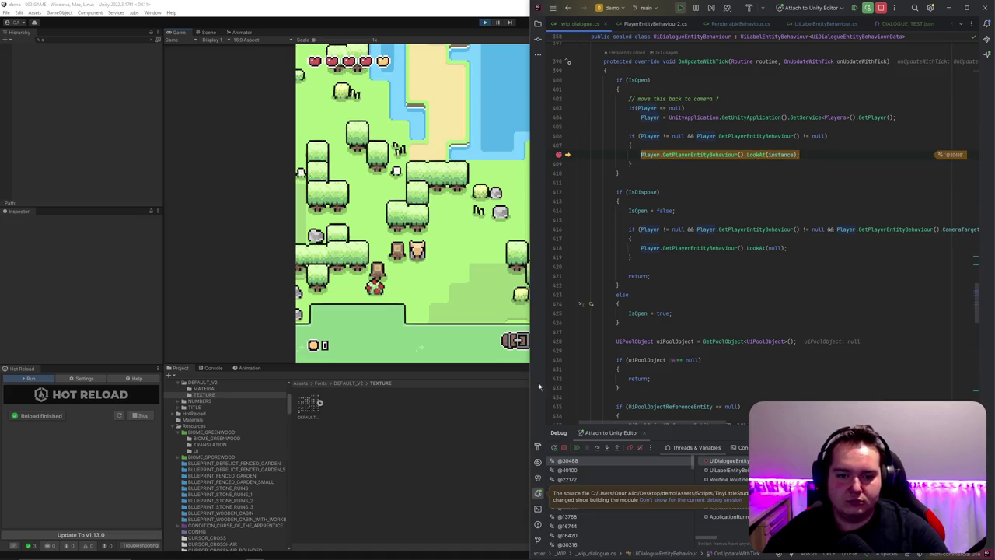
Step over through OnUpdateWithTick, remove the breakpoint and resume the game.
{"action": "left_click", "coordinate": [597, 449]}
{"action": "left_click", "coordinate": [596, 449]}
{"action": "left_click", "coordinate": [596, 448]}
{"action": "left_click", "coordinate": [596, 449]}
{"action": "left_click", "coordinate": [597, 448]}
{"action": "left_click", "coordinate": [596, 449]}
{"action": "left_click", "coordinate": [596, 449]}
{"action": "left_click", "coordinate": [580, 452]}
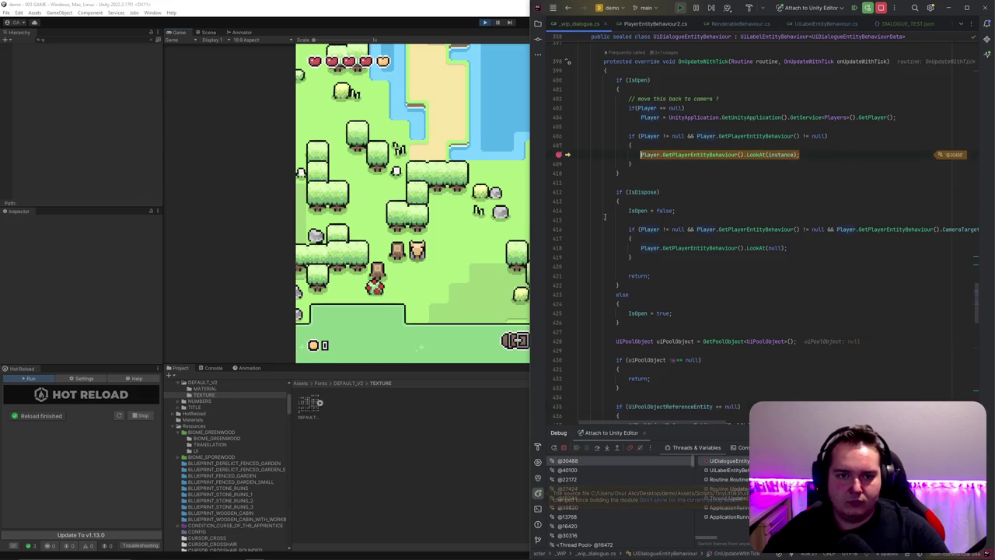
{"action": "left_click", "coordinate": [558, 154]}
{"action": "key", "text": "F5"}
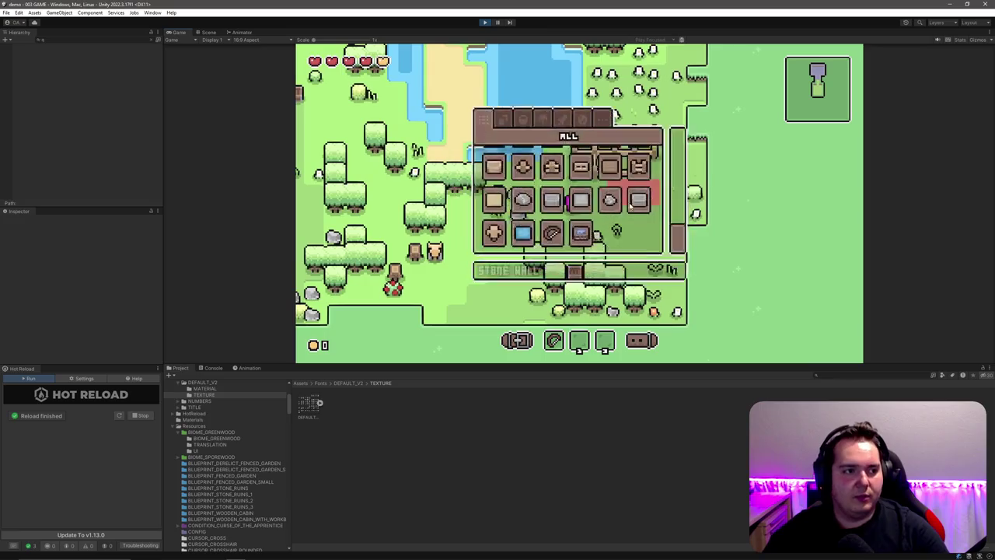
Put the blue catalog item into hotbar slot 3, walk to the workbench and open its crafting panel.
{"action": "left_click", "coordinate": [581, 227]}
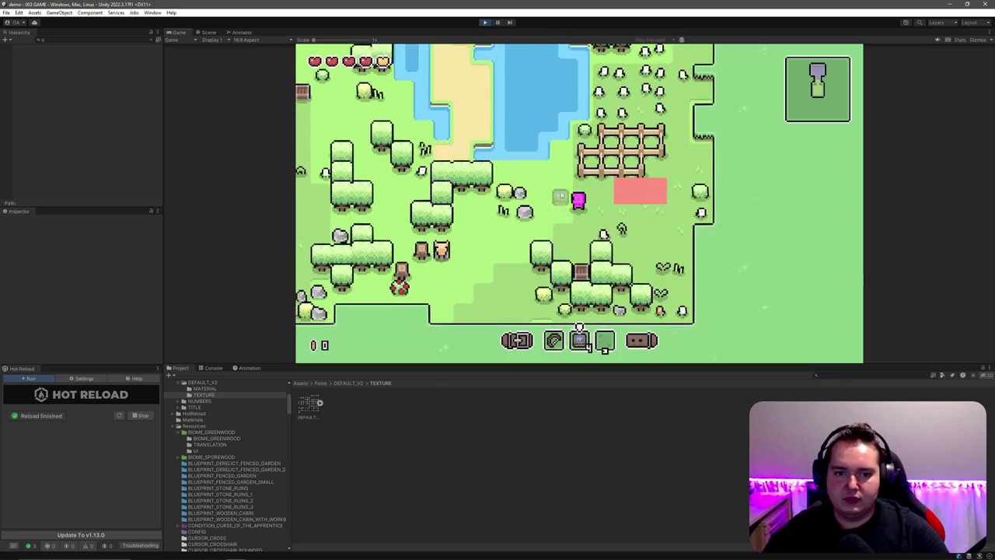
{"action": "key", "text": "a"}
{"action": "key", "text": "w"}
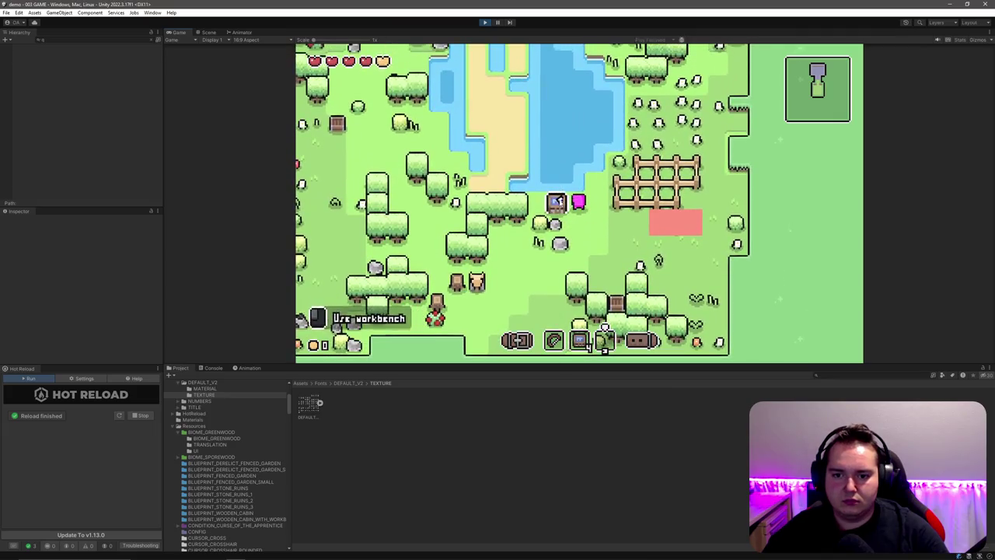
{"action": "key", "text": "e"}
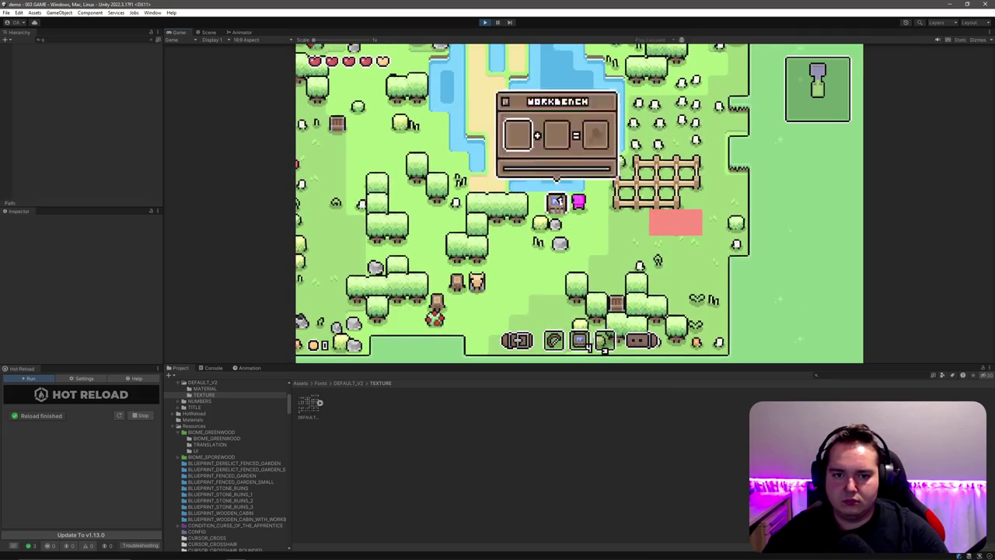
{"action": "key", "text": "s"}
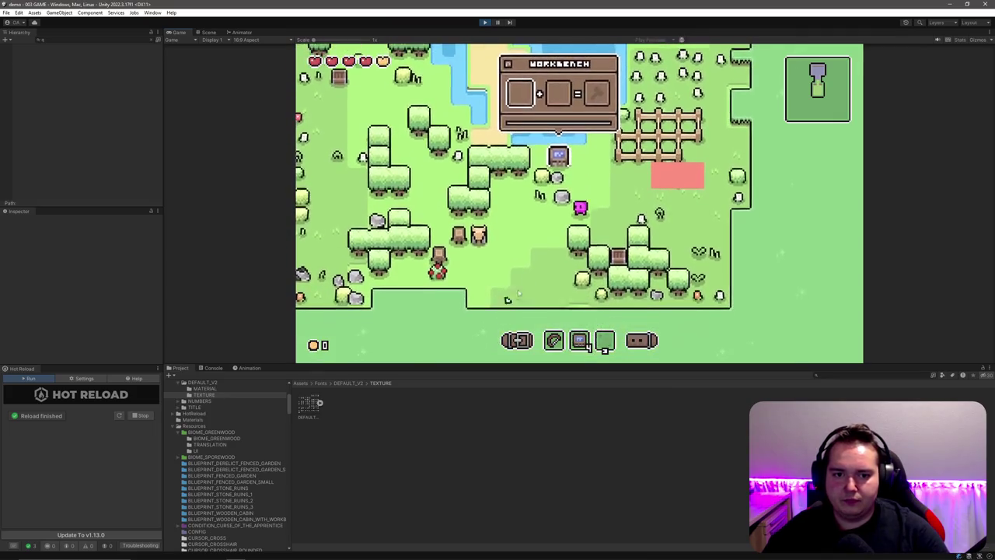
{"action": "key", "text": "a"}
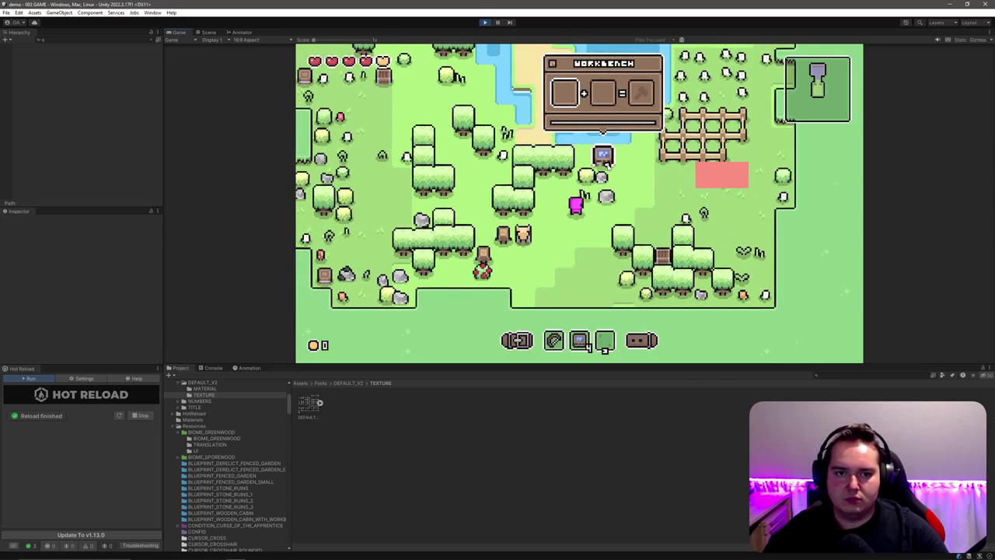
{"action": "left_click", "coordinate": [255, 557]}
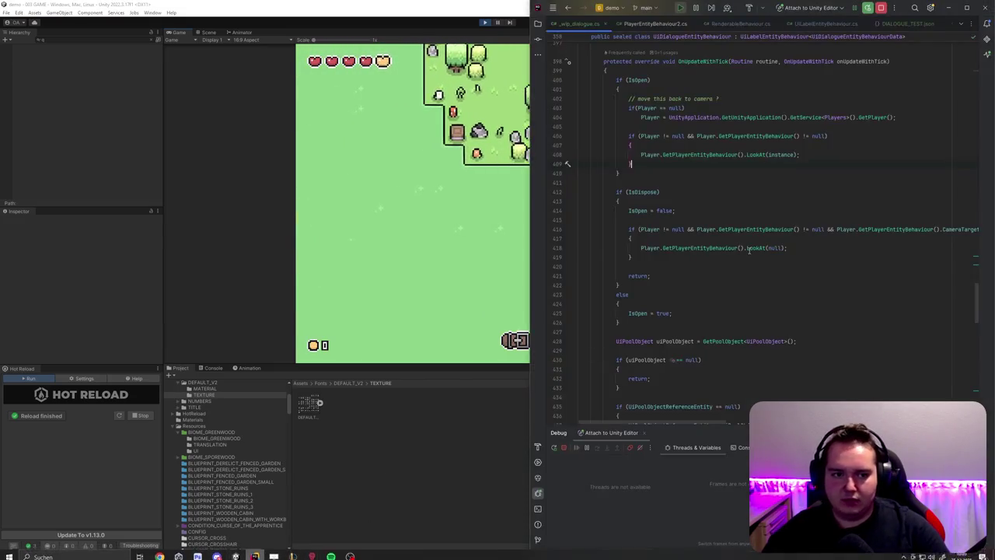
From LookAt's definition, find where CameraTarget is used in the camera update.
{"action": "left_click", "coordinate": [749, 248], "text": "ctrl"}
{"action": "scroll", "coordinate": [790, 176], "scroll_direction": "up", "scroll_amount": 5}
{"action": "scroll", "coordinate": [790, 176], "scroll_direction": "down", "scroll_amount": 5}
{"action": "double_click", "coordinate": [676, 363]}
{"action": "key", "text": "ctrl+f"}
{"action": "key", "text": "shift+Return"}
{"action": "key", "text": "shift+Return"}
{"action": "key", "text": "shift+Return"}
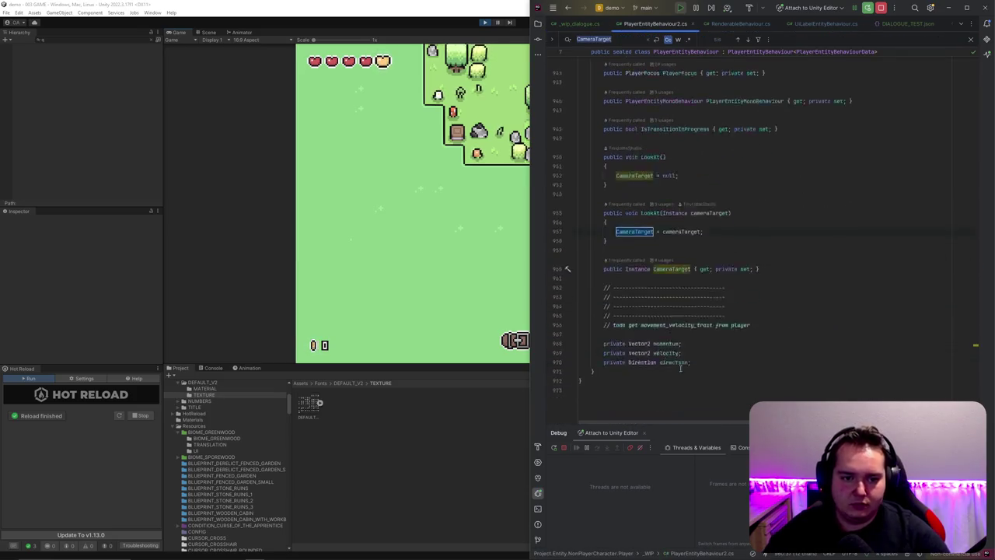
{"action": "key", "text": "Escape"}
Move the CameraTarget block below the isAnyVisible block and save to hot-reload.
{"action": "scroll", "coordinate": [699, 311], "scroll_direction": "up", "scroll_amount": 3}
{"action": "scroll", "coordinate": [726, 272], "scroll_direction": "down", "scroll_amount": 2}
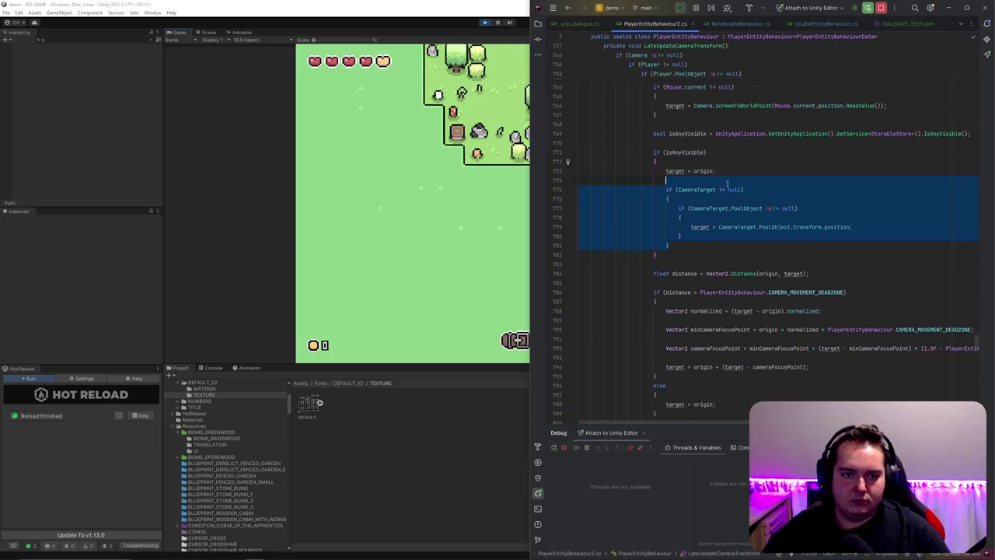
{"action": "key", "text": "ctrl+x"}
{"action": "key", "text": "Down"}
{"action": "key", "text": "ctrl+v"}
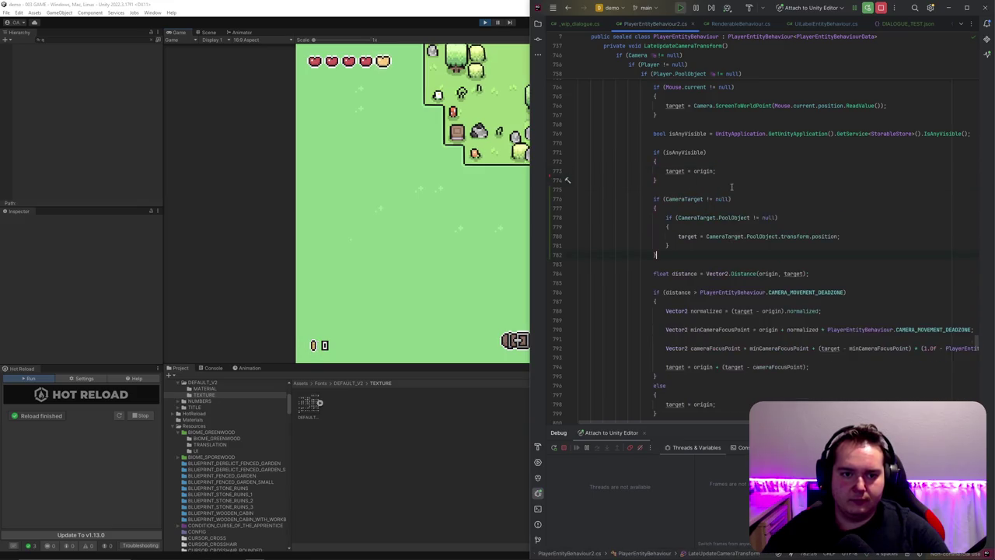
{"action": "key", "text": "ctrl+s"}
{"action": "left_click", "coordinate": [470, 239]}
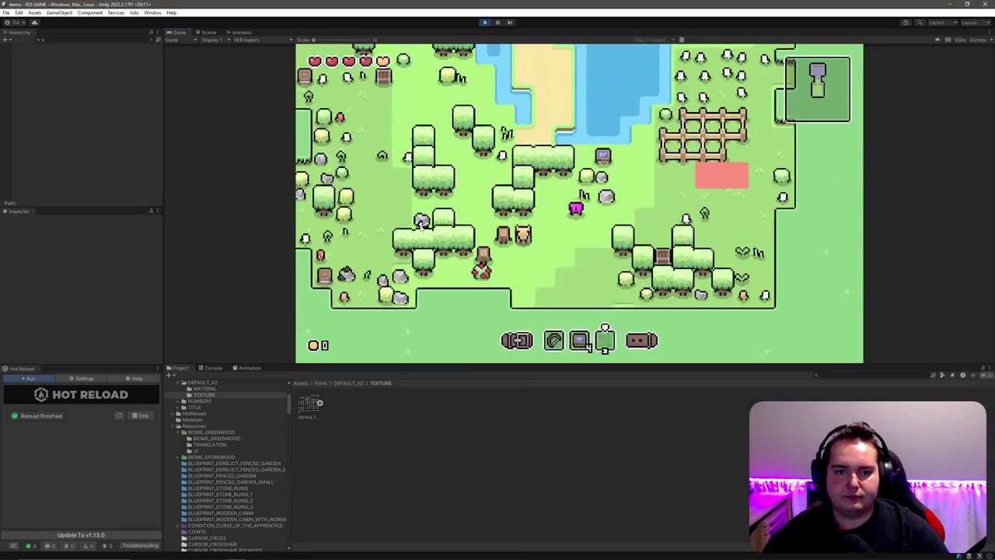
Walk the player right to the workbench, then left and down away from it, and return to Rider.
{"action": "key", "text": "d"}
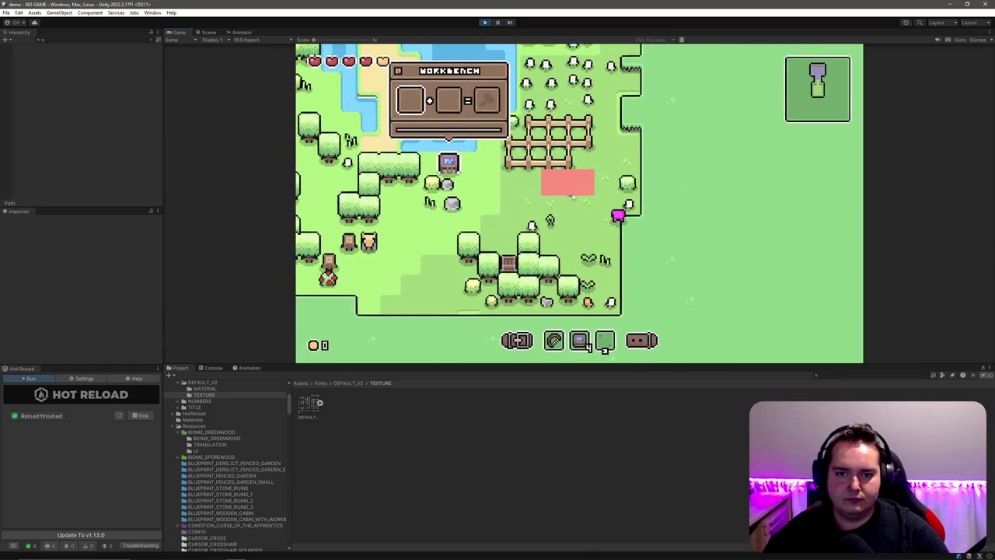
{"action": "key", "text": "a"}
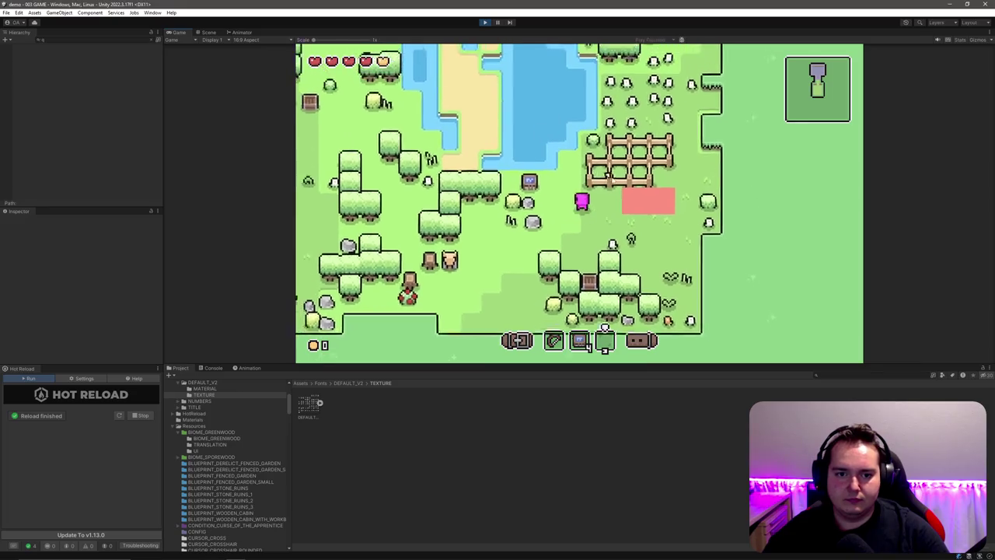
{"action": "key", "text": "s"}
{"action": "key", "text": "a"}
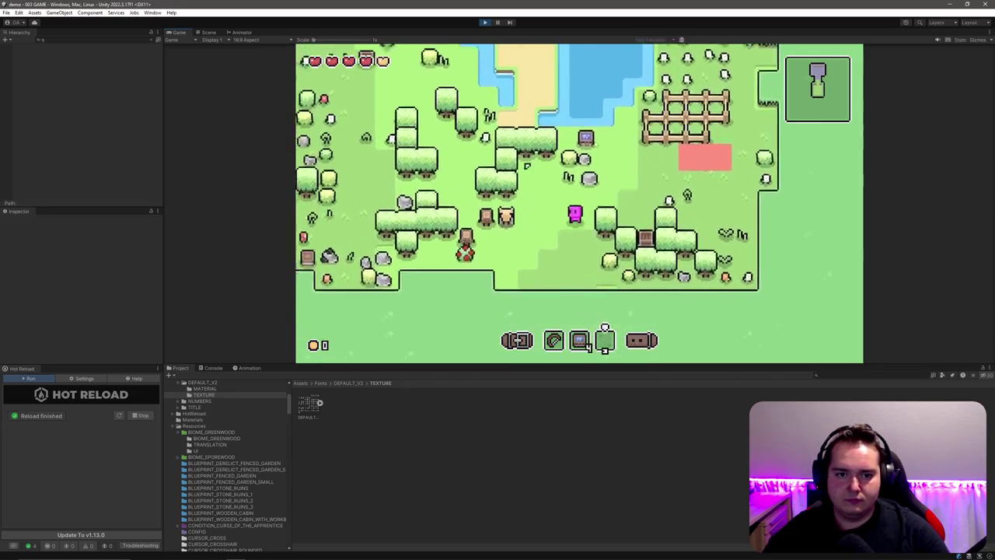
{"action": "key", "text": "alt+Tab"}
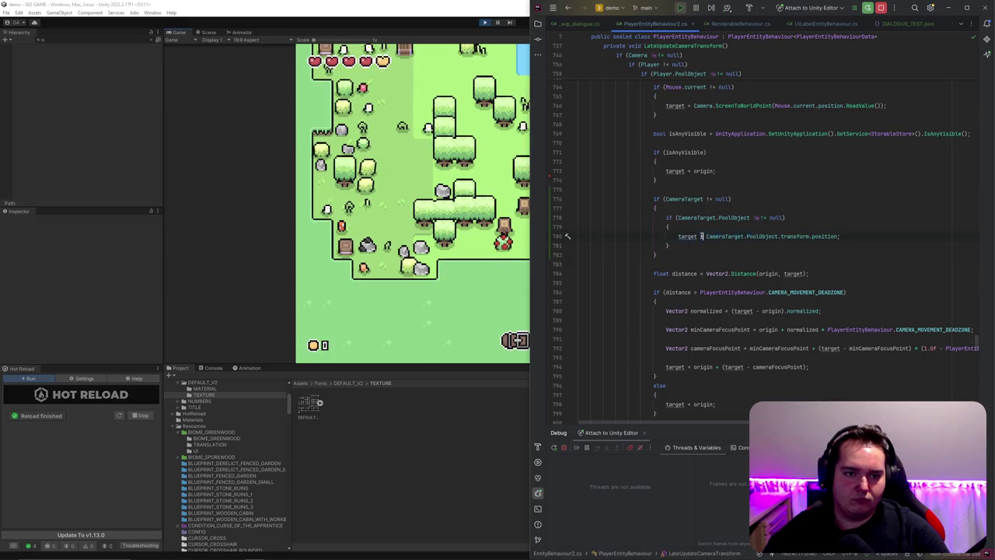
Break on the camera target assignment line and expand the target value to inspect its fields.
{"action": "left_click", "coordinate": [687, 237]}
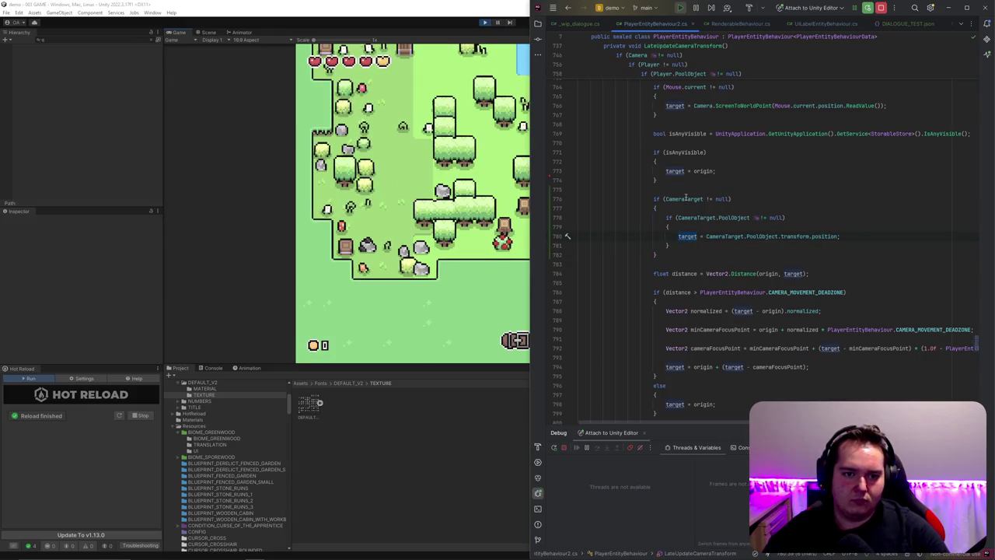
{"action": "left_click", "coordinate": [558, 236]}
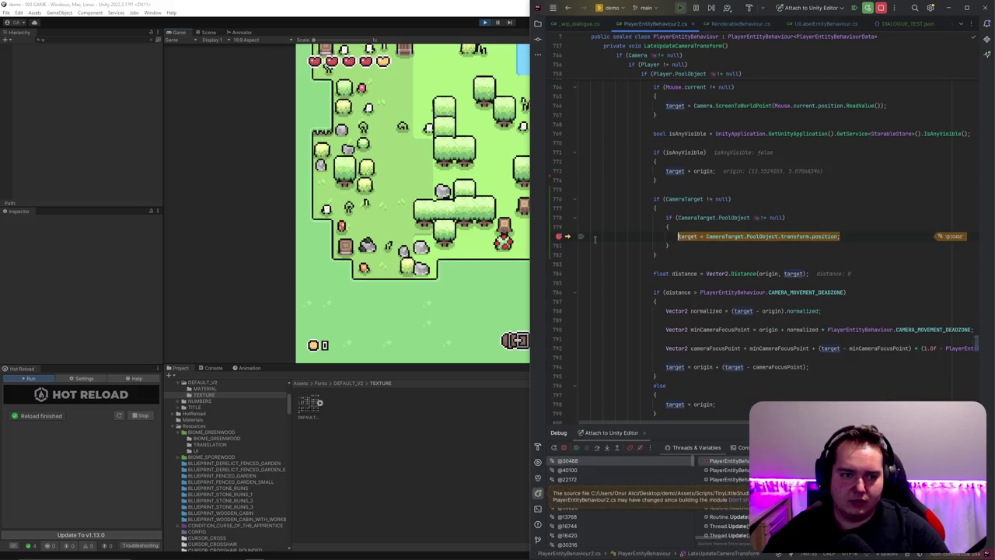
{"action": "mouse_move", "coordinate": [697, 217]}
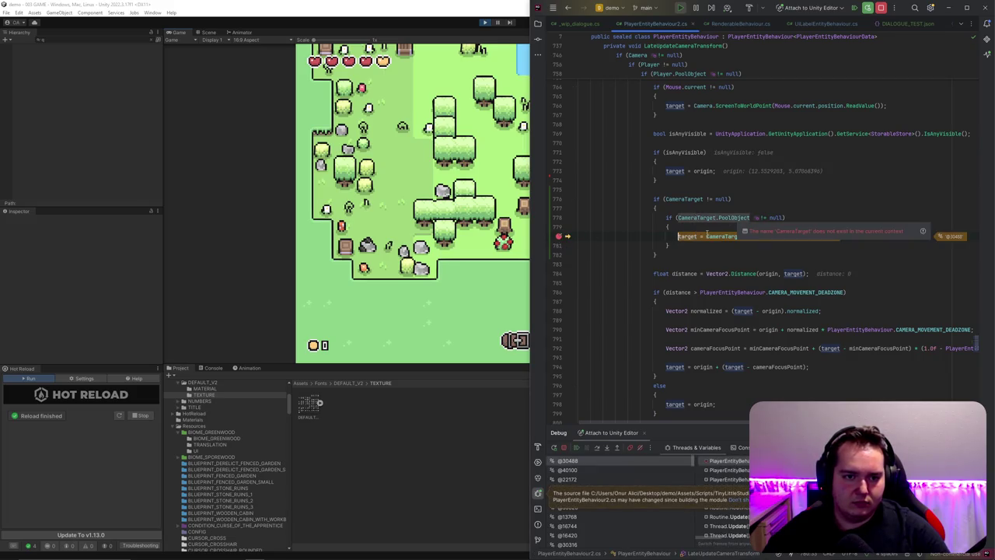
{"action": "mouse_move", "coordinate": [720, 235]}
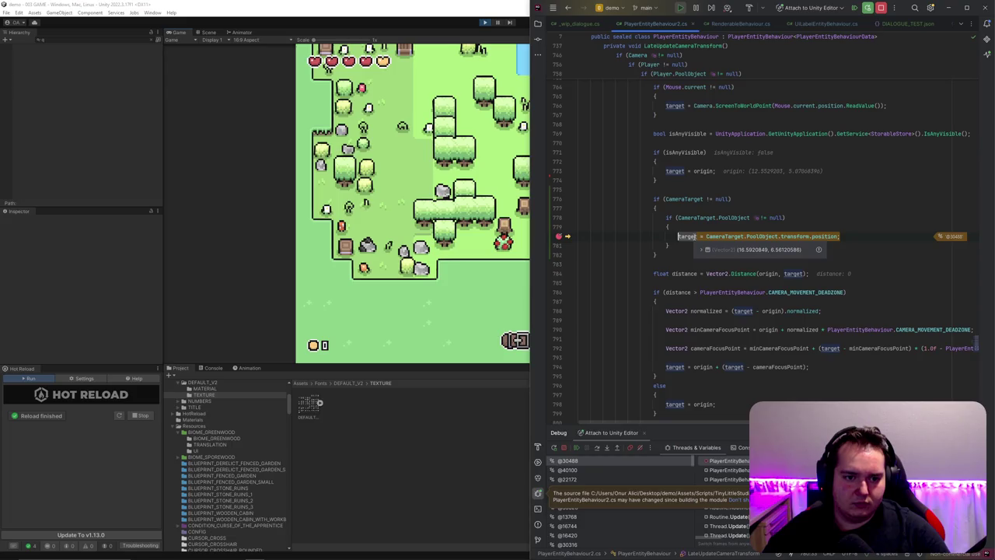
{"action": "left_click", "coordinate": [701, 250]}
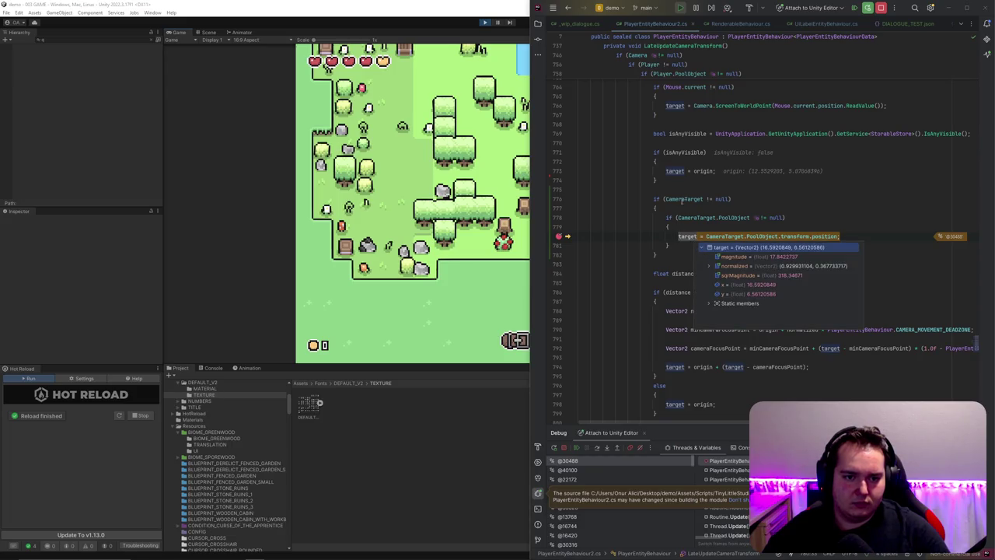
Break on the CameraTarget null check, move execution back to it, and resume the game.
{"action": "left_click", "coordinate": [558, 198]}
{"action": "left_click_drag", "start_coordinate": [579, 239], "coordinate": [575, 199]}
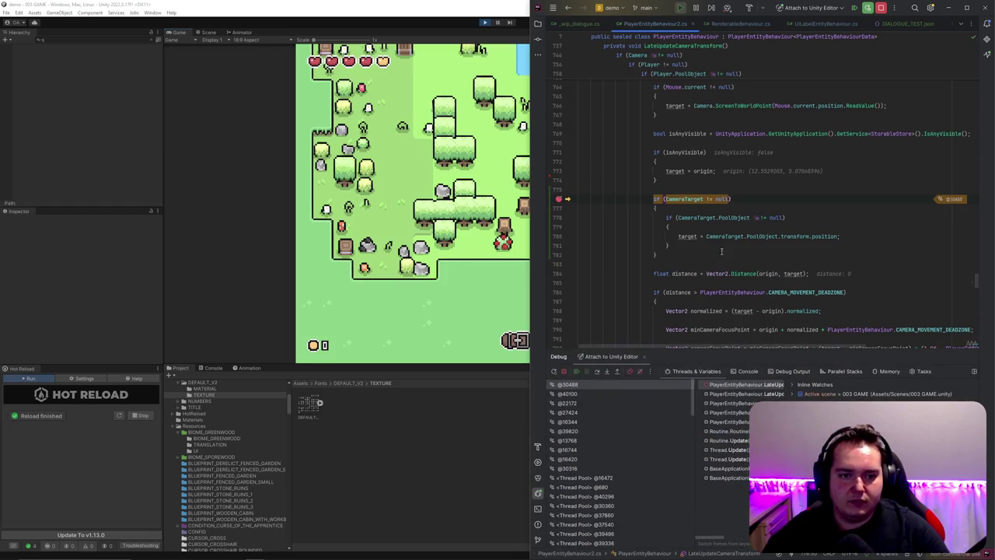
{"action": "key", "text": "F9"}
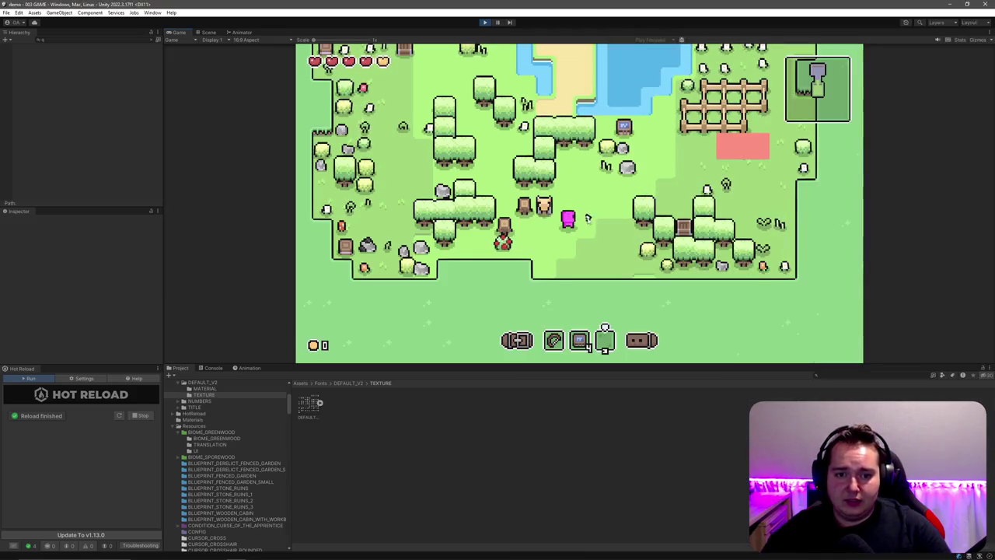
Walk the player up, down-right, up-right and down across the map, then select Rider's CameraTarget check block.
{"action": "key", "text": "w"}
{"action": "key", "text": "s"}
{"action": "key", "text": "d"}
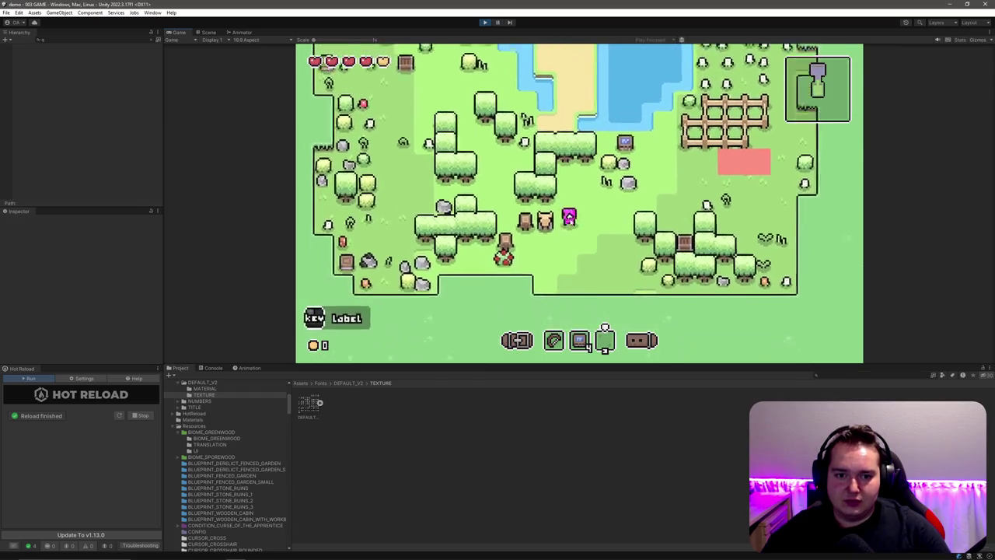
{"action": "key", "text": "w"}
{"action": "key", "text": "d"}
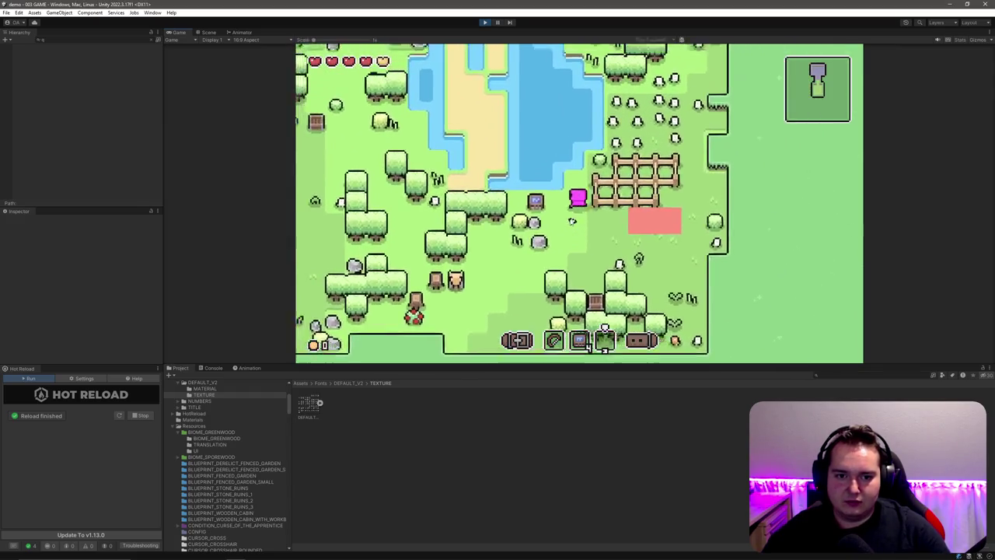
{"action": "key", "text": "w"}
{"action": "key", "text": "d"}
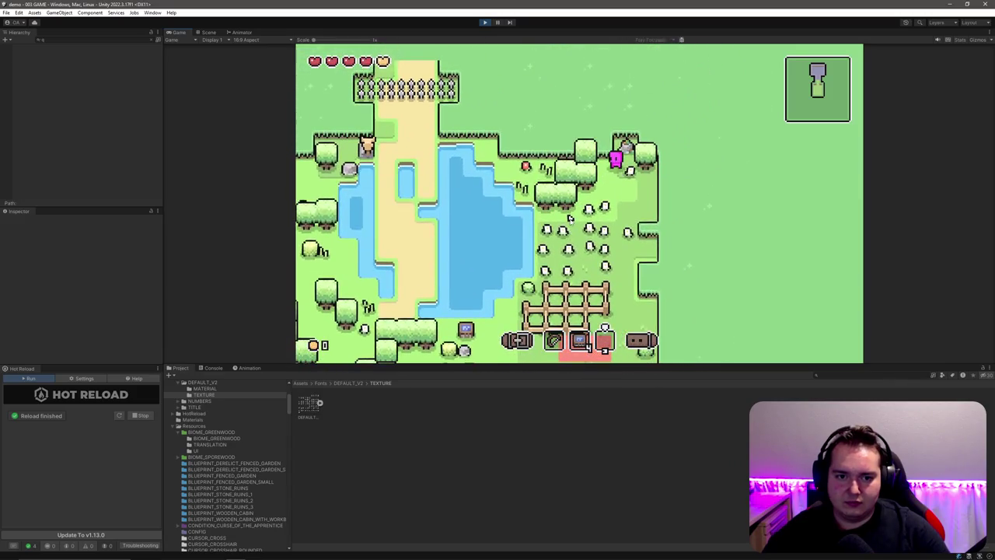
{"action": "key", "text": "s"}
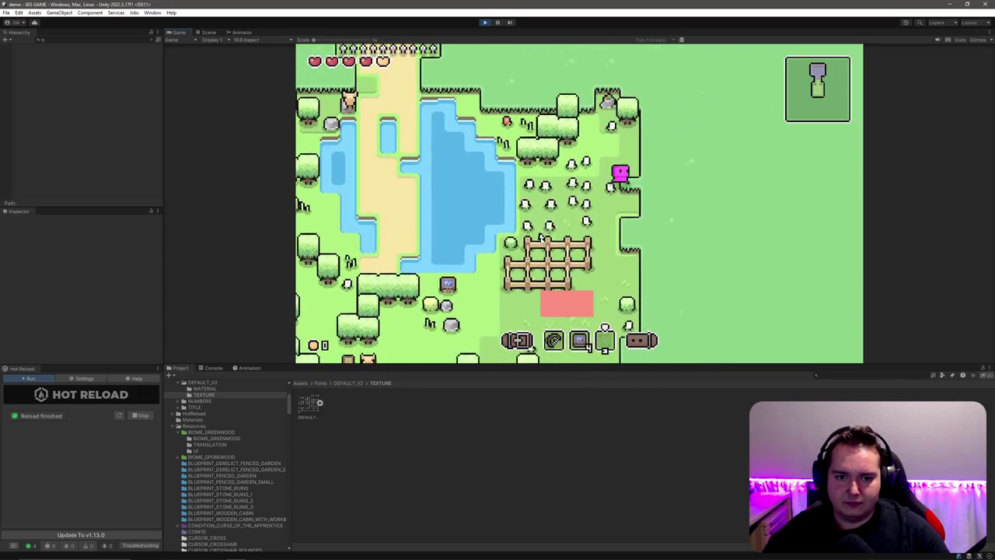
{"action": "key", "text": "s"}
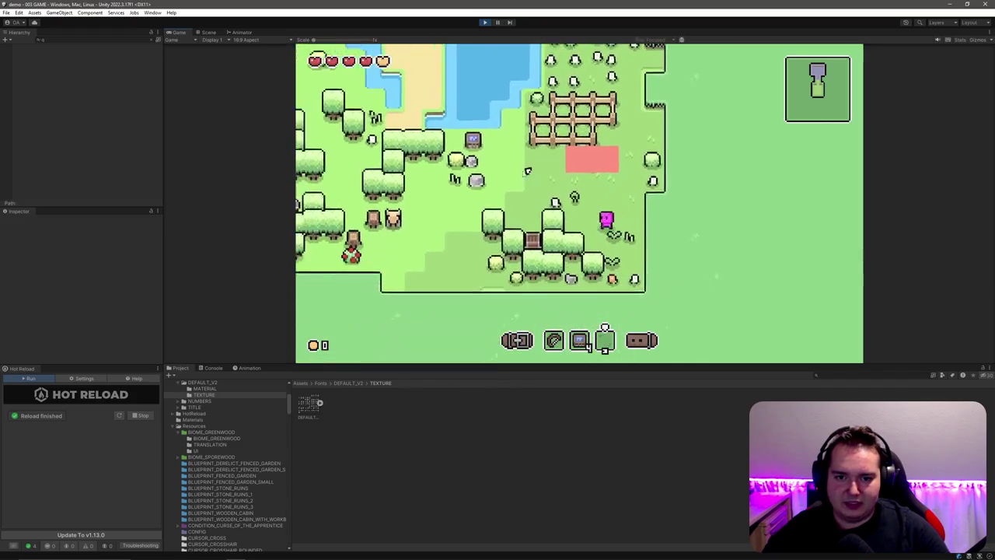
{"action": "key", "text": "alt+Tab"}
{"action": "left_click_drag", "start_coordinate": [685, 200], "coordinate": [700, 259]}
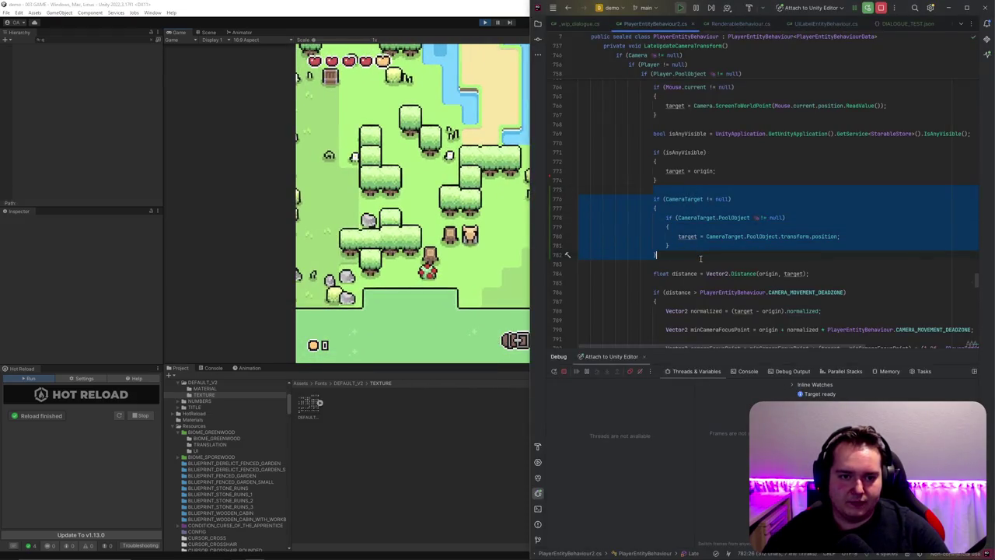
Place the isAnyVisible and CameraTarget checks above the float deltaTime line, then switch back to the game.
{"action": "left_click", "coordinate": [698, 252]}
{"action": "scroll", "coordinate": [691, 248], "scroll_direction": "down", "scroll_amount": 4}
{"action": "scroll", "coordinate": [676, 237], "scroll_direction": "up", "scroll_amount": 4}
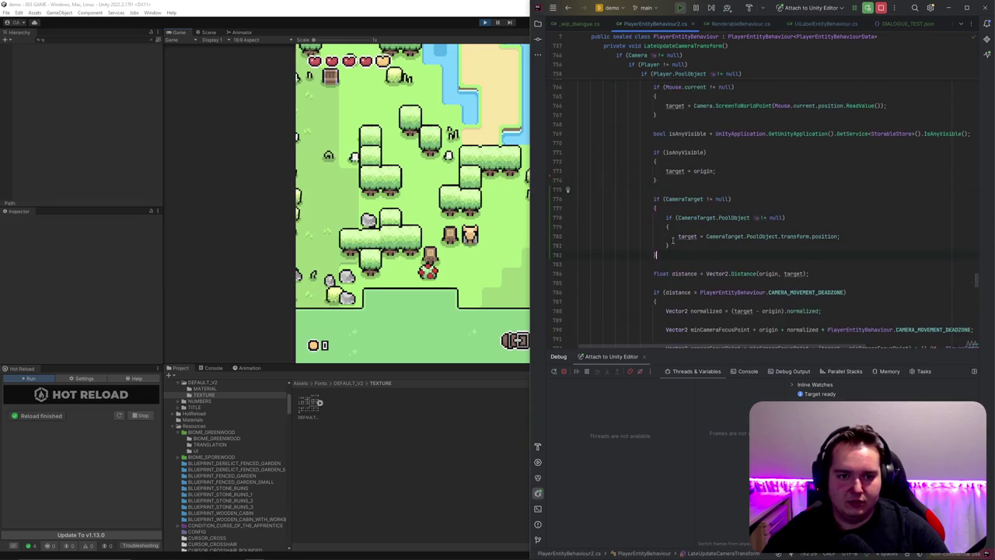
{"action": "scroll", "coordinate": [669, 127], "scroll_direction": "down", "scroll_amount": 5}
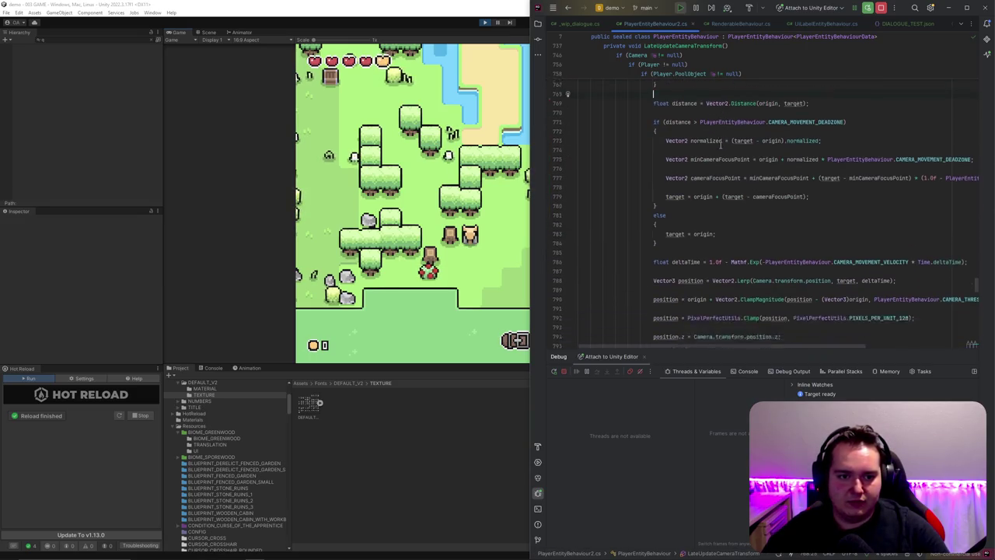
{"action": "scroll", "coordinate": [714, 228], "scroll_direction": "up", "scroll_amount": 1}
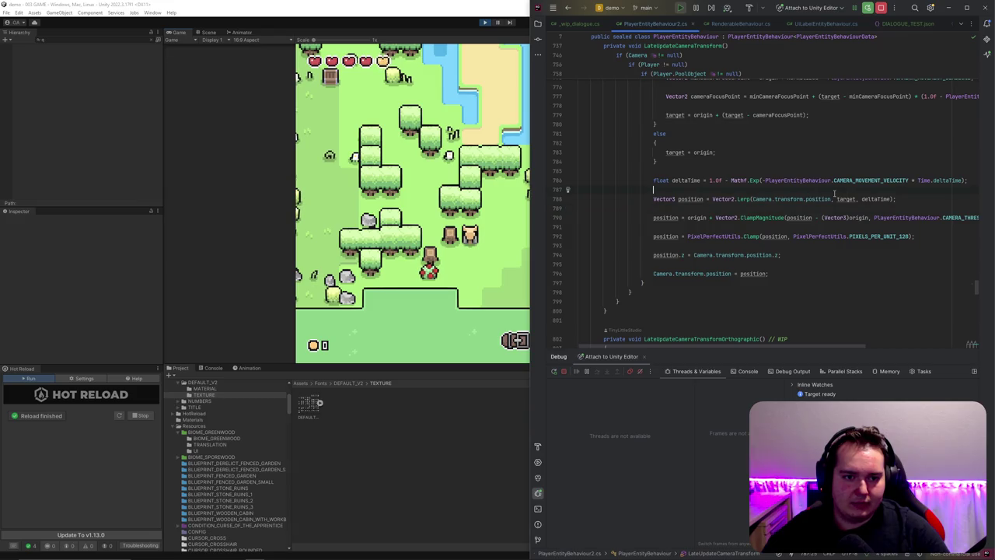
{"action": "key", "text": "ctrl+z"}
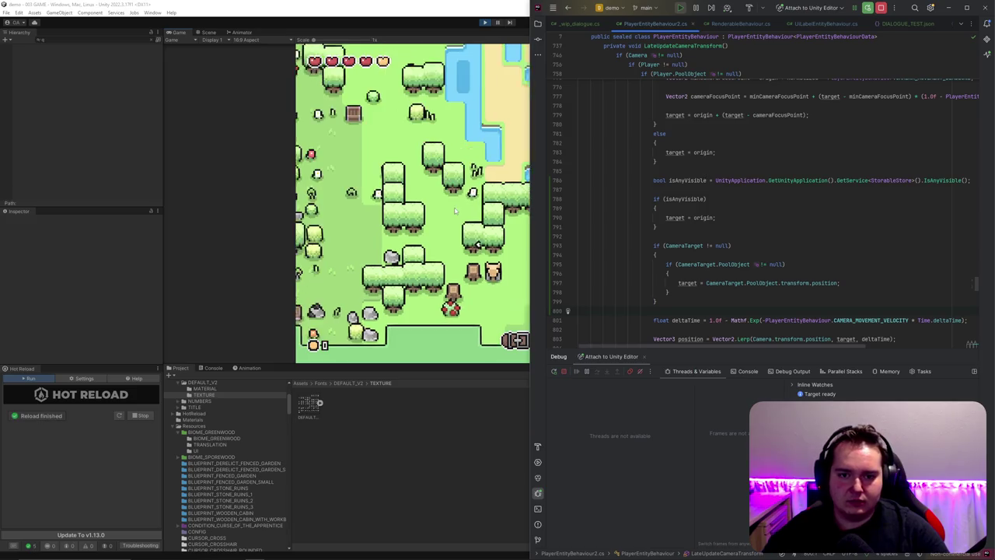
{"action": "key", "text": "alt+Tab"}
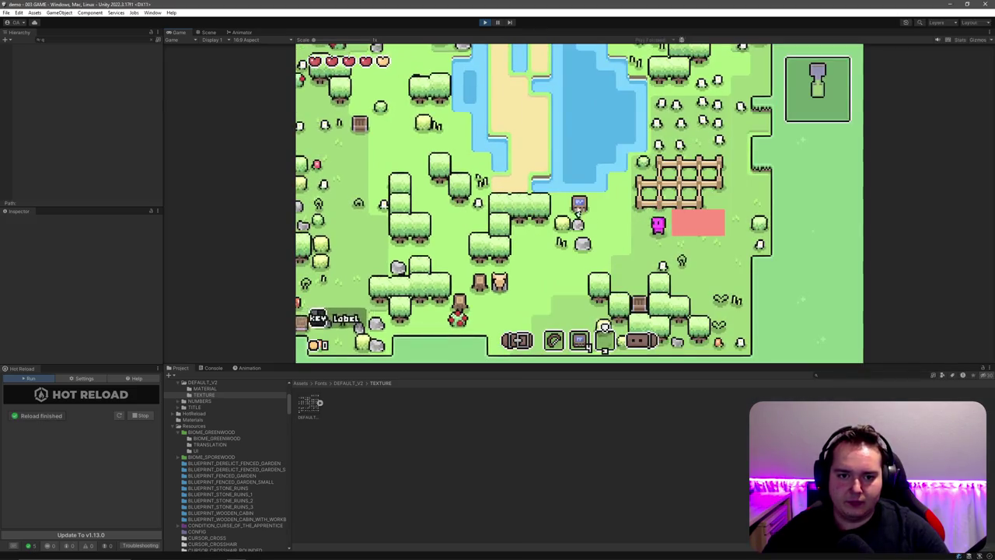
Use the workbench, walk the player around the red zone and up beside the fence, then return to Rider.
{"action": "left_click", "coordinate": [581, 206]}
{"action": "key", "text": "a"}
{"action": "key", "text": "w"}
{"action": "key", "text": "d"}
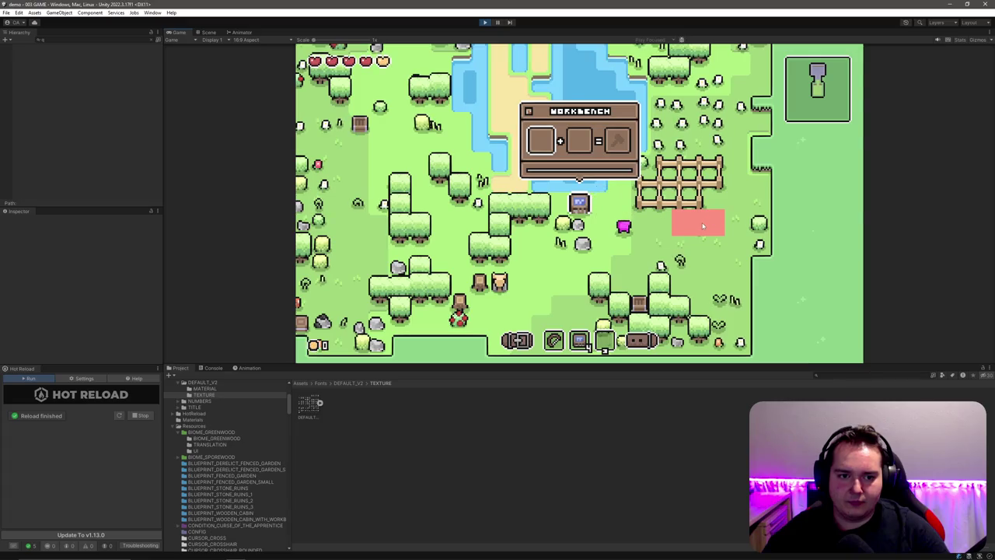
{"action": "key", "text": "s"}
{"action": "key", "text": "d"}
{"action": "key", "text": "w"}
{"action": "key", "text": "a"}
{"action": "key", "text": "s"}
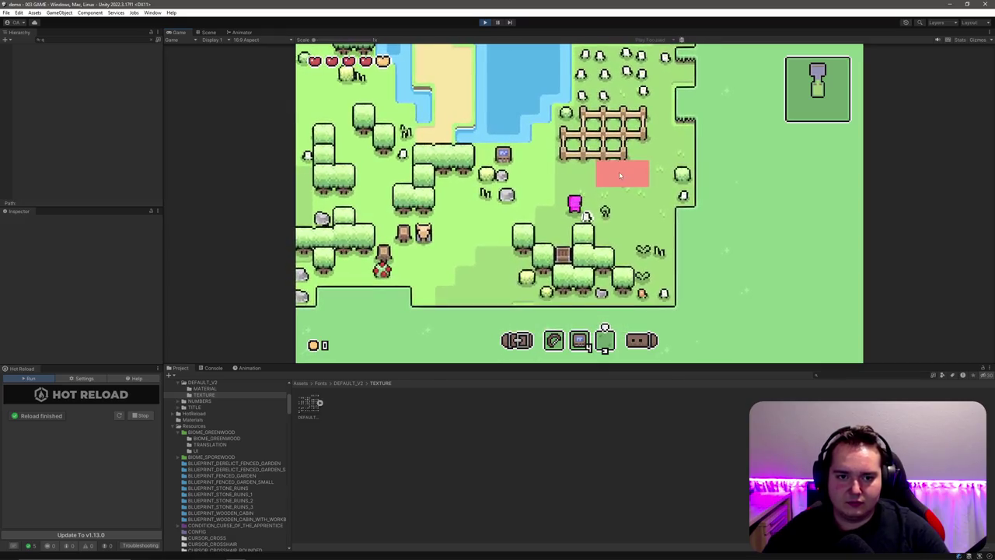
{"action": "key", "text": "w"}
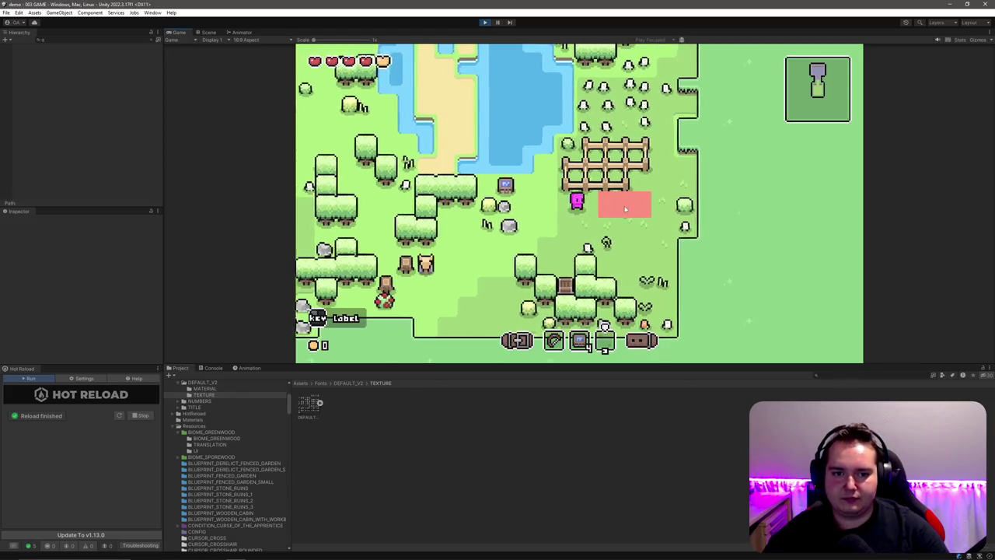
{"action": "key", "text": "alt+Tab"}
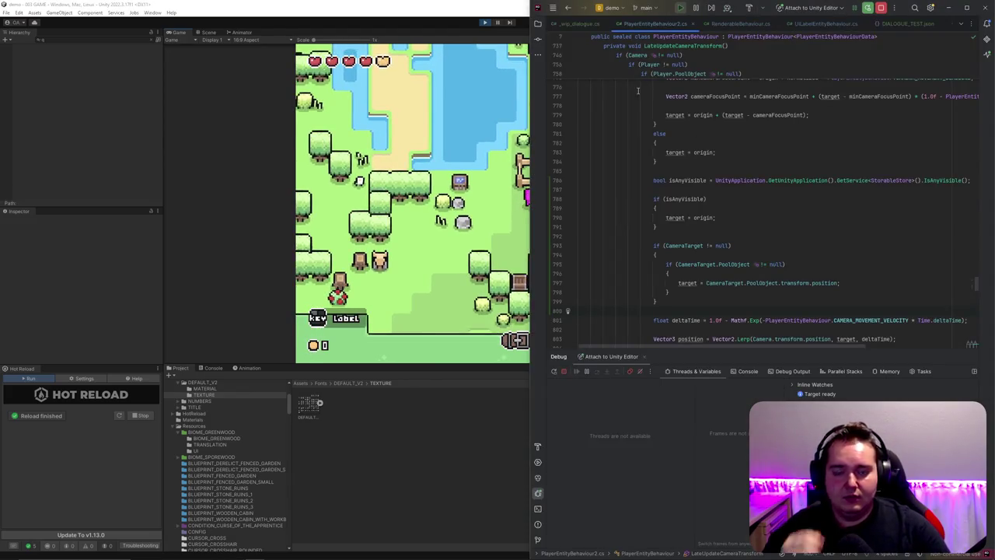
In wip_dialogue.cs add SetCameraUpscale(2.0f) after LookAt(instance) and a 1.0f copy under LookAt(null).
{"action": "key", "text": "ctrl+Tab"}
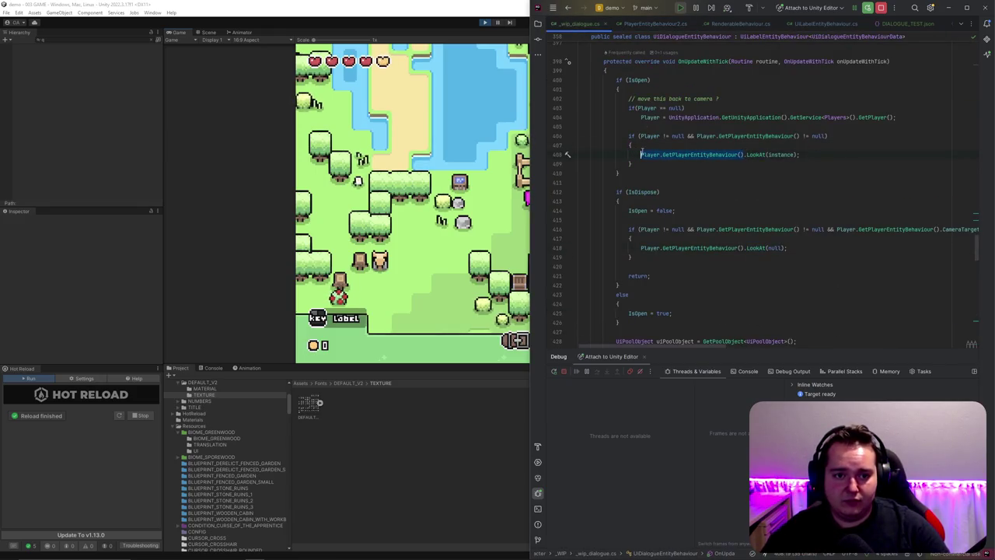
{"action": "key", "text": "Return"}
{"action": "type", "text": "Player.GetPlayerEntityBehaviour().SetCam"}
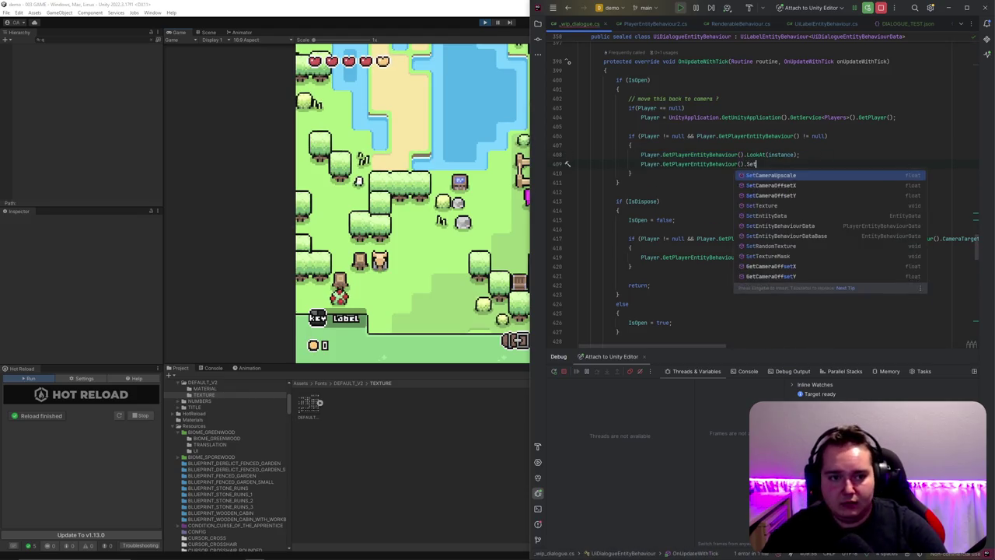
{"action": "key", "text": "Return"}
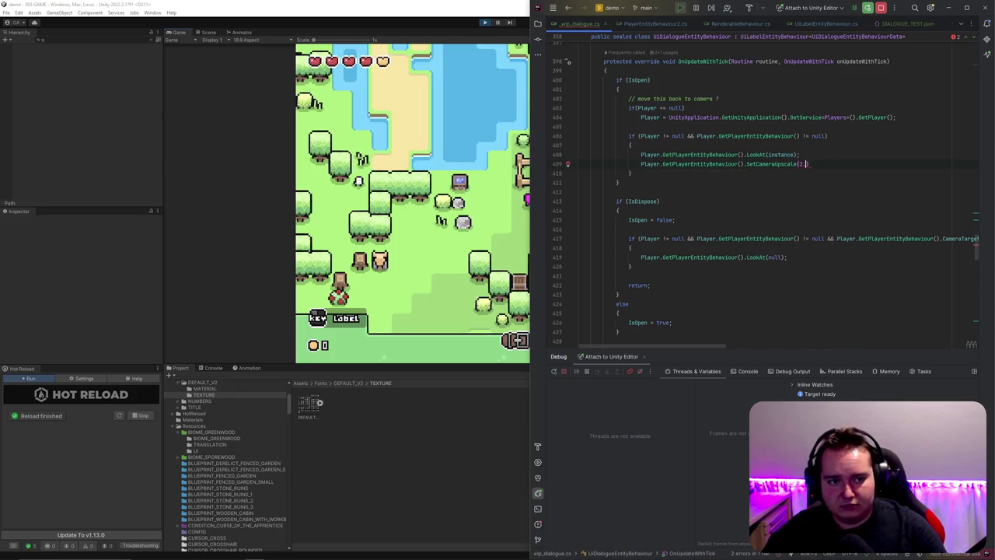
{"action": "left_click_drag", "start_coordinate": [817, 164], "coordinate": [824, 153]}
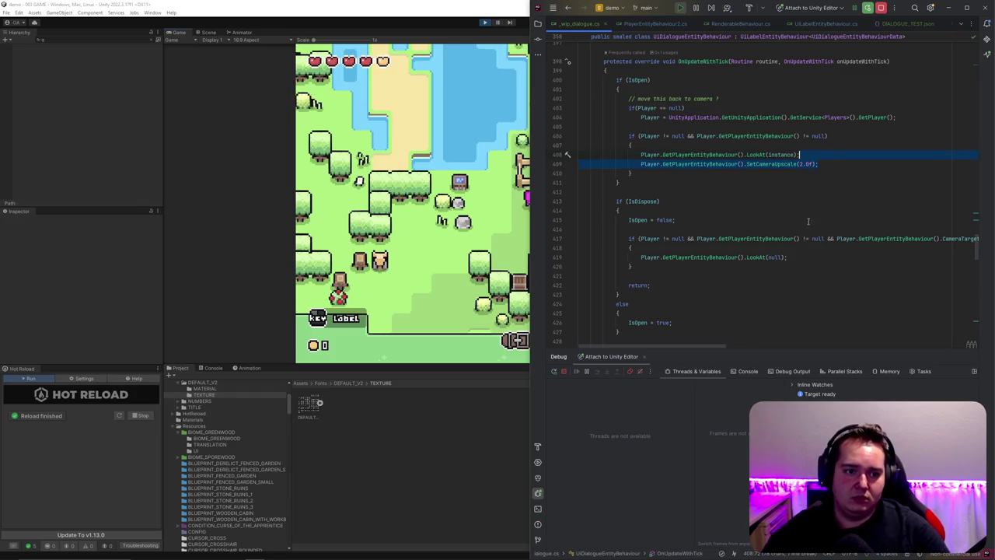
{"action": "type", "text": "Player.GetPlayerEntityBehaviour().SetCameraUpscale(2.0f);"}
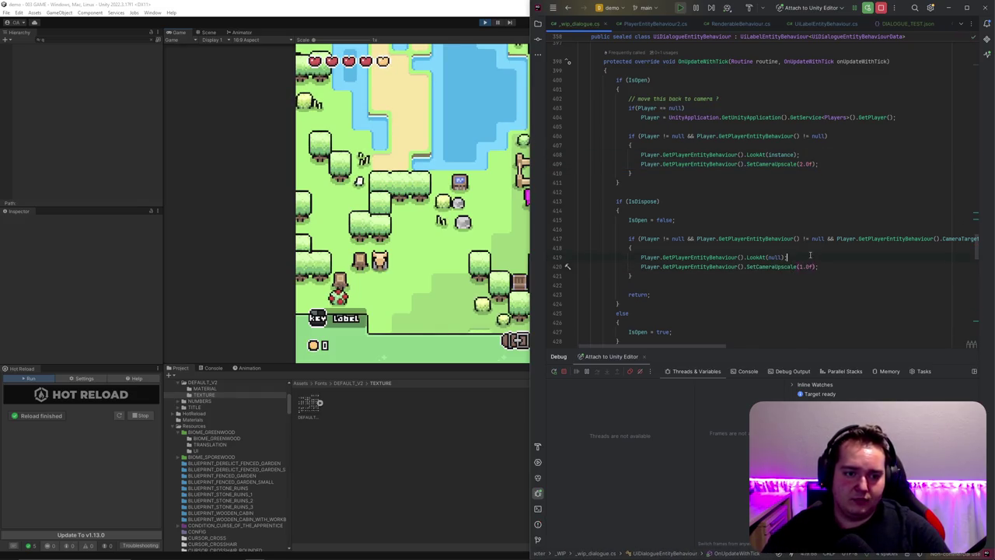
{"action": "left_click", "coordinate": [481, 216]}
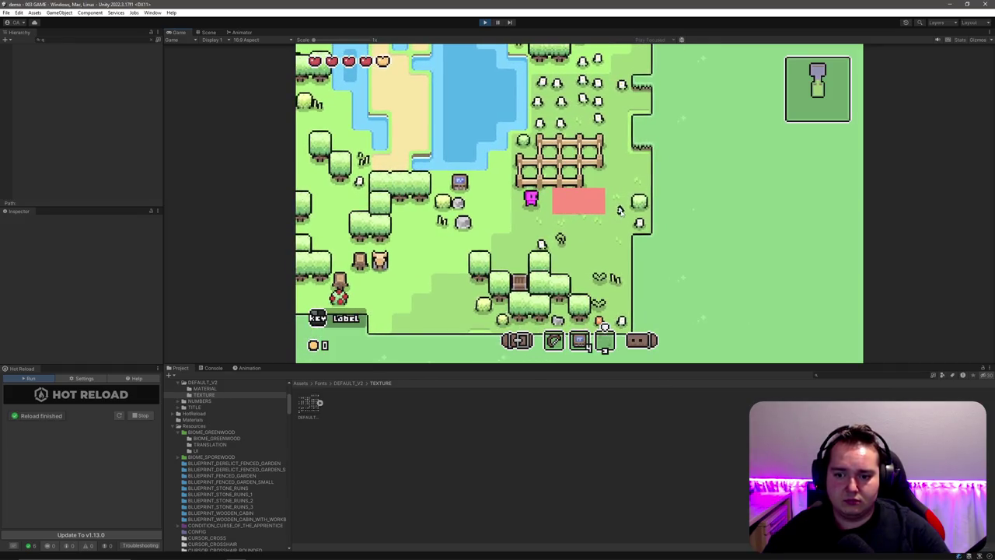
Jump to the SetCameraUpscale definition and search the camera script for cameraUpscale uses.
{"action": "key", "text": "alt+Tab"}
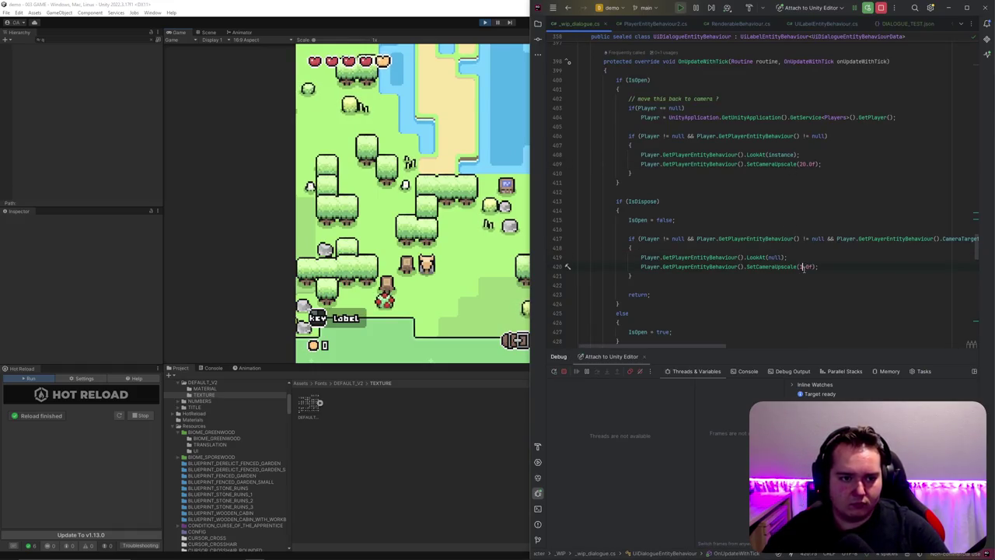
{"action": "key", "text": "alt+Tab"}
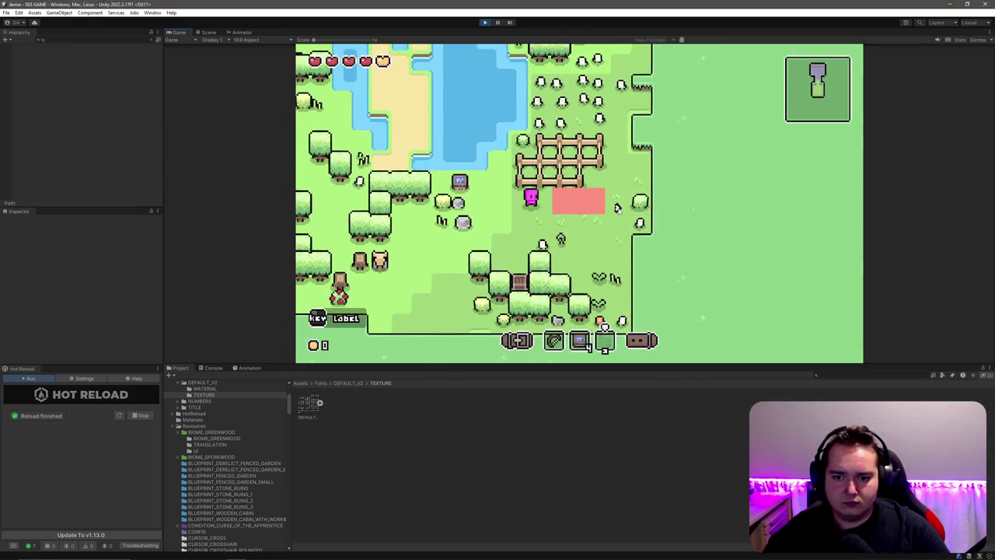
{"action": "key", "text": "alt+Tab"}
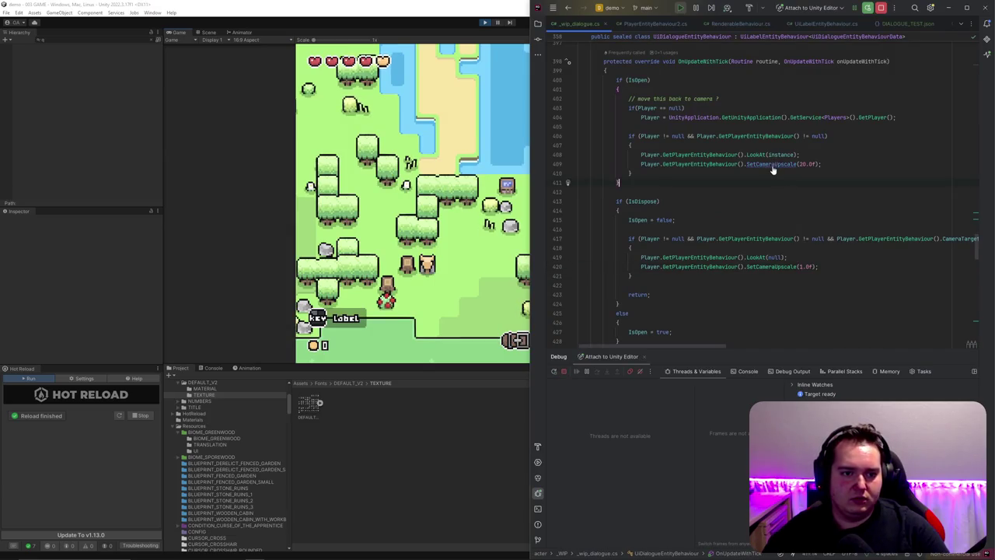
{"action": "left_click", "coordinate": [771, 165], "text": "ctrl"}
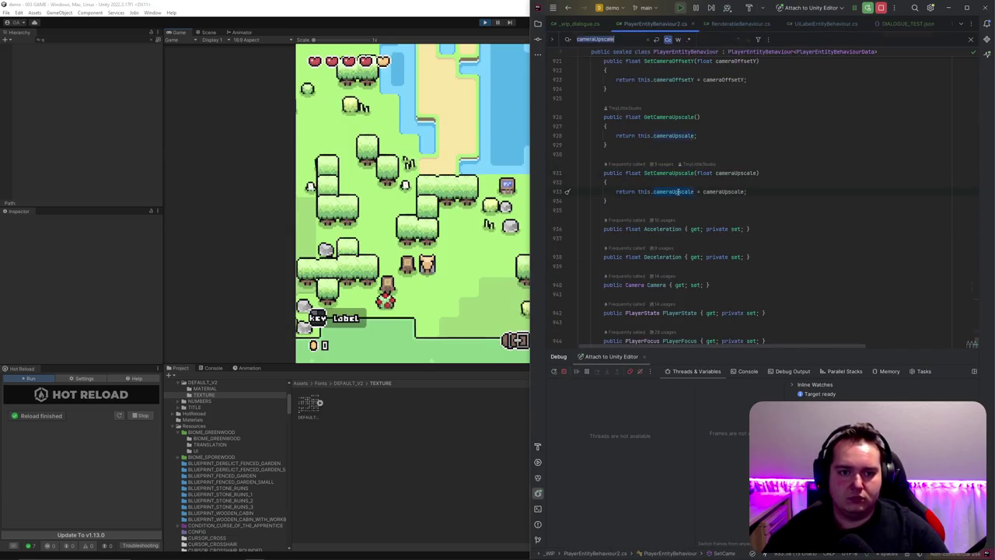
{"action": "key", "text": "ctrl+f"}
{"action": "key", "text": "Return"}
{"action": "key", "text": "Return"}
{"action": "key", "text": "Return"}
{"action": "key", "text": "Escape"}
{"action": "scroll", "coordinate": [638, 206], "scroll_direction": "up", "scroll_amount": 2}
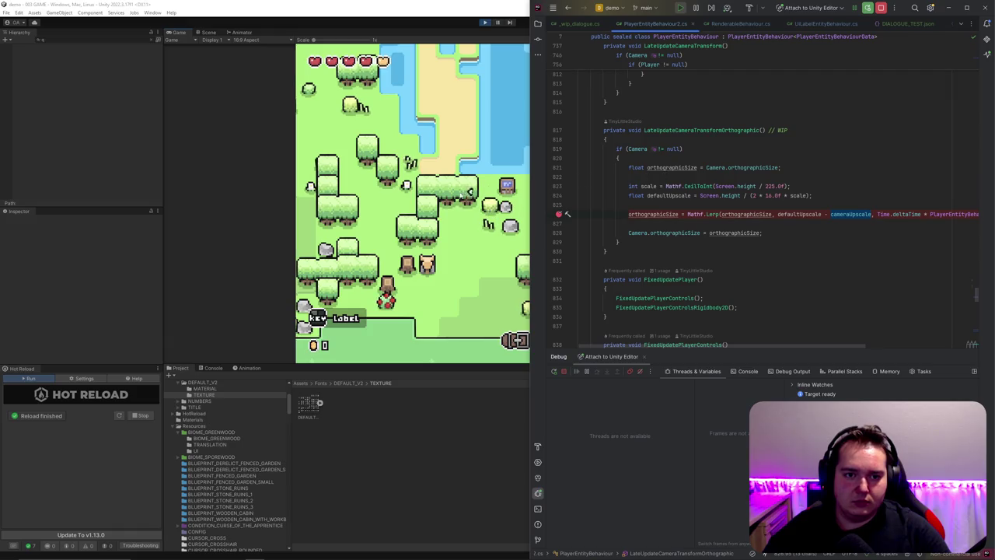
{"action": "scroll", "coordinate": [743, 159], "scroll_direction": "up", "scroll_amount": 6}
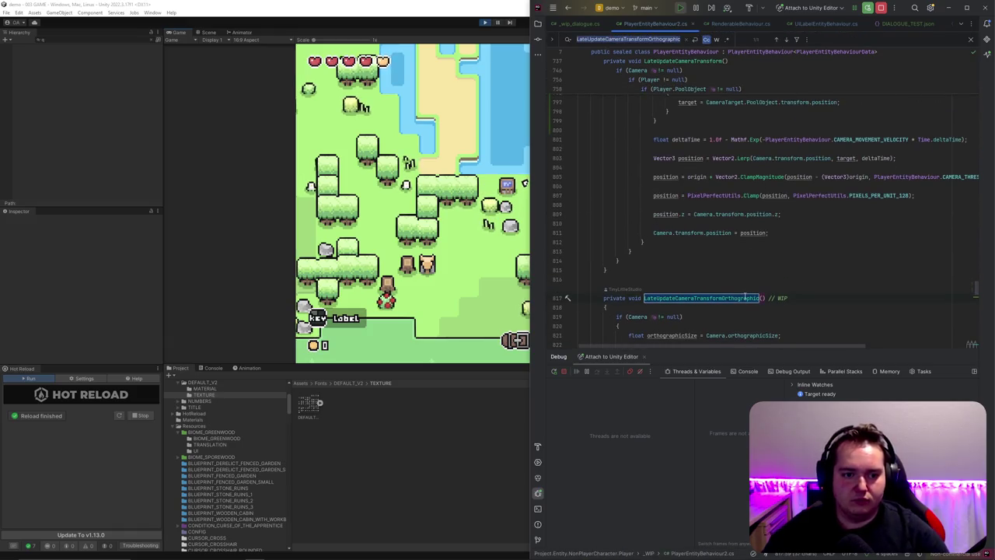
{"action": "scroll", "coordinate": [744, 296], "scroll_direction": "down", "scroll_amount": 4}
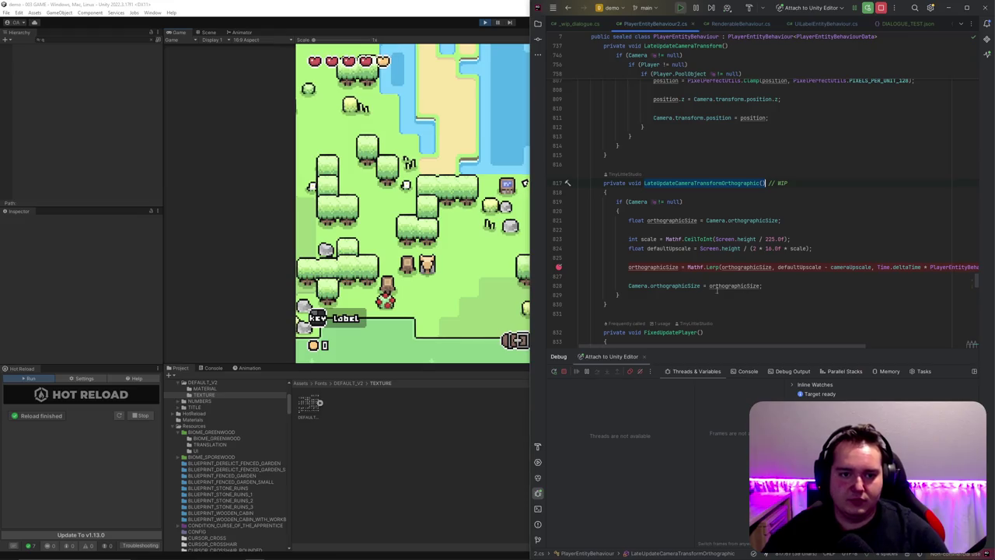
{"action": "scroll", "coordinate": [740, 265], "scroll_direction": "up", "scroll_amount": 20}
{"action": "scroll", "coordinate": [735, 228], "scroll_direction": "up", "scroll_amount": 4}
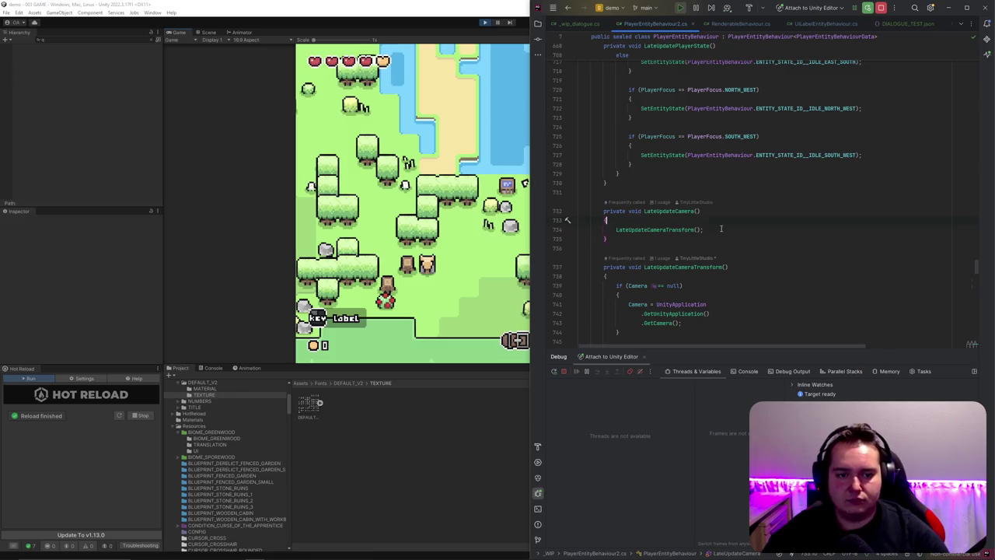
Add a LateUpdateCameraTransformOrthographic(); call inside LateUpdateCamera and try it in the running game.
{"action": "left_click", "coordinate": [721, 228]}
{"action": "key", "text": "Return"}
{"action": "type", "text": "LateUpdateCameraTransformOrthographic();"}
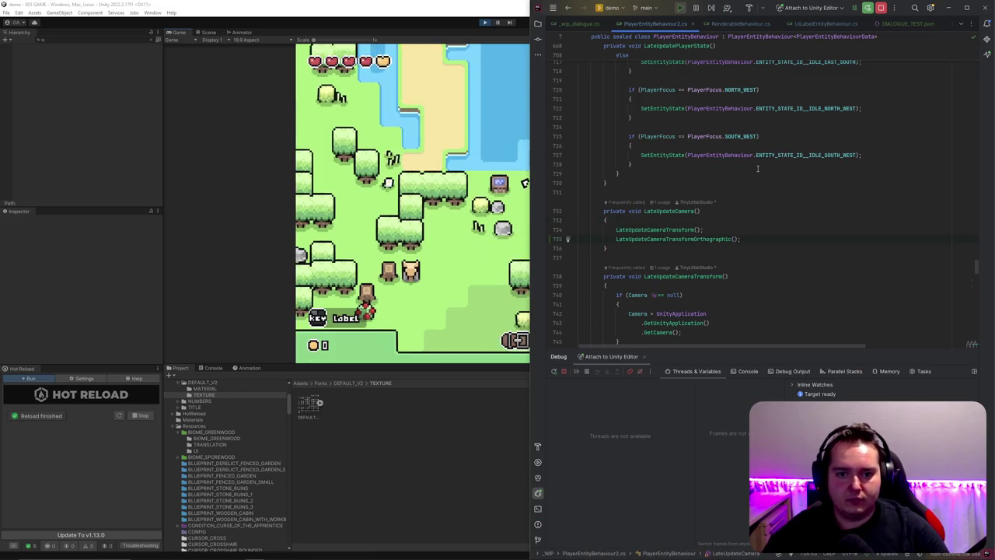
{"action": "key", "text": "alt+Tab"}
{"action": "scroll", "coordinate": [554, 220], "scroll_direction": "up", "scroll_amount": 3}
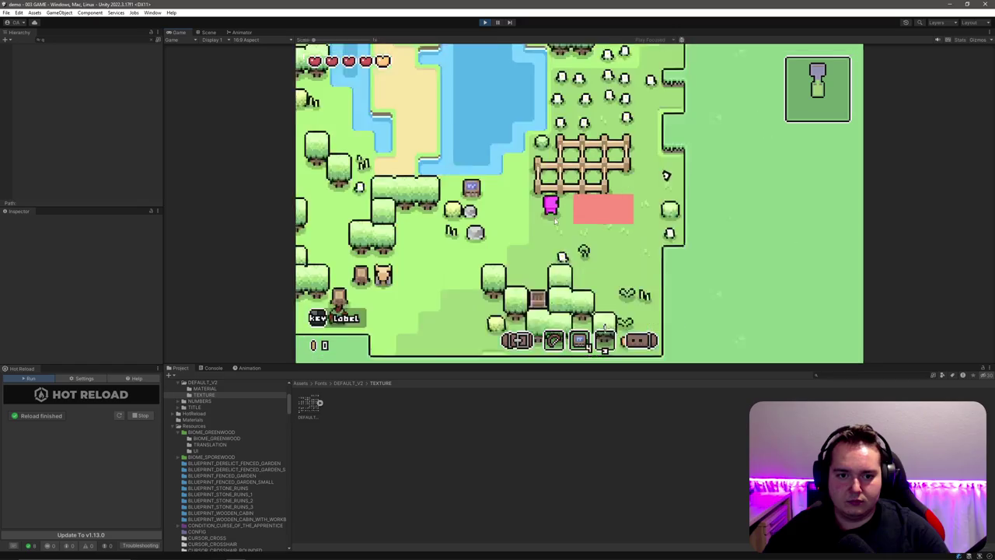
{"action": "scroll", "coordinate": [623, 211], "scroll_direction": "down", "scroll_amount": 3}
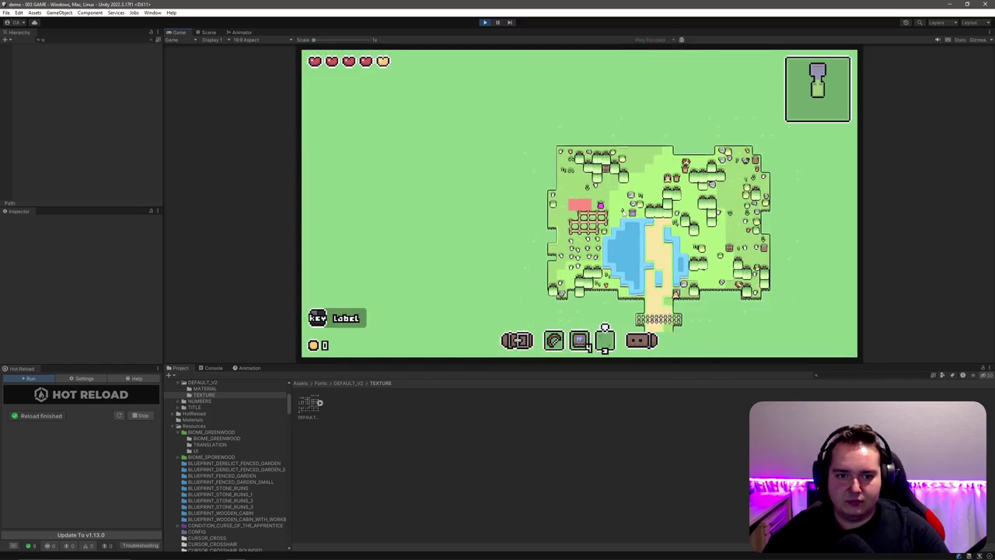
{"action": "scroll", "coordinate": [623, 212], "scroll_direction": "up", "scroll_amount": 3}
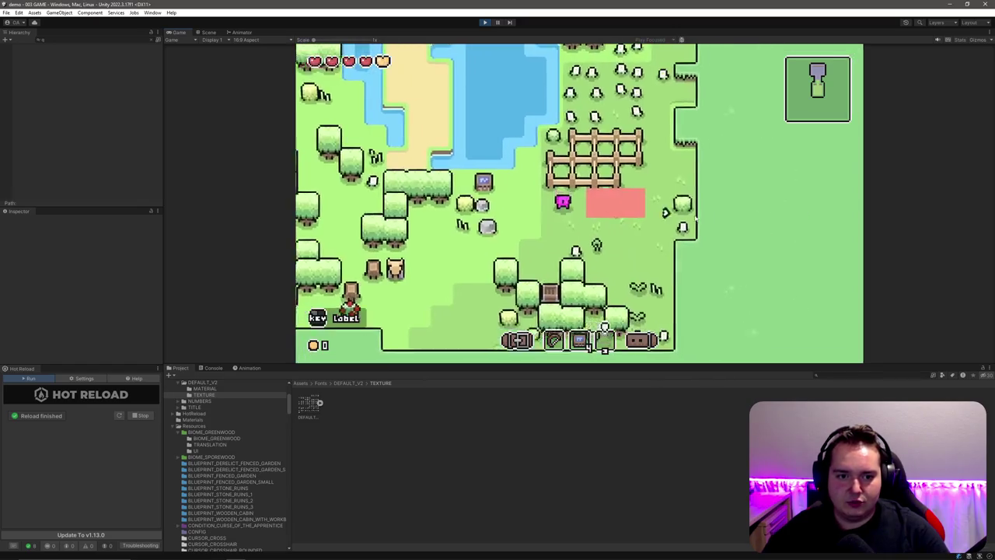
{"action": "key", "text": "alt+Tab"}
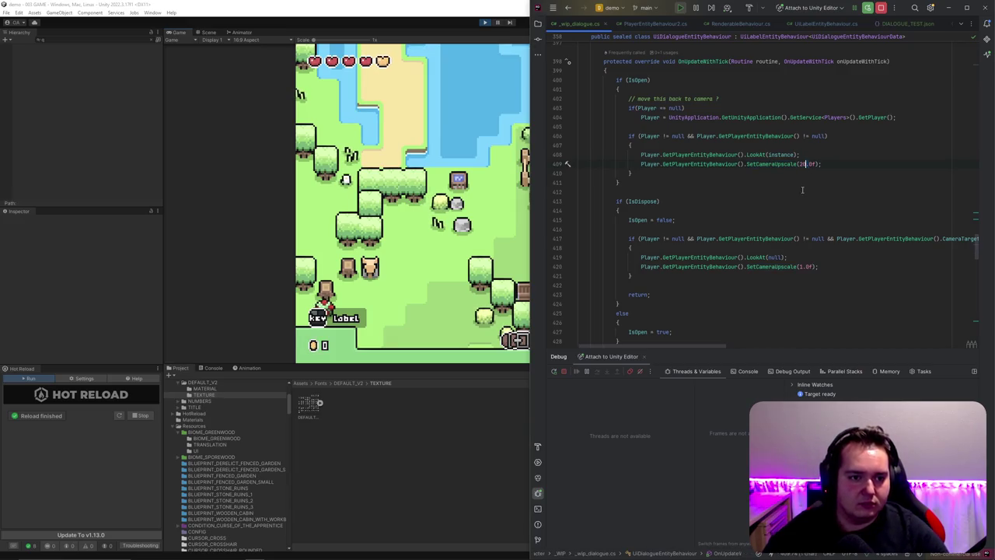
Retest the camera zoom in the running game, switching back to the dialogue script in between.
{"action": "key", "text": "alt+Tab"}
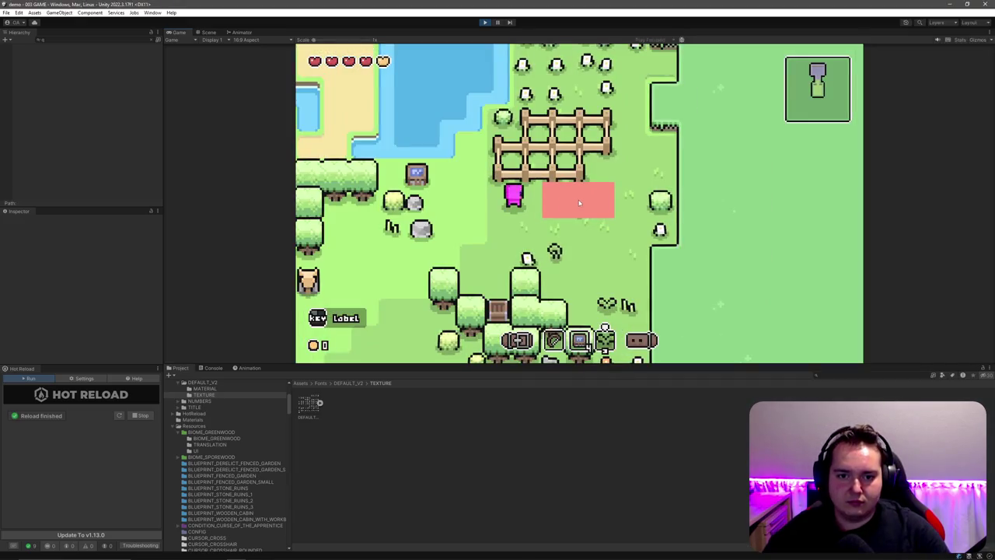
{"action": "scroll", "coordinate": [604, 327], "scroll_direction": "up", "scroll_amount": 3}
{"action": "scroll", "coordinate": [624, 208], "scroll_direction": "up", "scroll_amount": 3}
{"action": "scroll", "coordinate": [624, 208], "scroll_direction": "down", "scroll_amount": 3}
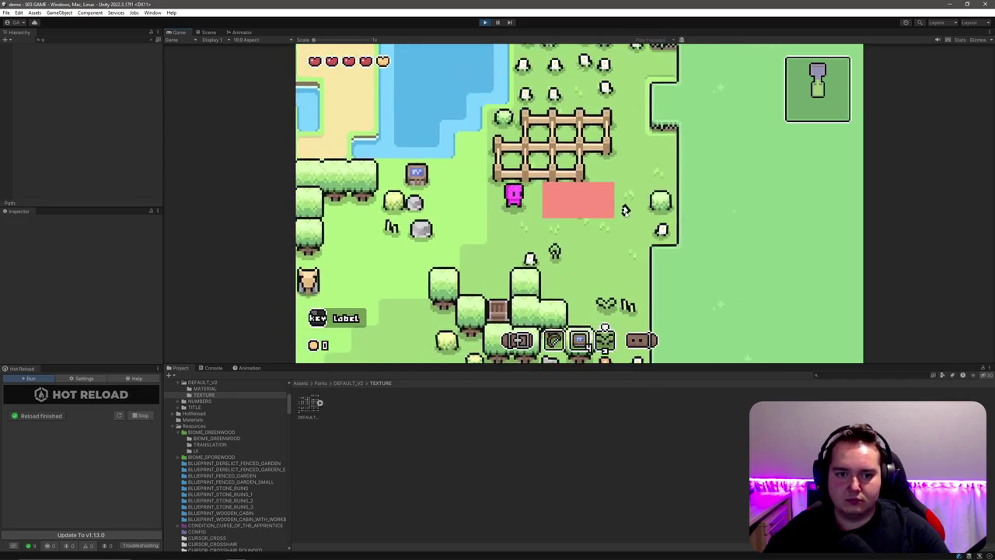
{"action": "scroll", "coordinate": [625, 213], "scroll_direction": "up", "scroll_amount": 3}
{"action": "scroll", "coordinate": [626, 213], "scroll_direction": "down", "scroll_amount": 3}
{"action": "scroll", "coordinate": [625, 213], "scroll_direction": "up", "scroll_amount": 3}
{"action": "scroll", "coordinate": [626, 213], "scroll_direction": "down", "scroll_amount": 3}
{"action": "key", "text": "alt+Tab"}
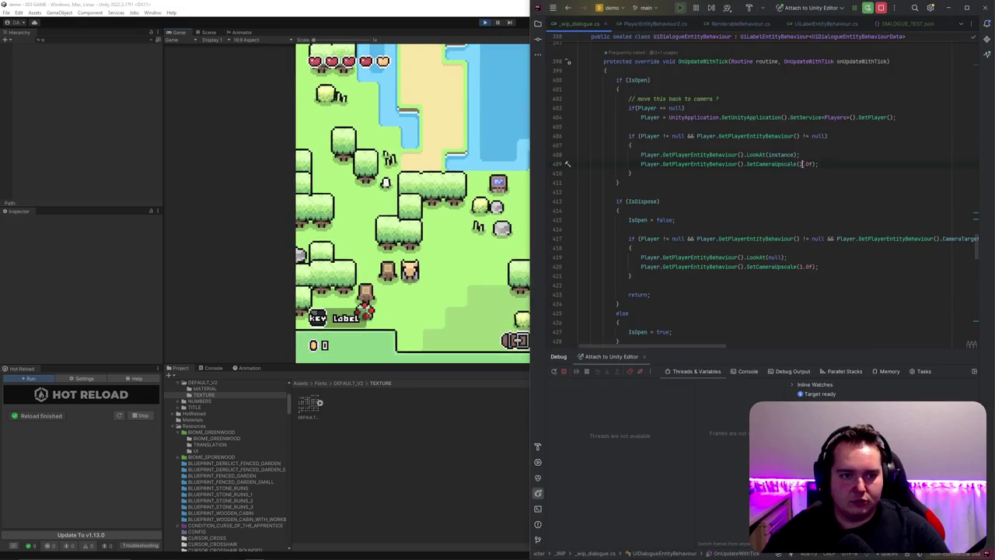
{"action": "key", "text": "alt+Tab"}
{"action": "scroll", "coordinate": [625, 214], "scroll_direction": "up", "scroll_amount": 3}
{"action": "scroll", "coordinate": [625, 213], "scroll_direction": "down", "scroll_amount": 3}
{"action": "scroll", "coordinate": [627, 212], "scroll_direction": "up", "scroll_amount": 3}
{"action": "scroll", "coordinate": [627, 211], "scroll_direction": "down", "scroll_amount": 3}
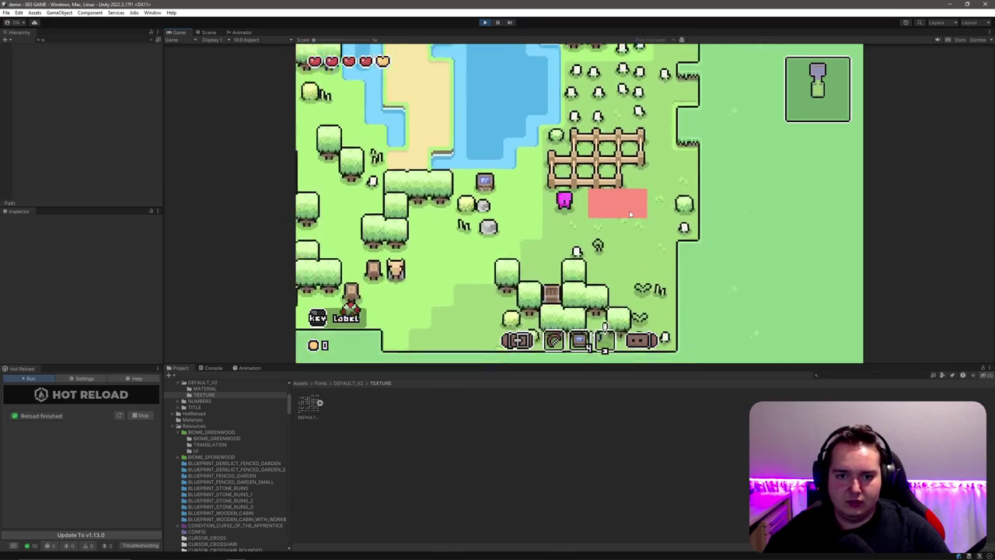
{"action": "scroll", "coordinate": [628, 210], "scroll_direction": "up", "scroll_amount": 3}
{"action": "scroll", "coordinate": [628, 210], "scroll_direction": "down", "scroll_amount": 3}
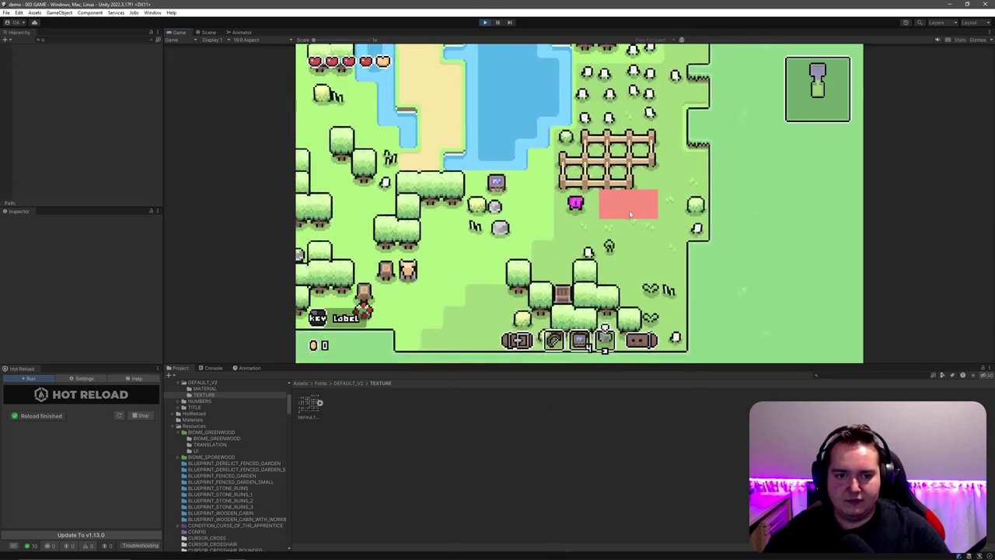
{"action": "scroll", "coordinate": [628, 210], "scroll_direction": "up", "scroll_amount": 3}
{"action": "scroll", "coordinate": [628, 210], "scroll_direction": "down", "scroll_amount": 3}
{"action": "key", "text": "alt+Tab"}
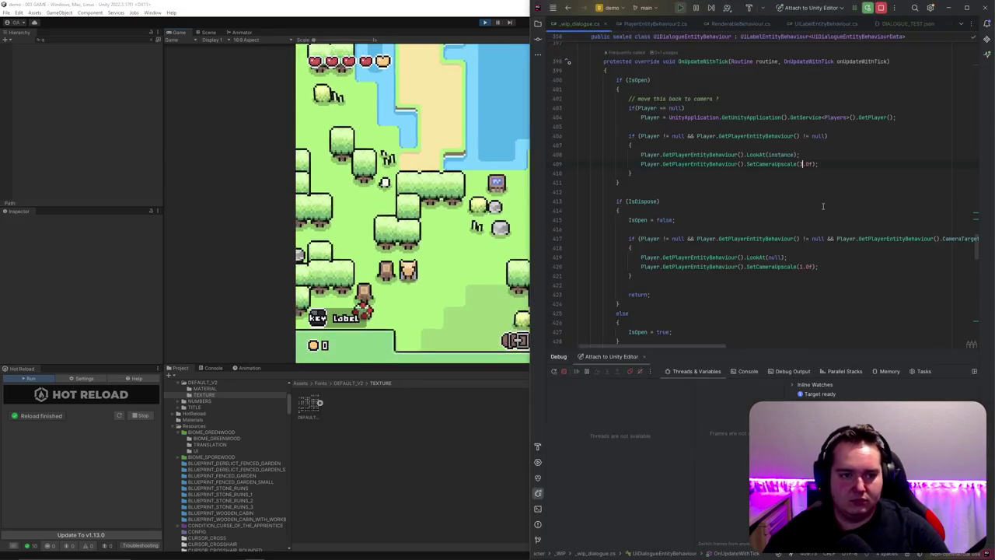
Append '/ 3.0f' to the Mathf.Lerp zoom speed, apply it, resume, and walk the player to test.
{"action": "left_click", "coordinate": [684, 179], "text": "ctrl"}
{"action": "left_click", "coordinate": [668, 157], "text": "ctrl"}
{"action": "key", "text": "Up"}
{"action": "key", "text": "End"}
{"action": "type", "text": "/ 3.0f"}
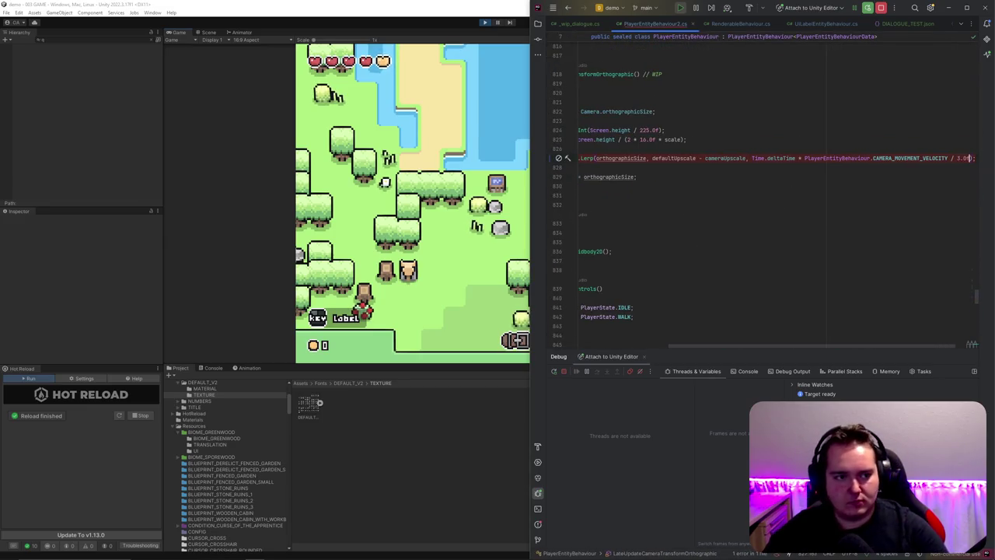
{"action": "left_click", "coordinate": [568, 158]}
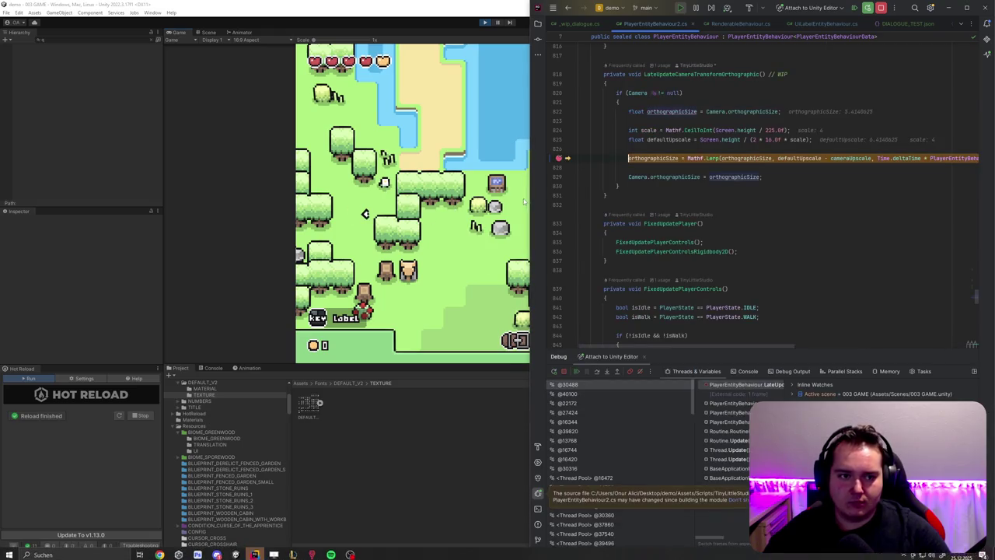
{"action": "key", "text": "F5"}
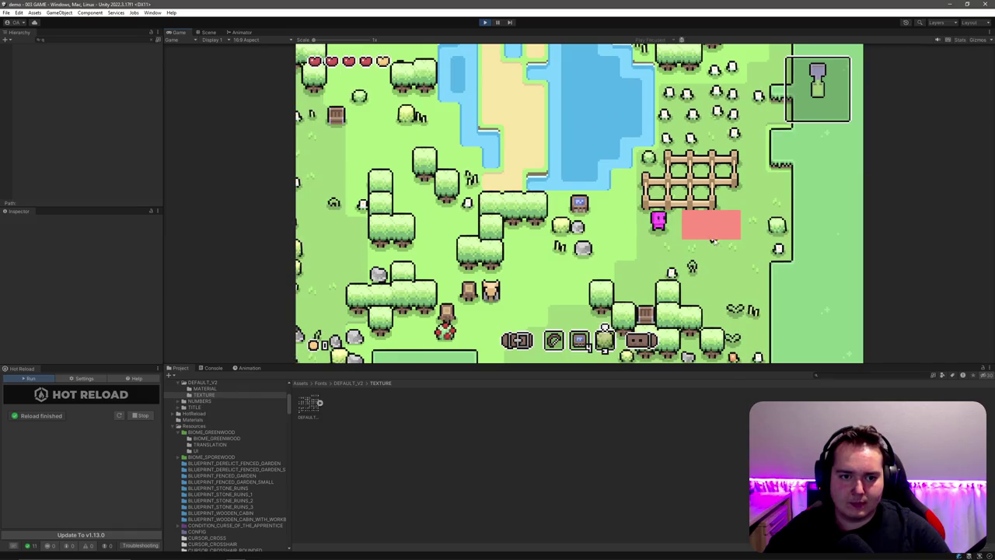
{"action": "key", "text": "s"}
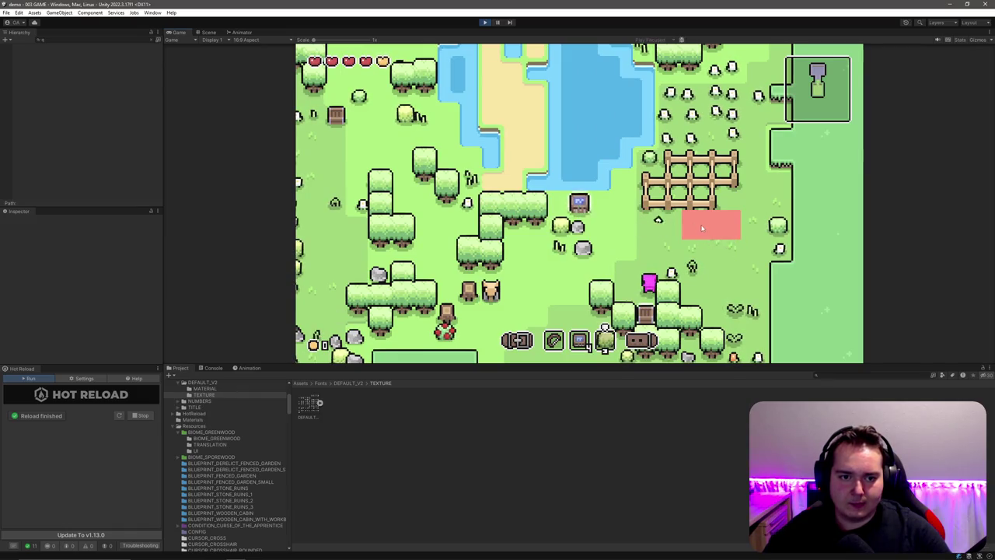
{"action": "key", "text": "w"}
{"action": "key", "text": "d"}
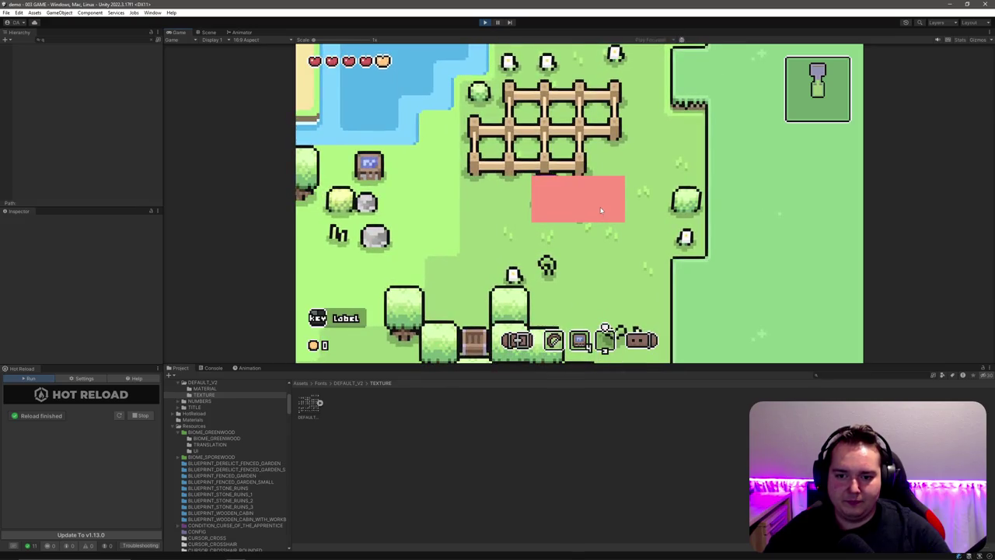
Walk the player left to the workbench, use it with E, walk down-right past the red zone, then bring up Rider.
{"action": "scroll", "coordinate": [600, 210], "scroll_direction": "down", "scroll_amount": 3}
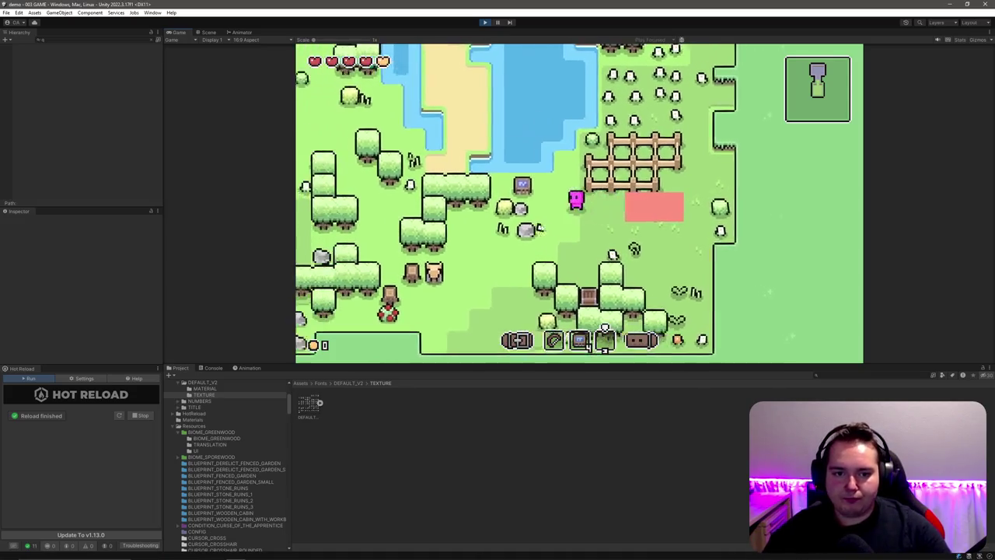
{"action": "key", "text": "a"}
{"action": "key", "text": "e"}
{"action": "key", "text": "e"}
{"action": "key", "text": "d"}
{"action": "key", "text": "s"}
{"action": "key", "text": "d"}
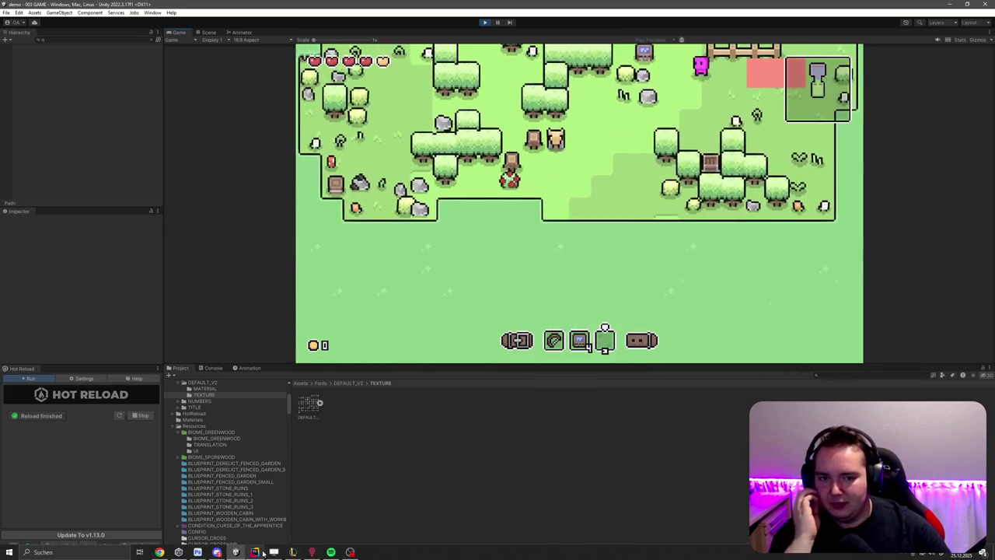
{"action": "left_click", "coordinate": [263, 553]}
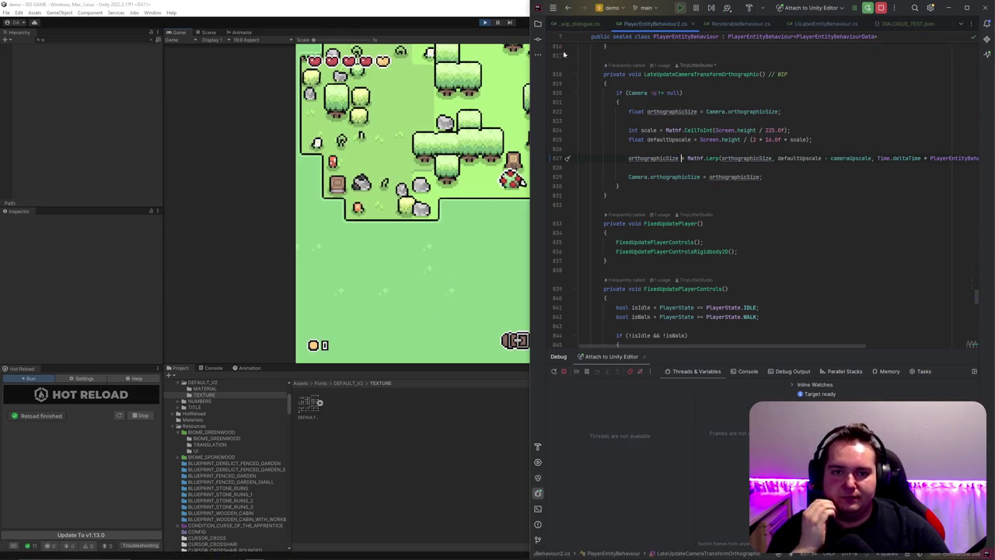
Open todo-backlog.txt from the project file tree.
{"action": "key", "text": "alt+1"}
{"action": "scroll", "coordinate": [670, 225], "scroll_direction": "down", "scroll_amount": 5}
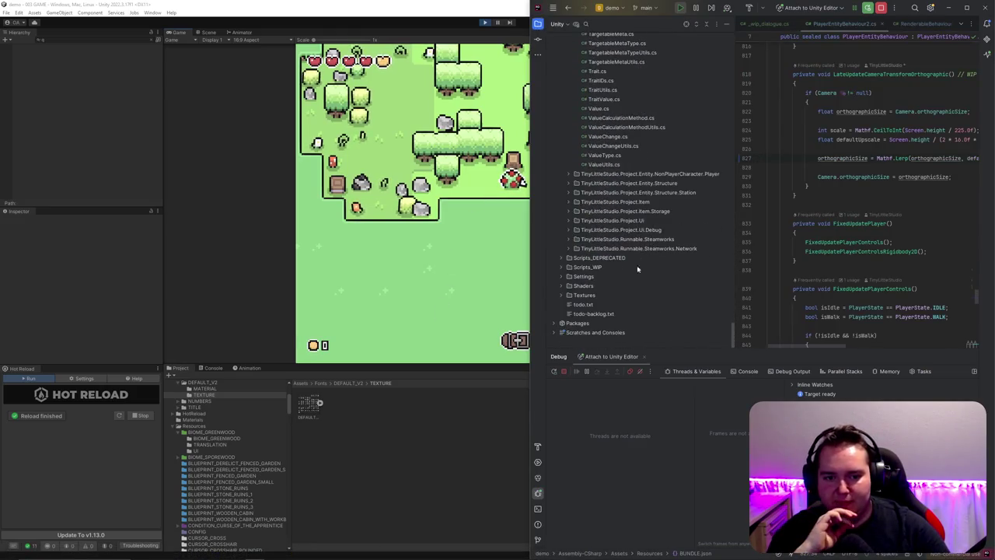
{"action": "double_click", "coordinate": [597, 313]}
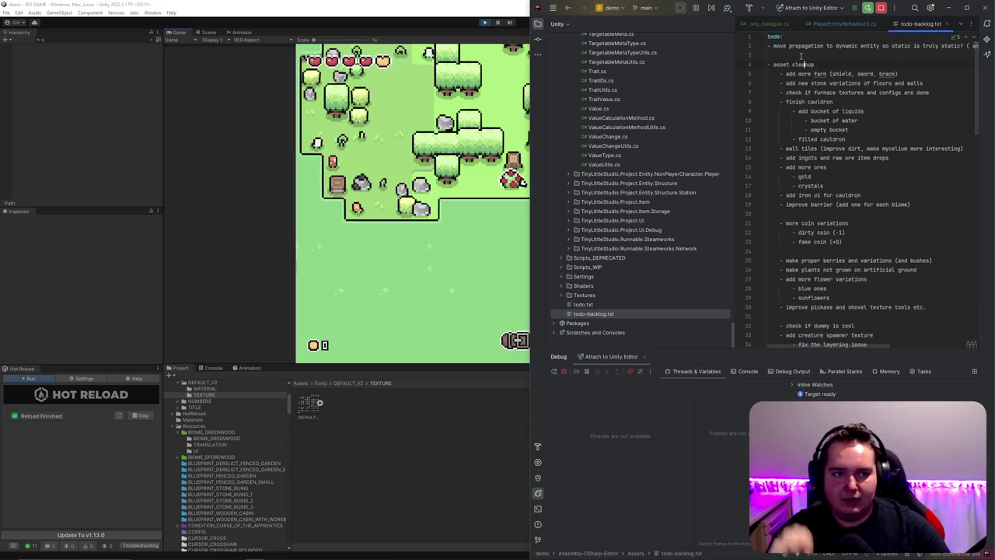
Replace the first todo with a note that the workbench doesn't unfocus with the new player movement.
{"action": "key", "text": "BackSpace"}
{"action": "key", "text": "Return"}
{"action": "type", "text": "-"}
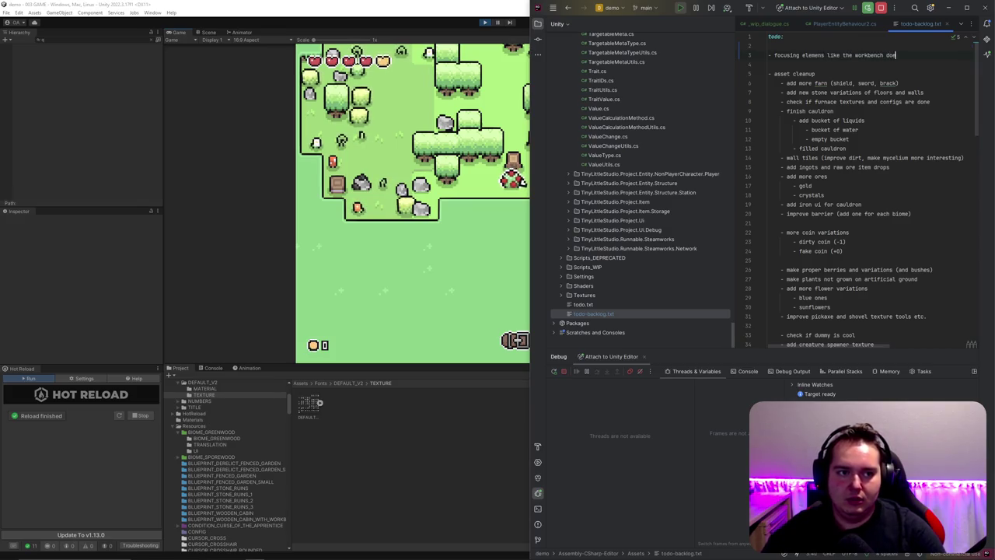
{"action": "type", "text": "w sys"}
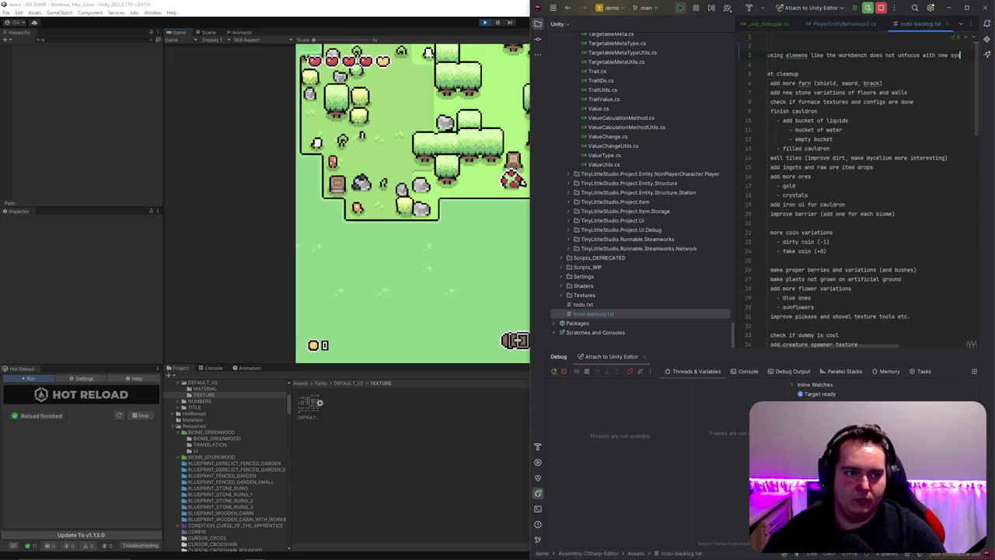
{"action": "type", "text": "temer movement script"}
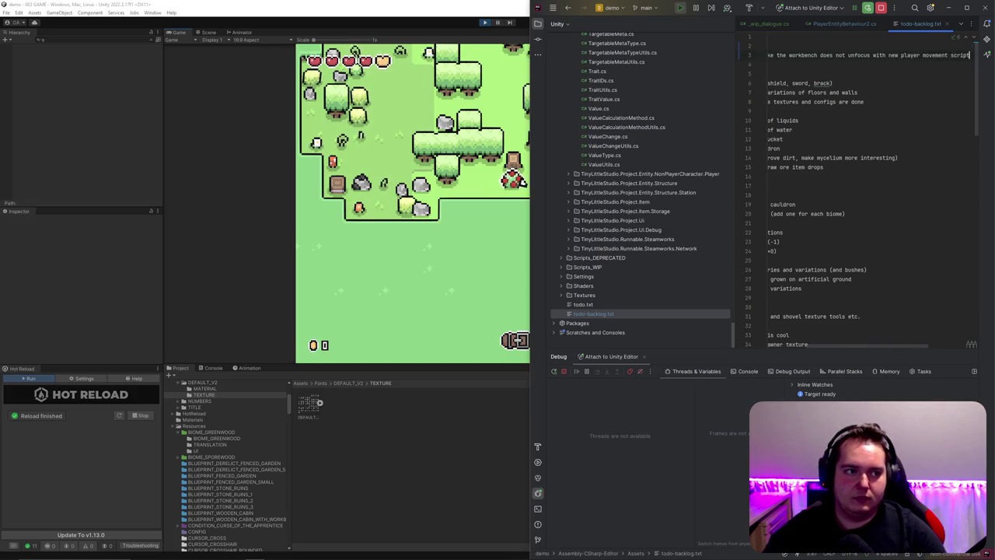
{"action": "key", "text": "Down"}
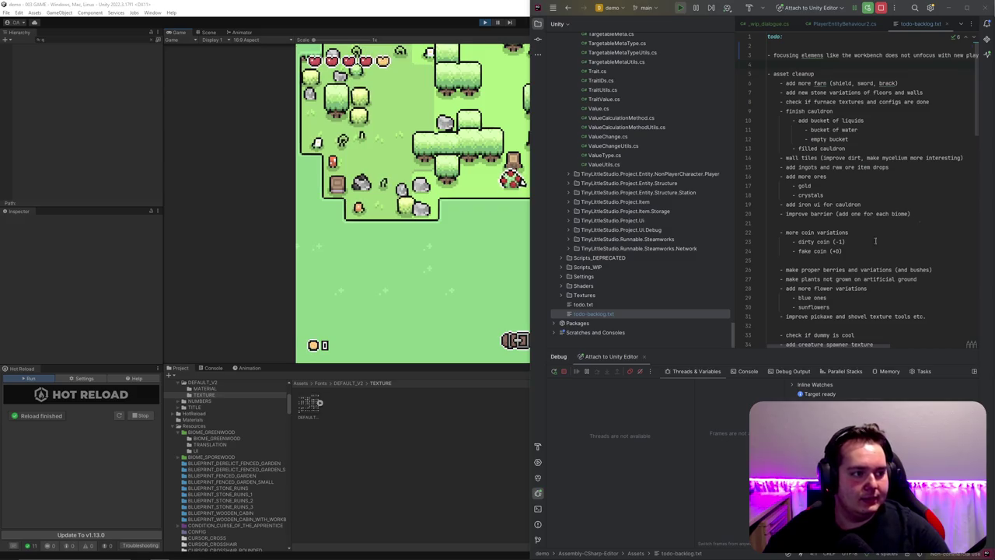
{"action": "key", "text": "alt+Tab"}
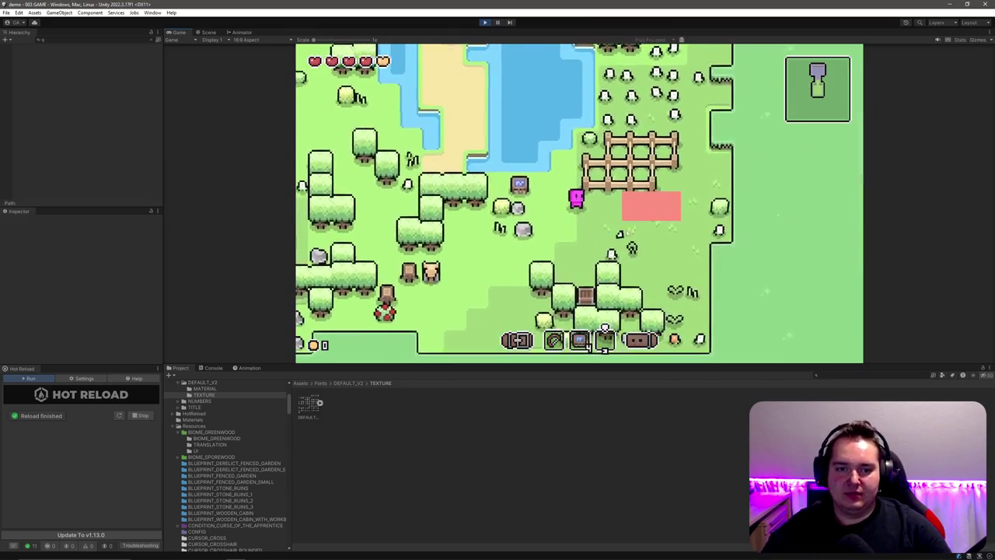
{"action": "key", "text": "d"}
{"action": "key", "text": "s"}
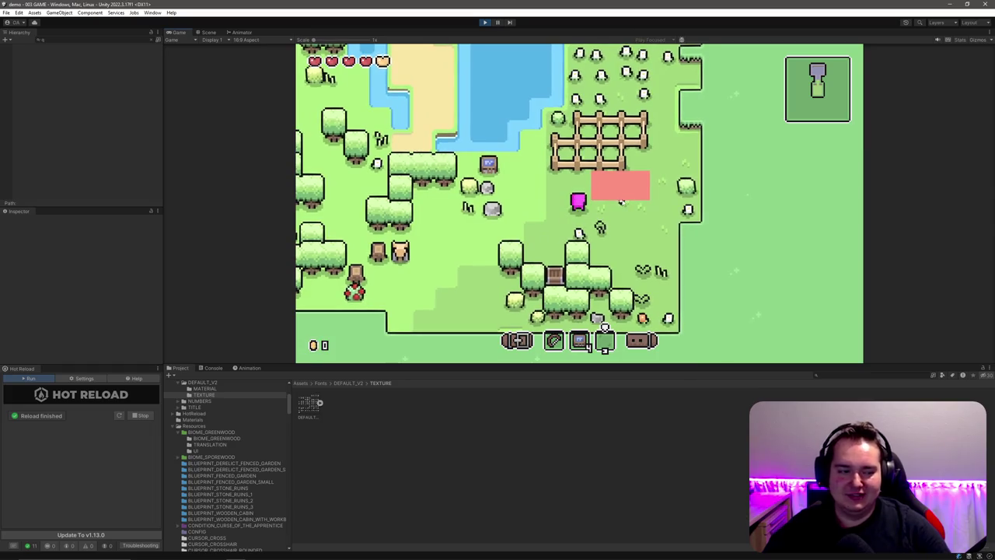
{"action": "key", "text": "w"}
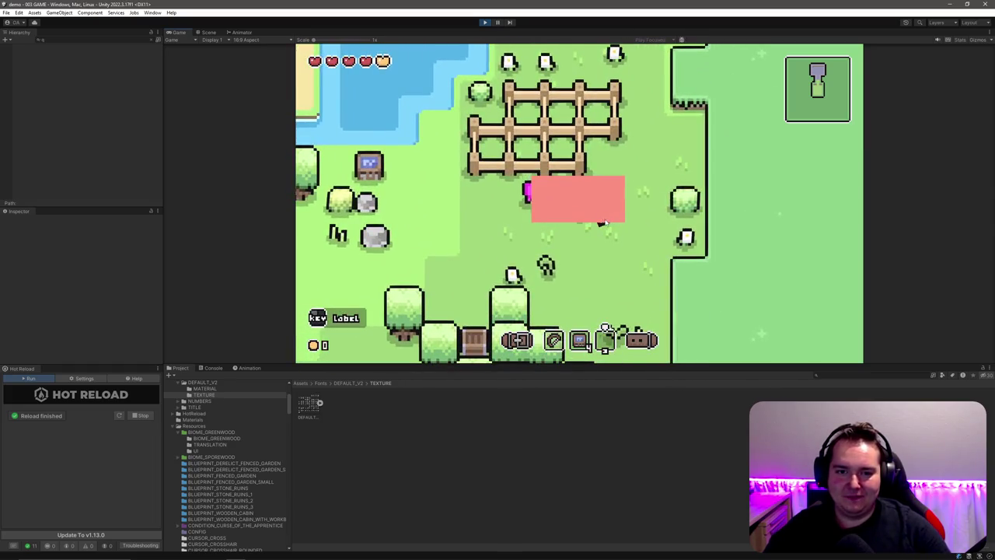
{"action": "key", "text": "alt+Tab"}
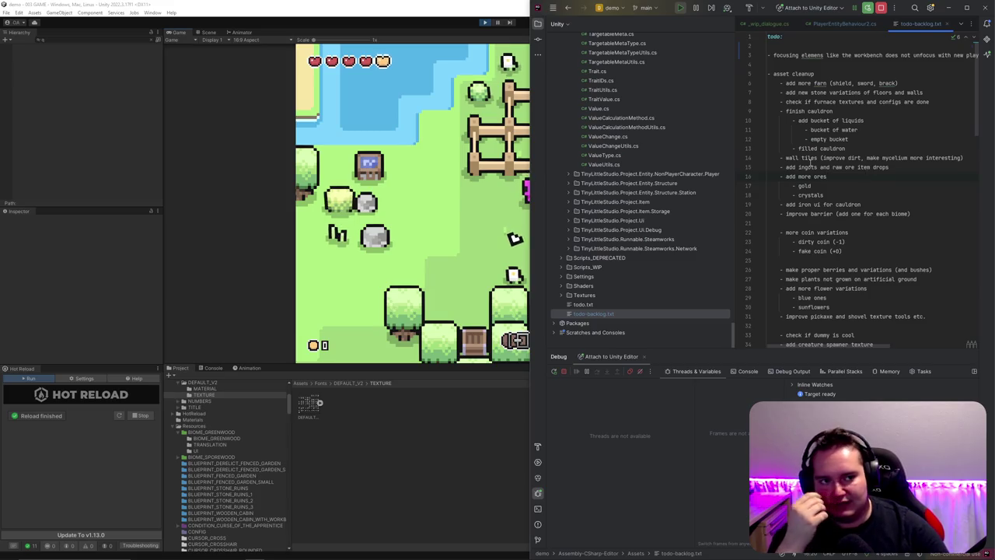
Add 'public static Dialogue Current { get; set; }' to the Dialogue class in _wip_dialogue.cs.
{"action": "left_click", "coordinate": [538, 24]}
{"action": "left_click", "coordinate": [567, 23]}
{"action": "scroll", "coordinate": [705, 212], "scroll_direction": "down", "scroll_amount": 5}
{"action": "scroll", "coordinate": [705, 213], "scroll_direction": "down", "scroll_amount": 5}
{"action": "left_click", "coordinate": [757, 219]}
{"action": "key", "text": "Return"}
{"action": "key", "text": "Return"}
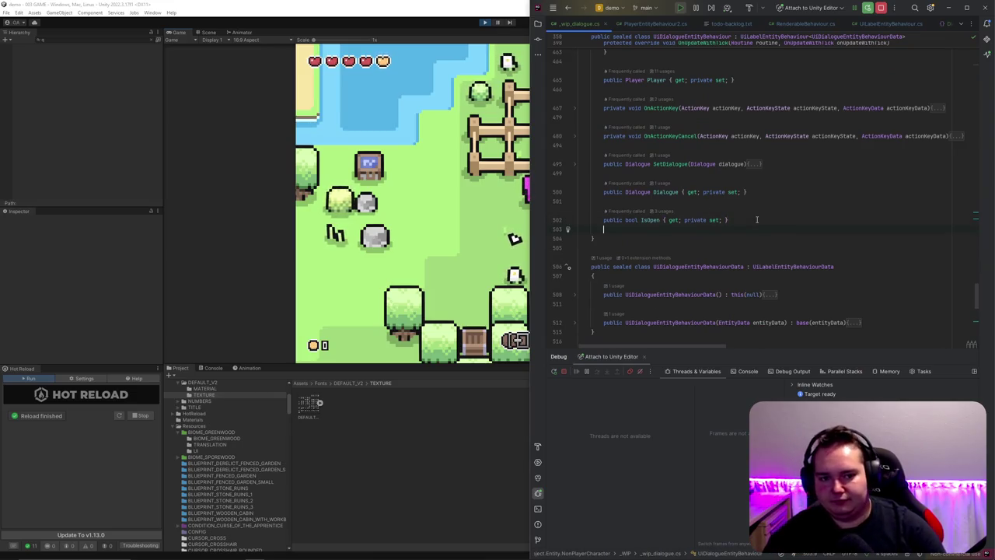
{"action": "type", "text": "pu"}
{"action": "key", "text": "BackSpace"}
{"action": "key", "text": "BackSpace"}
{"action": "key", "text": "BackSpace"}
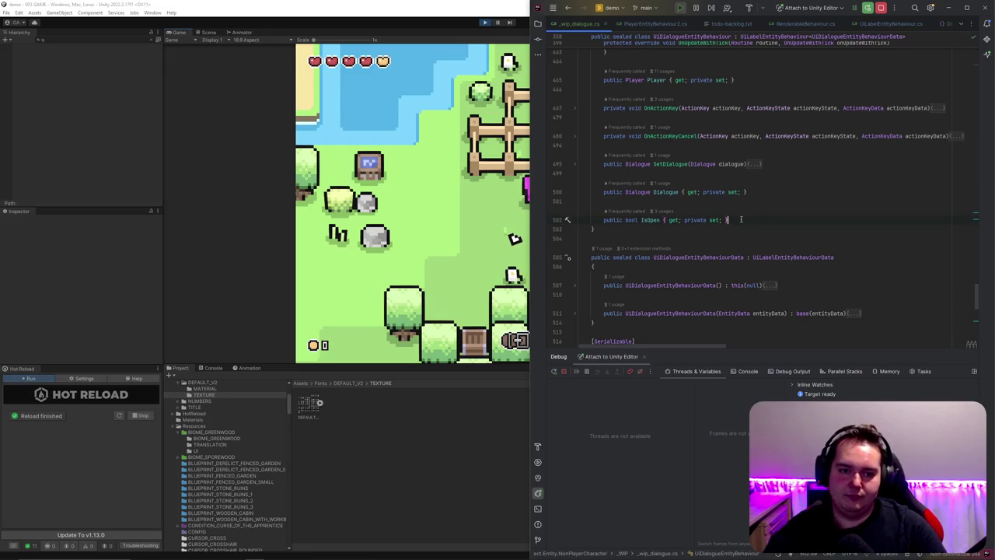
{"action": "left_click", "coordinate": [635, 194], "text": "ctrl"}
{"action": "left_click", "coordinate": [870, 267]}
{"action": "key", "text": "Return"}
{"action": "key", "text": "Return"}
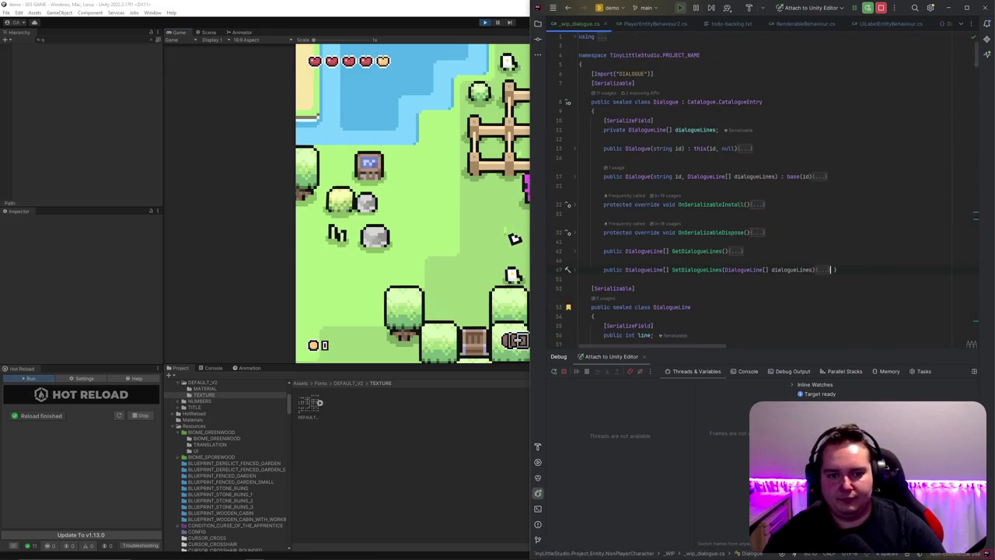
{"action": "type", "text": "public static Dialogue"}
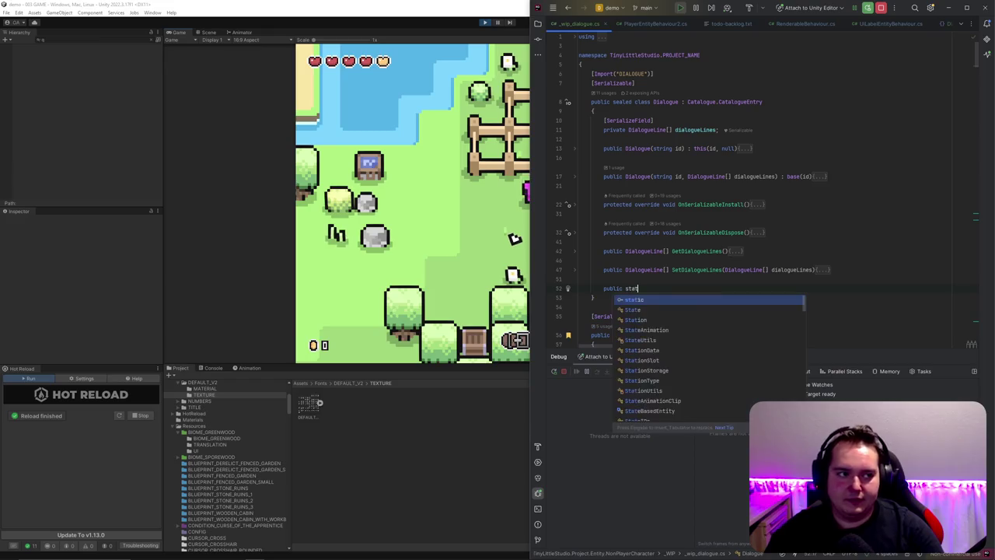
{"action": "type", "text": " C"}
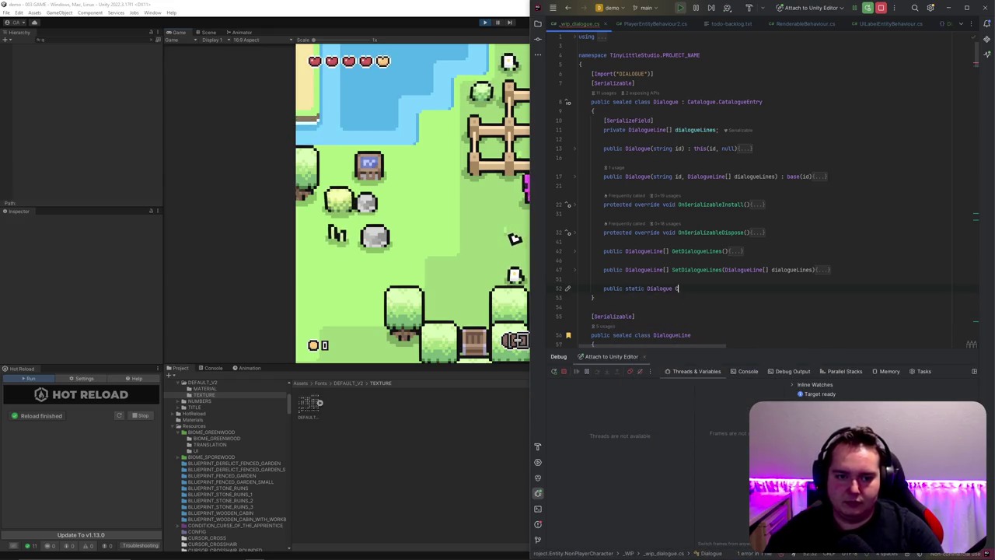
{"action": "type", "text": "urrent { get; set;"}
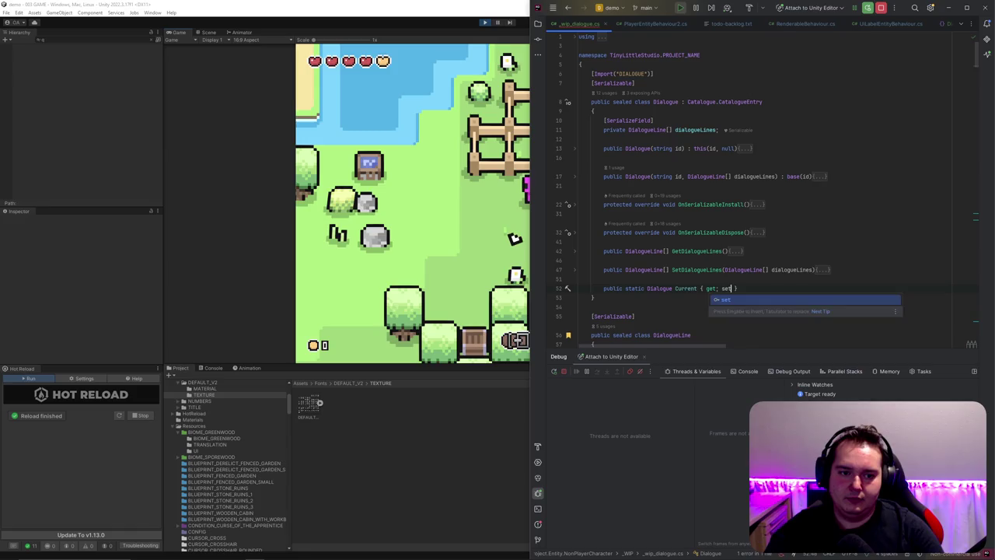
Add a Dialogue.Current line at the end of OpenDialogue.
{"action": "scroll", "coordinate": [771, 297], "scroll_direction": "down", "scroll_amount": 15}
{"action": "scroll", "coordinate": [771, 296], "scroll_direction": "down", "scroll_amount": 3}
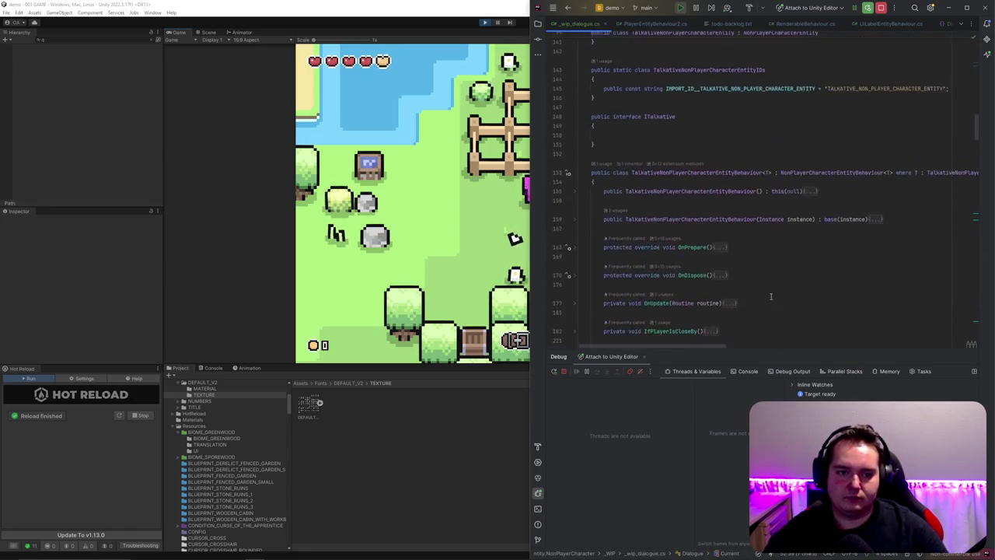
{"action": "left_click", "coordinate": [576, 189]}
{"action": "key", "text": "Return"}
{"action": "type", "text": "Dialogue."}
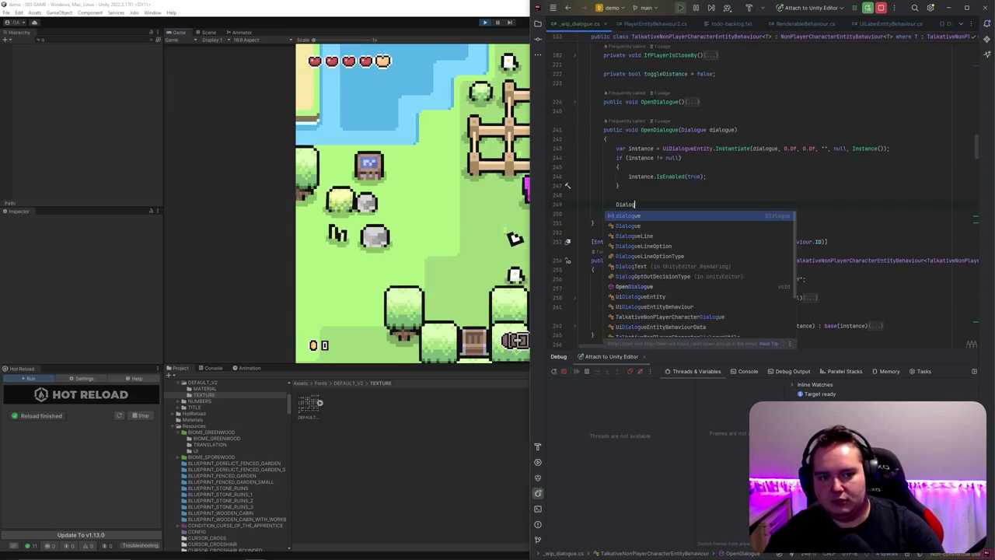
{"action": "key", "text": "Return"}
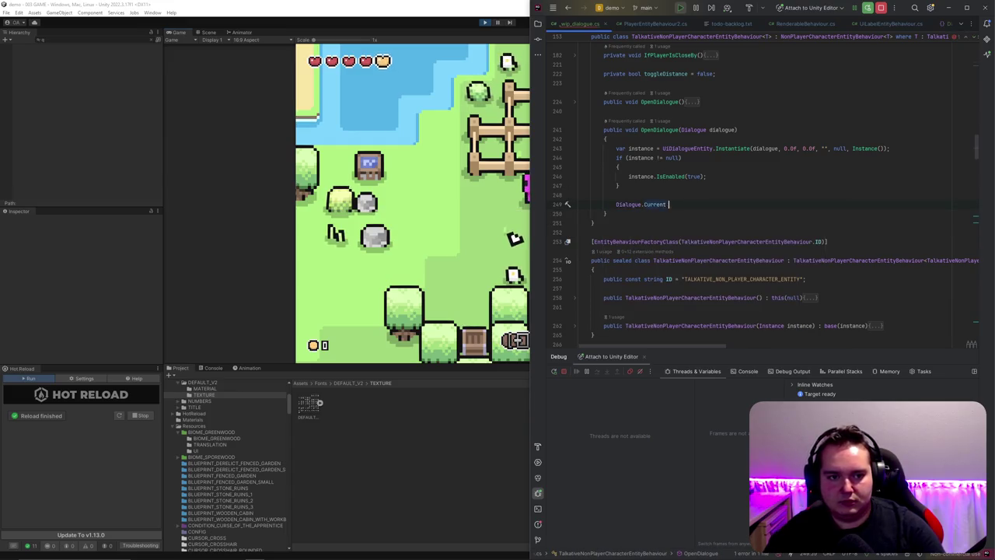
{"action": "type", "text": "ialogue;"}
Wrap OpenDialogue's dialogue creation in an 'if (Dialogue.Current == null)' block.
{"action": "left_click", "coordinate": [703, 147]}
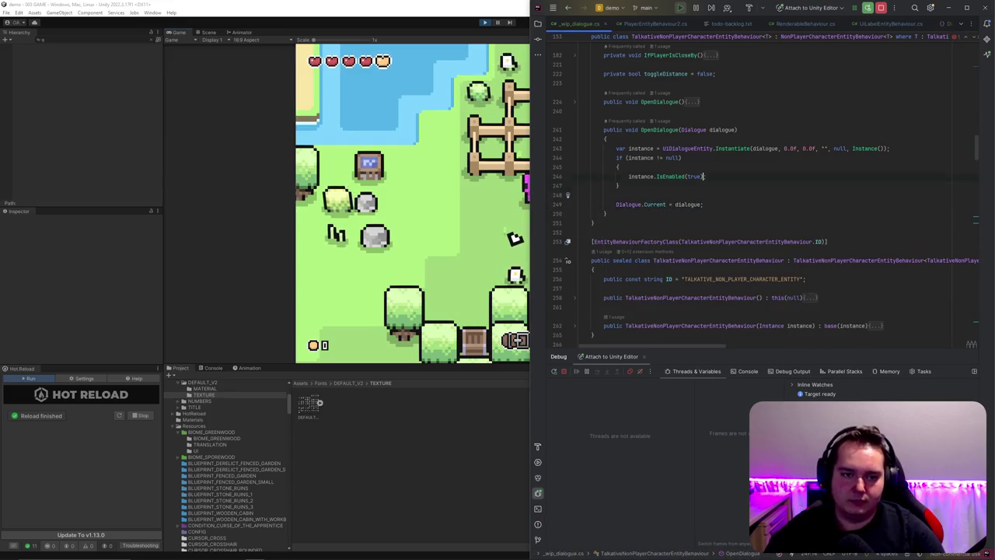
{"action": "key", "text": "Home"}
{"action": "key", "text": "Return"}
{"action": "key", "text": "Up"}
{"action": "key", "text": "ctrl+BackSpace"}
{"action": "type", "text": "Dialogue.Current == nu"}
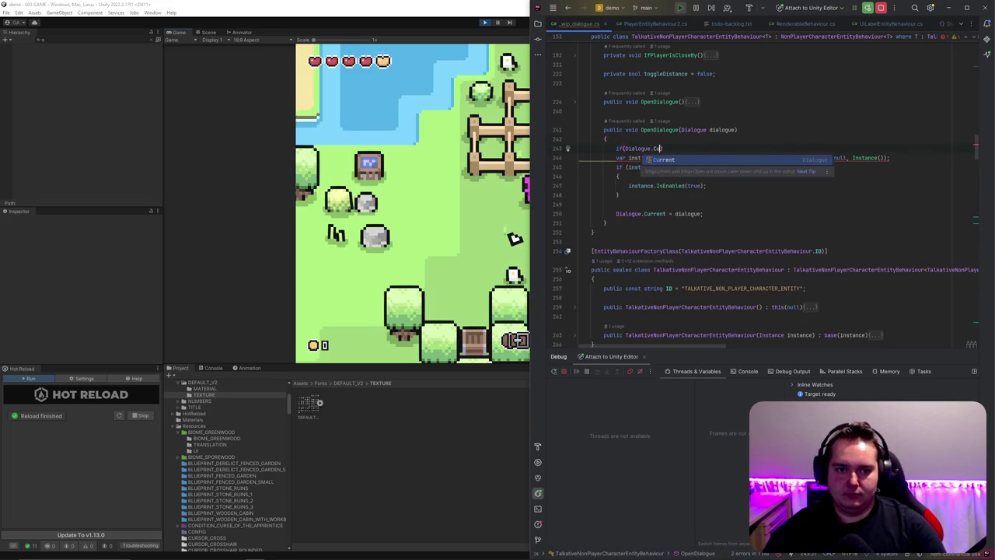
{"action": "type", "text": "ll){"}
{"action": "key", "text": "Down"}
{"action": "key", "text": "Down"}
{"action": "key", "text": "Down"}
{"action": "key", "text": "Down"}
{"action": "key", "text": "Down"}
{"action": "key", "text": "Down"}
{"action": "key", "text": "Return"}
{"action": "type", "text": "}"}
Add a reset setting Dialogue.Current to null in OnDispose.
{"action": "scroll", "coordinate": [721, 186], "scroll_direction": "down", "scroll_amount": 5}
{"action": "scroll", "coordinate": [719, 207], "scroll_direction": "up", "scroll_amount": 5}
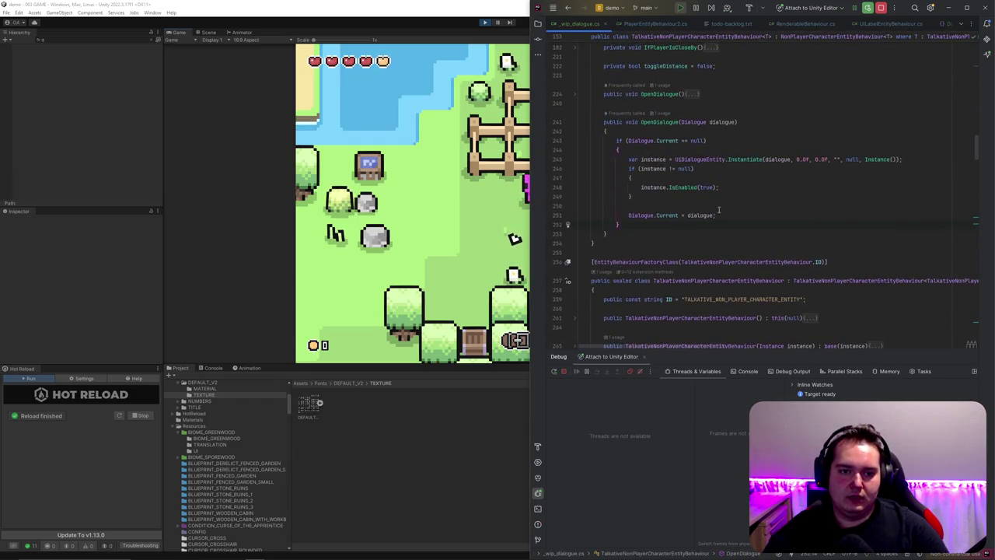
{"action": "scroll", "coordinate": [746, 217], "scroll_direction": "down", "scroll_amount": 10}
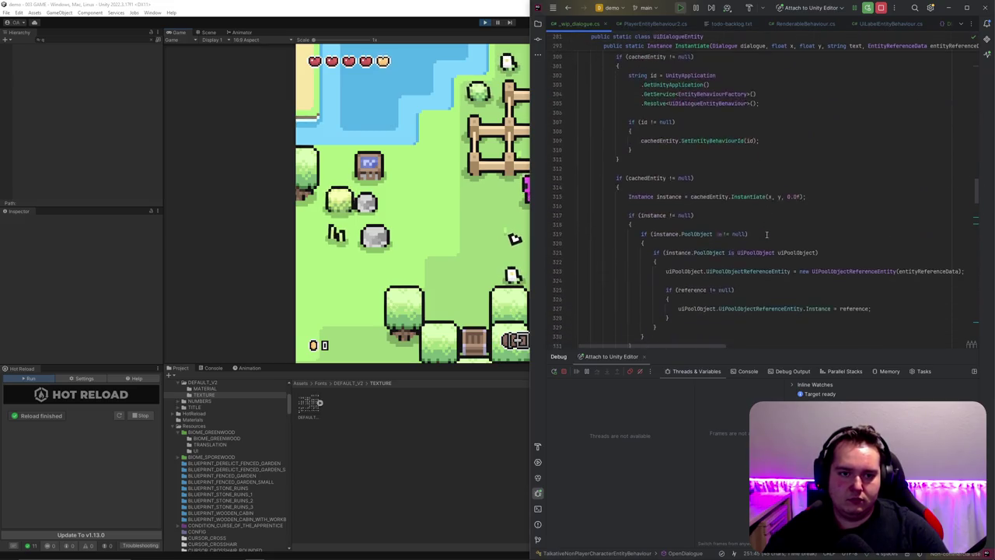
{"action": "scroll", "coordinate": [766, 233], "scroll_direction": "down", "scroll_amount": 10}
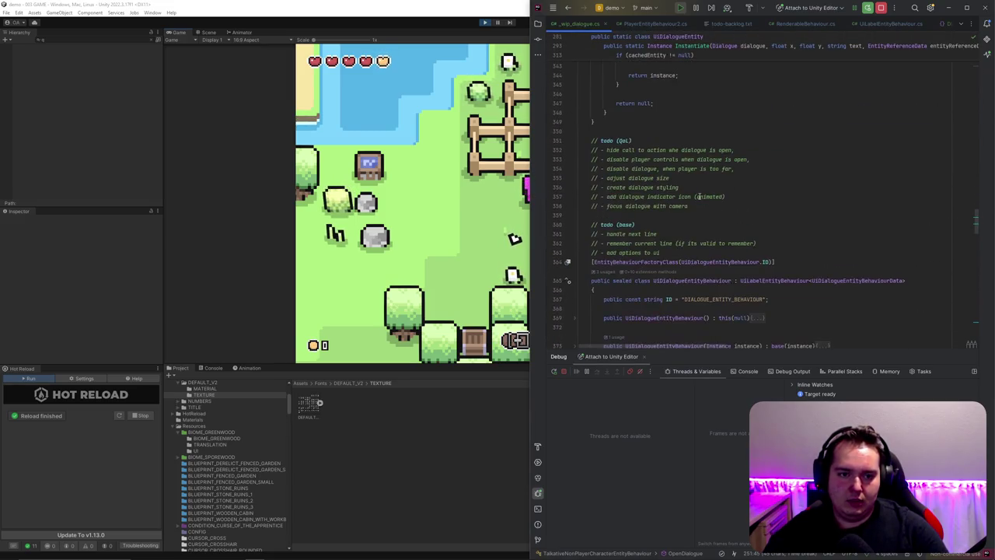
{"action": "scroll", "coordinate": [699, 197], "scroll_direction": "down", "scroll_amount": 5}
{"action": "scroll", "coordinate": [628, 233], "scroll_direction": "up", "scroll_amount": 8}
{"action": "left_click", "coordinate": [575, 233]}
{"action": "scroll", "coordinate": [726, 188], "scroll_direction": "down", "scroll_amount": 3}
{"action": "key", "text": "Return"}
{"action": "key", "text": "Return"}
{"action": "type", "text": "Dialogue.Current = dialogue;"}
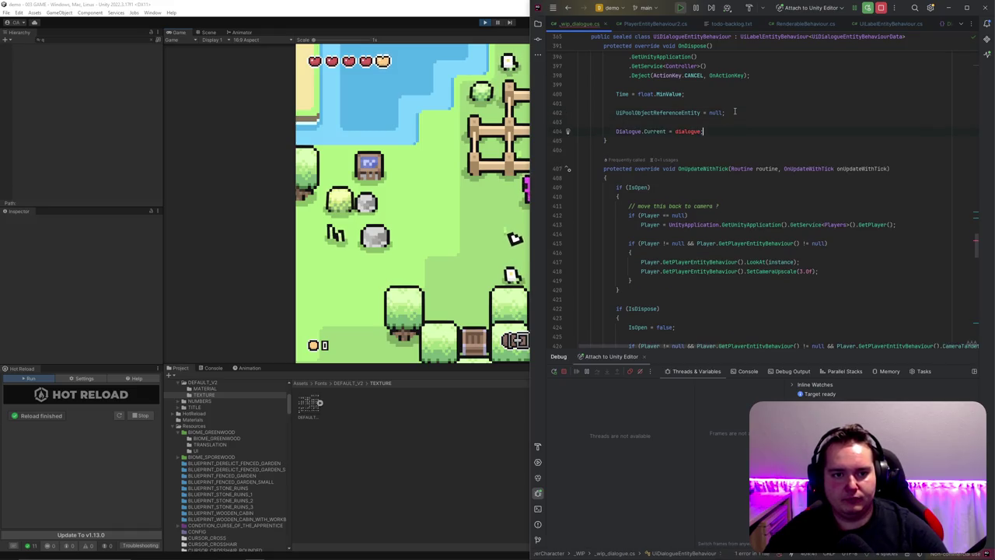
{"action": "type", "text": "null"}
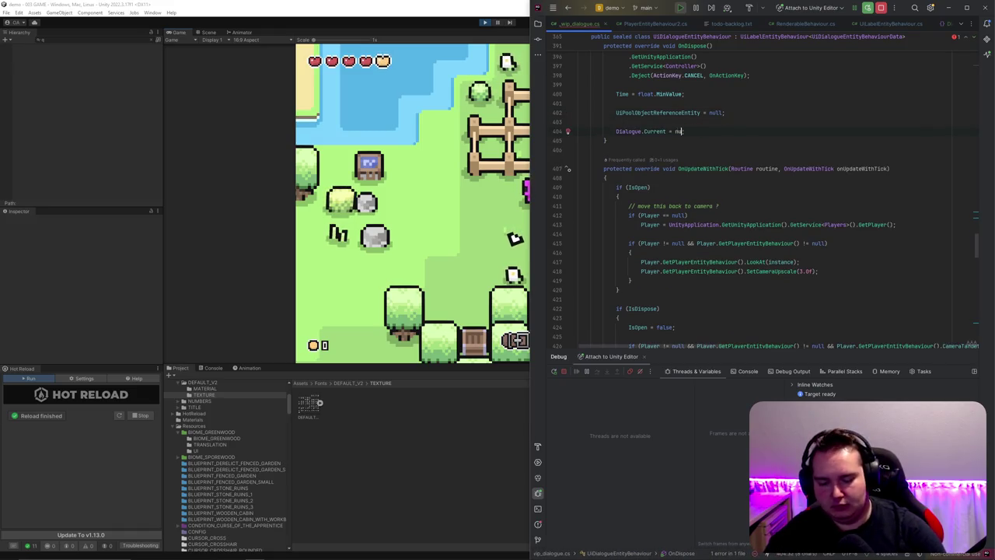
Guard the OnDispose reset with 'if (Dialogue.Current == Dialogue)' and save.
{"action": "key", "text": "Up"}
{"action": "key", "text": "Return"}
{"action": "type", "text": "if("}
{"action": "key", "text": "Return"}
{"action": "type", "text": "Dialogue.Current = dialogue;"}
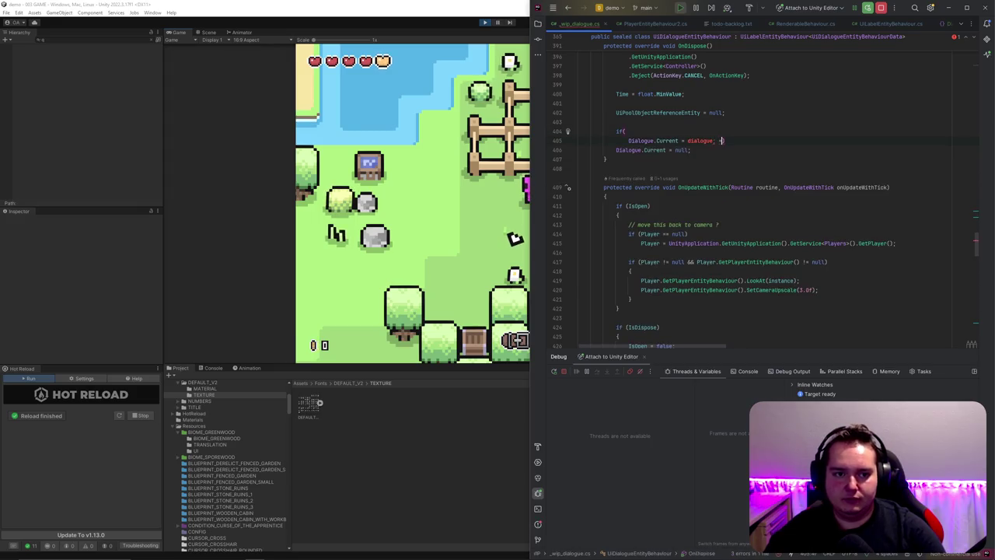
{"action": "key", "text": "BackSpace"}
{"action": "key", "text": "BackSpace"}
{"action": "key", "text": "BackSpace"}
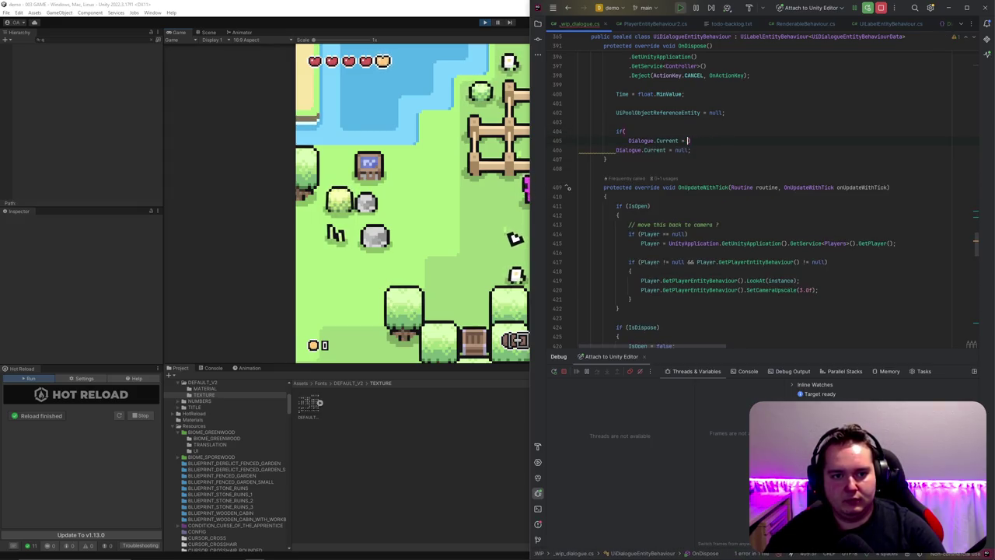
{"action": "type", "text": "= Di"}
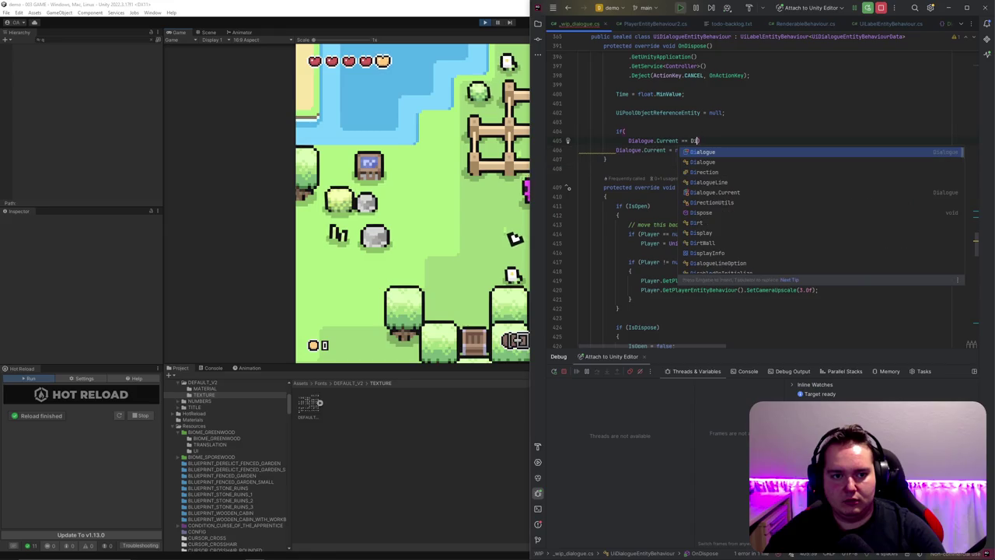
{"action": "type", "text": "alogue)"}
{"action": "type", "text": " ("}
{"action": "key", "text": "ctrl+Delete"}
{"action": "key", "text": "Down"}
{"action": "key", "text": "End"}
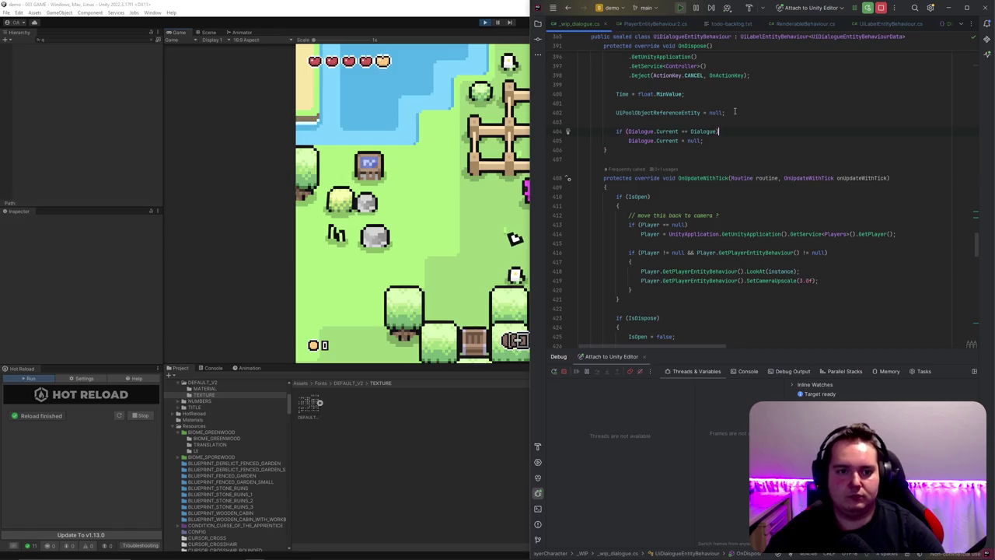
{"action": "key", "text": "ctrl+s"}
In OnPrepare, set Dialogue.Current to this Dialogue when Current is null.
{"action": "left_click_drag", "start_coordinate": [693, 124], "coordinate": [744, 139]}
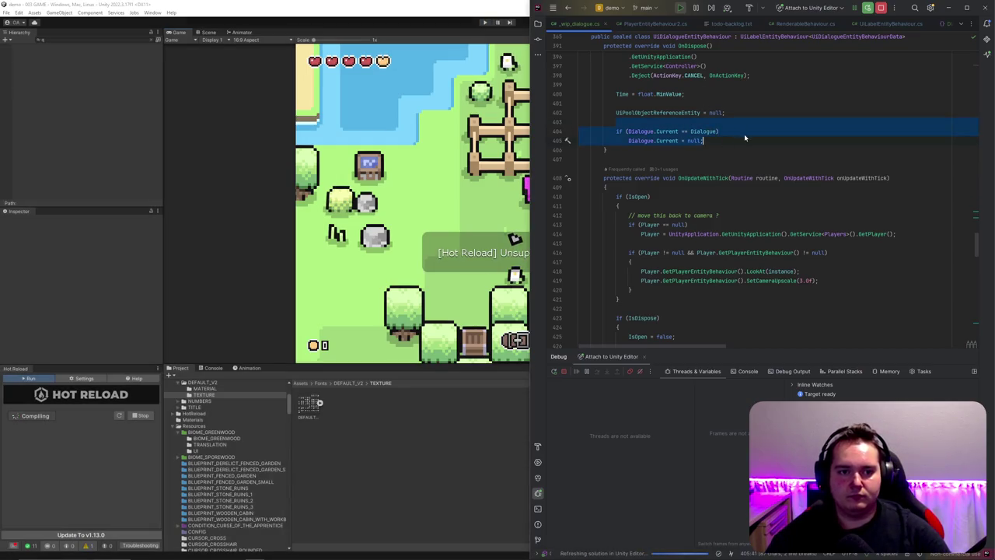
{"action": "scroll", "coordinate": [711, 140], "scroll_direction": "up", "scroll_amount": 4}
{"action": "key", "text": "ctrl+c"}
{"action": "left_click", "coordinate": [575, 98]}
{"action": "left_click", "coordinate": [725, 197]}
{"action": "key", "text": "Return"}
{"action": "key", "text": "ctrl+v"}
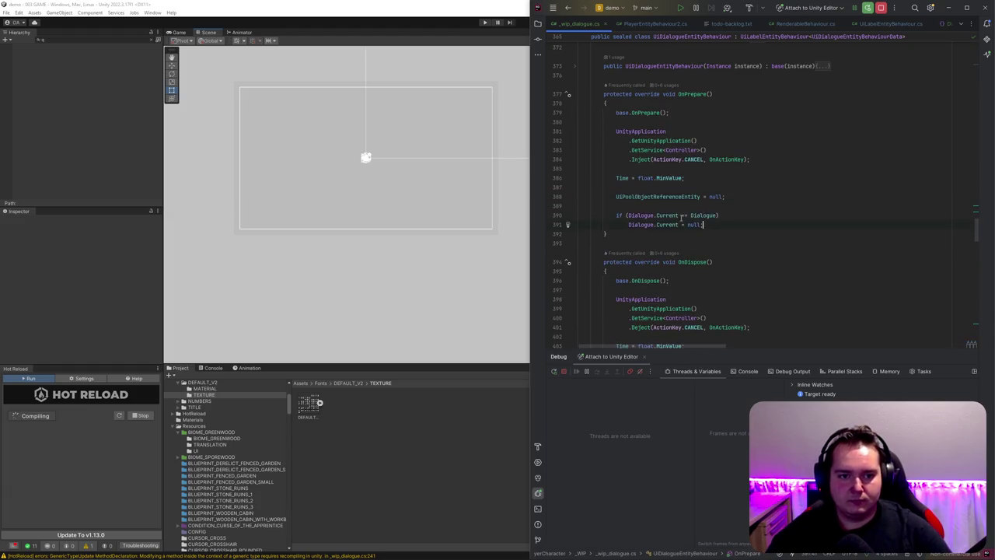
{"action": "double_click", "coordinate": [703, 215]}
{"action": "type", "text": "nu"}
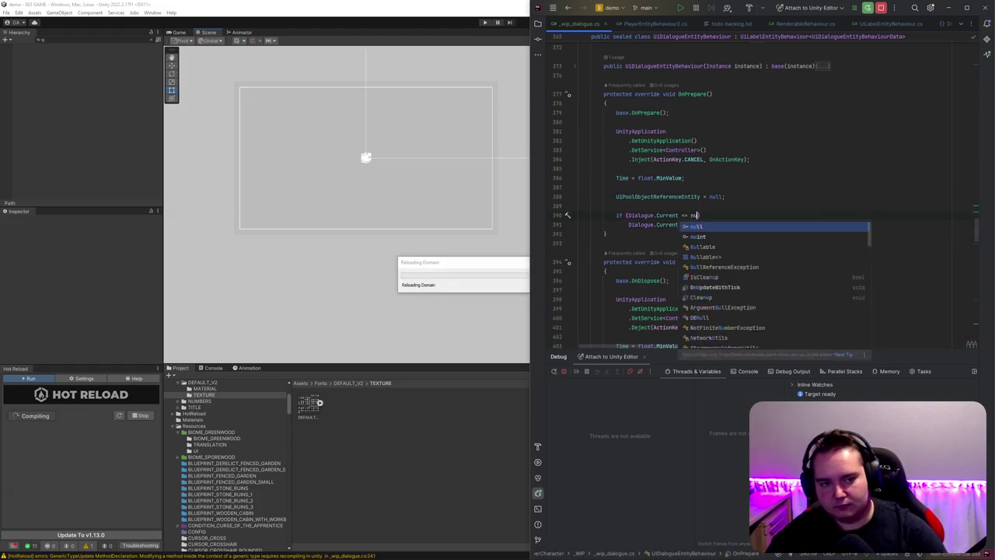
{"action": "type", "text": "ll)     Dialogue;"}
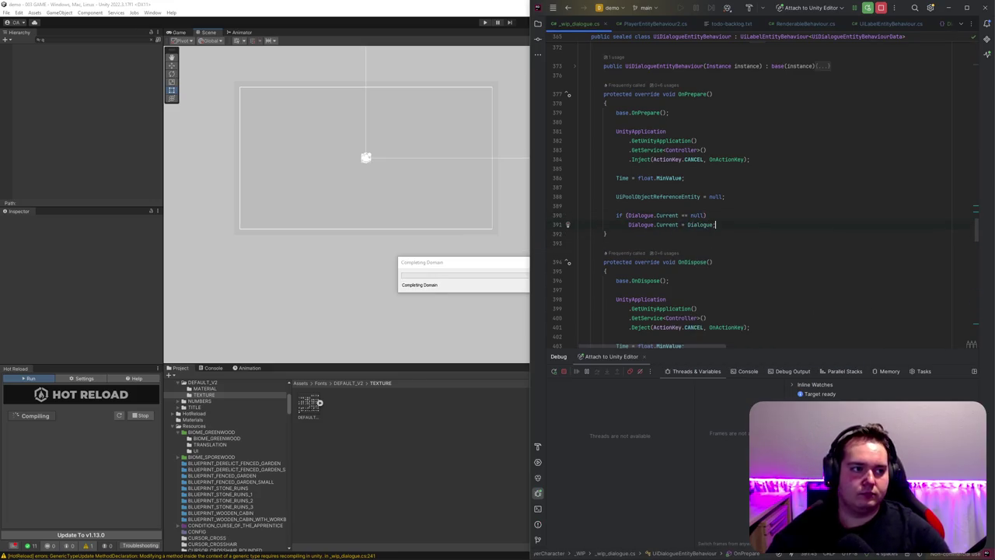
Review the edited code and return to Unity Editor to restart Play mode.
{"action": "scroll", "coordinate": [682, 253], "scroll_direction": "down", "scroll_amount": 4}
{"action": "scroll", "coordinate": [702, 144], "scroll_direction": "up", "scroll_amount": 6}
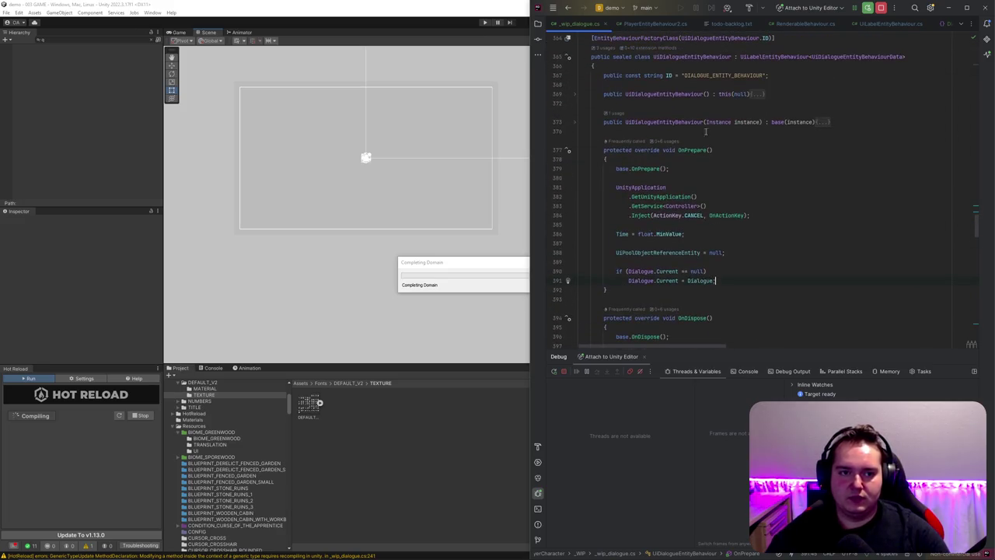
{"action": "scroll", "coordinate": [756, 151], "scroll_direction": "down", "scroll_amount": 12}
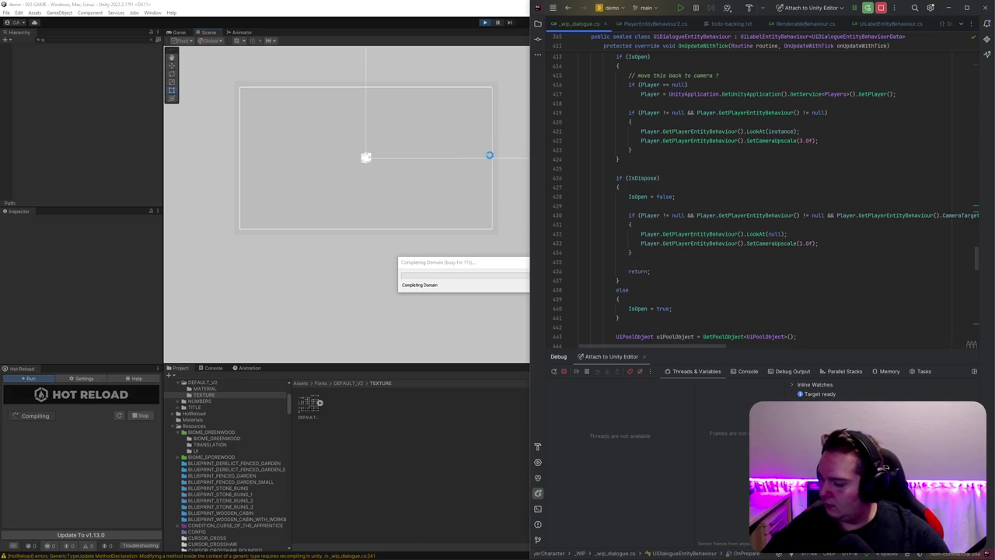
{"action": "left_click", "coordinate": [490, 153]}
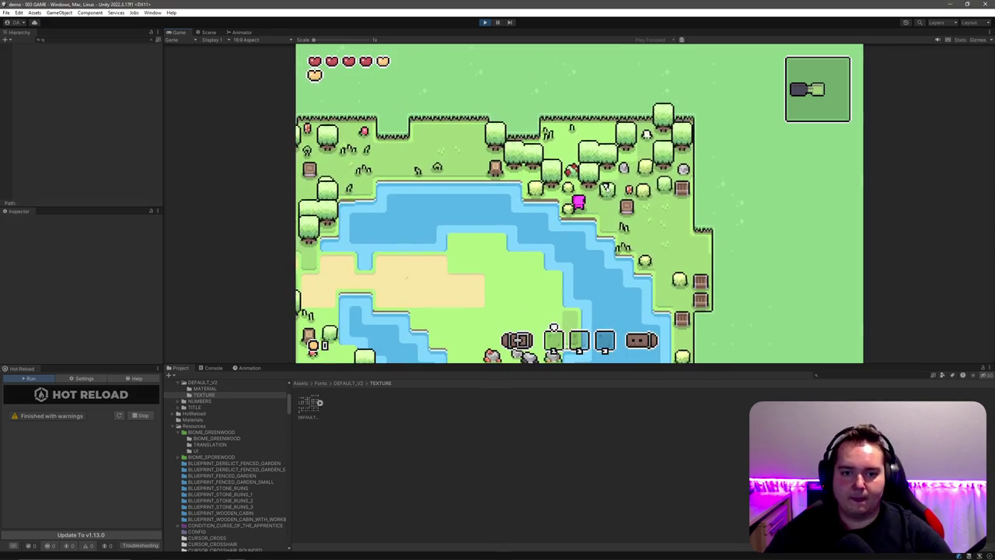
Pick a character skin, toggle the build menu, and walk the character.
{"action": "left_click", "coordinate": [594, 240]}
{"action": "left_click", "coordinate": [574, 211]}
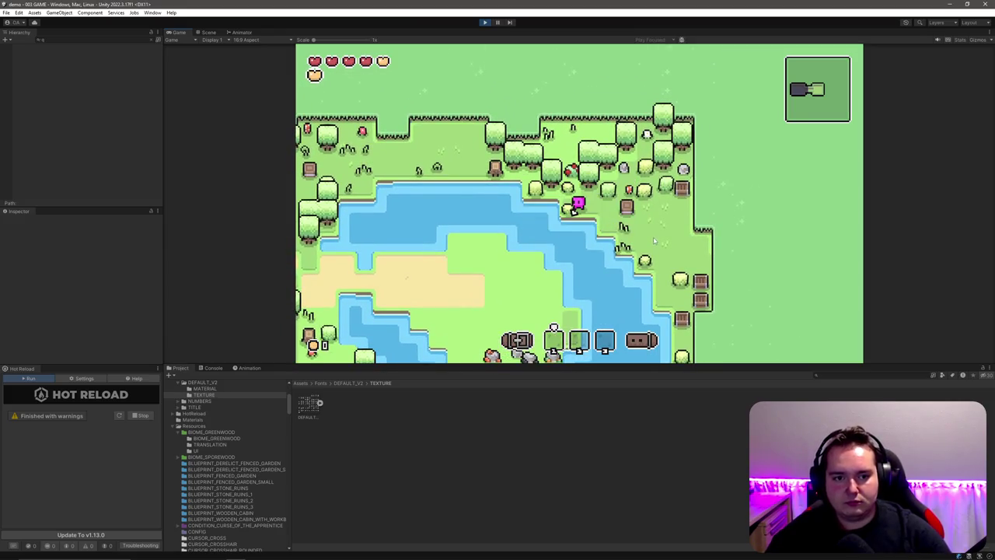
{"action": "key", "text": "b"}
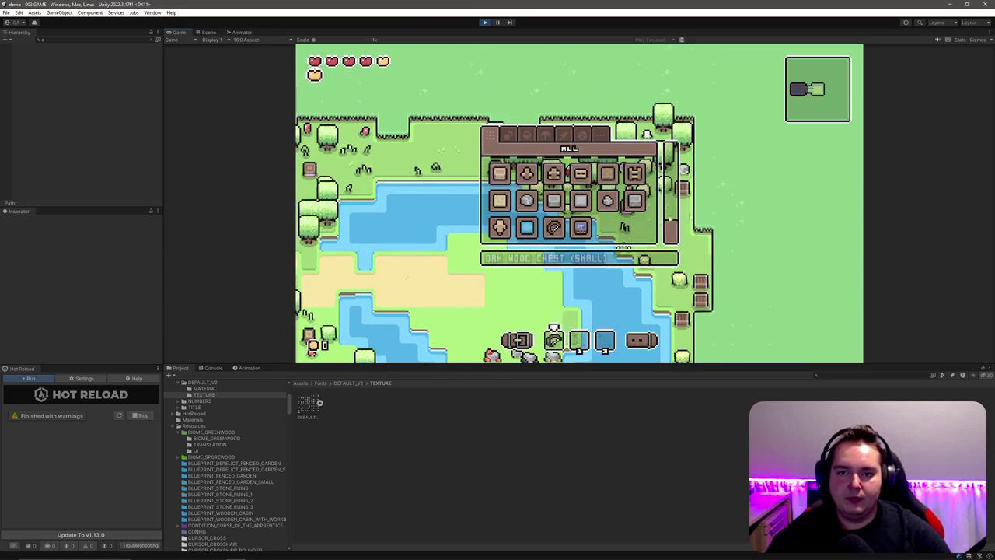
{"action": "key", "text": "b"}
{"action": "key", "text": "w"}
Spawn an NPC dummy with the console command 'npc spawny'.
{"action": "key", "text": "grave"}
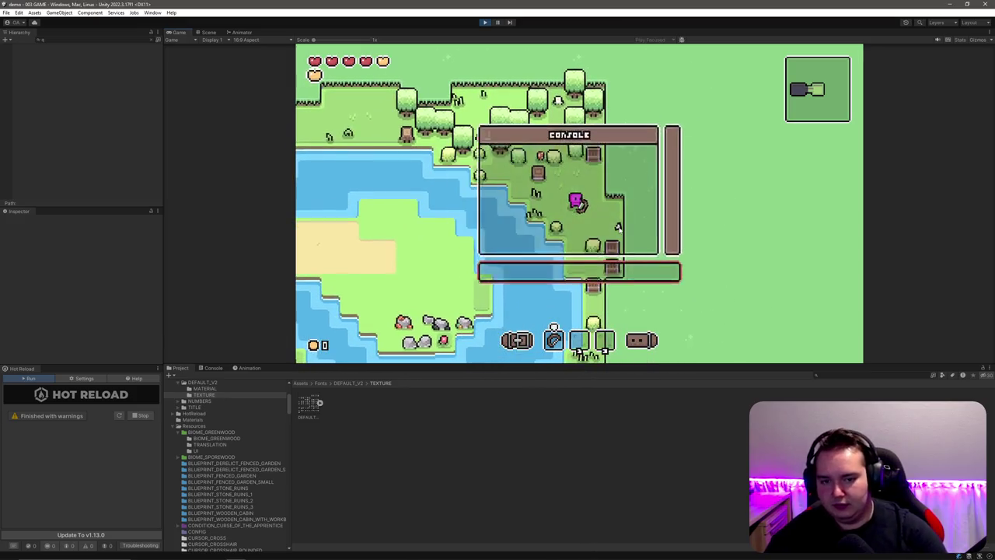
{"action": "type", "text": "npc spawn"}
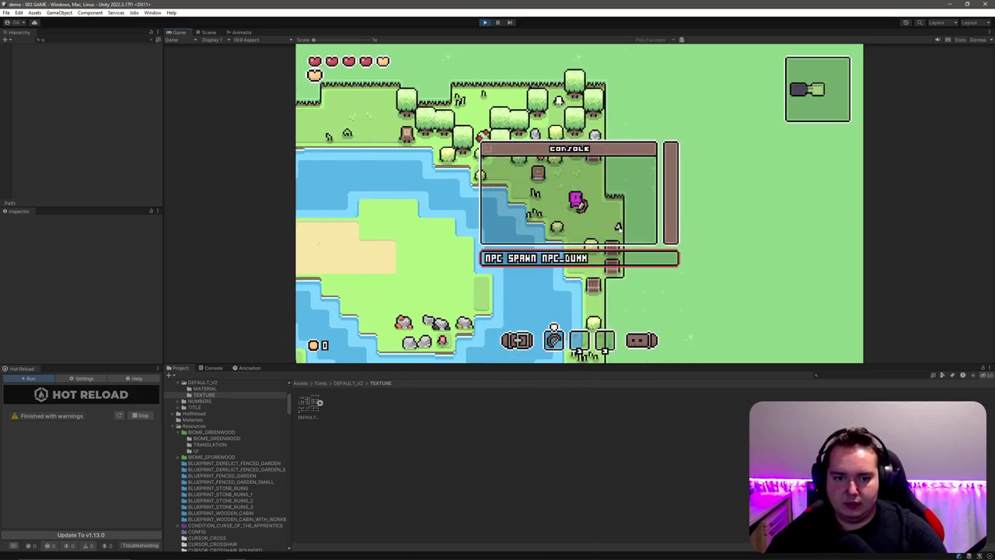
{"action": "type", "text": "y"}
{"action": "key", "text": "Return"}
{"action": "key", "text": "a"}
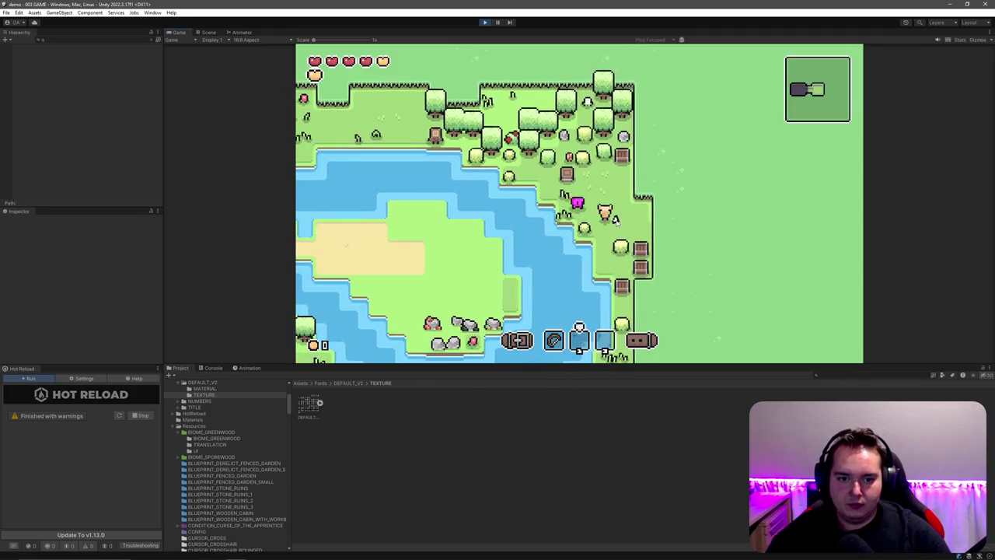
Walk up to the NPC to trigger dialogue and check the camera zoom onto the speaker.
{"action": "key", "text": "d"}
{"action": "key", "text": "w"}
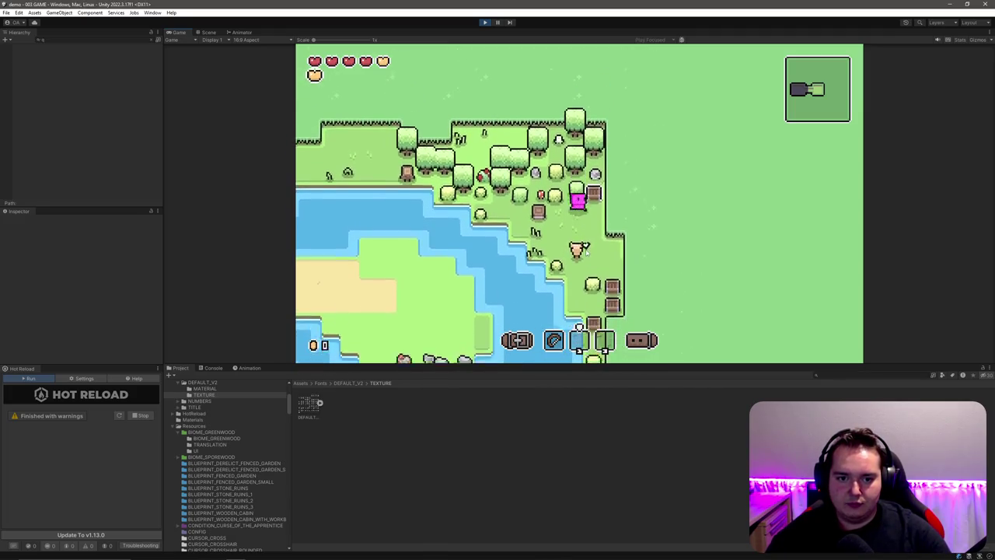
{"action": "scroll", "coordinate": [583, 247], "scroll_direction": "up", "scroll_amount": 3}
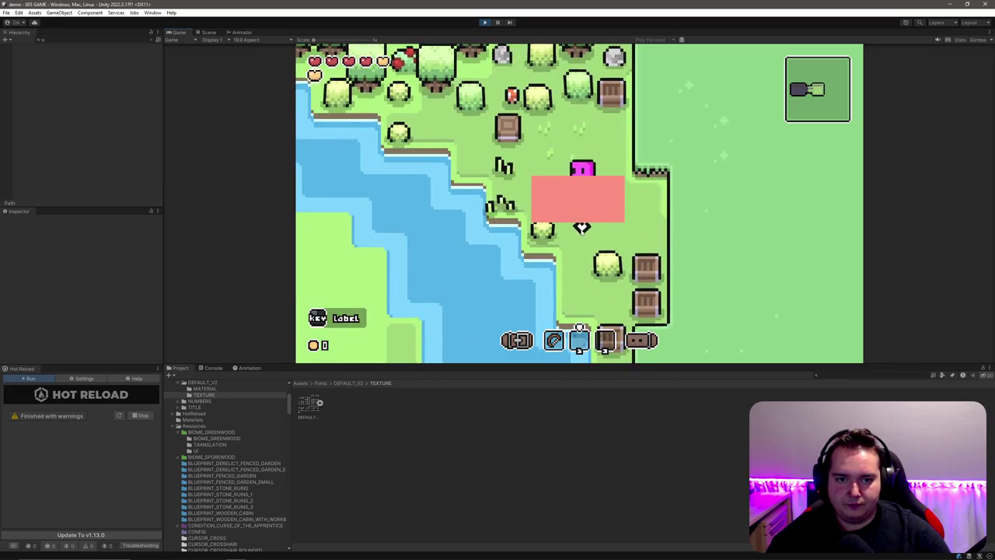
{"action": "scroll", "coordinate": [528, 188], "scroll_direction": "down", "scroll_amount": 3}
{"action": "scroll", "coordinate": [544, 202], "scroll_direction": "up", "scroll_amount": 3}
{"action": "key", "text": "a"}
{"action": "key", "text": "a"}
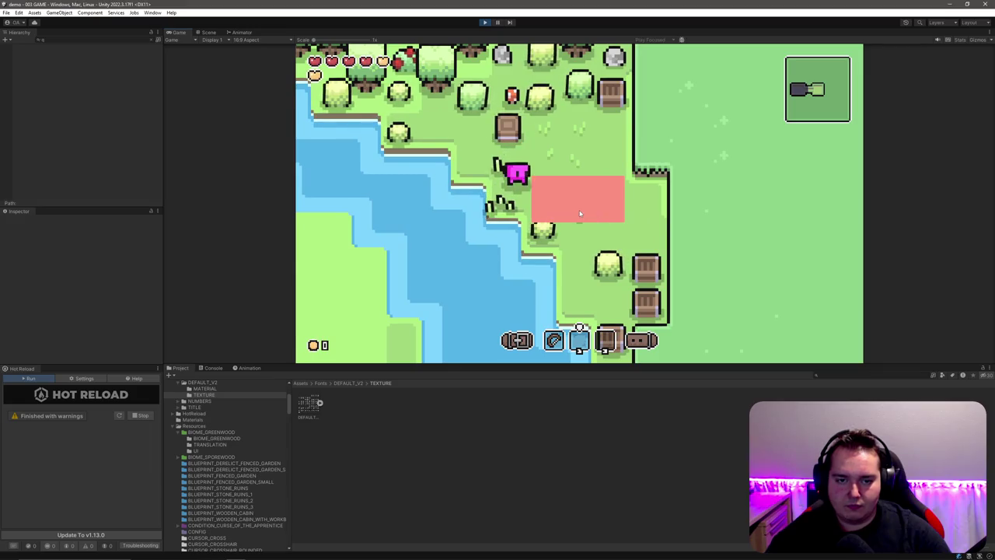
{"action": "scroll", "coordinate": [579, 213], "scroll_direction": "down", "scroll_amount": 3}
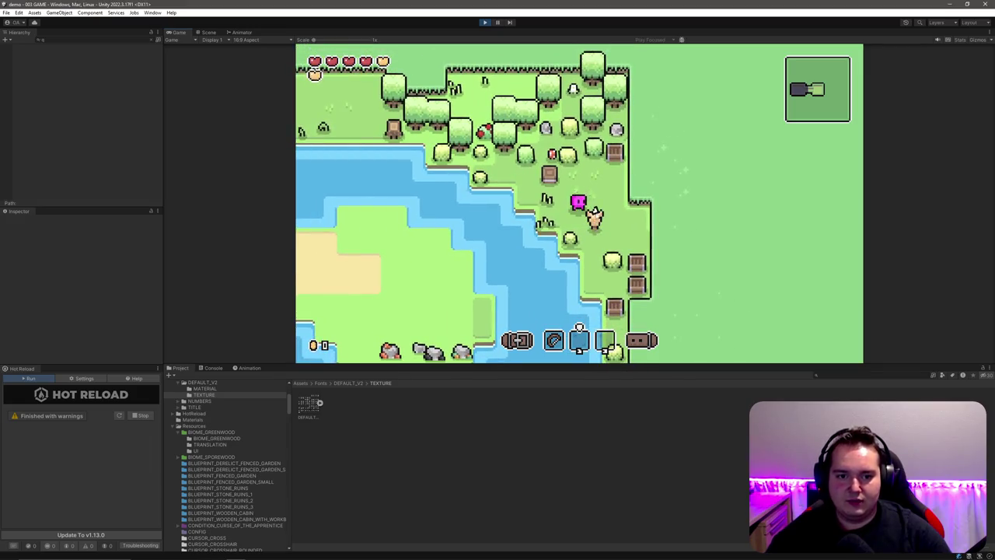
Confirm the player can still walk during dialogue, then return to Rider.
{"action": "key", "text": "d"}
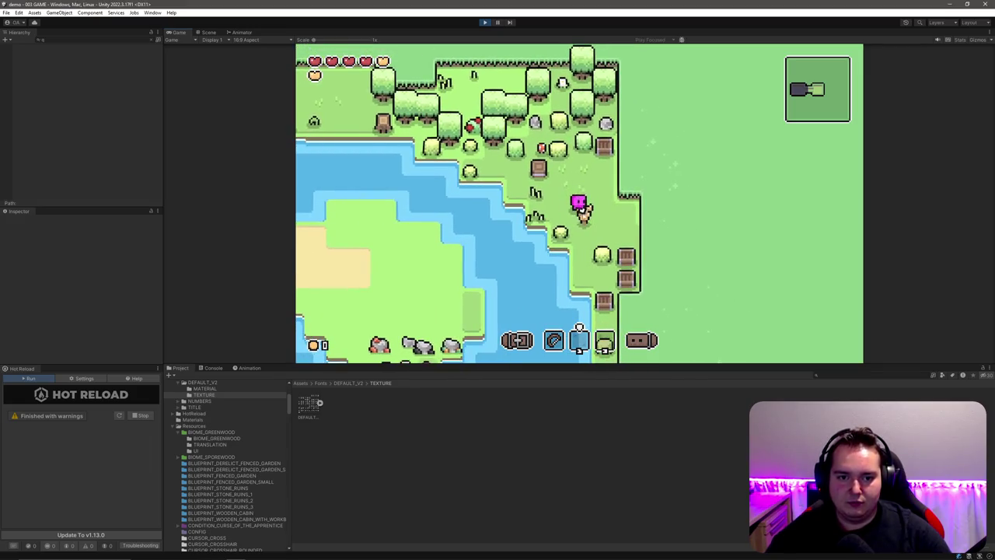
{"action": "key", "text": "a"}
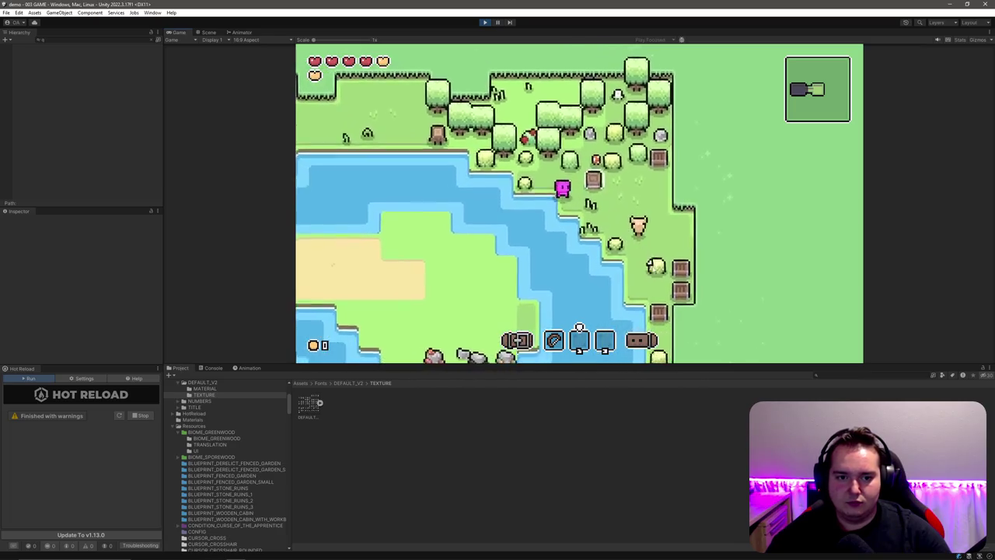
{"action": "scroll", "coordinate": [579, 223], "scroll_direction": "up", "scroll_amount": 3}
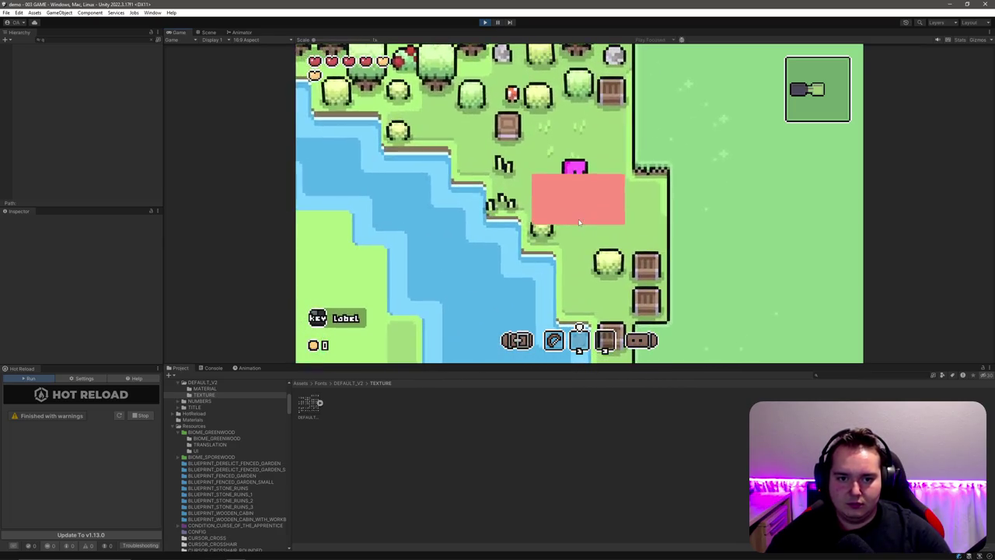
{"action": "scroll", "coordinate": [579, 223], "scroll_direction": "down", "scroll_amount": 3}
{"action": "scroll", "coordinate": [581, 223], "scroll_direction": "up", "scroll_amount": 3}
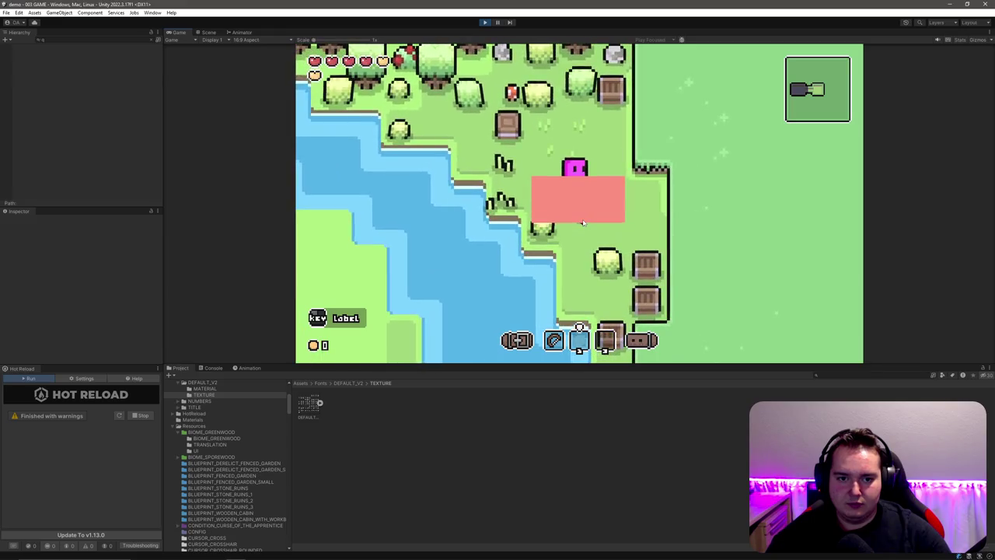
{"action": "scroll", "coordinate": [581, 223], "scroll_direction": "down", "scroll_amount": 3}
{"action": "scroll", "coordinate": [582, 223], "scroll_direction": "up", "scroll_amount": 3}
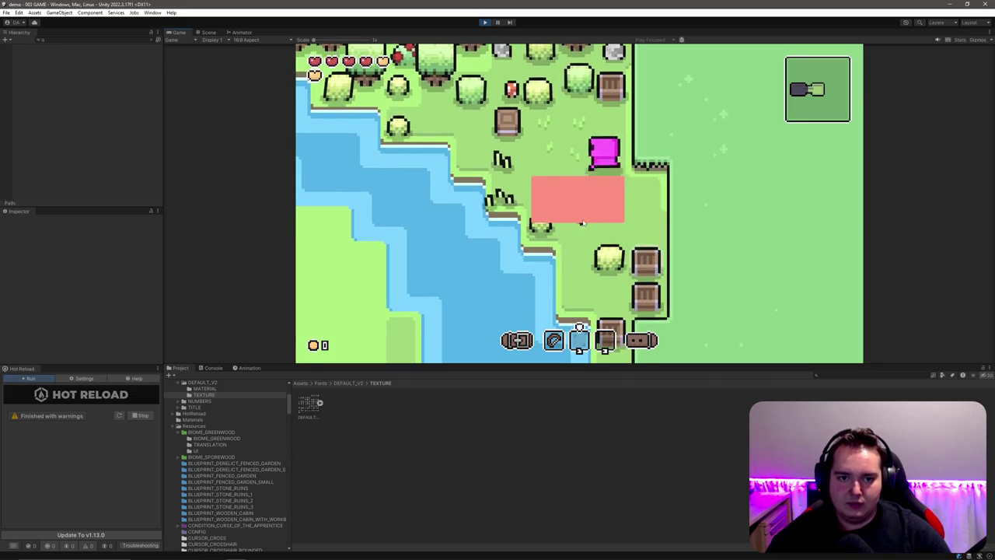
{"action": "scroll", "coordinate": [579, 223], "scroll_direction": "down", "scroll_amount": 3}
{"action": "key", "text": "alt+Tab"}
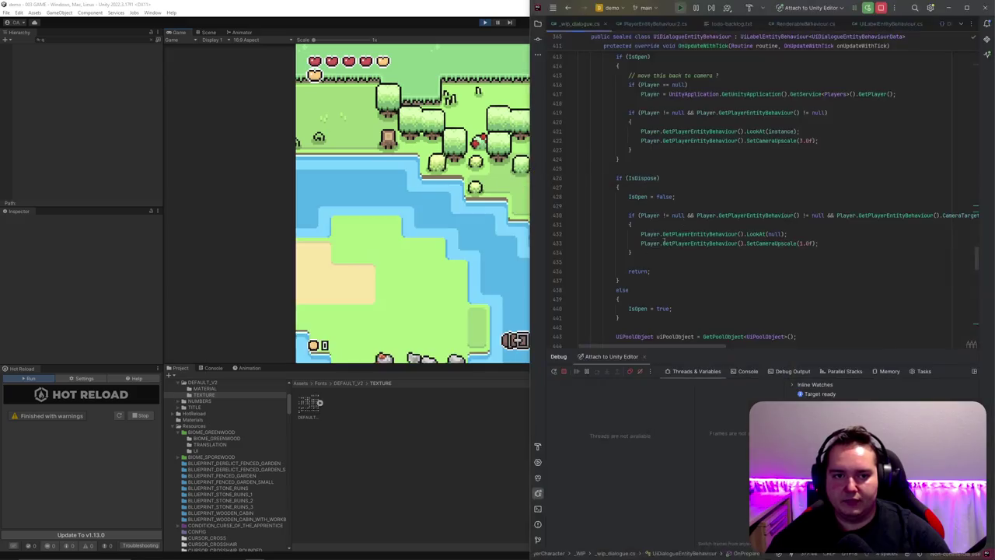
Open PlayerEntityBehaviour2.cs through the file search with '*PlayerBehaviour'.
{"action": "key", "text": "ctrl+shift+t"}
{"action": "type", "text": "*PlayerBehaviour"}
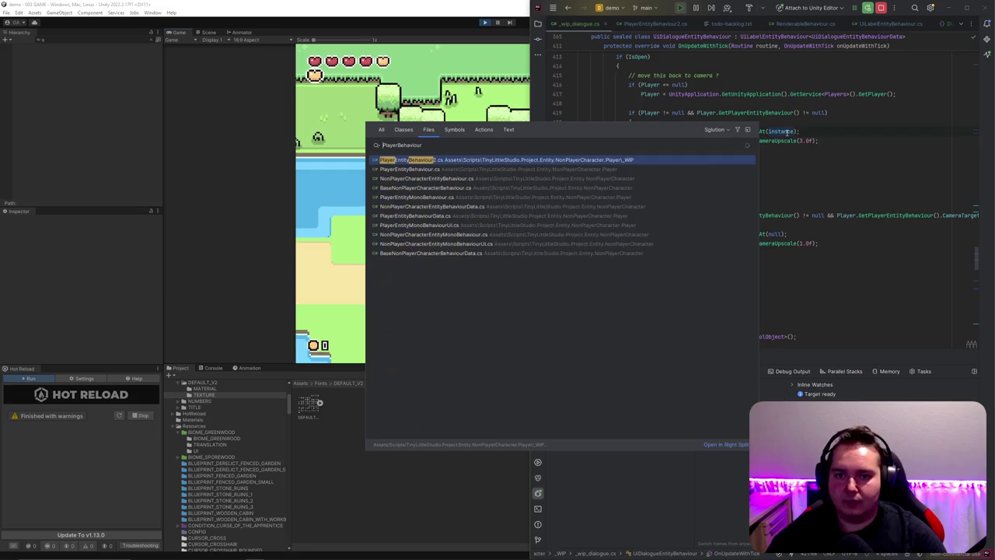
{"action": "key", "text": "Return"}
{"action": "scroll", "coordinate": [781, 94], "scroll_direction": "down", "scroll_amount": 5}
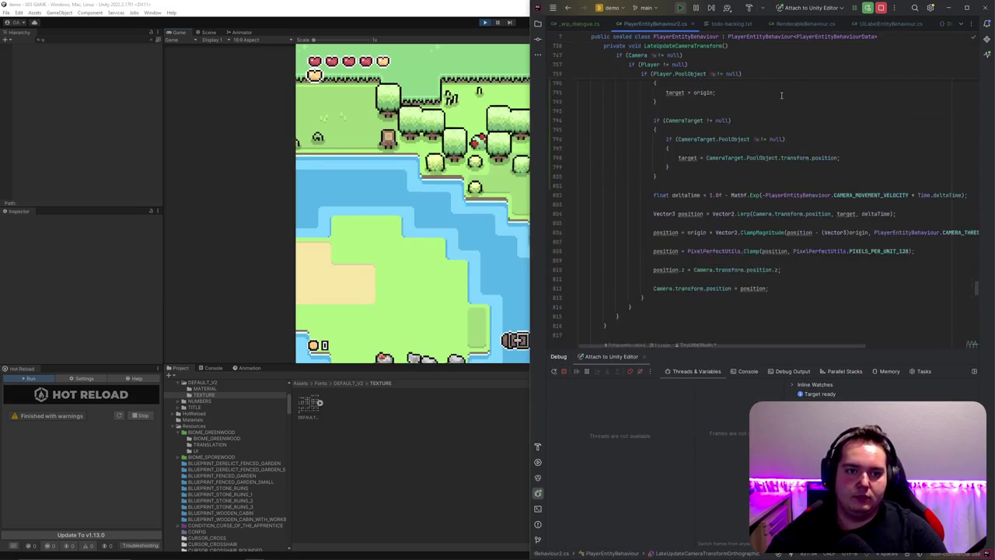
{"action": "scroll", "coordinate": [781, 94], "scroll_direction": "up", "scroll_amount": 15}
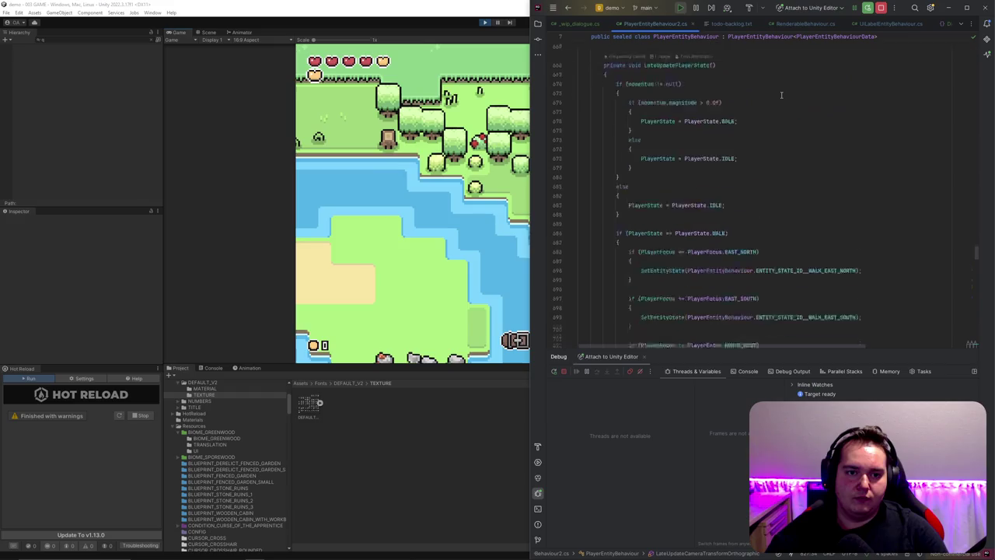
{"action": "scroll", "coordinate": [781, 94], "scroll_direction": "up", "scroll_amount": 12}
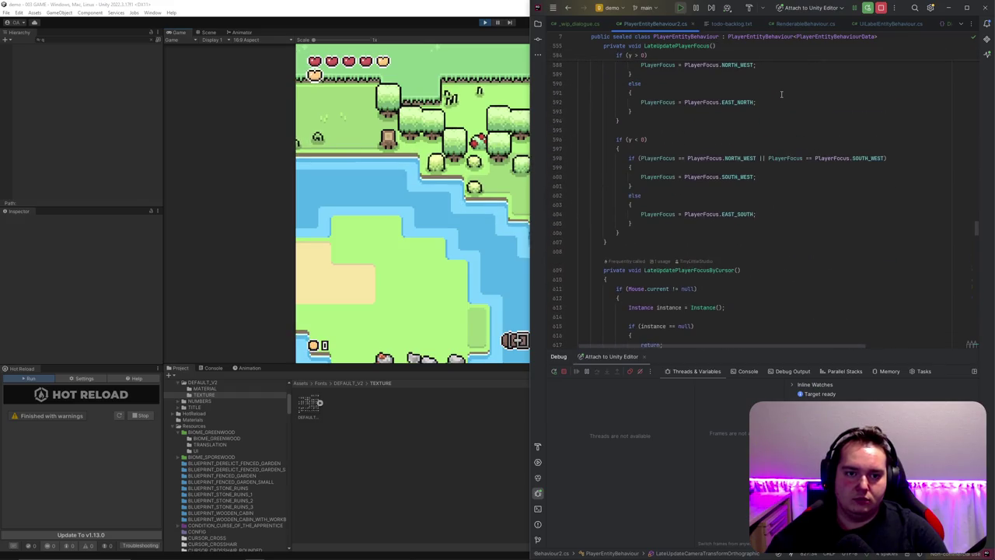
{"action": "scroll", "coordinate": [781, 95], "scroll_direction": "up", "scroll_amount": 10}
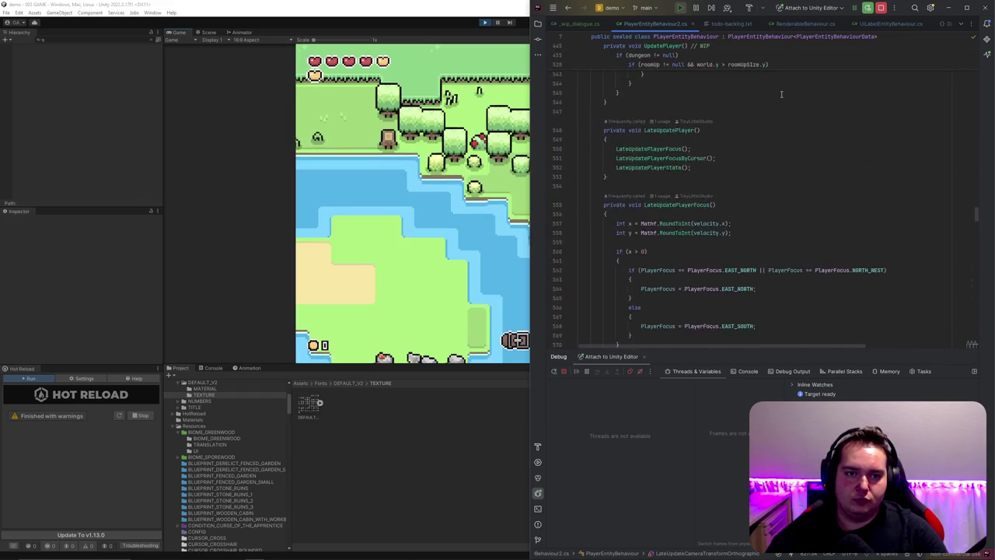
Add 'if (Dialogue.Current != null) { return; }' at the start of LateUpdatePlayer.
{"action": "left_click", "coordinate": [694, 249]}
{"action": "key", "text": "Return"}
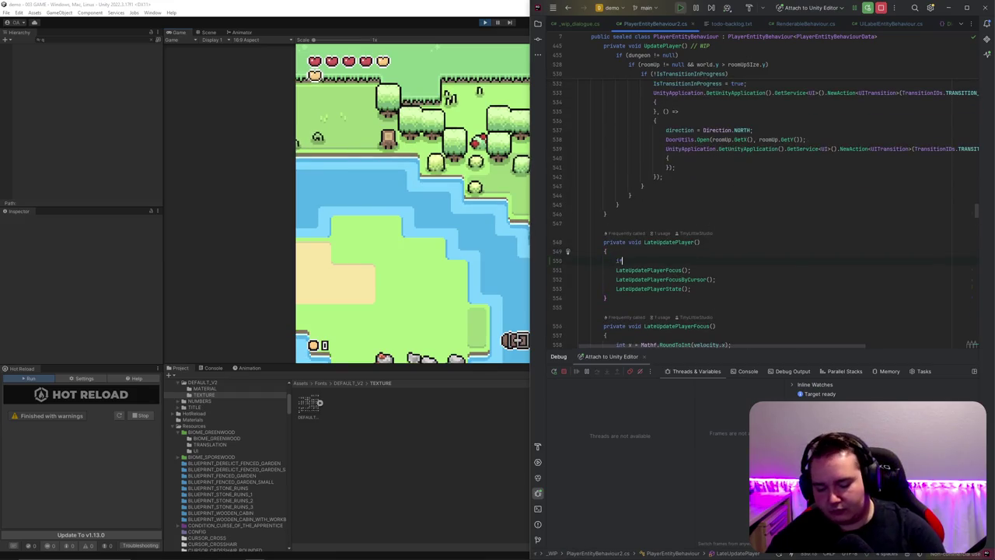
{"action": "type", "text": "if (Dialogue.Current == "}
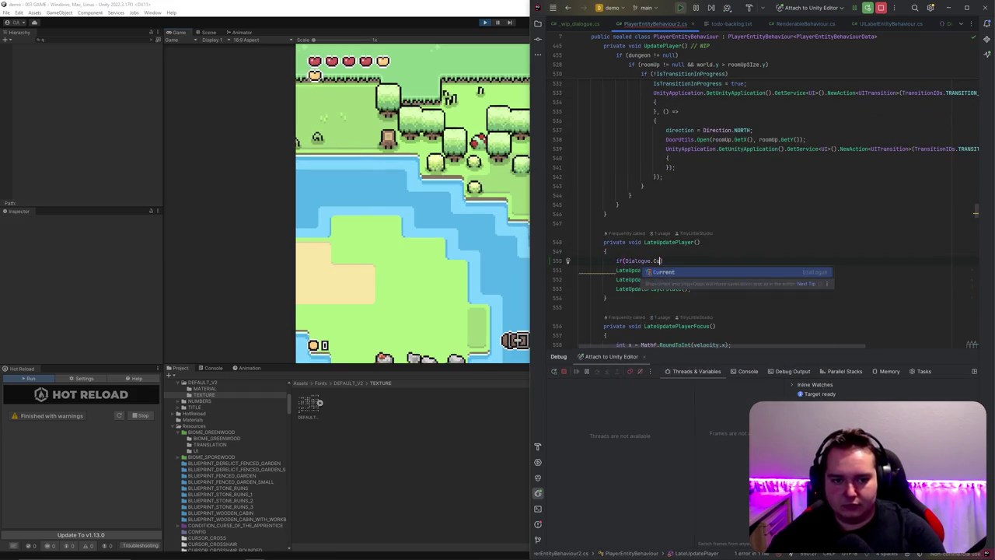
{"action": "type", "text": "null)"}
{"action": "key", "text": "Return"}
{"action": "type", "text": "{"}
{"action": "key", "text": "Return"}
{"action": "type", "text": "return;"}
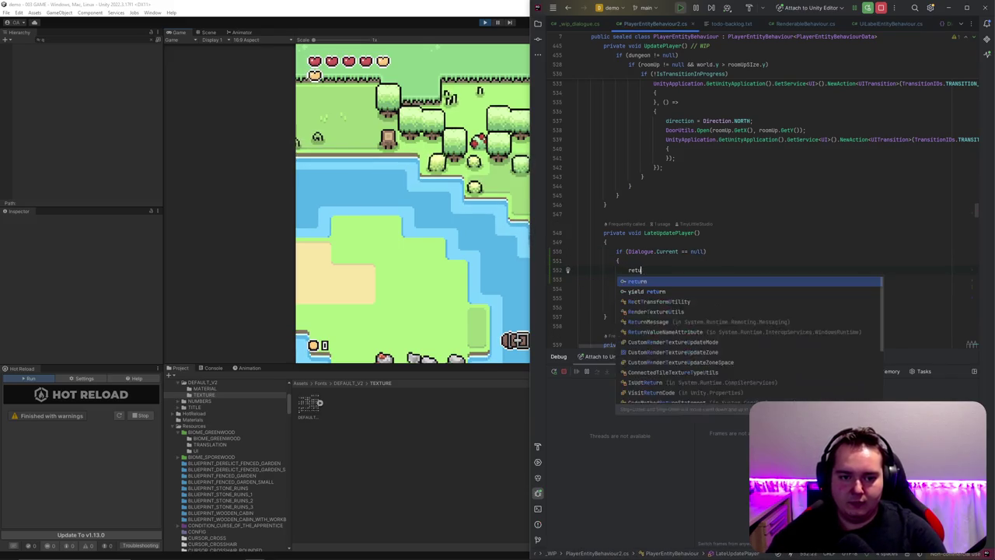
{"action": "key", "text": "Down"}
{"action": "key", "text": "Return"}
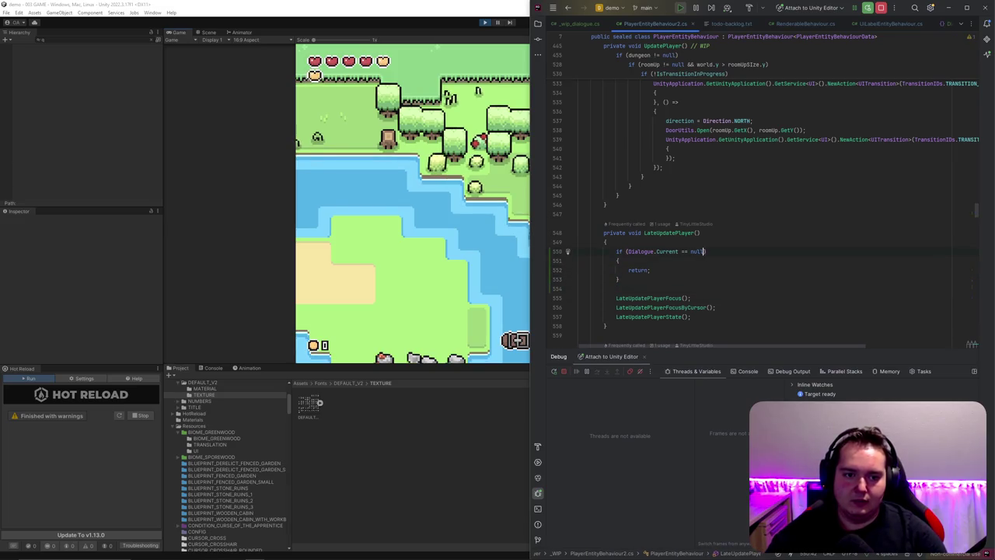
{"action": "left_click", "coordinate": [687, 251]}
{"action": "key", "text": "BackSpace"}
{"action": "type", "text": "!"}
{"action": "key", "text": "Down"}
{"action": "key", "text": "Down"}
{"action": "key", "text": "Down"}
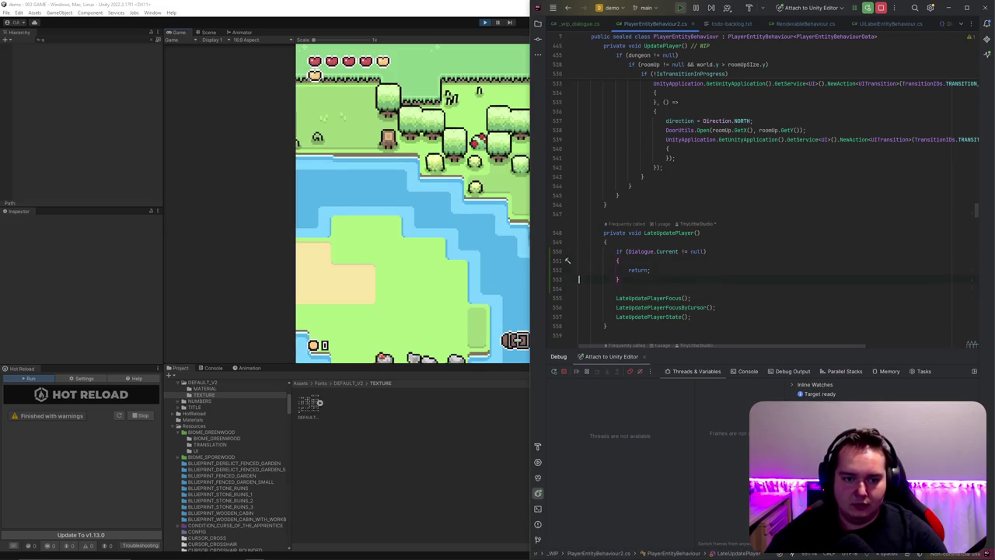
{"action": "key", "text": "End"}
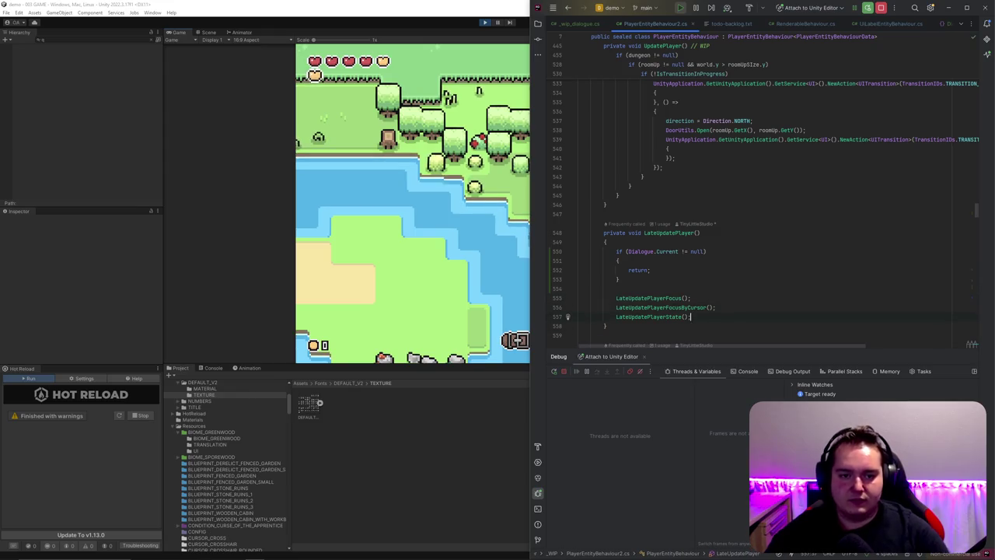
Paste the same dialogue check into OnUpdateLate and OnUpdate, then let Unity recompile.
{"action": "scroll", "coordinate": [639, 292], "scroll_direction": "up", "scroll_amount": 10}
{"action": "scroll", "coordinate": [639, 288], "scroll_direction": "up", "scroll_amount": 15}
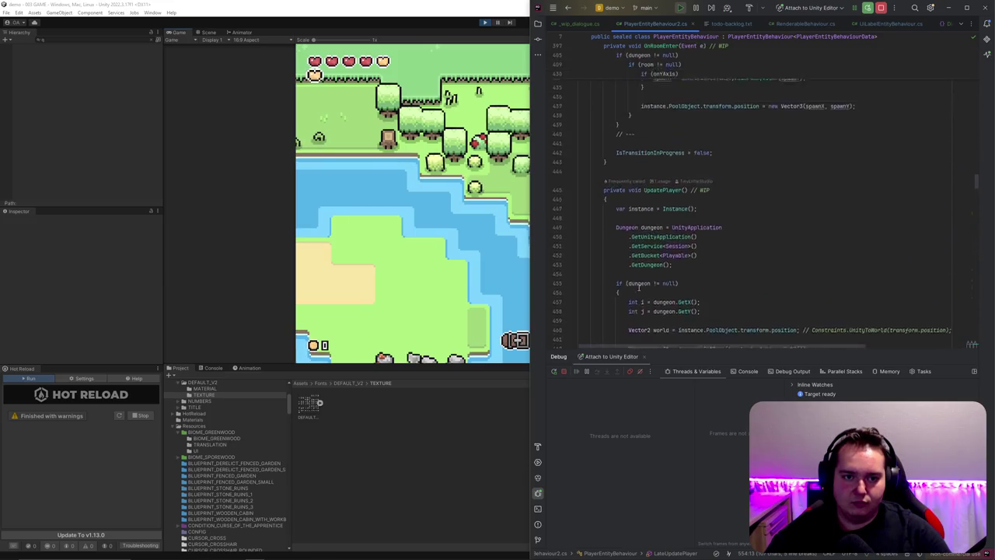
{"action": "scroll", "coordinate": [639, 287], "scroll_direction": "up", "scroll_amount": 15}
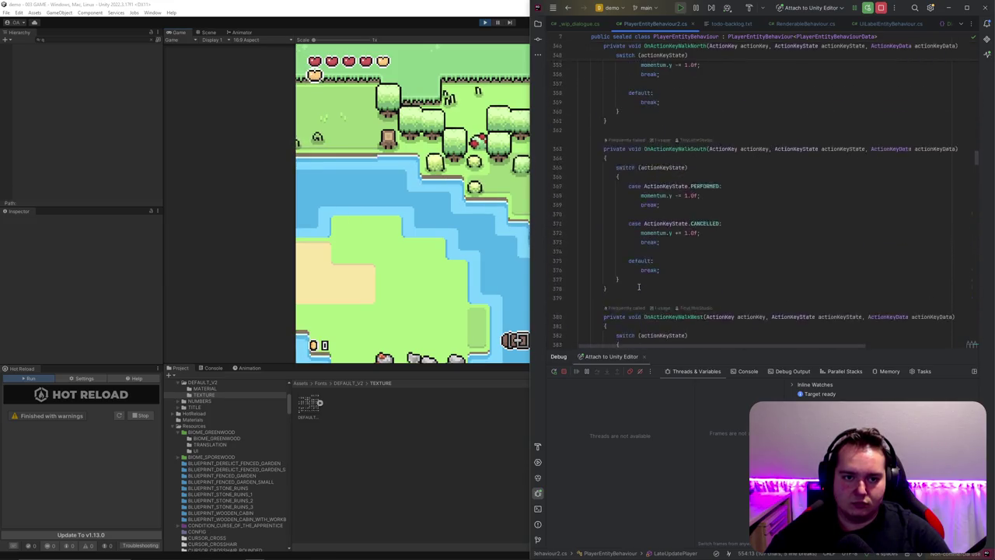
{"action": "scroll", "coordinate": [639, 286], "scroll_direction": "up", "scroll_amount": 7}
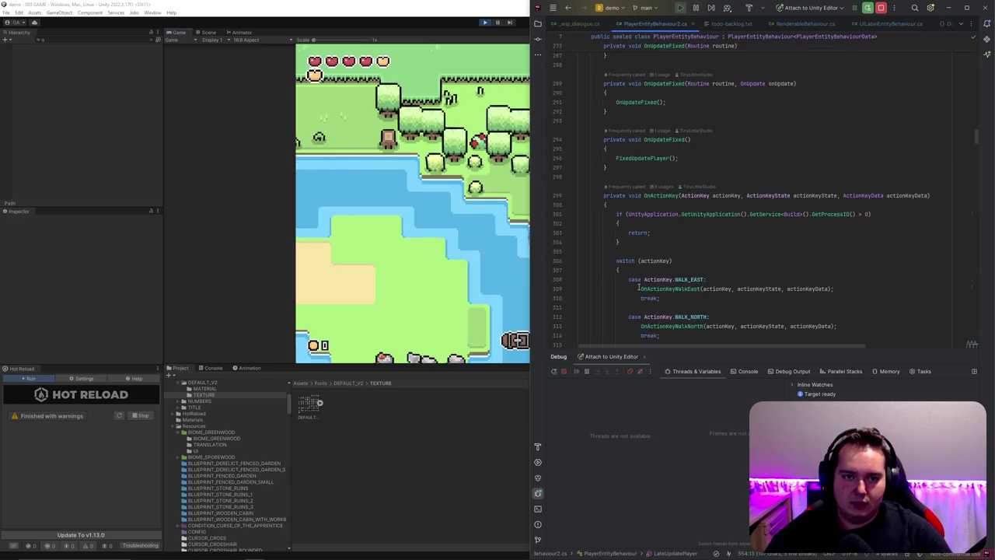
{"action": "scroll", "coordinate": [639, 286], "scroll_direction": "down", "scroll_amount": 4}
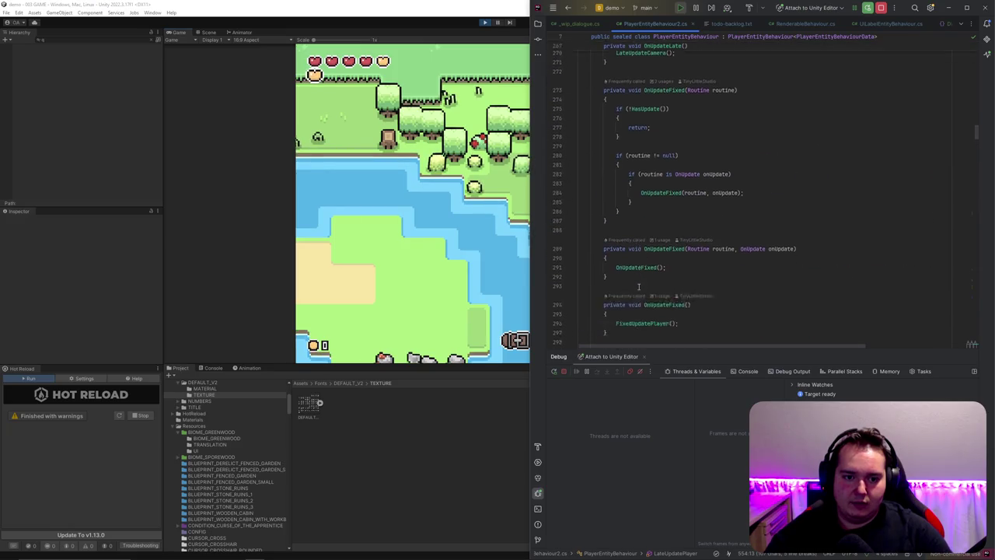
{"action": "scroll", "coordinate": [638, 287], "scroll_direction": "up", "scroll_amount": 5}
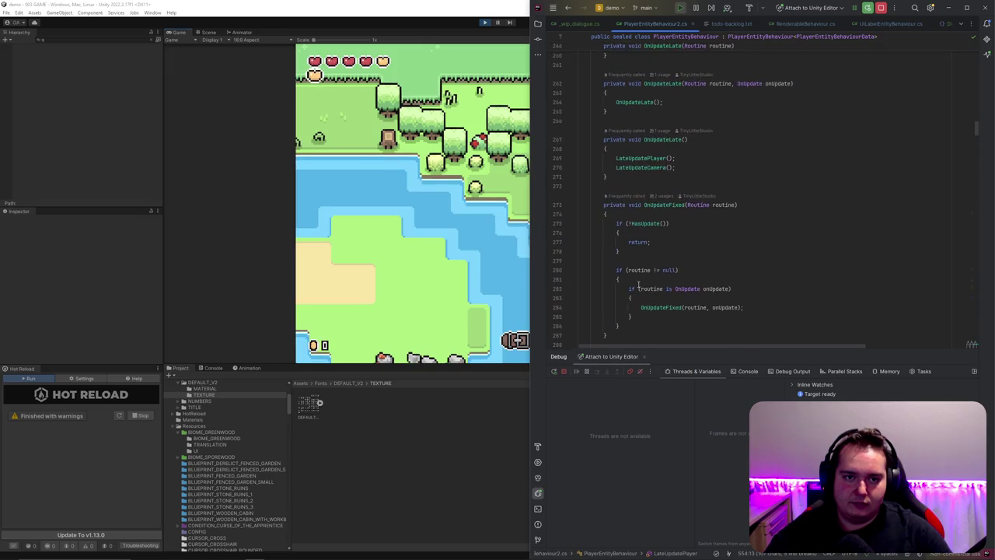
{"action": "type", "text": "if (Dialogue.Current != null) {     return; }"}
{"action": "scroll", "coordinate": [749, 178], "scroll_direction": "up", "scroll_amount": 5}
{"action": "scroll", "coordinate": [748, 178], "scroll_direction": "up", "scroll_amount": 2}
{"action": "left_click", "coordinate": [776, 143]}
{"action": "key", "text": "ctrl+v"}
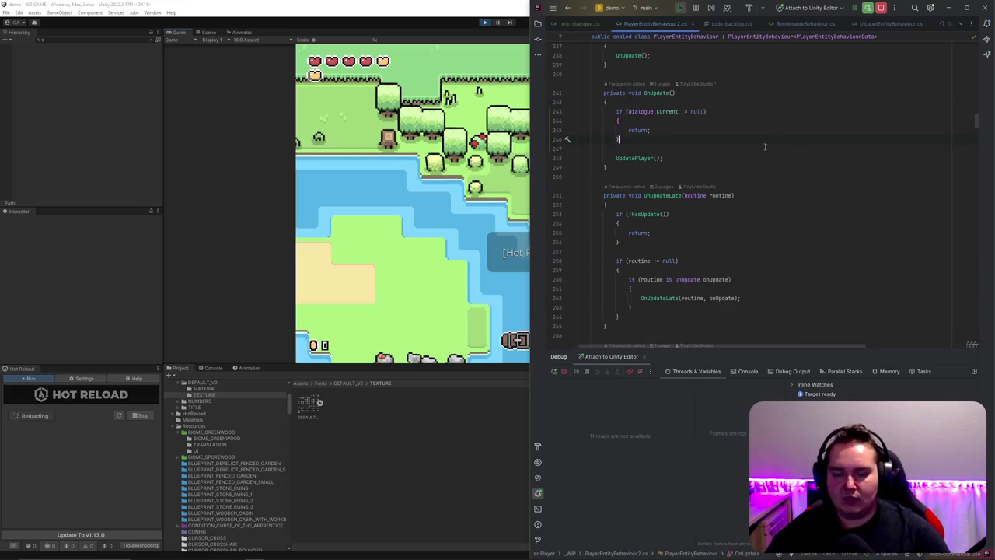
{"action": "left_click", "coordinate": [486, 222]}
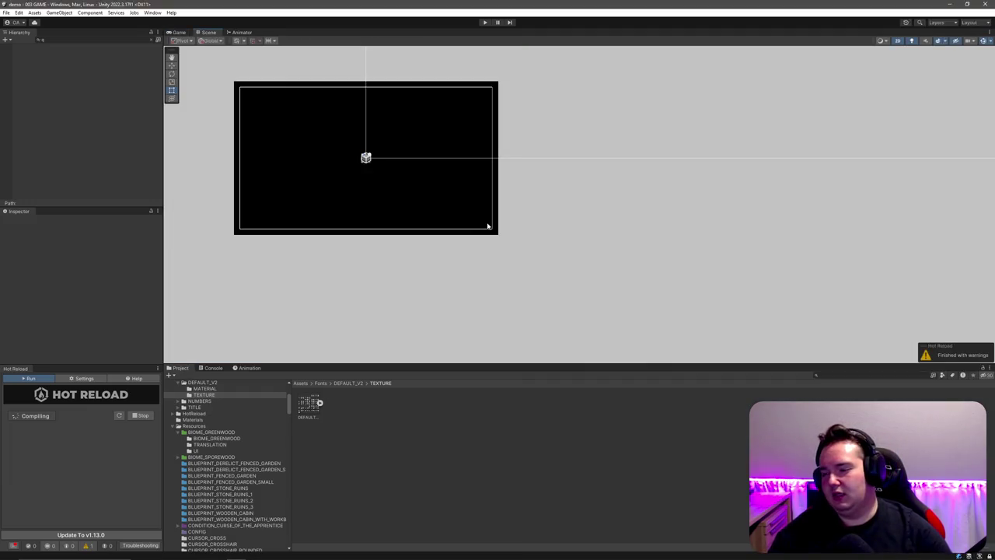
{"action": "left_click", "coordinate": [488, 226]}
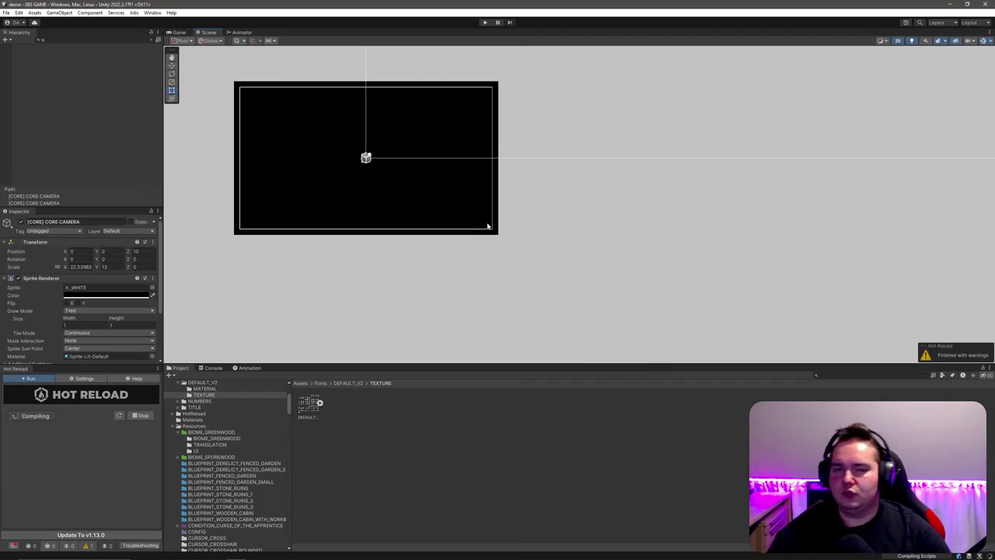
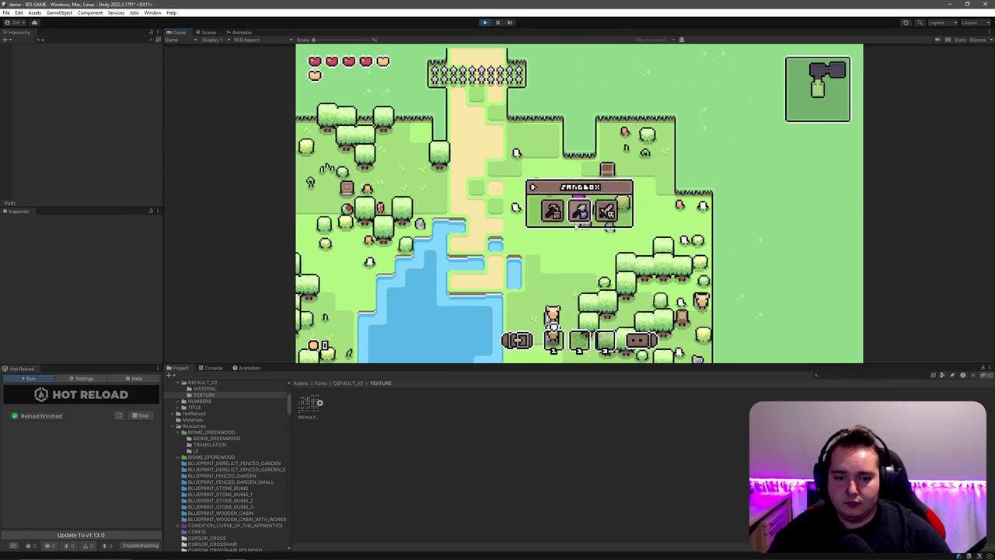
Spawn the oak NPC (SPAWN NPC_OAK_5) and an NPC_OAK_DUMMY from the in-game console.
{"action": "left_click", "coordinate": [576, 220]}
{"action": "key", "text": "grave"}
{"action": "type", "text": "SPAWN NPC_OAK_5"}
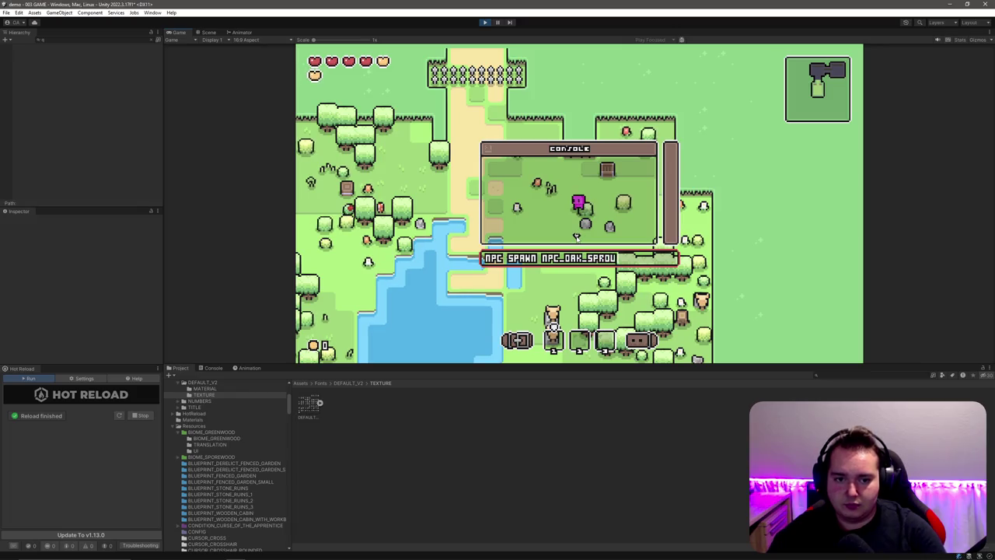
{"action": "key", "text": "Return"}
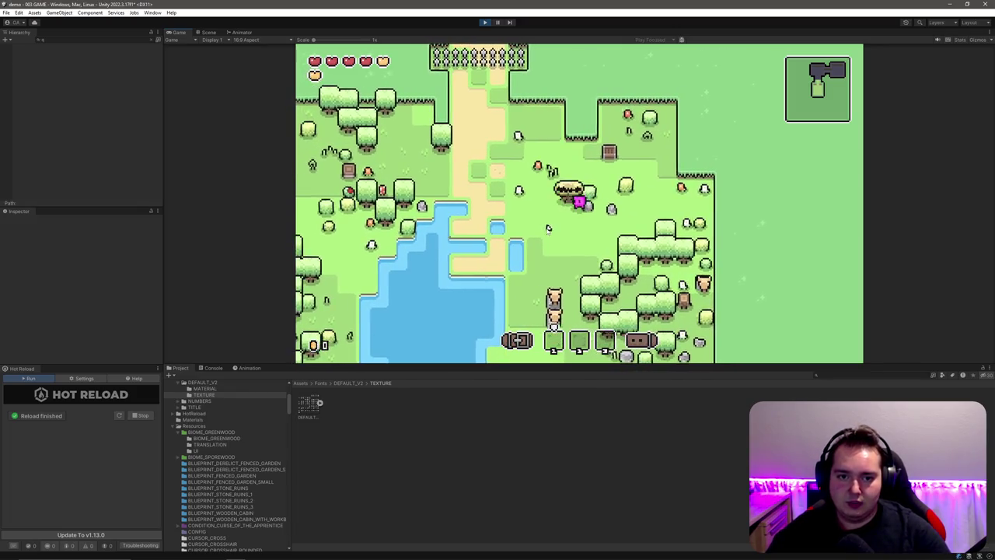
{"action": "key", "text": "grave"}
{"action": "key", "text": "Up"}
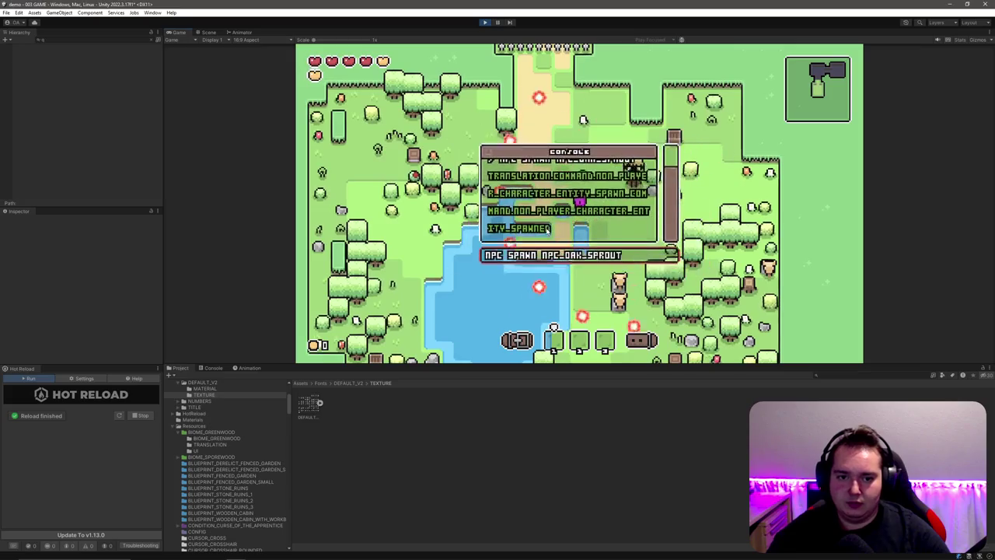
{"action": "key", "text": "Return"}
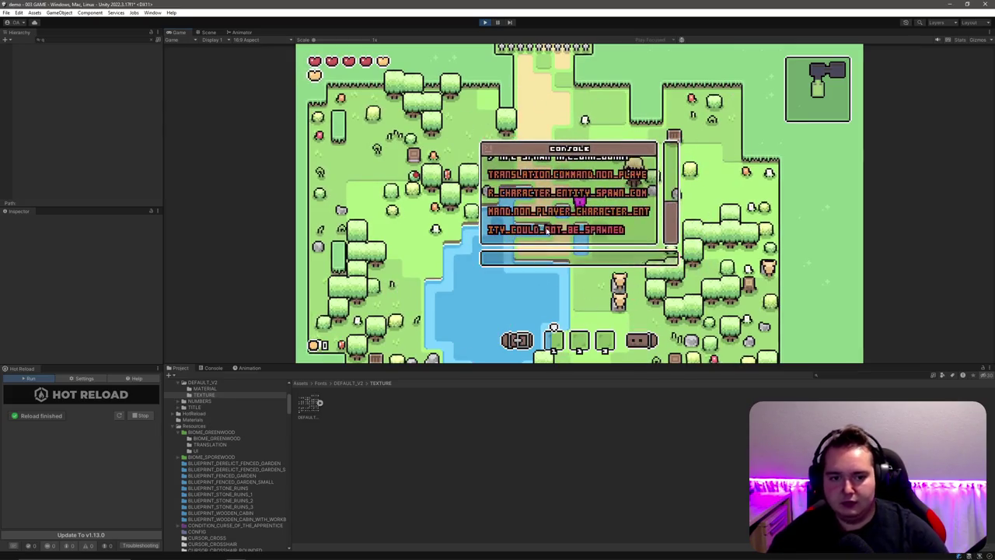
{"action": "key", "text": "grave"}
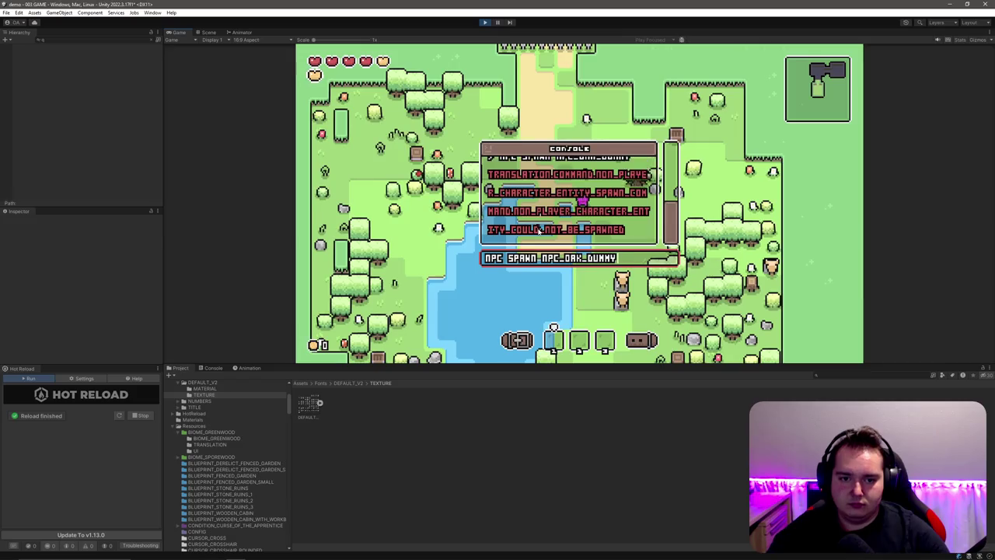
{"action": "type", "text": "mmy"}
{"action": "key", "text": "Return"}
{"action": "key", "text": "grave"}
Hit the dummy NPC standing next to the player twice.
{"action": "left_click", "coordinate": [568, 197]}
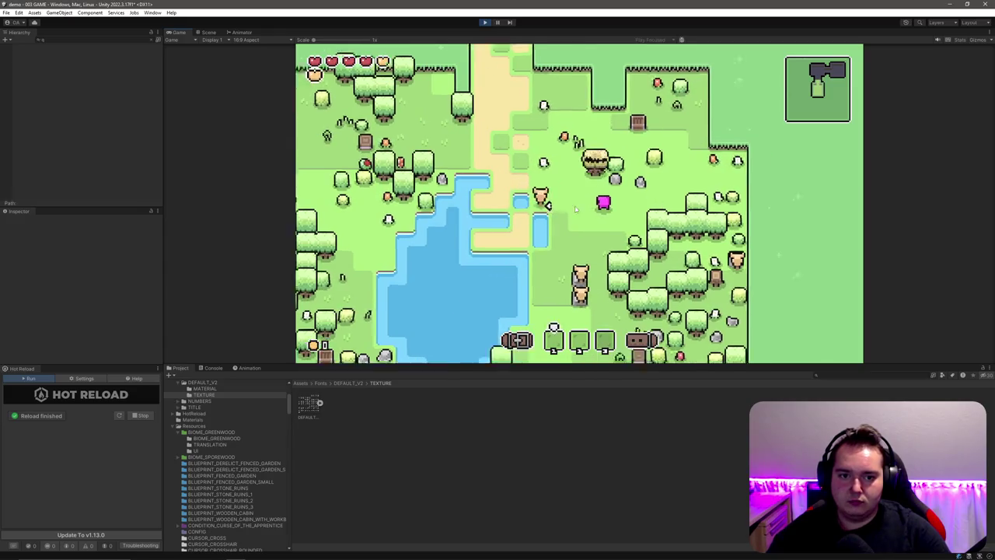
{"action": "left_click", "coordinate": [573, 202]}
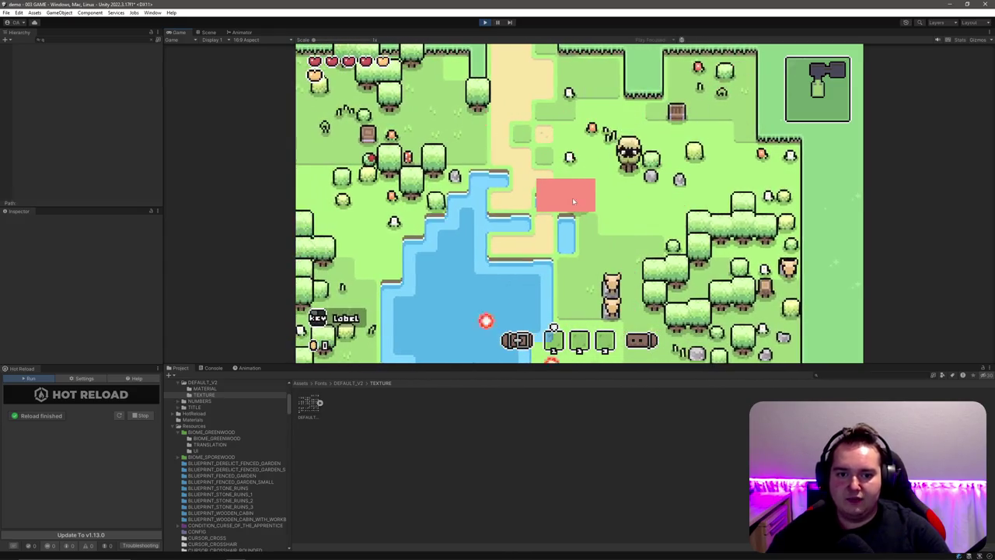
{"action": "key", "text": "alt+Tab"}
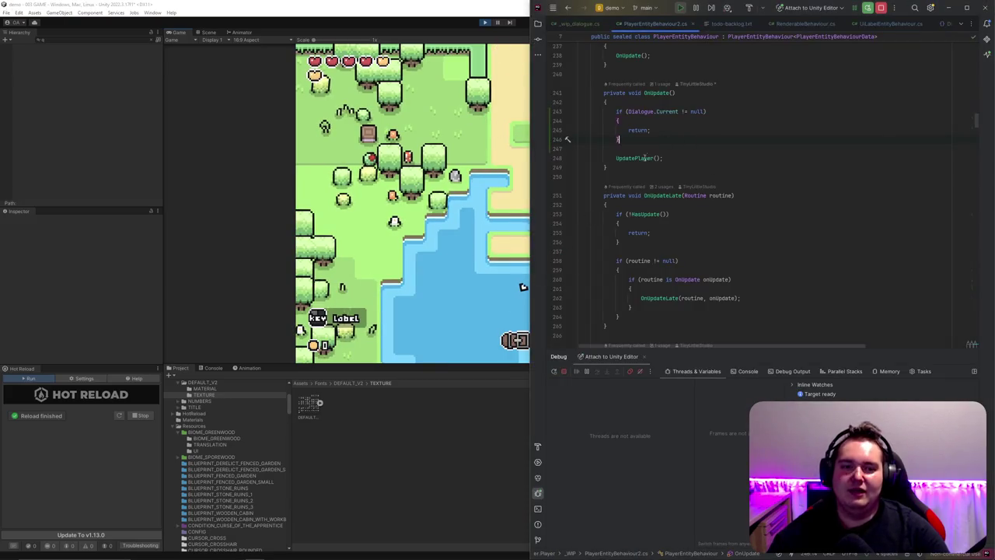
Copy the if (Dialogue.Current != null) { return; } check from OnUpdate.
{"action": "key", "text": "alt+Tab"}
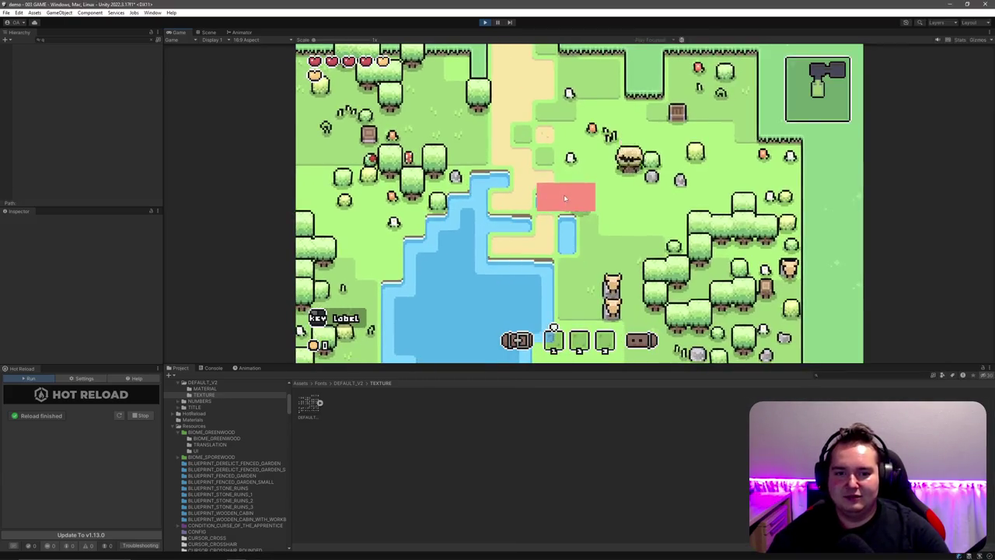
{"action": "key", "text": "alt+Tab"}
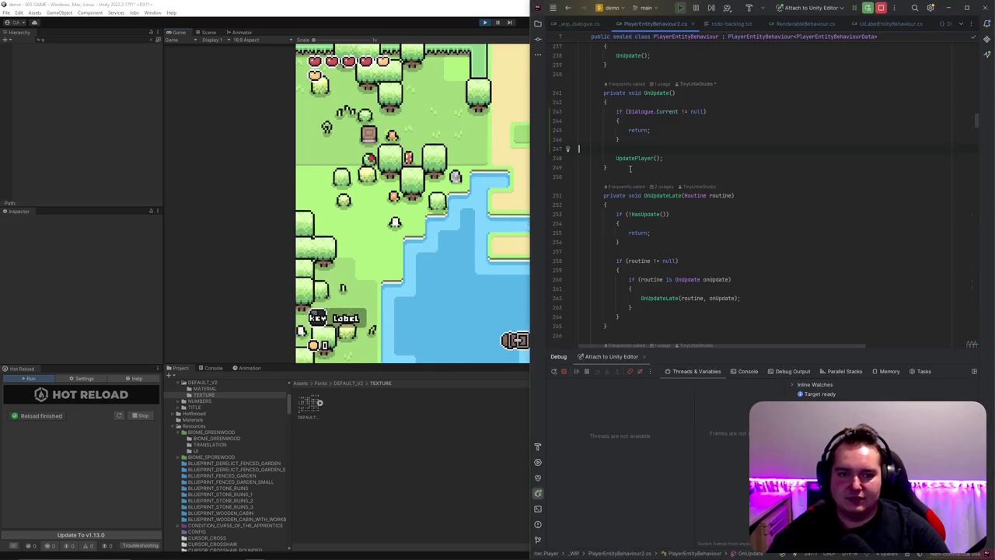
{"action": "left_click_drag", "start_coordinate": [626, 111], "coordinate": [634, 146]}
{"action": "scroll", "coordinate": [637, 163], "scroll_direction": "down", "scroll_amount": 7}
{"action": "left_click_drag", "start_coordinate": [633, 149], "coordinate": [644, 199]}
{"action": "key", "text": "ctrl+c"}
{"action": "key", "text": "BackSpace"}
Paste the dialogue check at the top of FixedUpdatePlayer, followed by a blank line.
{"action": "scroll", "coordinate": [643, 200], "scroll_direction": "down", "scroll_amount": 5}
{"action": "scroll", "coordinate": [643, 194], "scroll_direction": "down", "scroll_amount": 13}
{"action": "scroll", "coordinate": [643, 190], "scroll_direction": "down", "scroll_amount": 15}
{"action": "scroll", "coordinate": [643, 191], "scroll_direction": "down", "scroll_amount": 12}
{"action": "scroll", "coordinate": [643, 191], "scroll_direction": "down", "scroll_amount": 10}
{"action": "scroll", "coordinate": [643, 190], "scroll_direction": "down", "scroll_amount": 20}
{"action": "scroll", "coordinate": [643, 190], "scroll_direction": "down", "scroll_amount": 8}
{"action": "scroll", "coordinate": [643, 204], "scroll_direction": "down", "scroll_amount": 5}
{"action": "scroll", "coordinate": [645, 219], "scroll_direction": "down", "scroll_amount": 20}
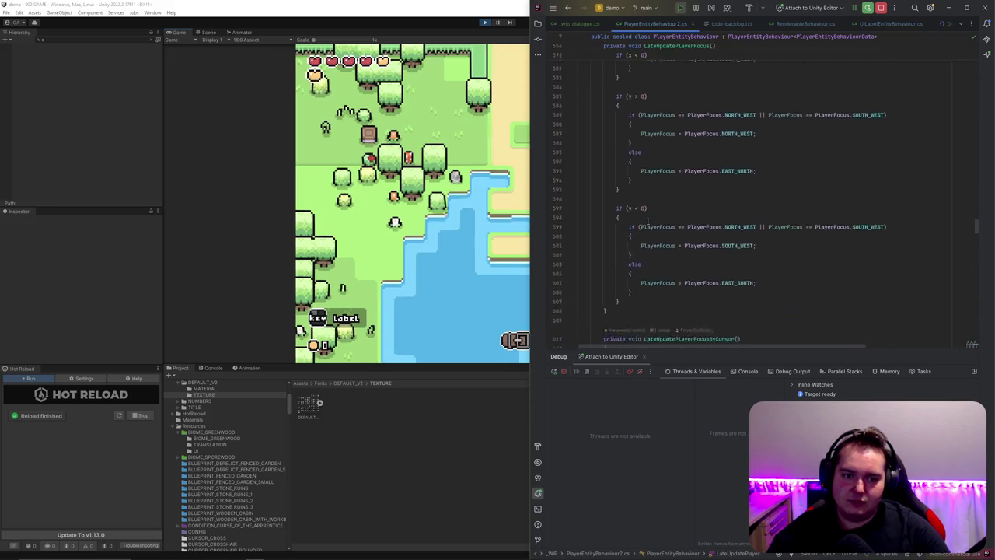
{"action": "scroll", "coordinate": [643, 216], "scroll_direction": "down", "scroll_amount": 20}
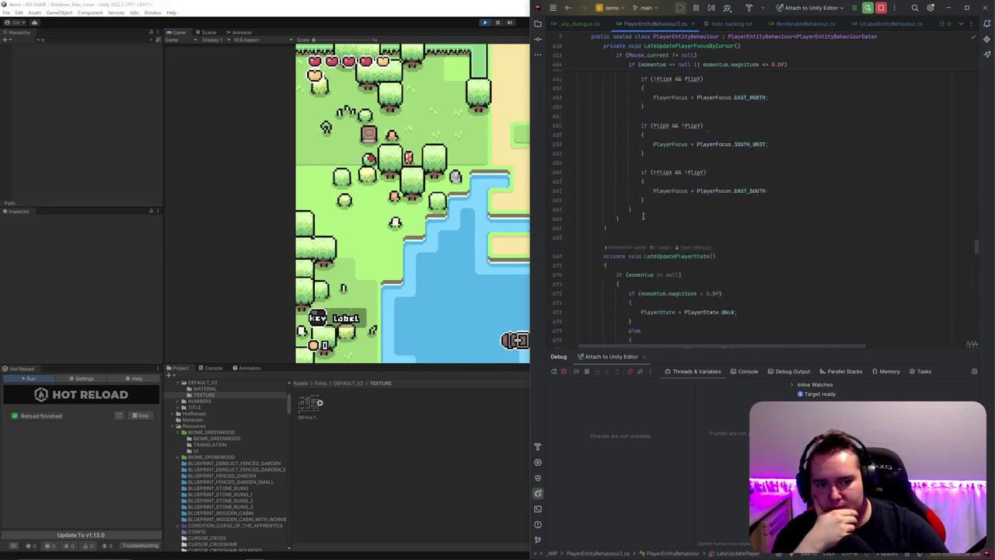
{"action": "scroll", "coordinate": [642, 215], "scroll_direction": "down", "scroll_amount": 20}
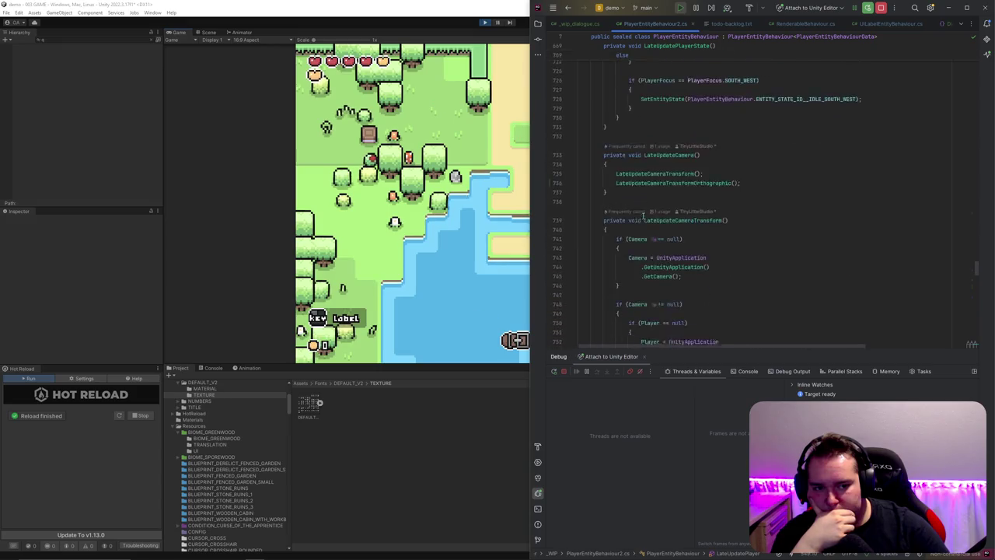
{"action": "scroll", "coordinate": [642, 215], "scroll_direction": "up", "scroll_amount": 3}
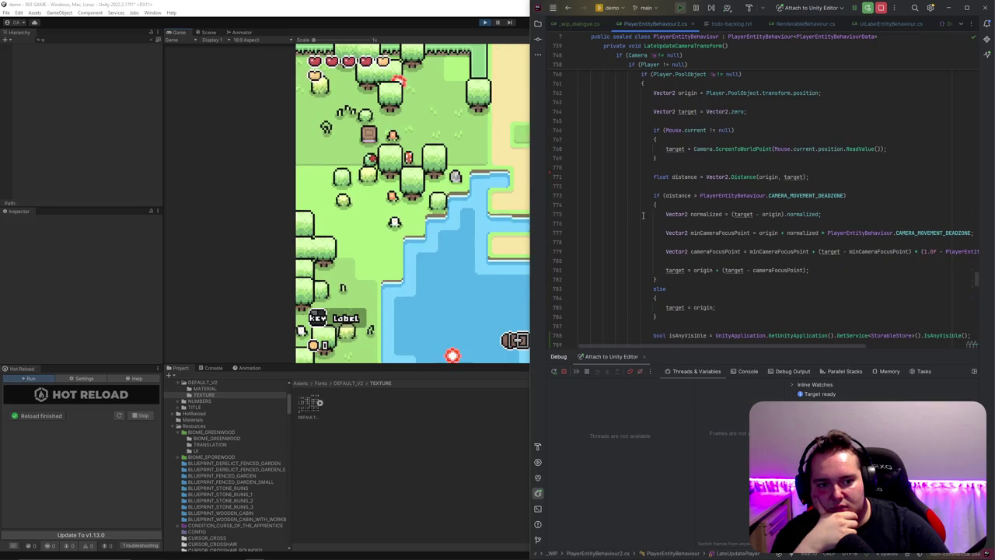
{"action": "scroll", "coordinate": [642, 215], "scroll_direction": "up", "scroll_amount": 3}
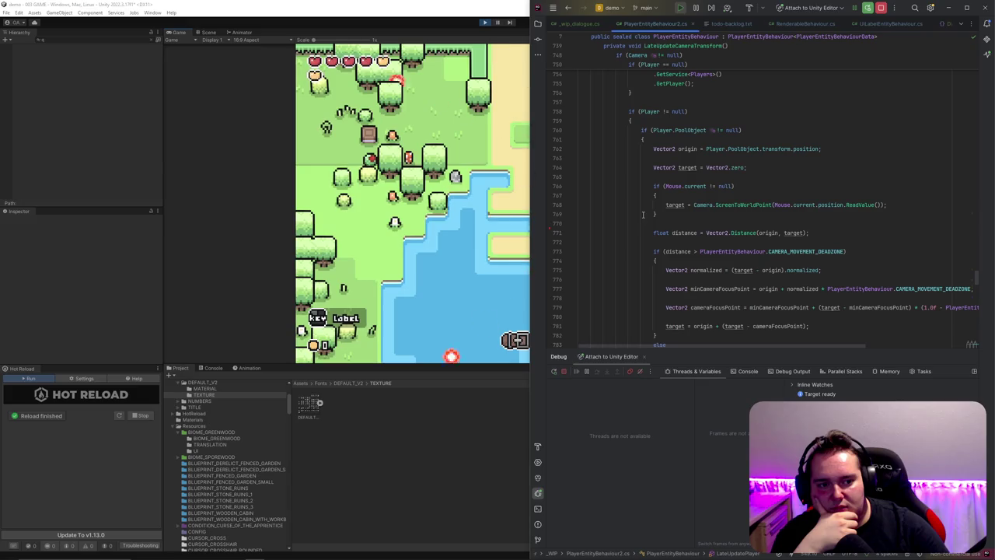
{"action": "scroll", "coordinate": [643, 215], "scroll_direction": "up", "scroll_amount": 5}
{"action": "scroll", "coordinate": [642, 214], "scroll_direction": "down", "scroll_amount": 3}
{"action": "scroll", "coordinate": [643, 215], "scroll_direction": "down", "scroll_amount": 7}
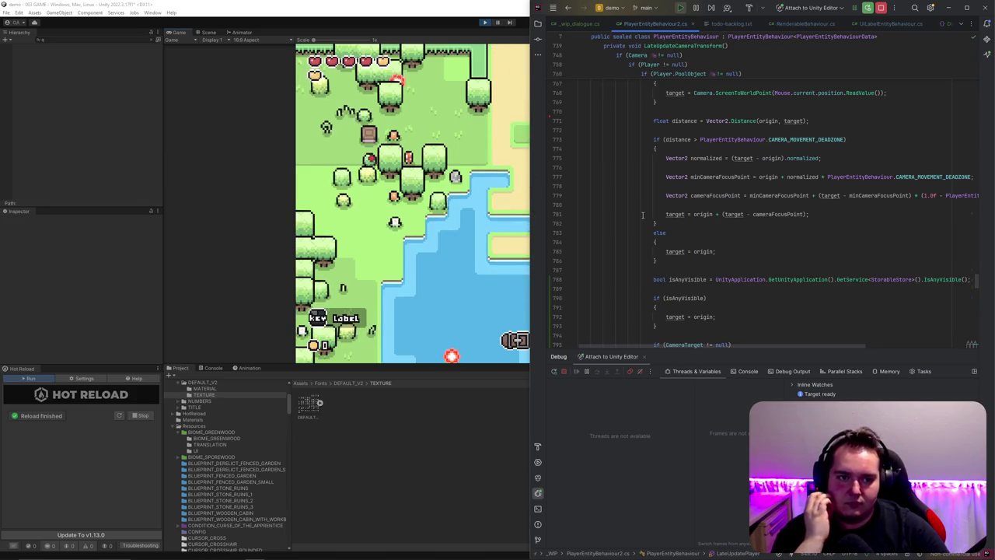
{"action": "scroll", "coordinate": [643, 215], "scroll_direction": "down", "scroll_amount": 8}
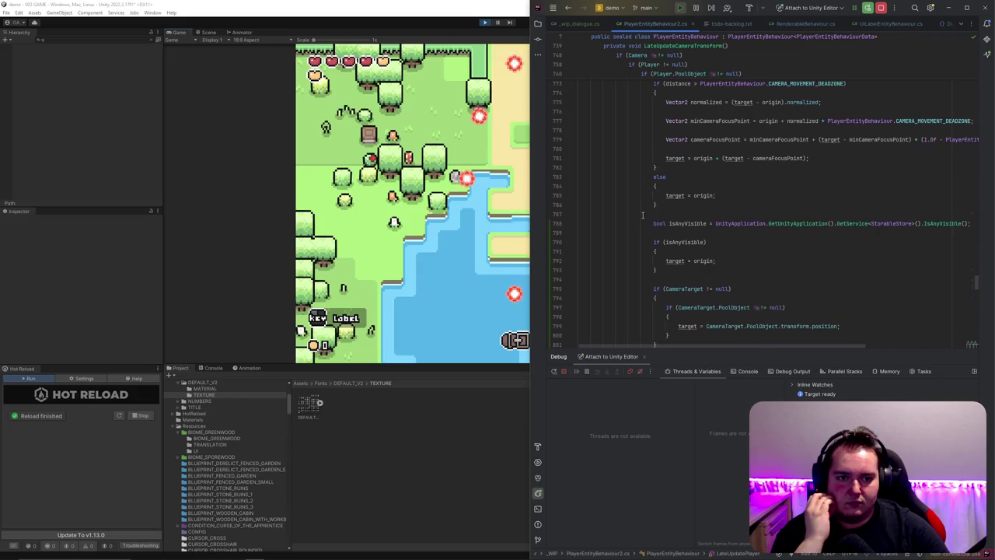
{"action": "scroll", "coordinate": [643, 215], "scroll_direction": "up", "scroll_amount": 8}
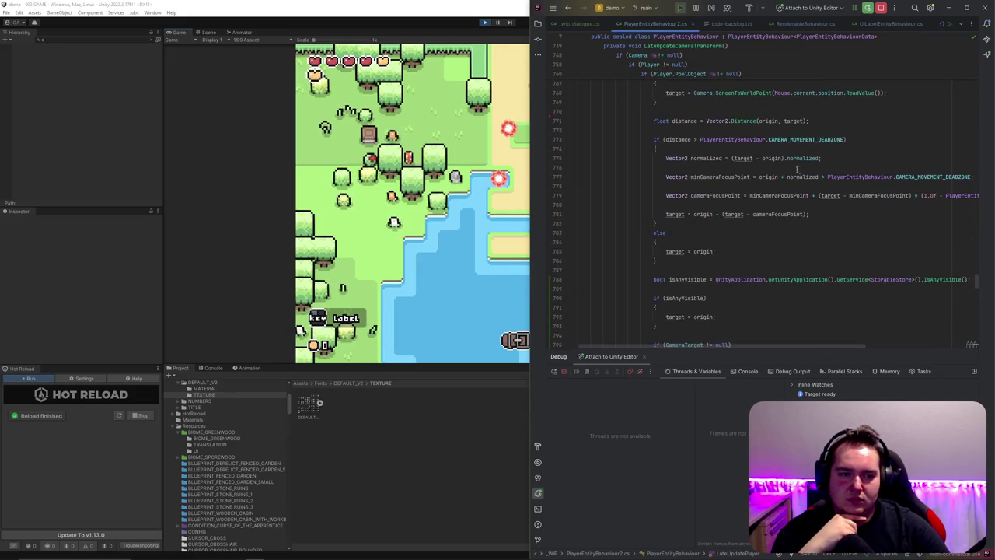
{"action": "scroll", "coordinate": [700, 191], "scroll_direction": "down", "scroll_amount": 15}
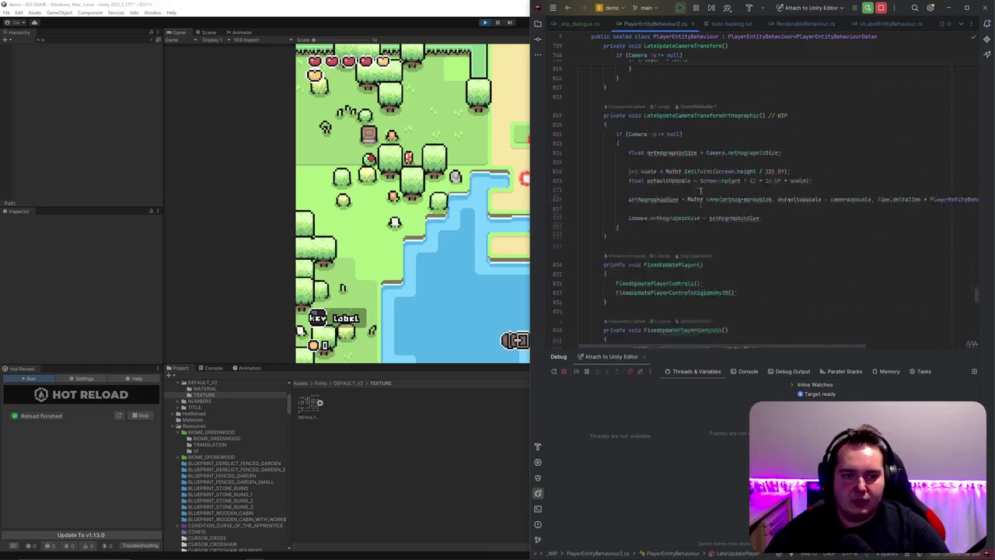
{"action": "scroll", "coordinate": [696, 192], "scroll_direction": "down", "scroll_amount": 6}
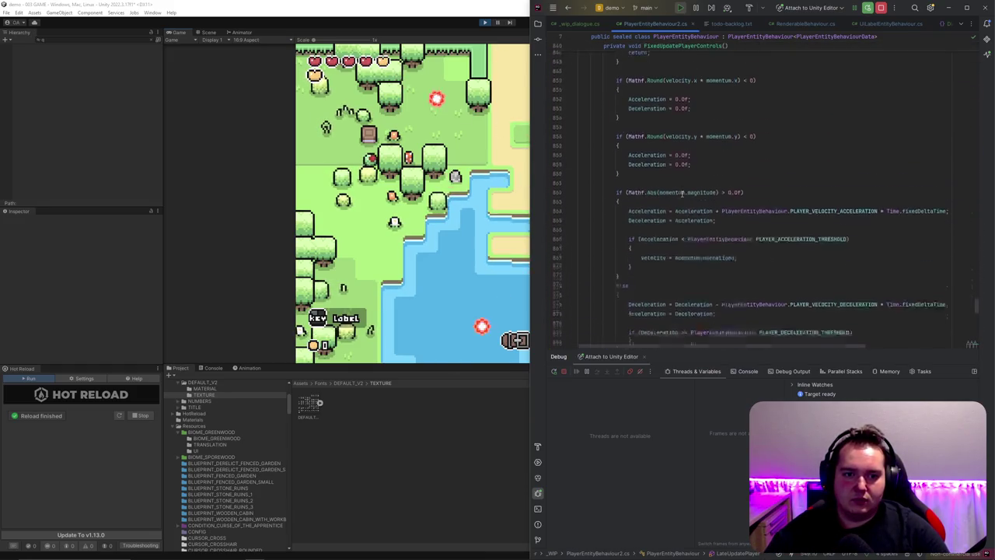
{"action": "scroll", "coordinate": [704, 195], "scroll_direction": "down", "scroll_amount": 9}
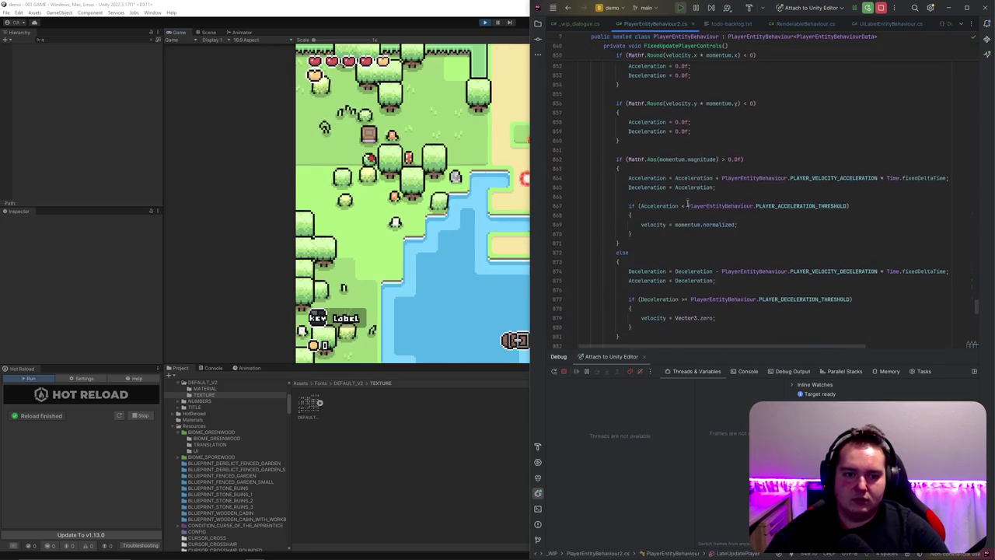
{"action": "scroll", "coordinate": [687, 201], "scroll_direction": "down", "scroll_amount": 1}
{"action": "left_click", "coordinate": [662, 205]}
{"action": "scroll", "coordinate": [673, 190], "scroll_direction": "up", "scroll_amount": 14}
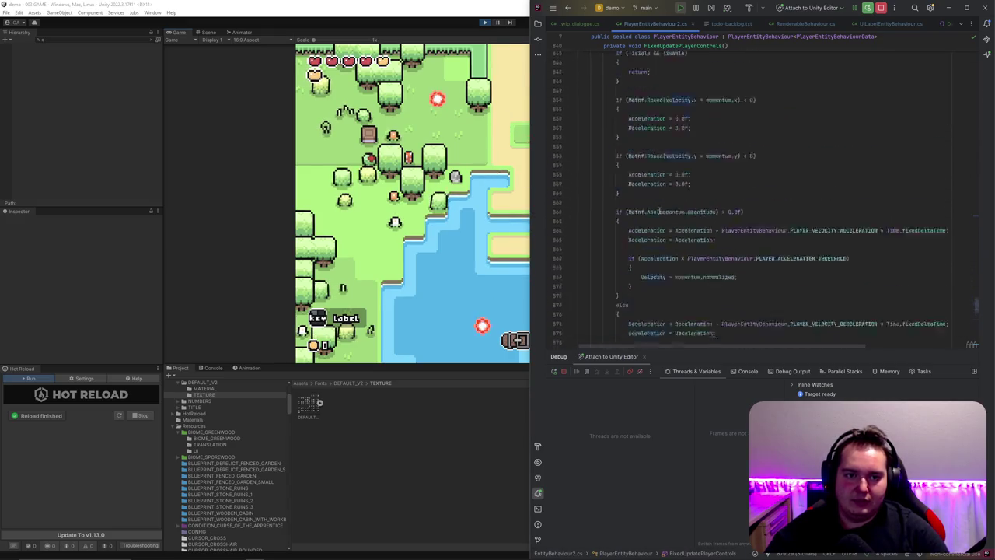
{"action": "left_click", "coordinate": [674, 120]}
{"action": "key", "text": "ctrl+v"}
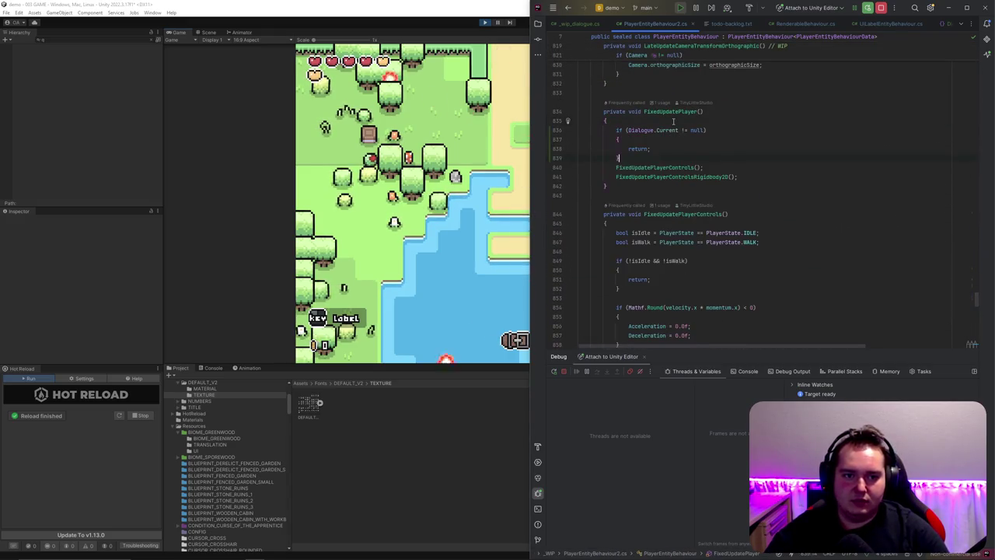
{"action": "key", "text": "Return"}
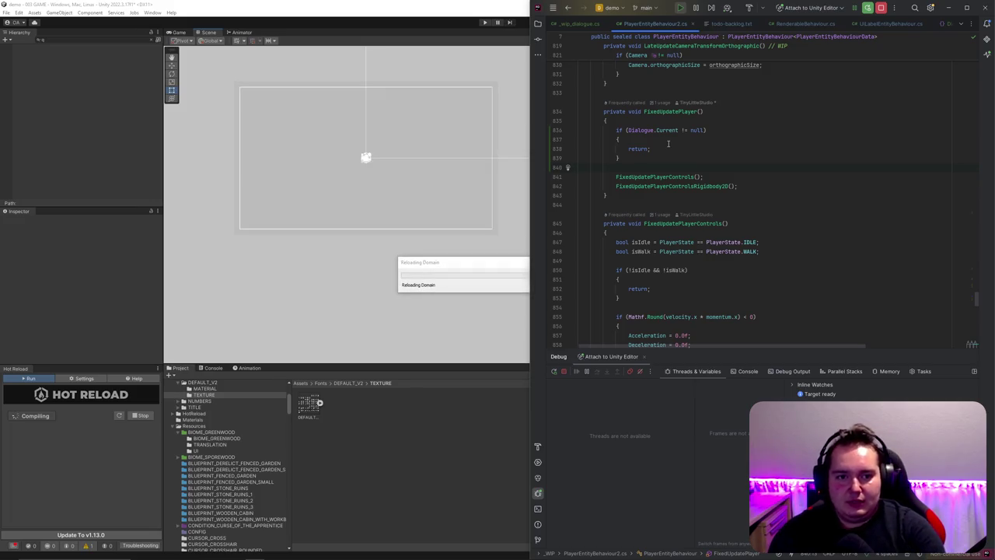
Add a '/' inside the pasted dialogue check, then let Unity reload the changed code.
{"action": "left_click", "coordinate": [695, 149]}
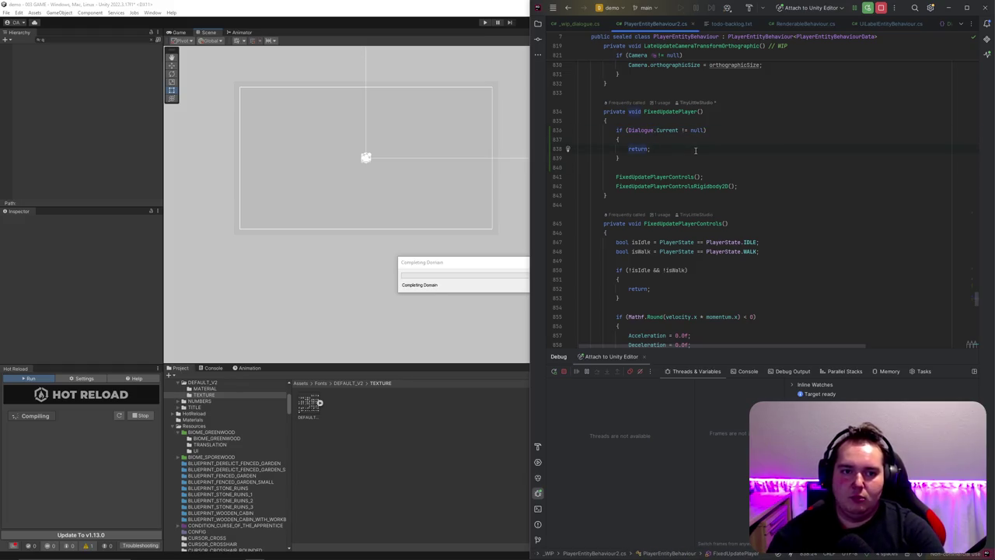
{"action": "type", "text": "// WIP"}
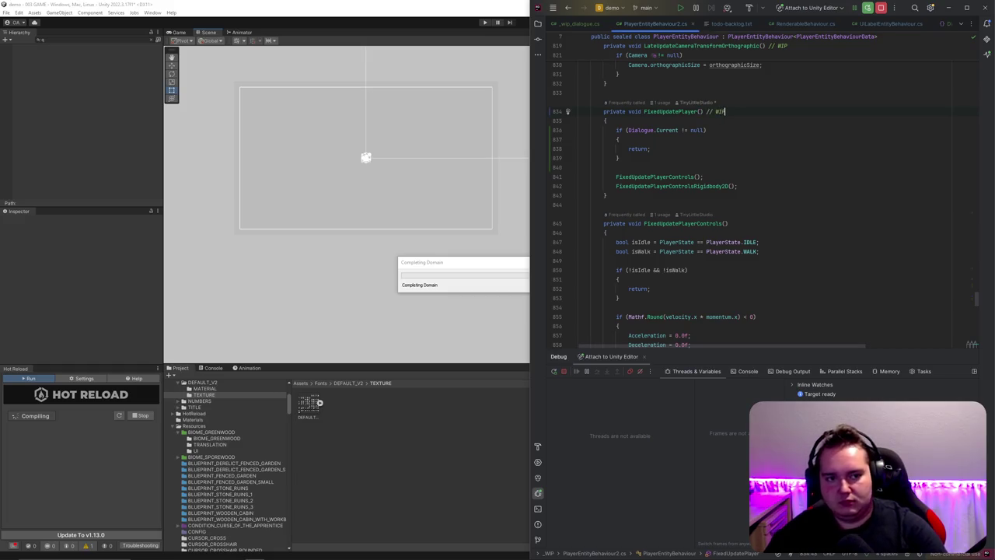
{"action": "left_click", "coordinate": [416, 434]}
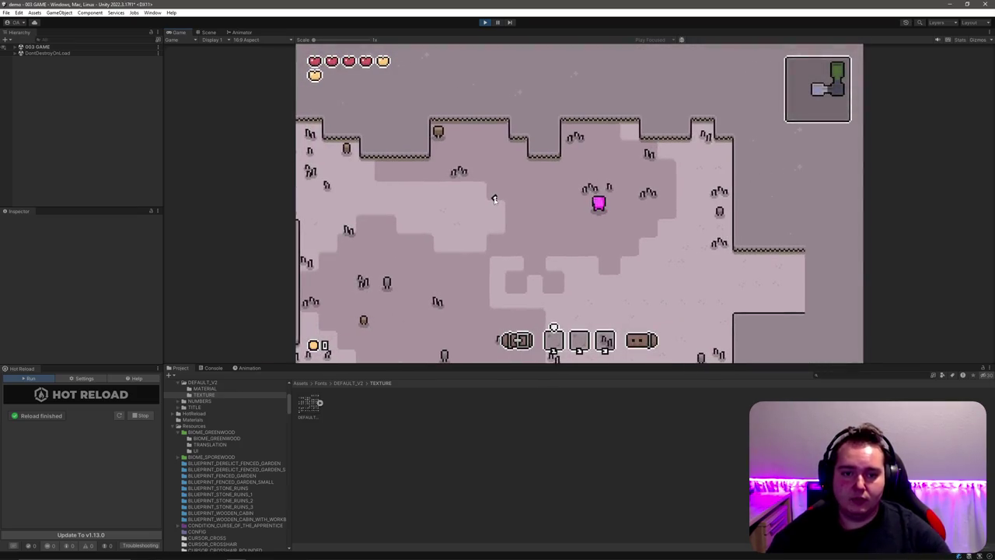
Spawn a sheep NPC with the 'npc spawn sheep' console command.
{"action": "key", "text": "e"}
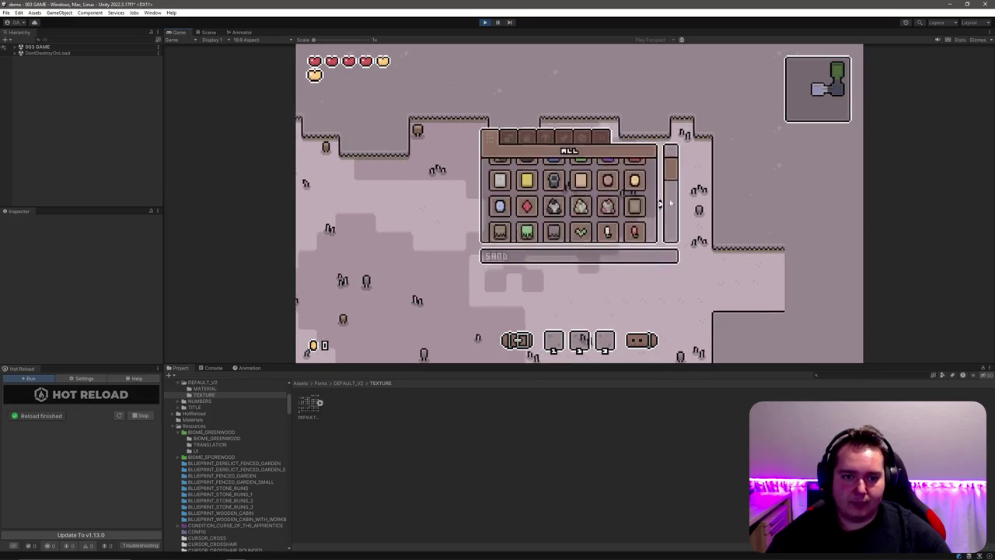
{"action": "key", "text": "Escape"}
{"action": "key", "text": "grave"}
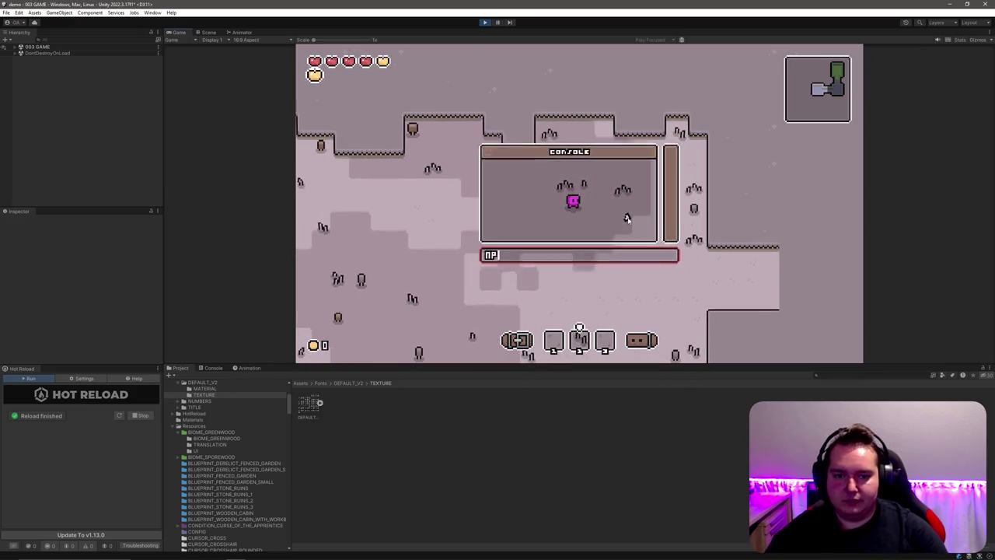
{"action": "type", "text": "npc spawn sheep"}
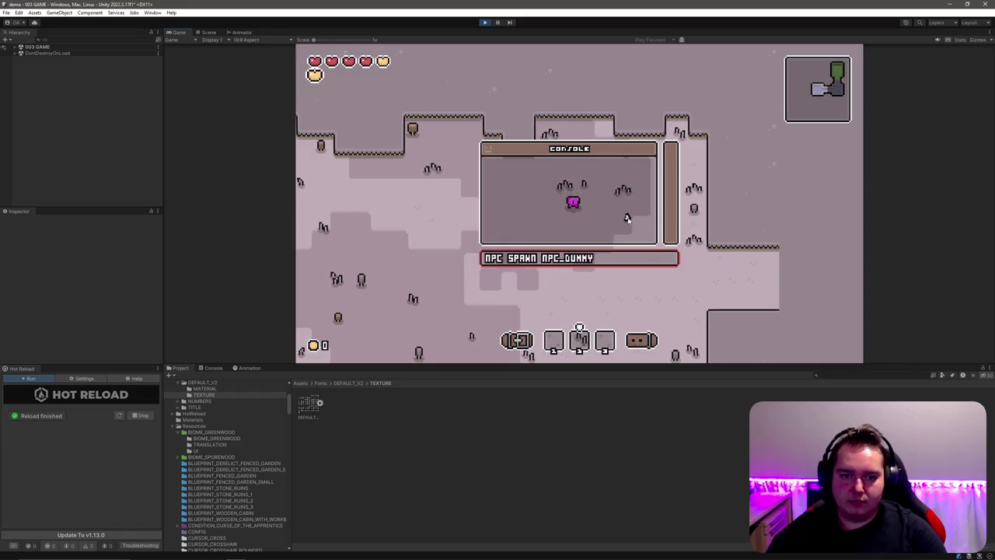
{"action": "key", "text": "Return"}
Walk the player up to the sheep NPC and interact to open the placeholder dialogue.
{"action": "key", "text": "s"}
{"action": "key", "text": "w"}
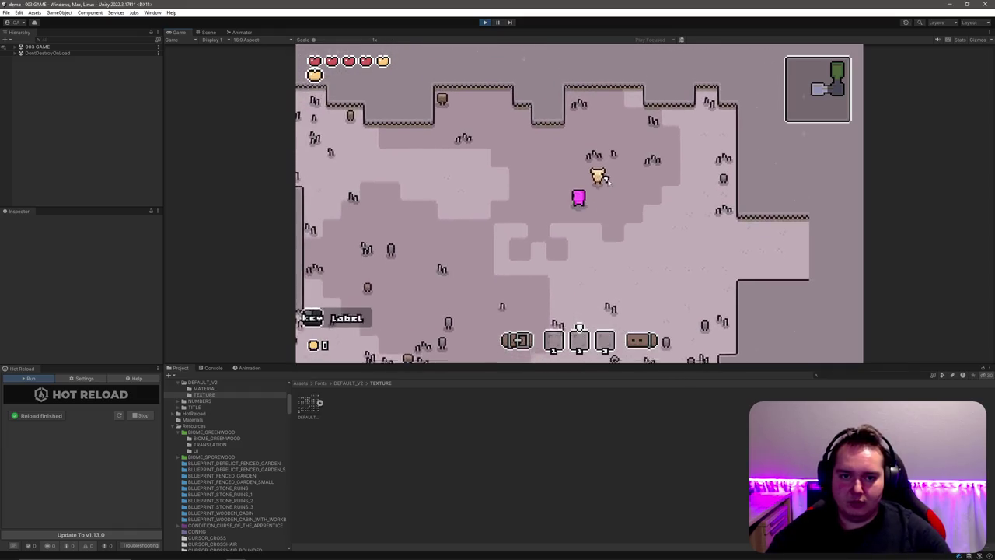
{"action": "key", "text": "a"}
{"action": "key", "text": "e"}
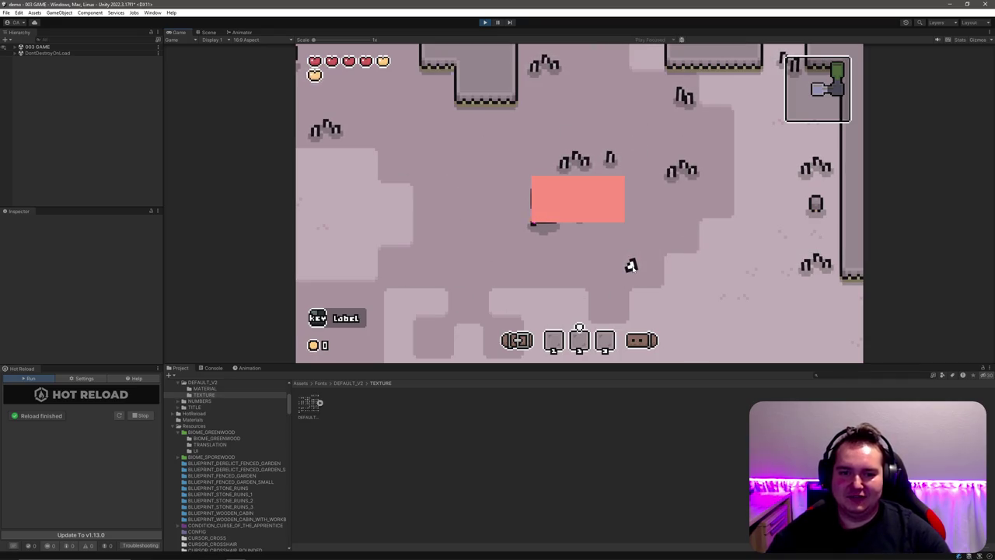
{"action": "key", "text": "e"}
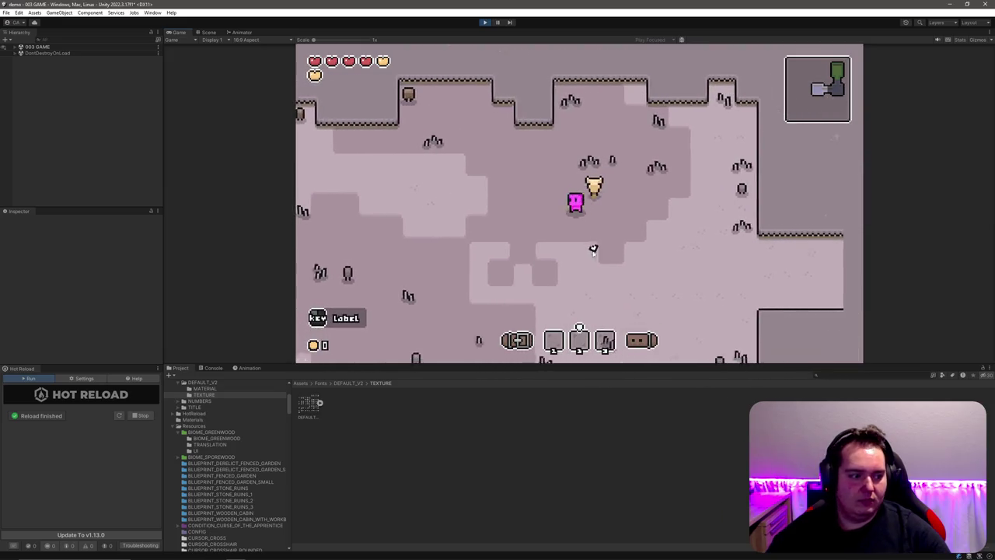
{"action": "key", "text": "w"}
{"action": "key", "text": "w"}
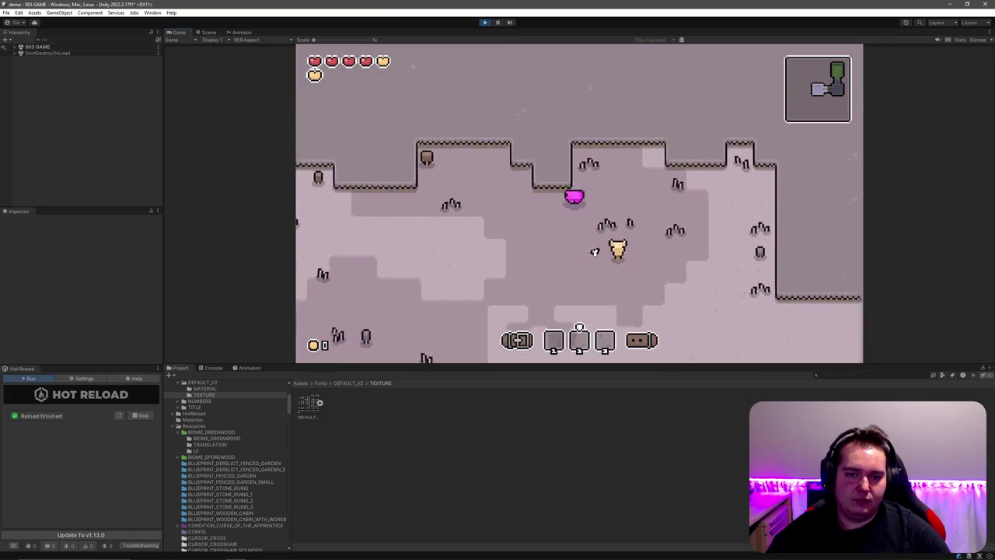
{"action": "key", "text": "w"}
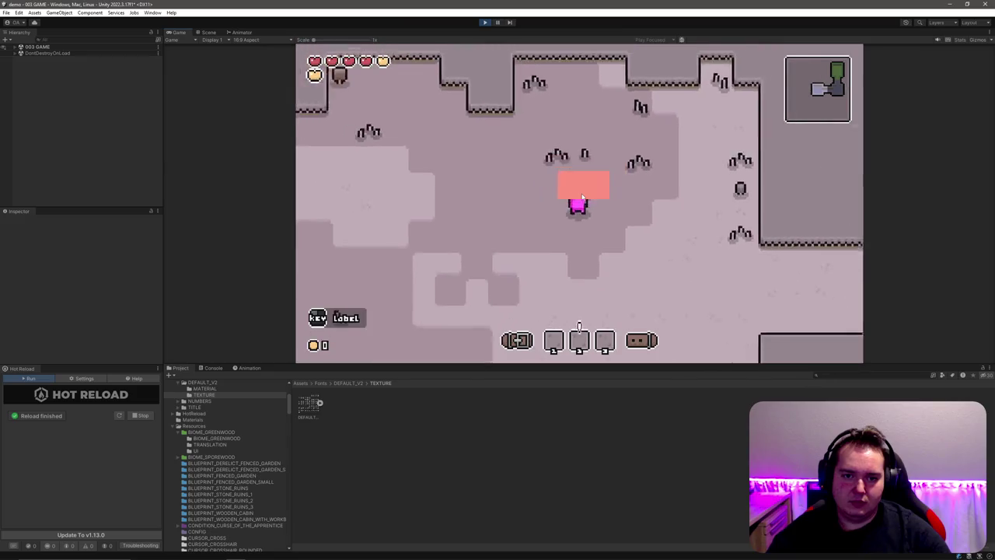
{"action": "key", "text": "alt+Tab"}
Add '&& Dialogue.Current == null' to the distance check in IfPlayerIsCloseBy.
{"action": "scroll", "coordinate": [817, 158], "scroll_direction": "down", "scroll_amount": 5}
{"action": "key", "text": "ctrl+Tab"}
{"action": "scroll", "coordinate": [710, 214], "scroll_direction": "up", "scroll_amount": 5}
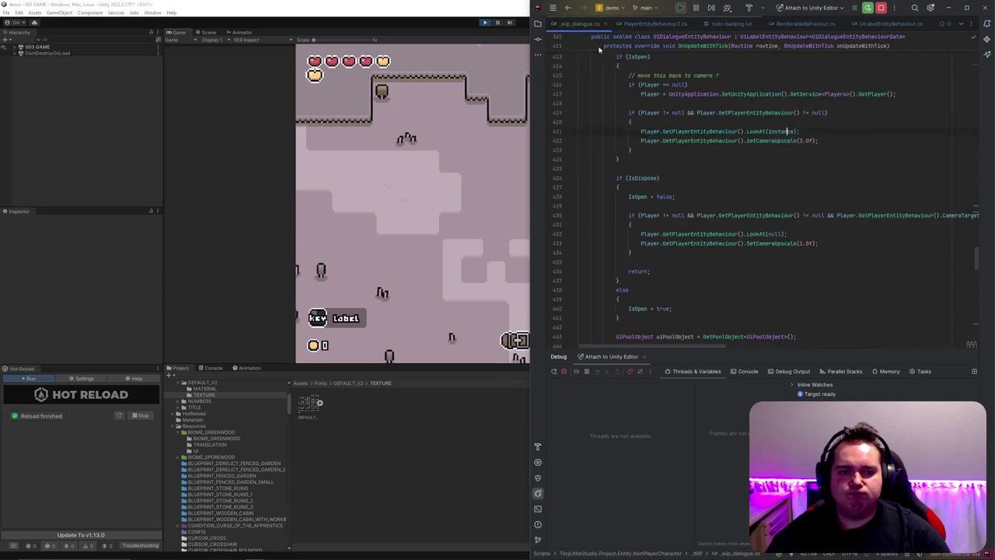
{"action": "scroll", "coordinate": [710, 214], "scroll_direction": "up", "scroll_amount": 15}
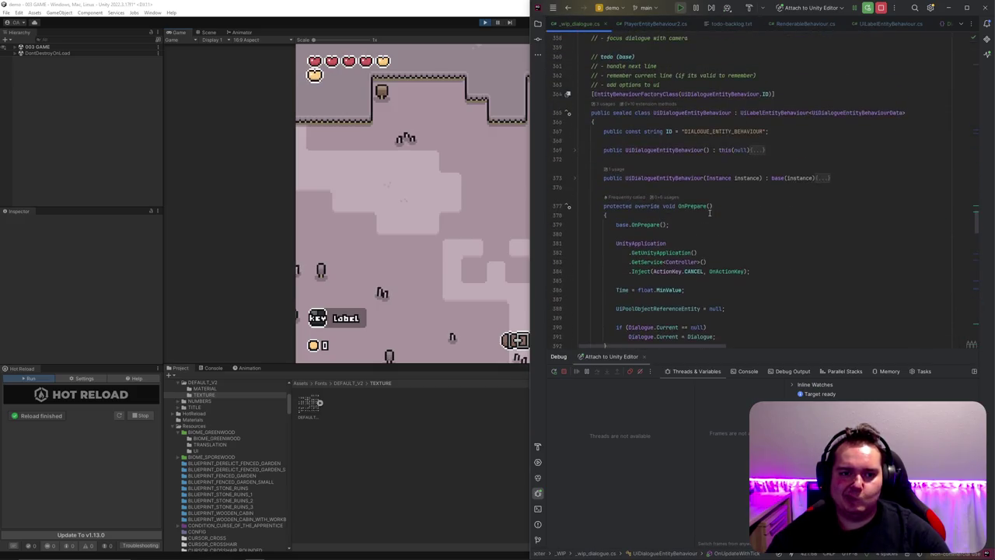
{"action": "scroll", "coordinate": [710, 207], "scroll_direction": "up", "scroll_amount": 20}
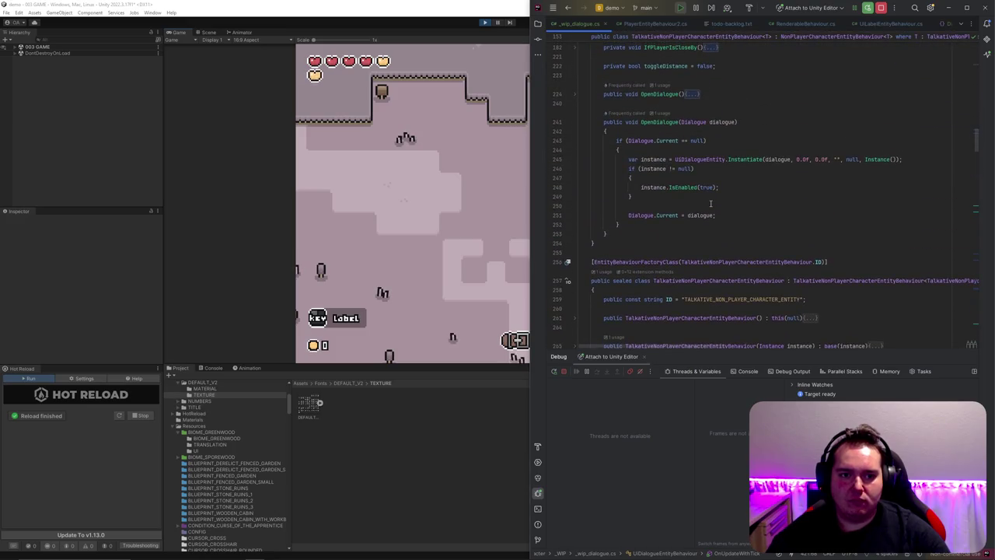
{"action": "scroll", "coordinate": [710, 204], "scroll_direction": "up", "scroll_amount": 4}
{"action": "triple_click", "coordinate": [646, 253]}
{"action": "left_click", "coordinate": [576, 160]}
{"action": "scroll", "coordinate": [692, 181], "scroll_direction": "down", "scroll_amount": 4}
{"action": "left_click", "coordinate": [688, 168]}
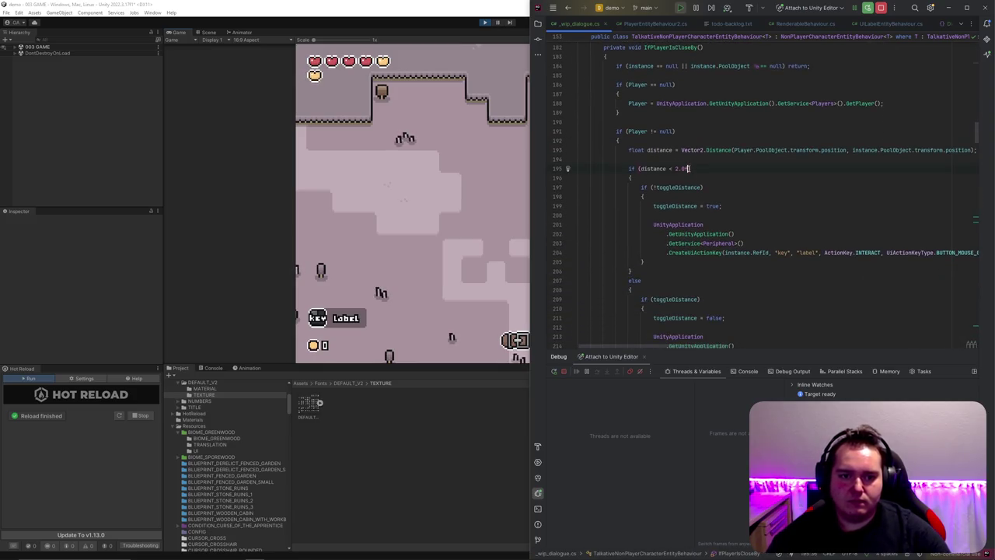
{"action": "type", "text": "&& Dialogue.Cu"}
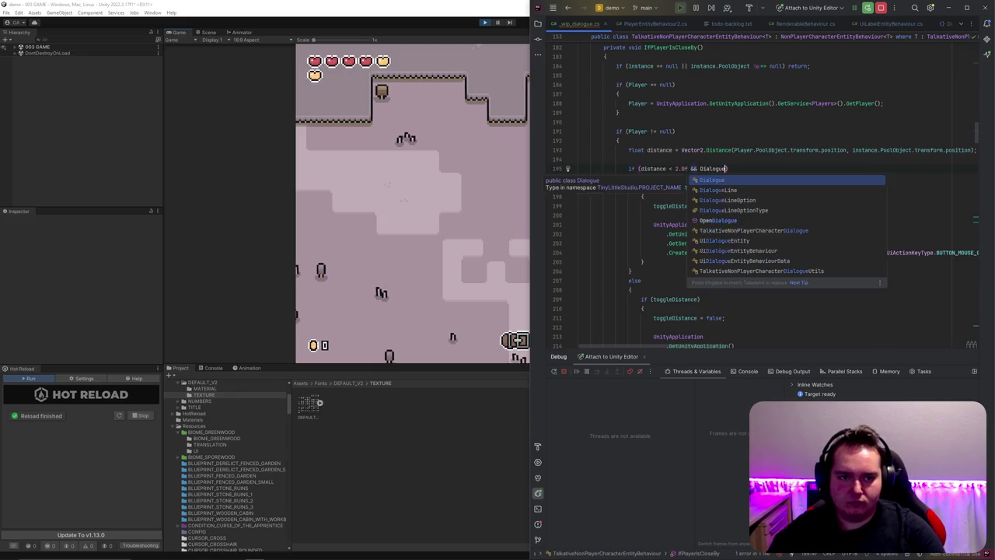
{"action": "key", "text": "Return"}
{"action": "type", "text": "== null"}
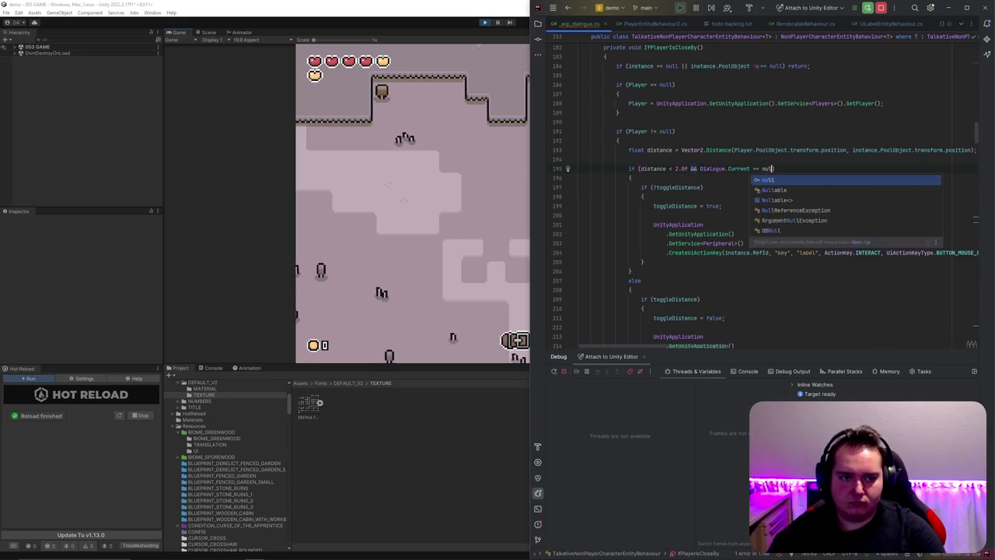
Start an if (Dialogue.Current == null) condition inside the else branch.
{"action": "scroll", "coordinate": [691, 175], "scroll_direction": "down", "scroll_amount": 4}
{"action": "left_click", "coordinate": [684, 177]}
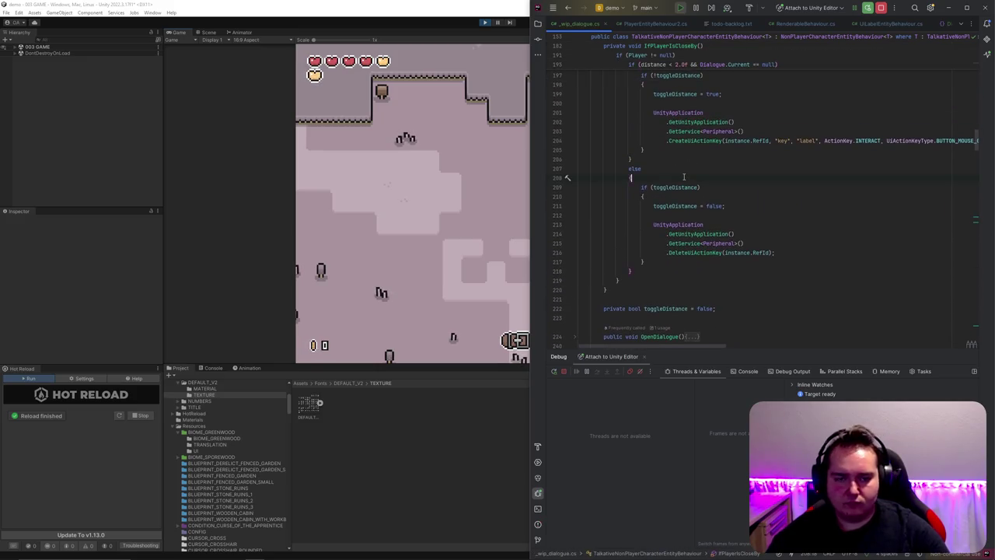
{"action": "key", "text": "Return"}
{"action": "type", "text": "ikf("}
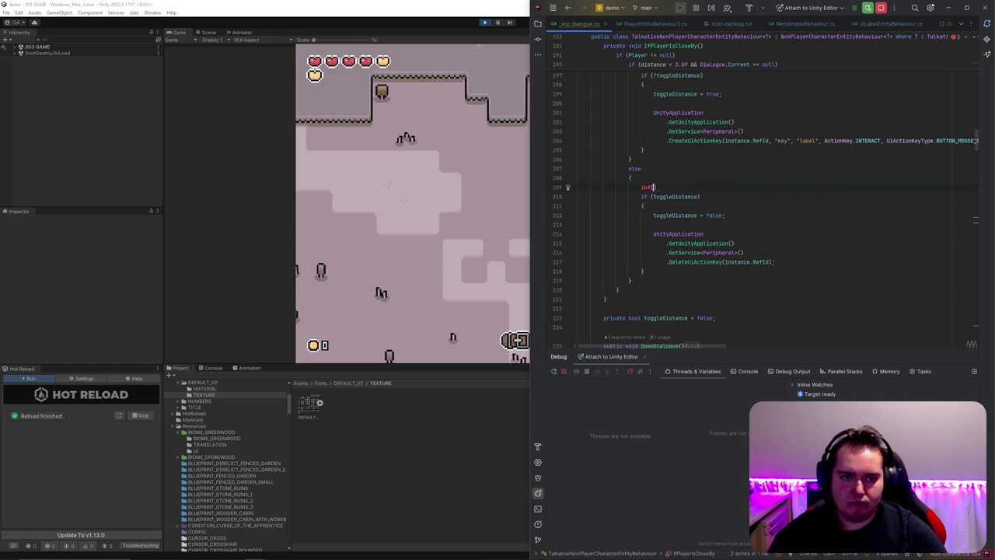
{"action": "type", "text": "f(Dialogue.Current == null"}
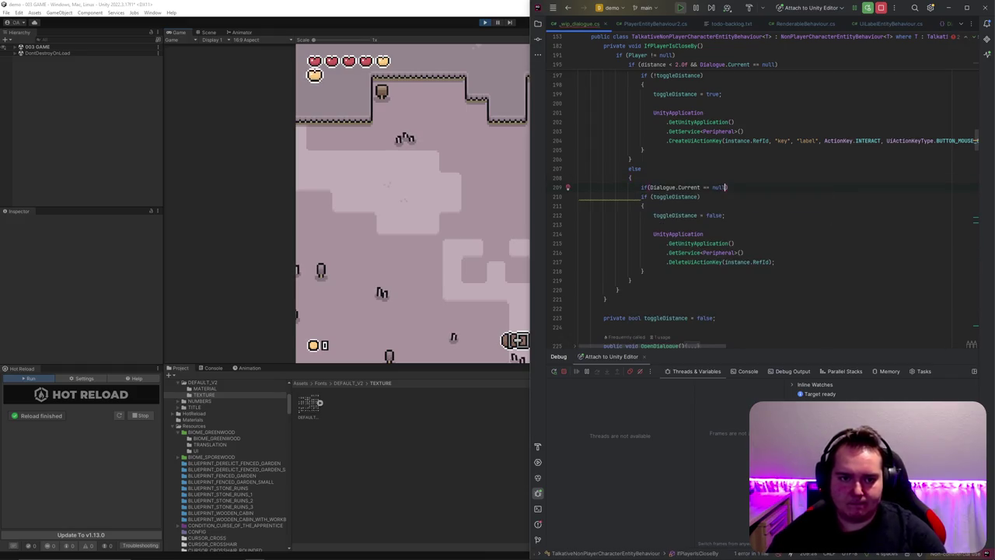
Add a public CachedDialogue property and assign it the dialogue in OpenDialogue.
{"action": "scroll", "coordinate": [660, 172], "scroll_direction": "down", "scroll_amount": 8}
{"action": "left_click", "coordinate": [649, 252]}
{"action": "key", "text": "Down"}
{"action": "key", "text": "Return"}
{"action": "key", "text": "Return"}
{"action": "type", "text": "public Dialogue Cached"}
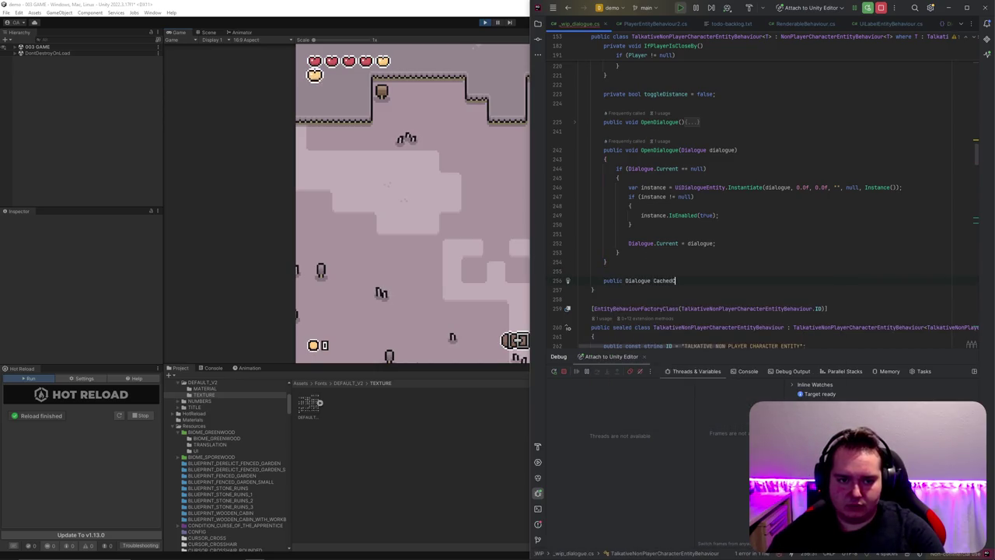
{"action": "type", "text": "Dialogue { get; set;"}
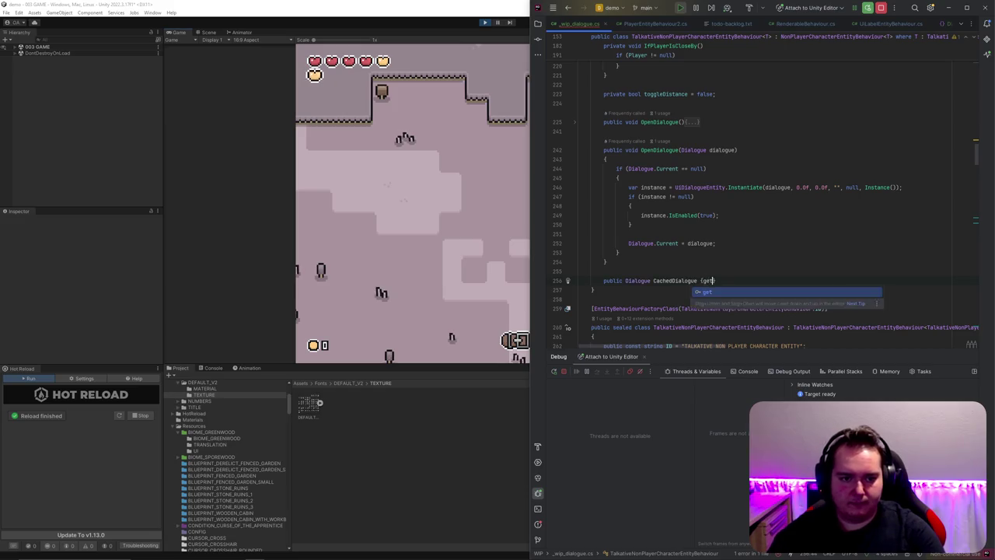
{"action": "left_click", "coordinate": [659, 232]}
{"action": "type", "text": "= dialogue;"}
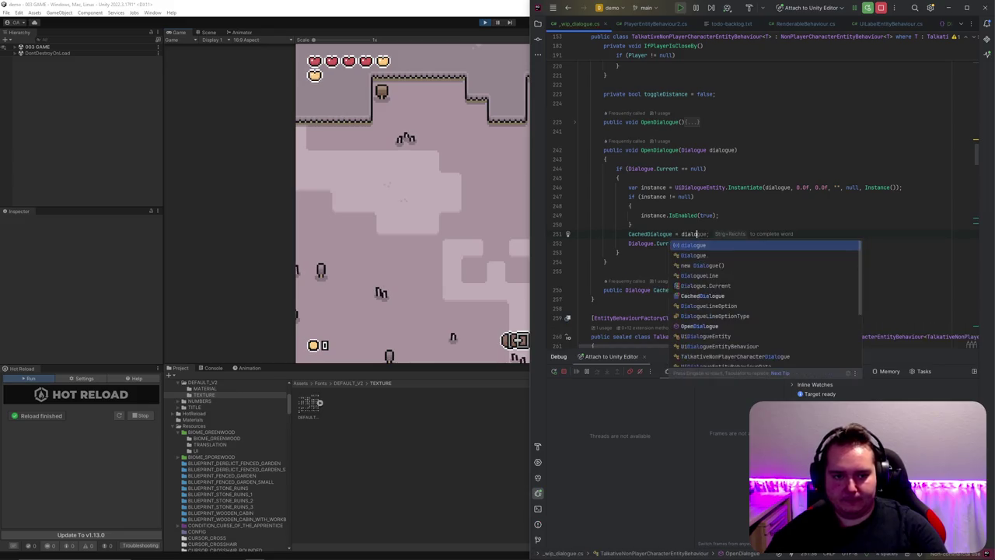
Change the line-209 condition to Dialogue.Current != CachedDialogue with an empty block.
{"action": "scroll", "coordinate": [668, 202], "scroll_direction": "up", "scroll_amount": 5}
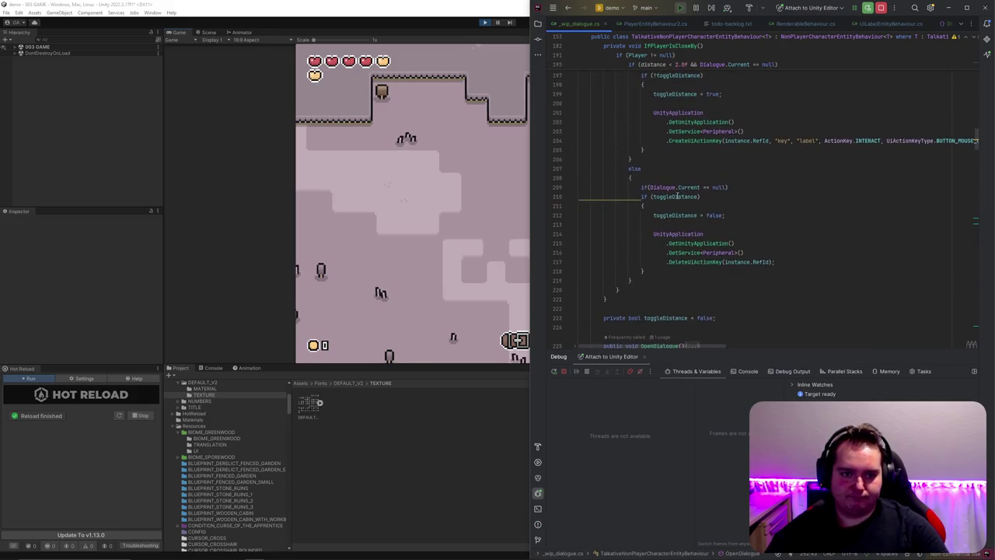
{"action": "double_click", "coordinate": [717, 187]}
{"action": "type", "text": "CachedDialogue"}
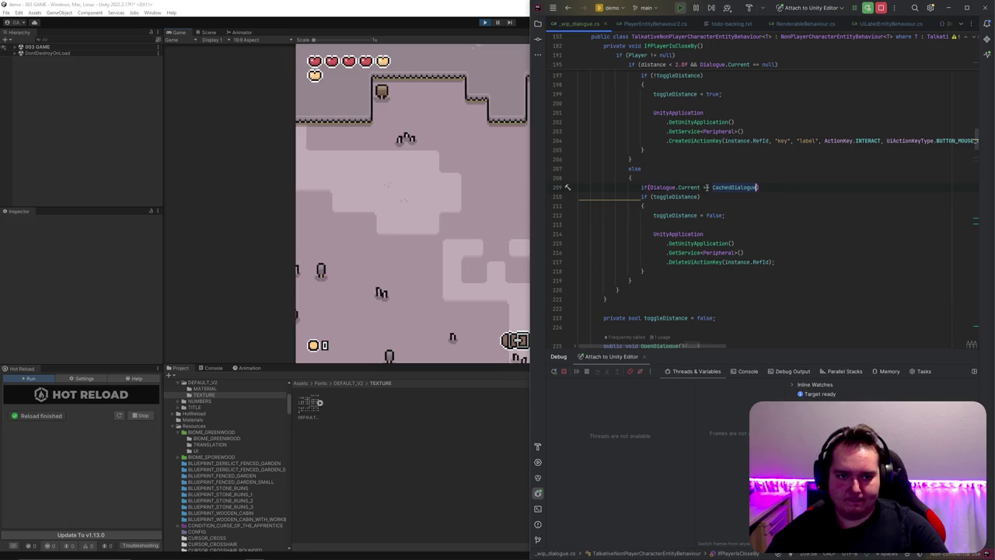
{"action": "key", "text": "BackSpace"}
{"action": "type", "text": "!"}
{"action": "left_click", "coordinate": [775, 188]}
{"action": "type", "text": "{"}
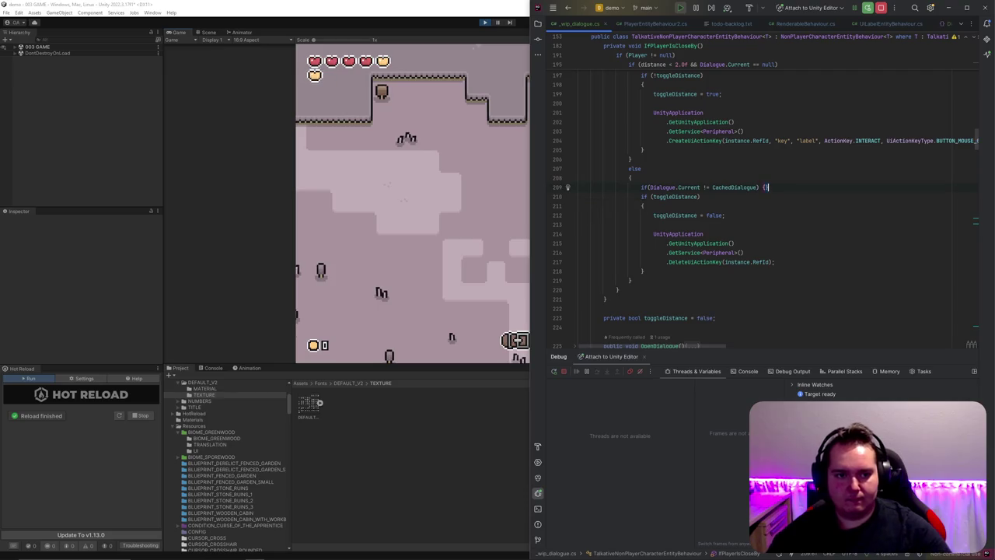
{"action": "type", "text": "}"}
{"action": "key", "text": "Return"}
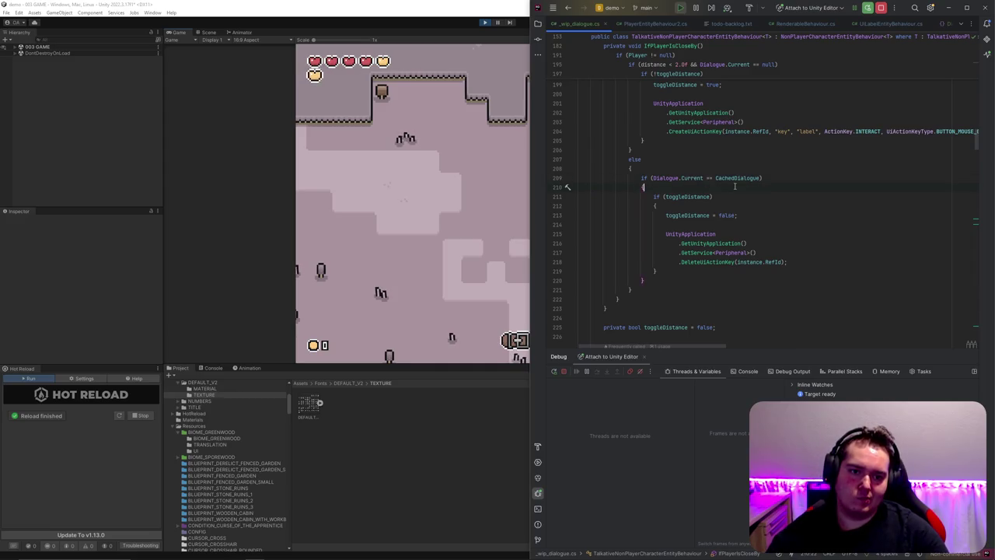
Move the cached-dialogue comparison into line 211's toggleDistance condition with '||'.
{"action": "scroll", "coordinate": [734, 185], "scroll_direction": "up", "scroll_amount": 4}
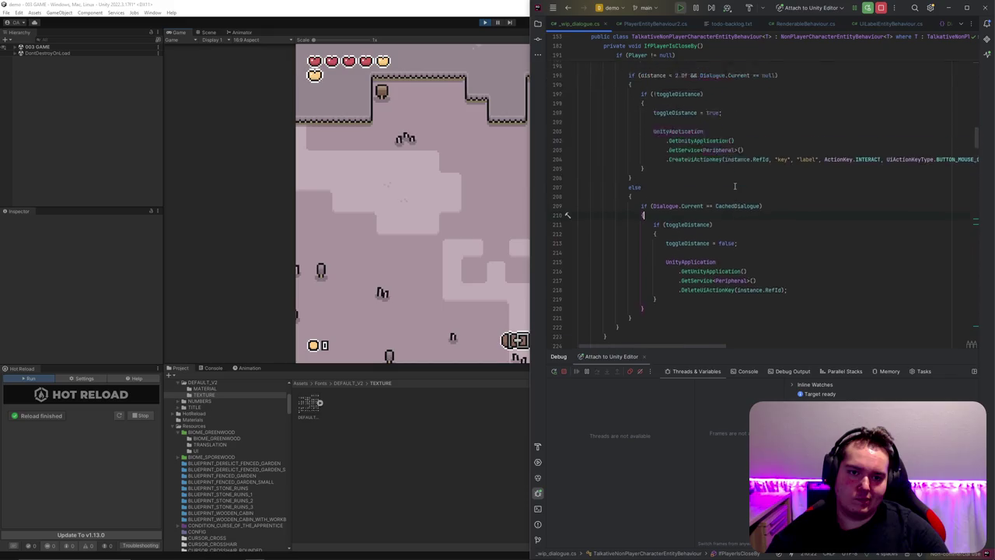
{"action": "scroll", "coordinate": [696, 230], "scroll_direction": "down", "scroll_amount": 2}
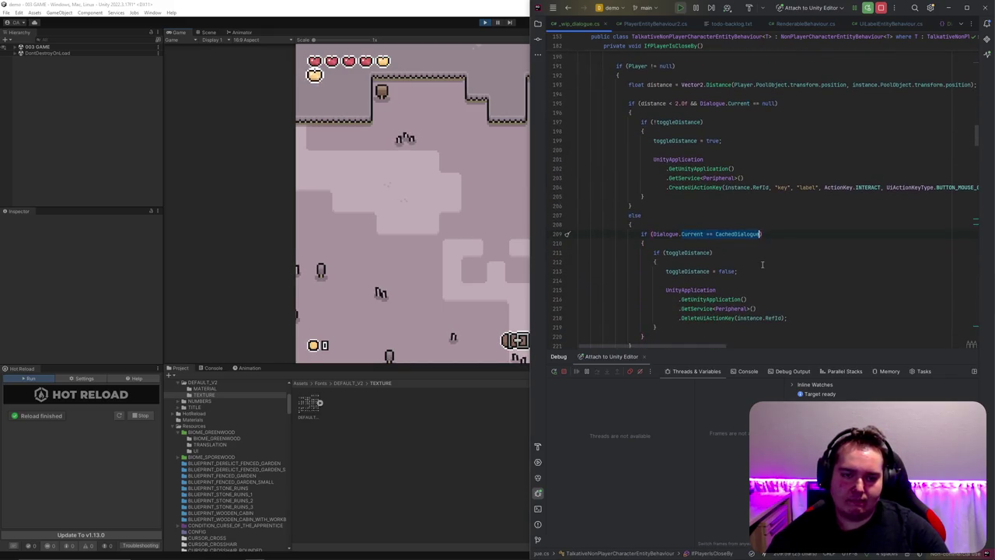
{"action": "left_click", "coordinate": [724, 103]}
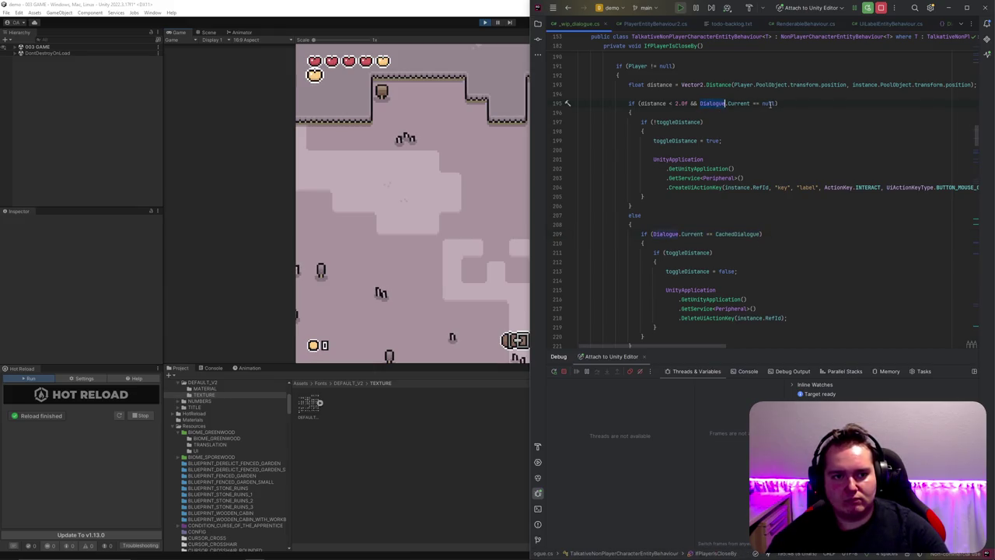
{"action": "left_click", "coordinate": [687, 103]}
{"action": "key", "text": "Down"}
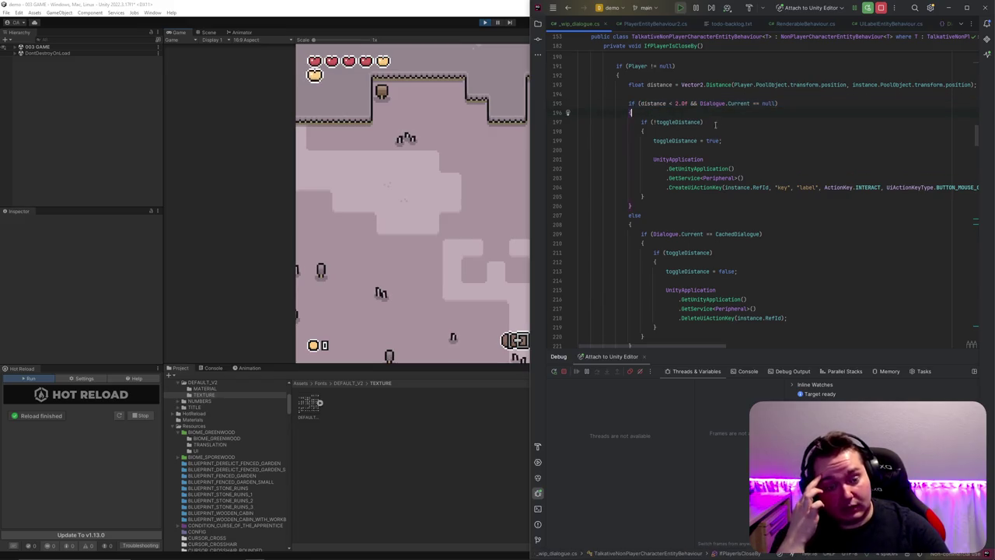
{"action": "scroll", "coordinate": [717, 243], "scroll_direction": "down", "scroll_amount": 2}
{"action": "double_click", "coordinate": [665, 178]}
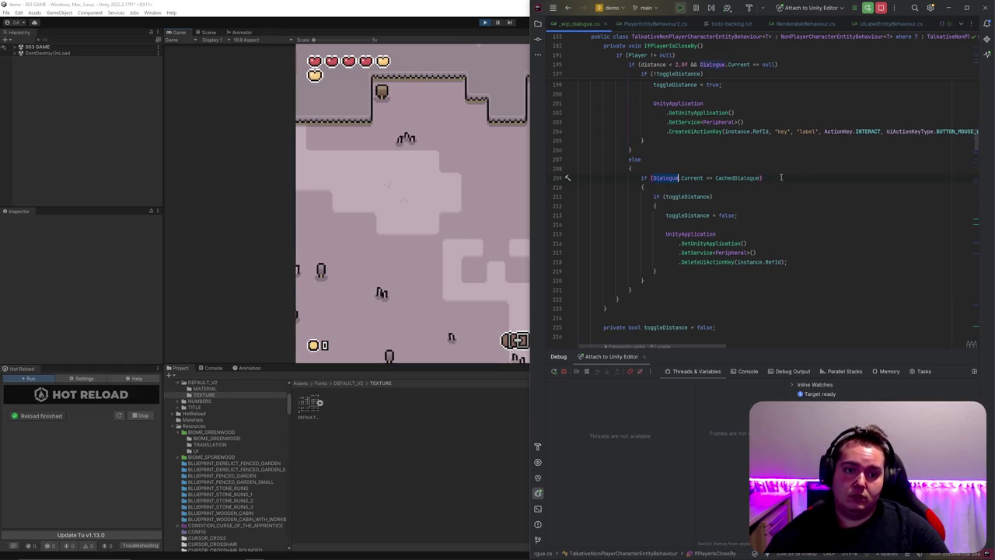
{"action": "key", "text": "BackSpace"}
{"action": "key", "text": "Down"}
{"action": "key", "text": "Down"}
{"action": "key", "text": "End"}
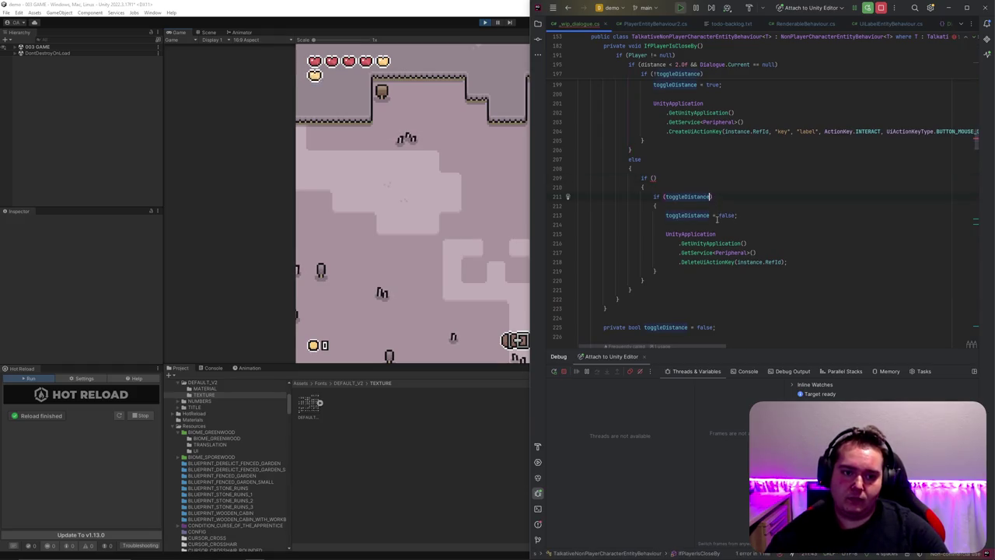
{"action": "type", "text": "||"}
{"action": "key", "text": "ctrl+v"}
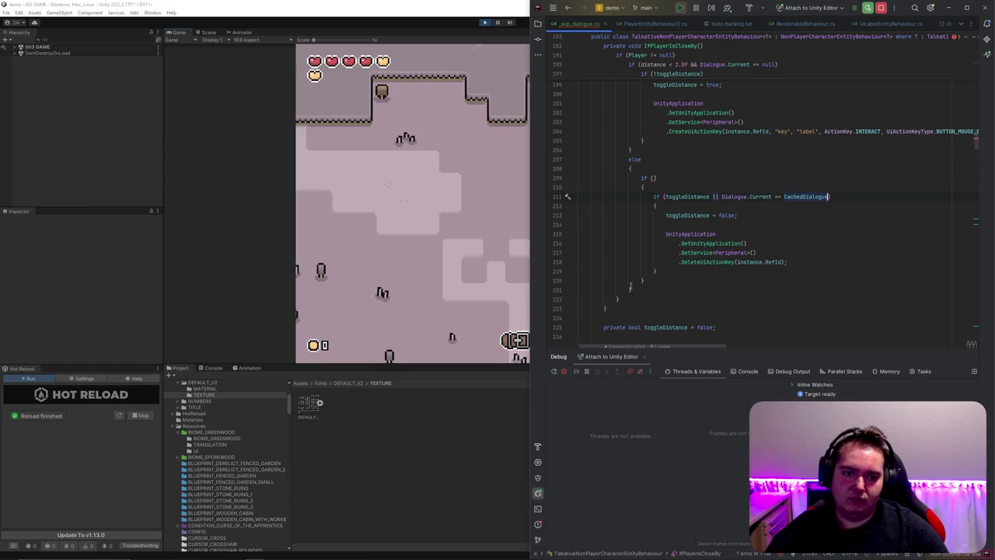
{"action": "key", "text": "BackSpace"}
{"action": "key", "text": "ctrl+z"}
{"action": "key", "text": "ctrl+z"}
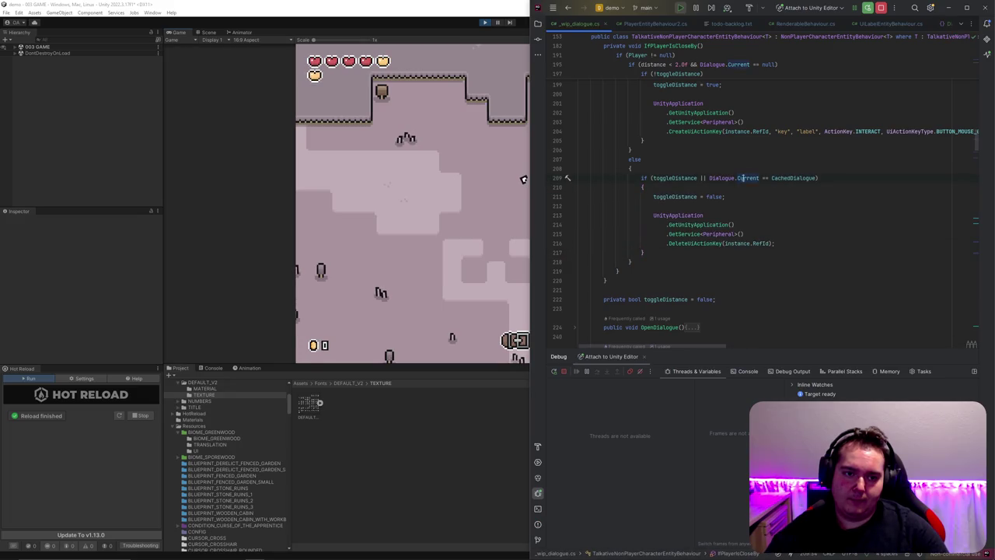
Delete the Dialogue.Current == CachedDialogue comparison, leaving only the toggleDistance check.
{"action": "left_click", "coordinate": [816, 178]}
{"action": "key", "text": "Down"}
{"action": "key", "text": "Down"}
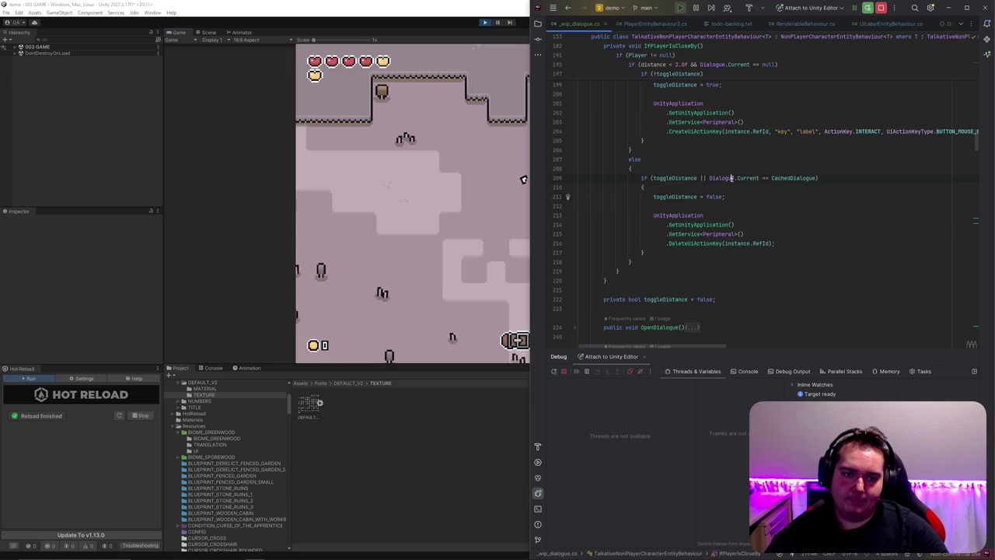
{"action": "key", "text": "ctrl+w"}
{"action": "key", "text": "ctrl+w"}
{"action": "key", "text": "ctrl+w"}
{"action": "key", "text": "BackSpace"}
{"action": "key", "text": "BackSpace"}
{"action": "key", "text": "BackSpace"}
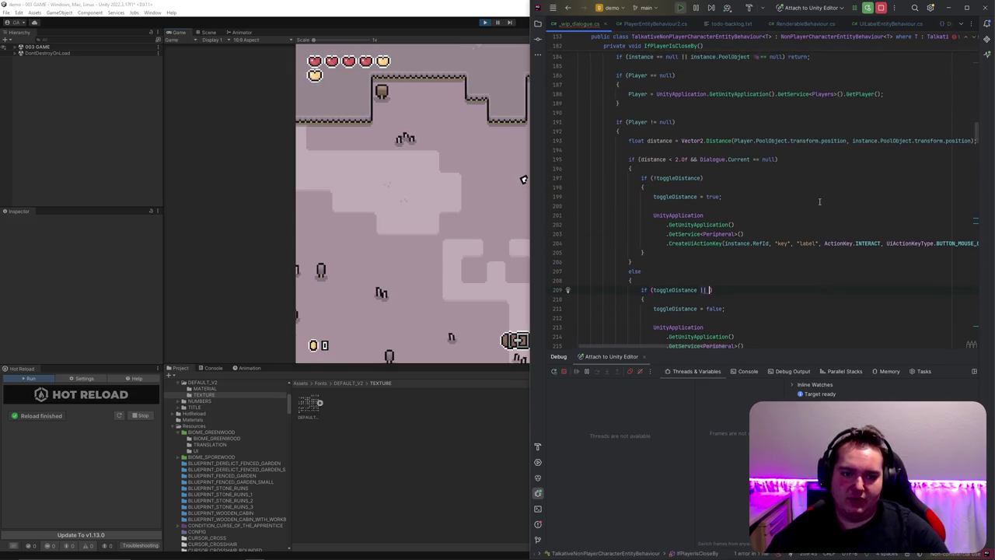
{"action": "left_click", "coordinate": [382, 242]}
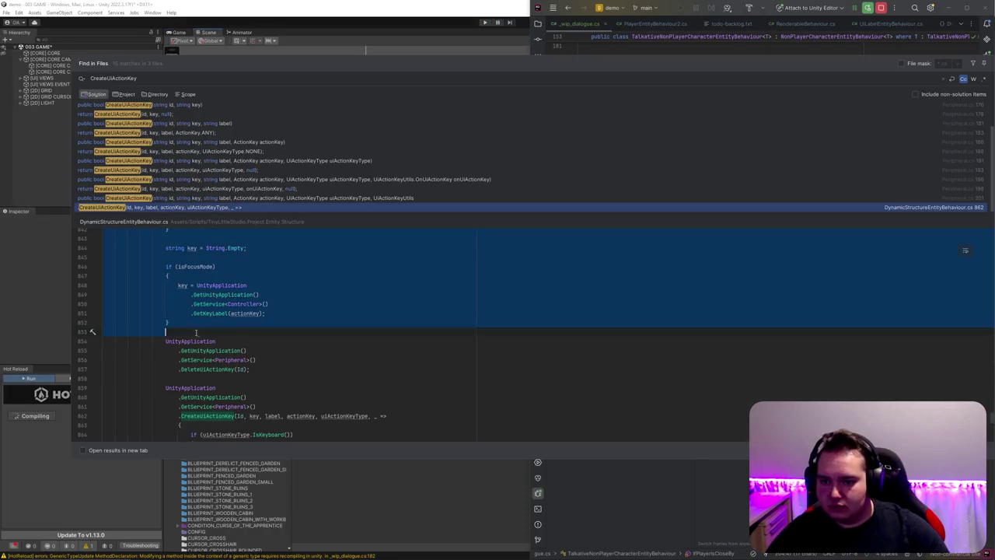
Copy the CreateUiActionKey call from DynamicStructureEntityBehaviour.cs line 862 via Find in Files.
{"action": "scroll", "coordinate": [261, 360], "scroll_direction": "down", "scroll_amount": 2}
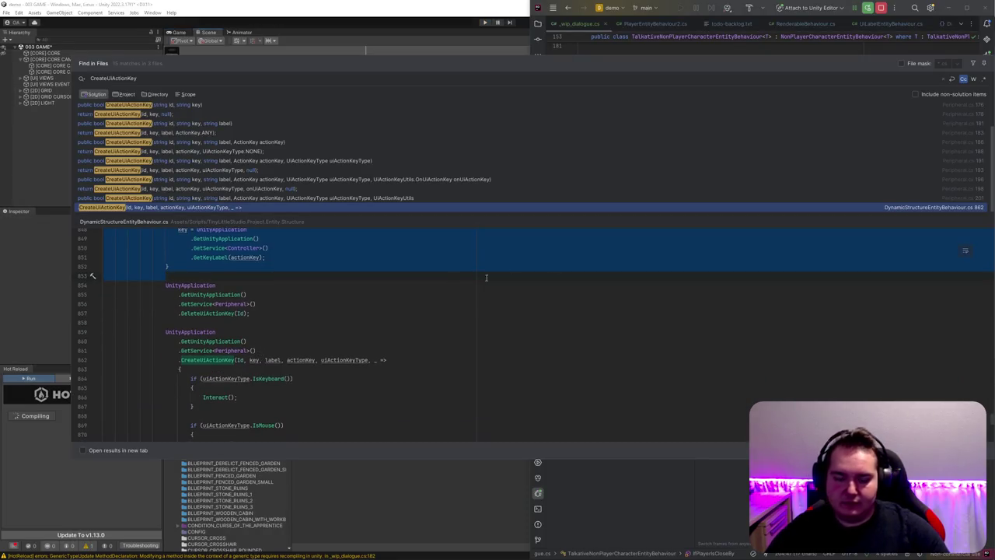
{"action": "key", "text": "Escape"}
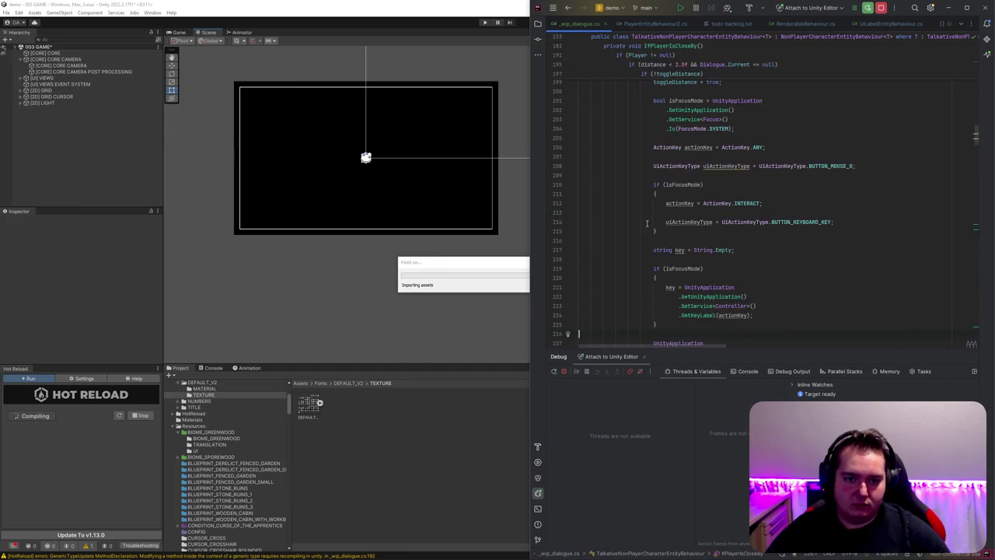
{"action": "scroll", "coordinate": [642, 221], "scroll_direction": "up", "scroll_amount": 2}
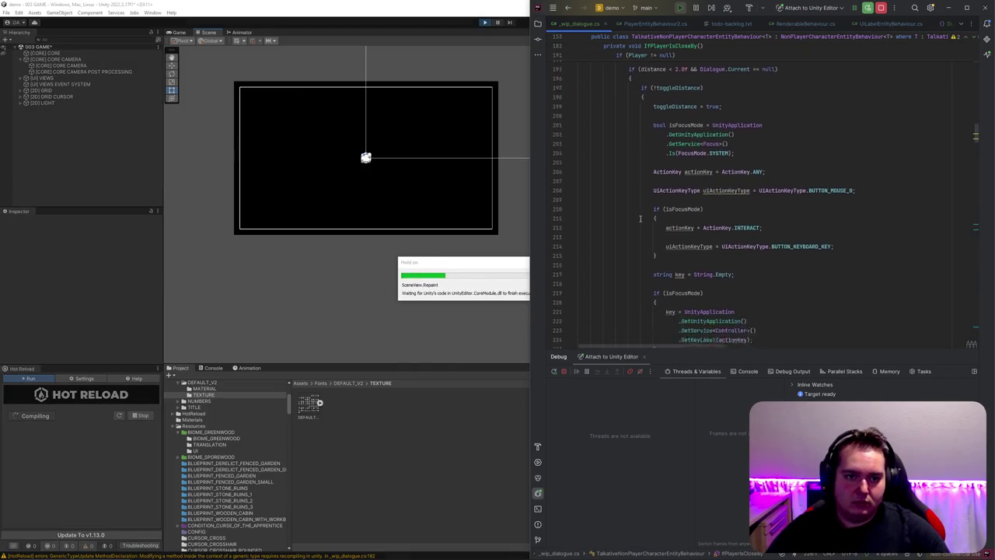
{"action": "key", "text": "ctrl+shift+f"}
{"action": "left_click", "coordinate": [268, 207]}
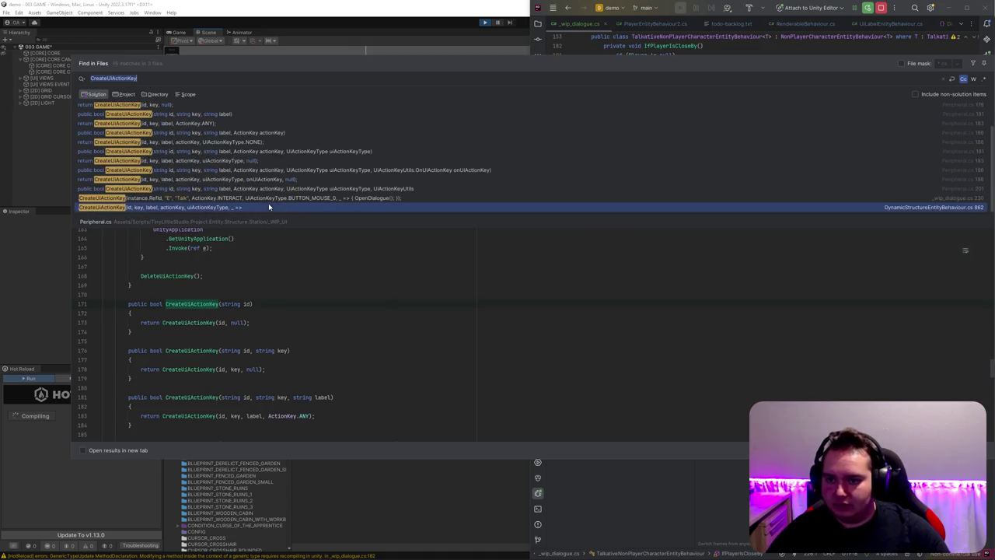
{"action": "left_click", "coordinate": [404, 303]}
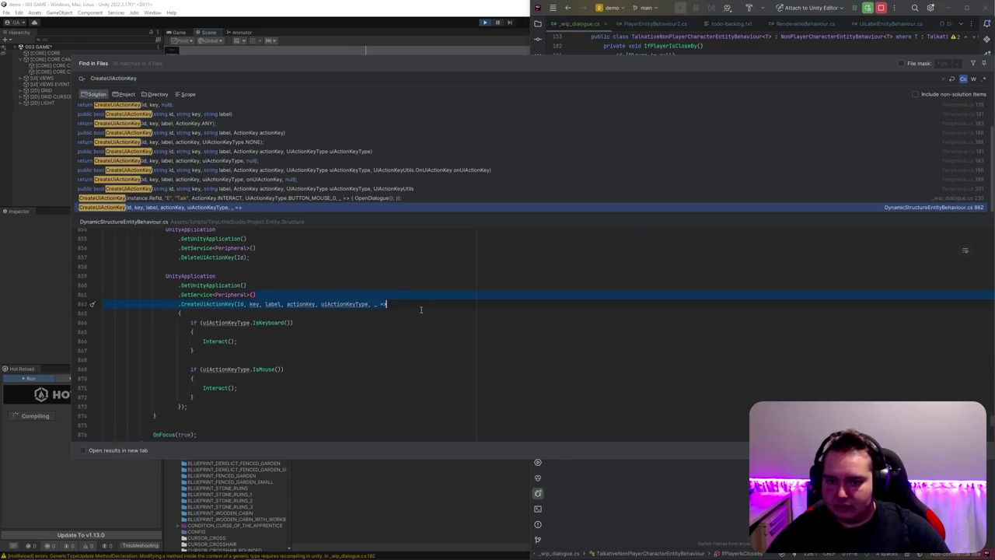
{"action": "key", "text": "Escape"}
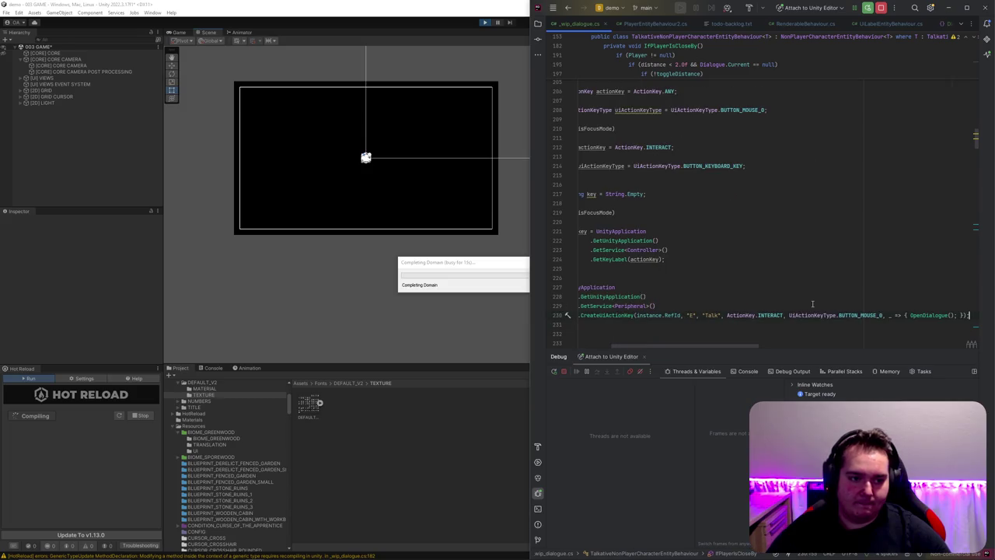
Fill the new call with instance.RefId, "Talk" and OpenDialogue, deleting the old "E" call.
{"action": "left_click", "coordinate": [901, 310]}
{"action": "left_click", "coordinate": [658, 324]}
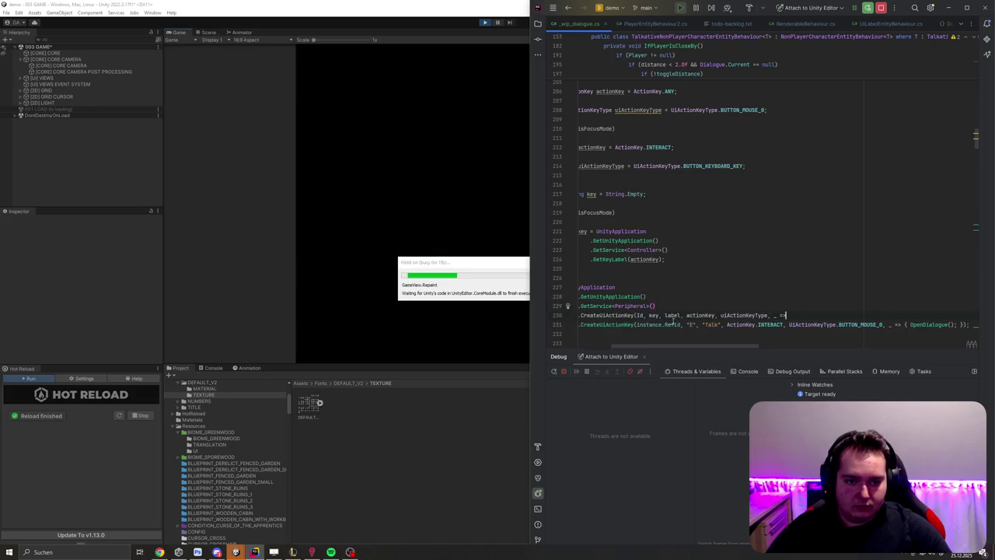
{"action": "left_click_drag", "start_coordinate": [661, 327], "coordinate": [681, 325]}
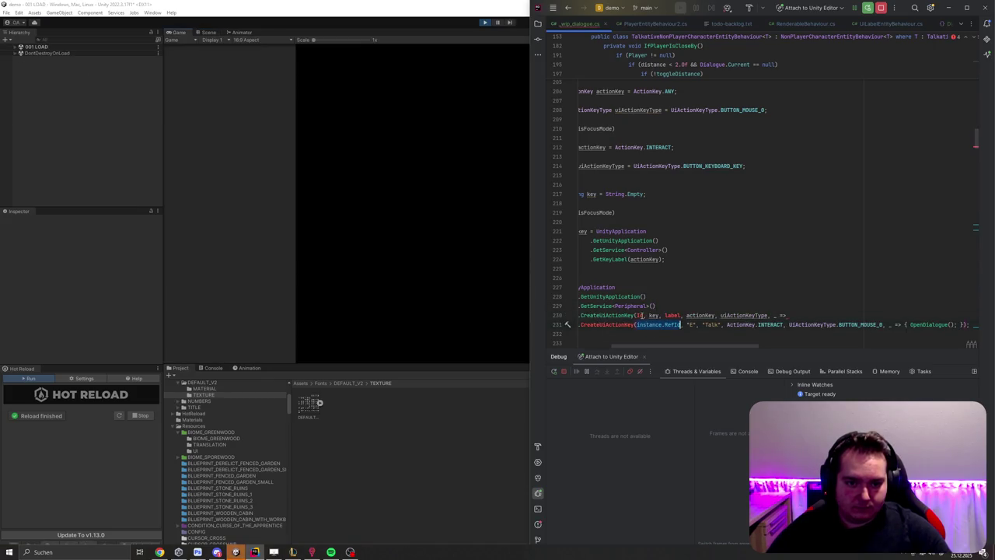
{"action": "type", "text": "instance.RefId"}
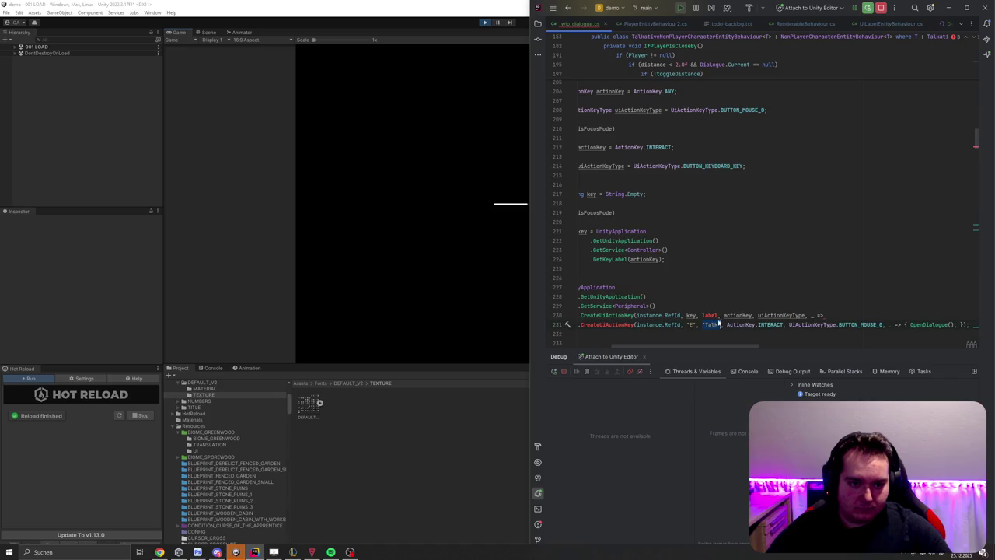
{"action": "type", "text": "\"Talk\""}
{"action": "left_click", "coordinate": [950, 324]}
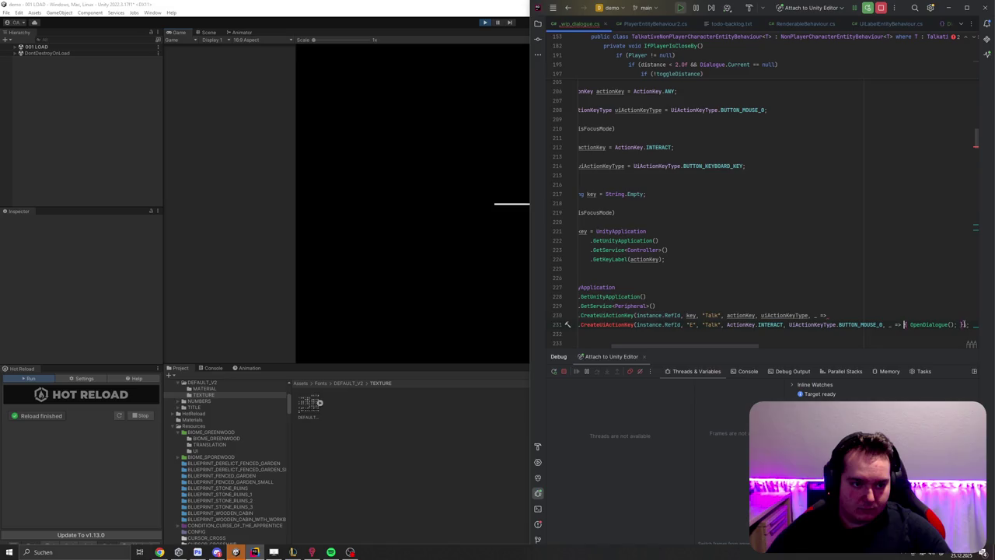
{"action": "type", "text": "{ OpenDialogue(); }"}
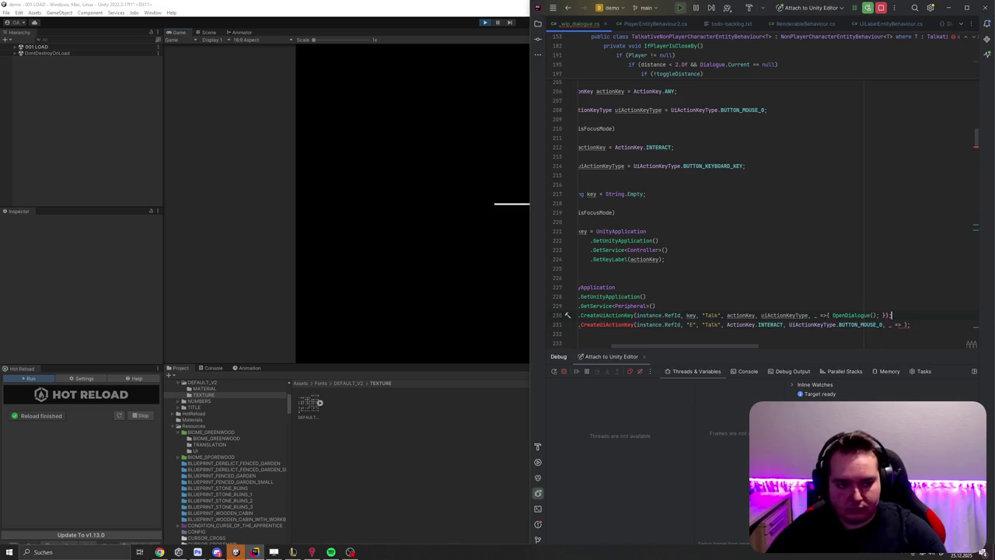
{"action": "key", "text": "ctrl+y"}
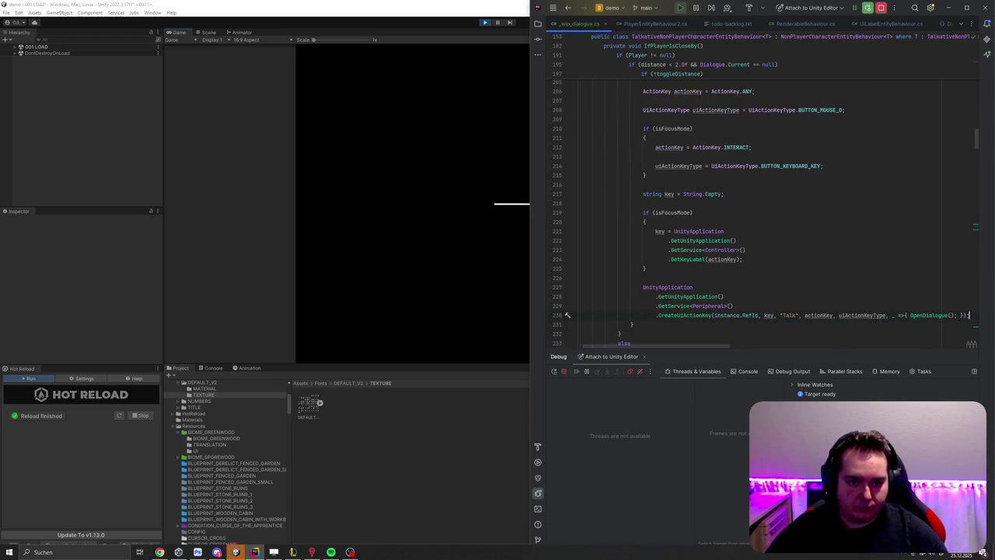
{"action": "left_click", "coordinate": [467, 296]}
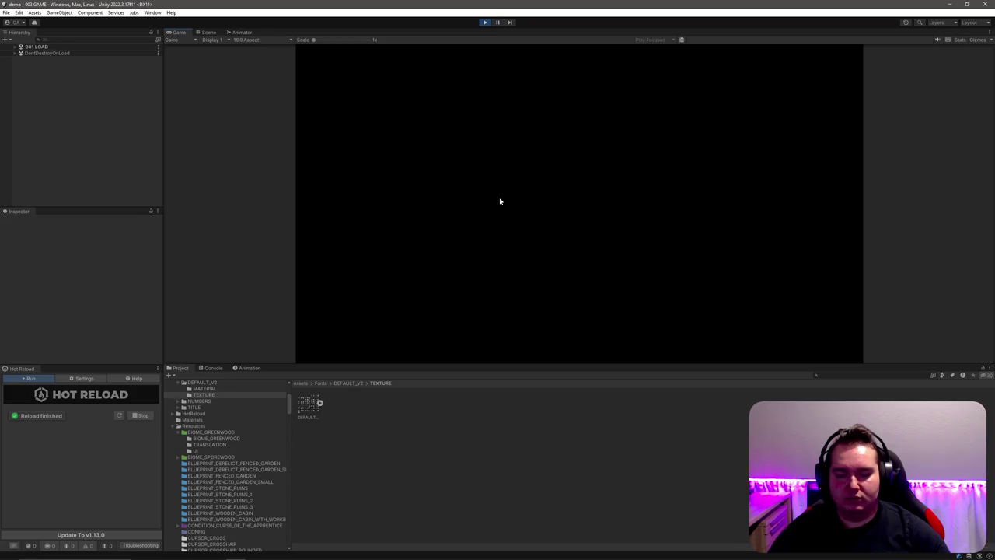
Run 'npc spawn npc_default' and walk the player beside the NPC until Talk appears.
{"action": "key", "text": "grave"}
{"action": "type", "text": "c spawn npc_default"}
{"action": "key", "text": "Return"}
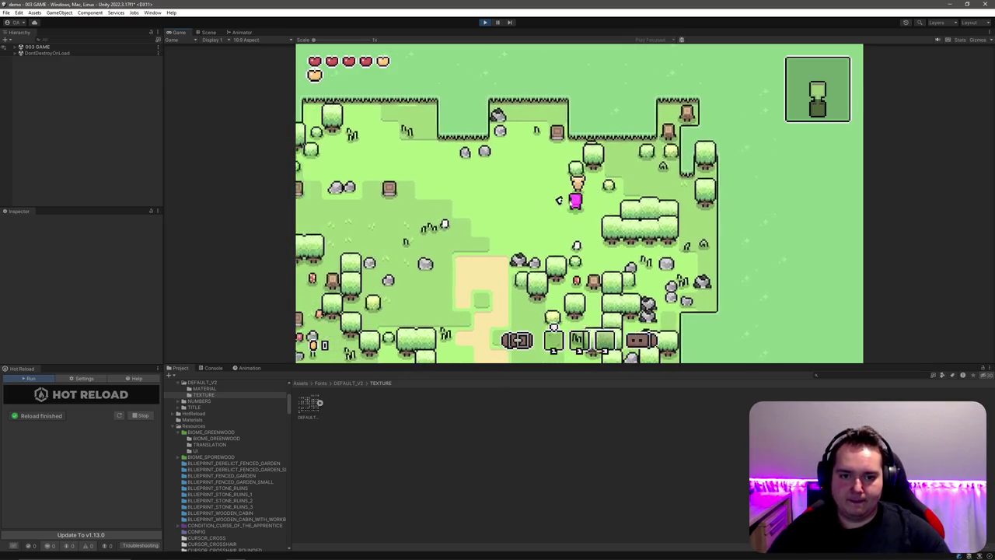
{"action": "scroll", "coordinate": [575, 210], "scroll_direction": "up", "scroll_amount": 2}
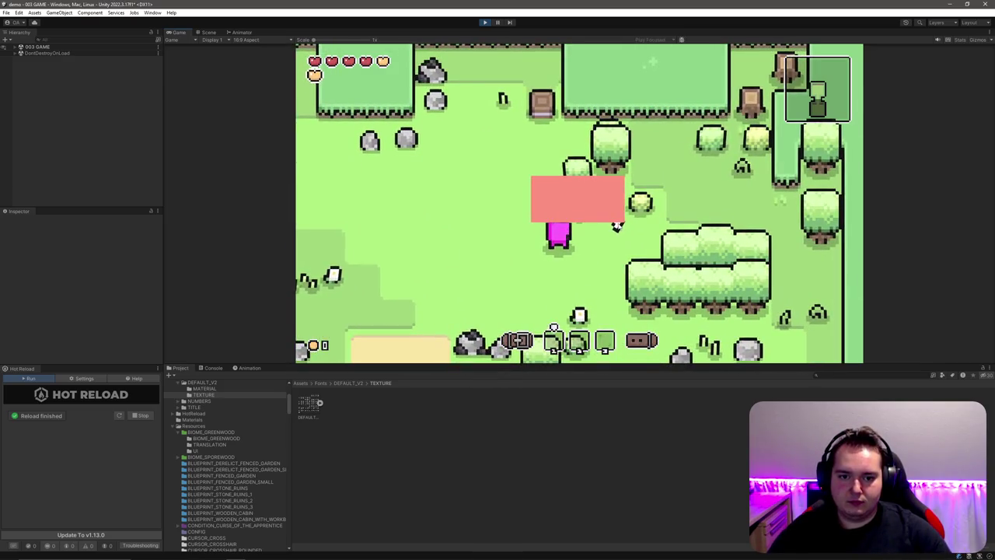
{"action": "scroll", "coordinate": [615, 228], "scroll_direction": "down", "scroll_amount": 2}
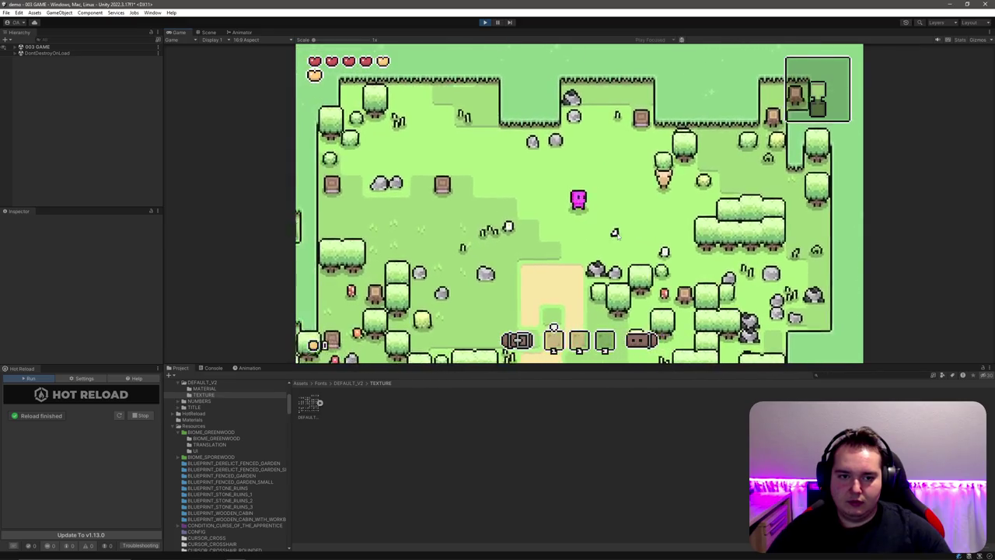
{"action": "key", "text": "d"}
{"action": "key", "text": "d"}
{"action": "key", "text": "a"}
{"action": "key", "text": "d"}
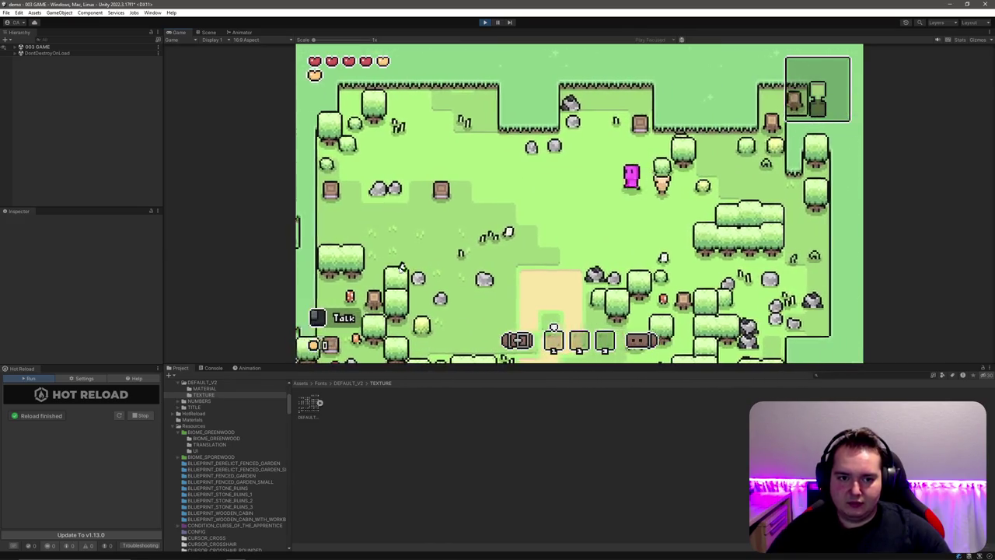
{"action": "key", "text": "alt+Tab"}
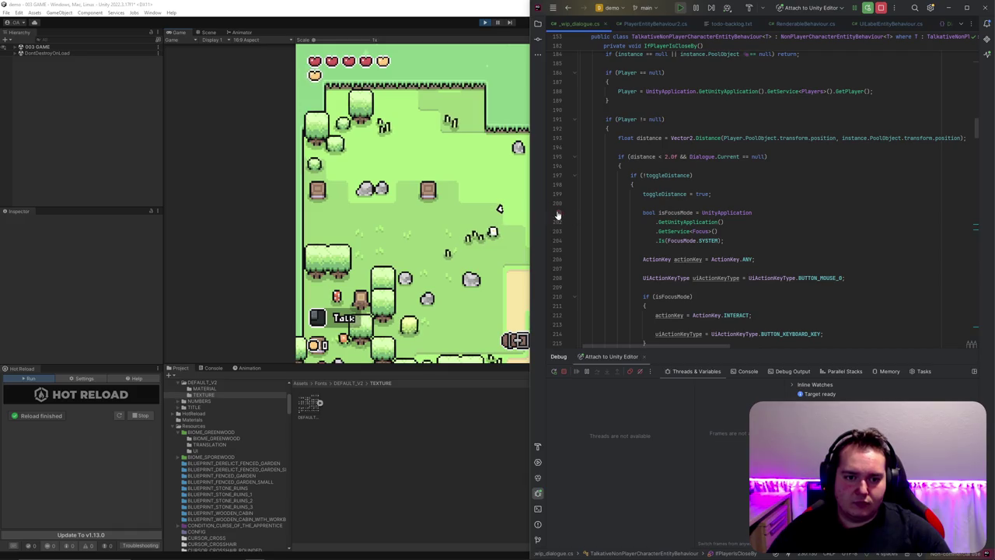
{"action": "scroll", "coordinate": [657, 237], "scroll_direction": "down", "scroll_amount": 3}
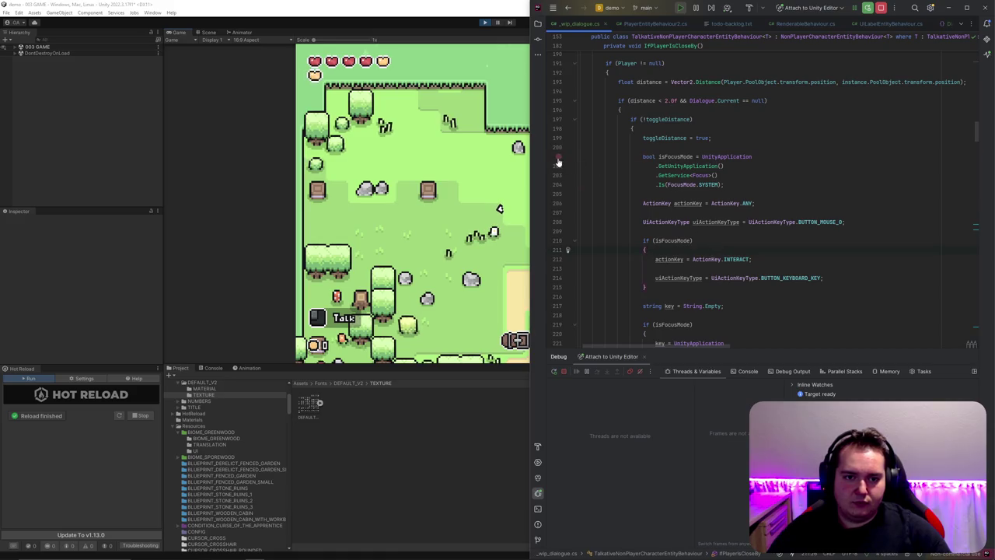
{"action": "left_click", "coordinate": [455, 197]}
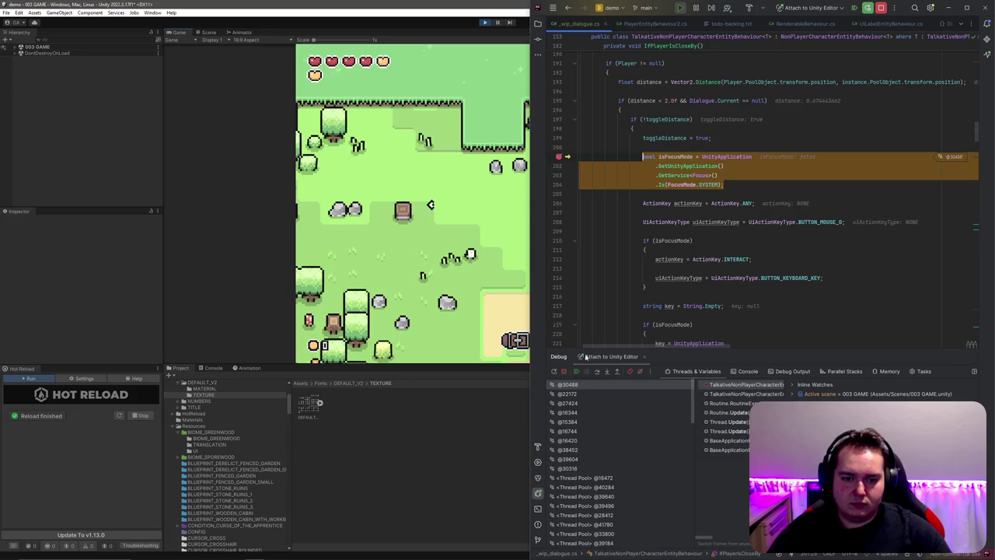
{"action": "left_click", "coordinate": [597, 371]}
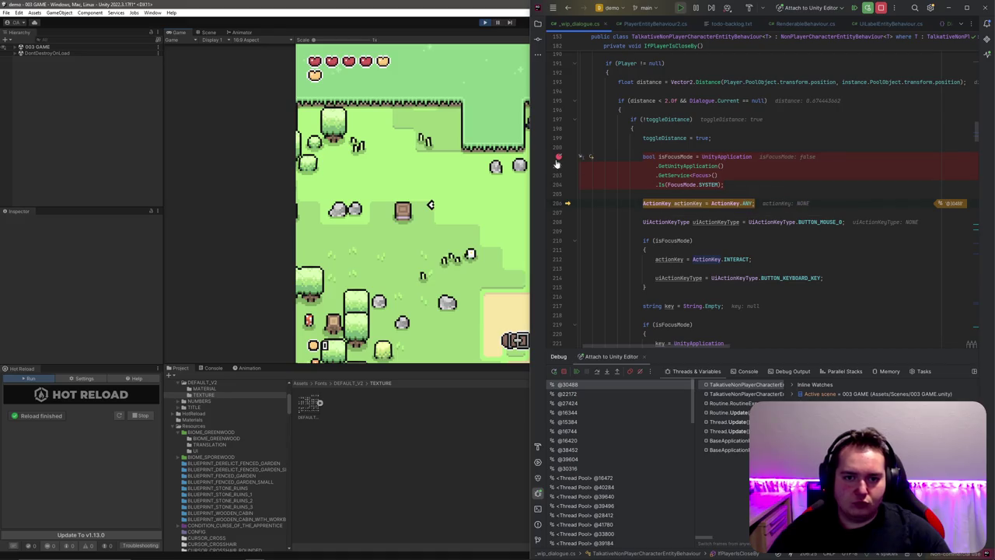
{"action": "key", "text": "F9"}
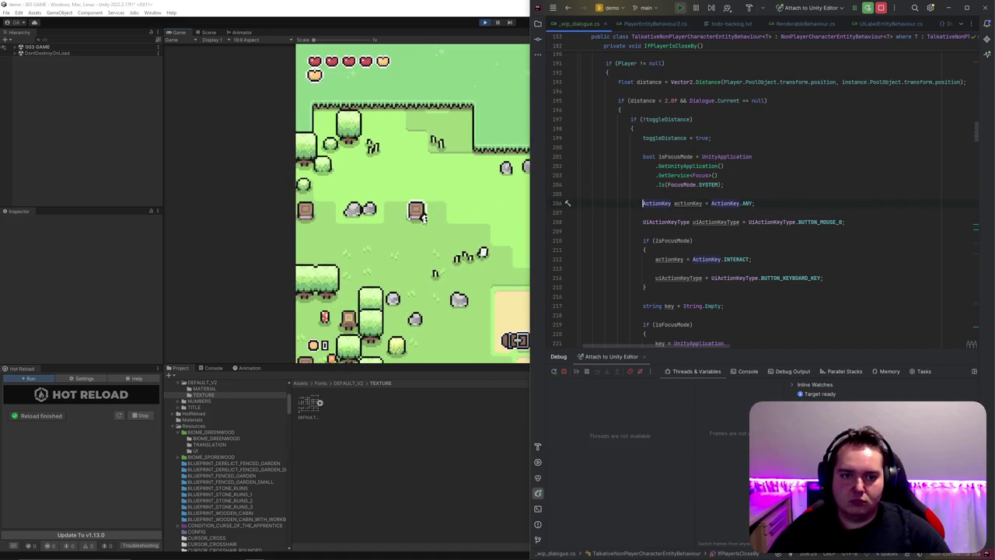
{"action": "left_click", "coordinate": [524, 211]}
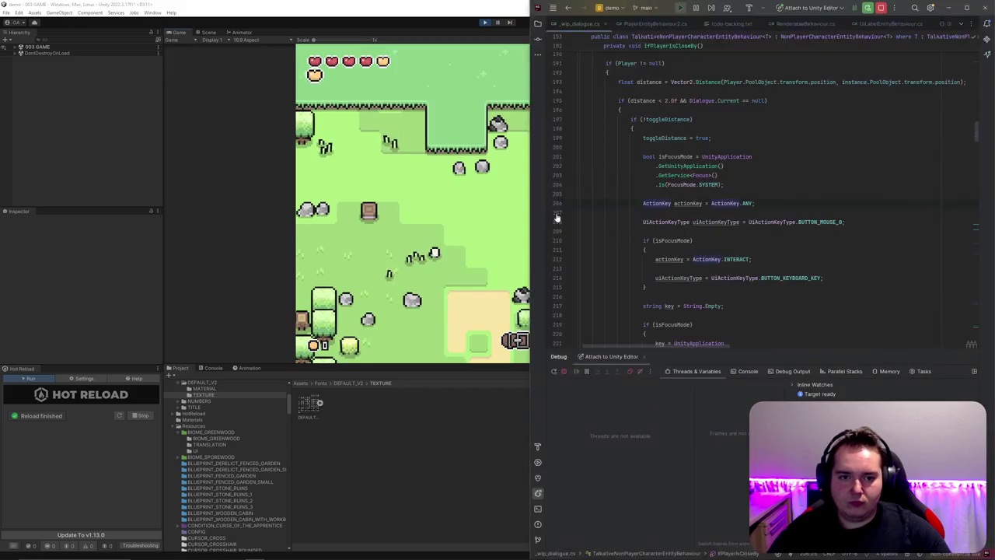
{"action": "key", "text": "F9"}
{"action": "left_click", "coordinate": [478, 253]}
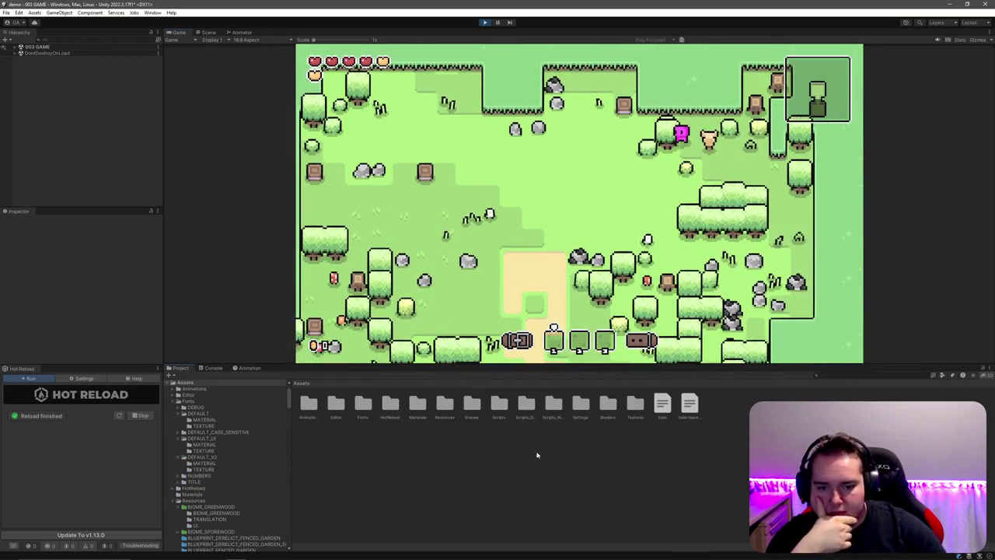
Select the UI_STATION_STONE_SLOT_0.1 sprite in the Resources/UI folder.
{"action": "double_click", "coordinate": [446, 404]}
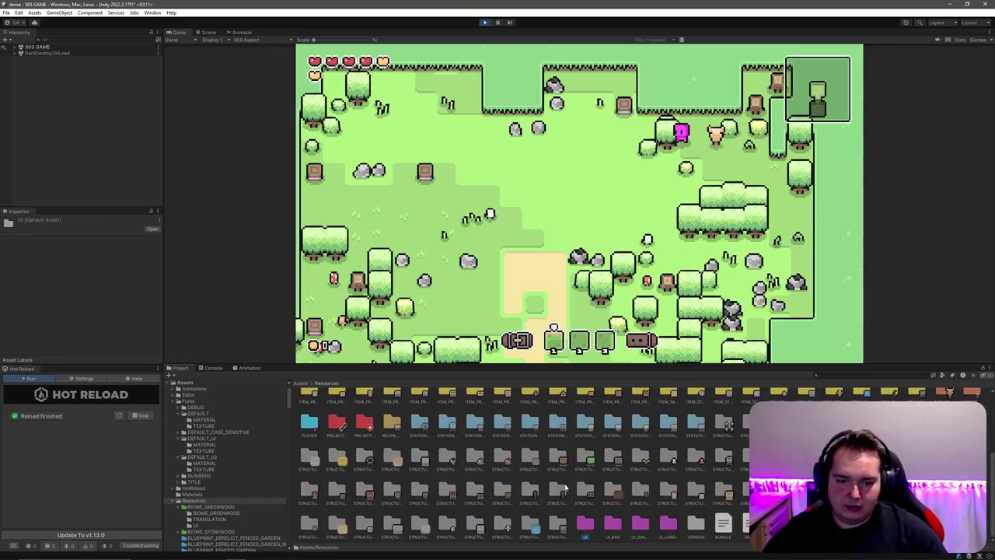
{"action": "double_click", "coordinate": [566, 488]}
{"action": "left_click", "coordinate": [612, 459]}
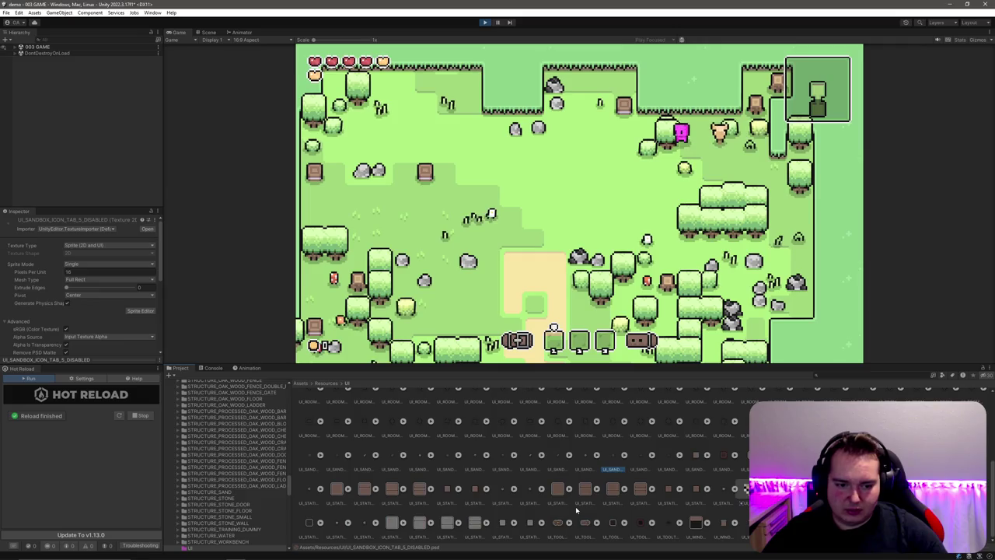
{"action": "left_click", "coordinate": [744, 488]}
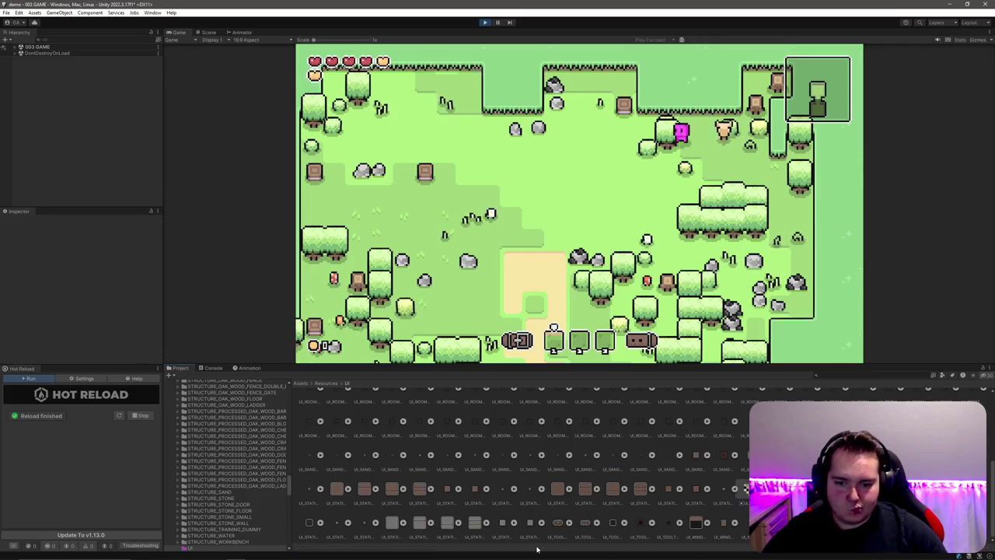
{"action": "left_click", "coordinate": [500, 532]}
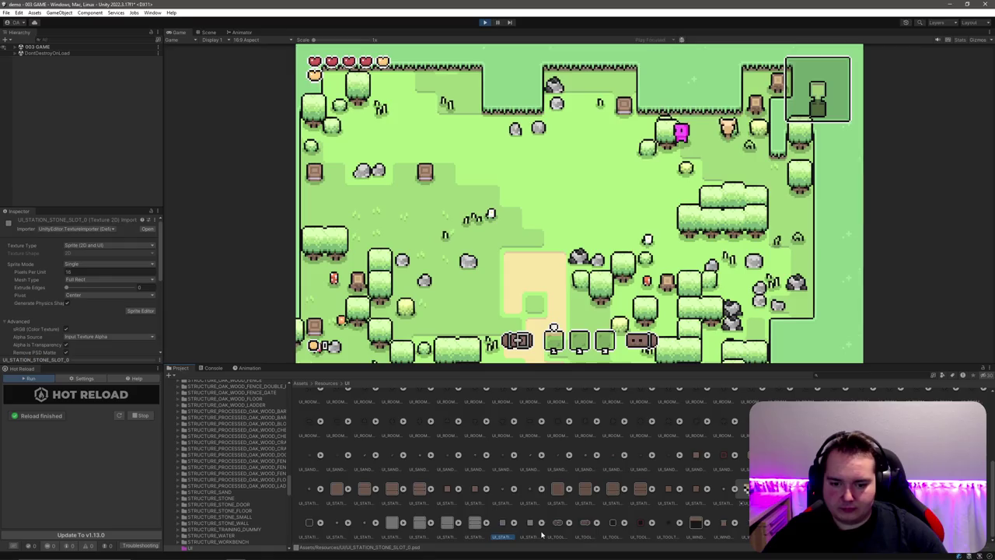
{"action": "left_click", "coordinate": [524, 537]}
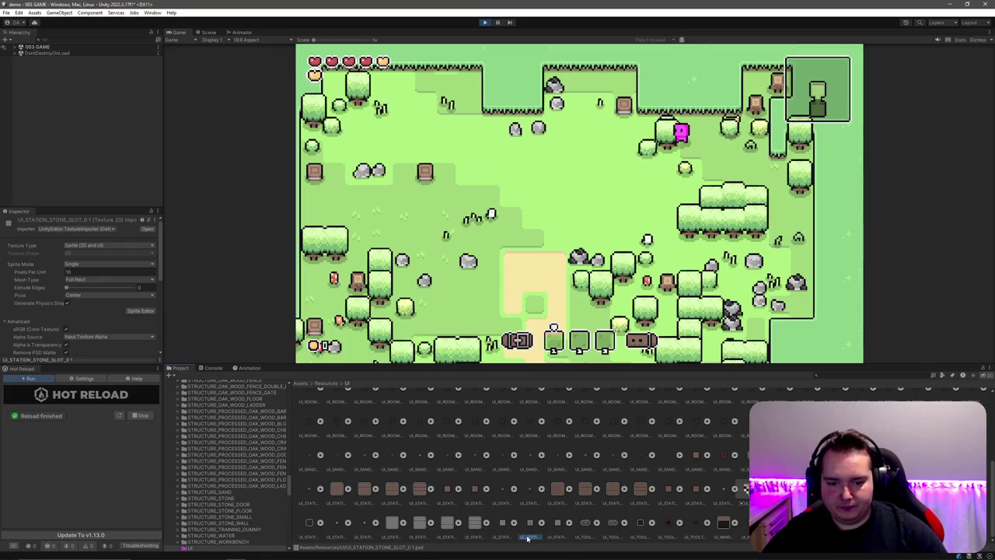
Rename the sprite to UI_DIALOGUE and open it in Photoshop.
{"action": "key", "text": "F2"}
{"action": "type", "text": "UI_DIALOGUE"}
{"action": "key", "text": "Return"}
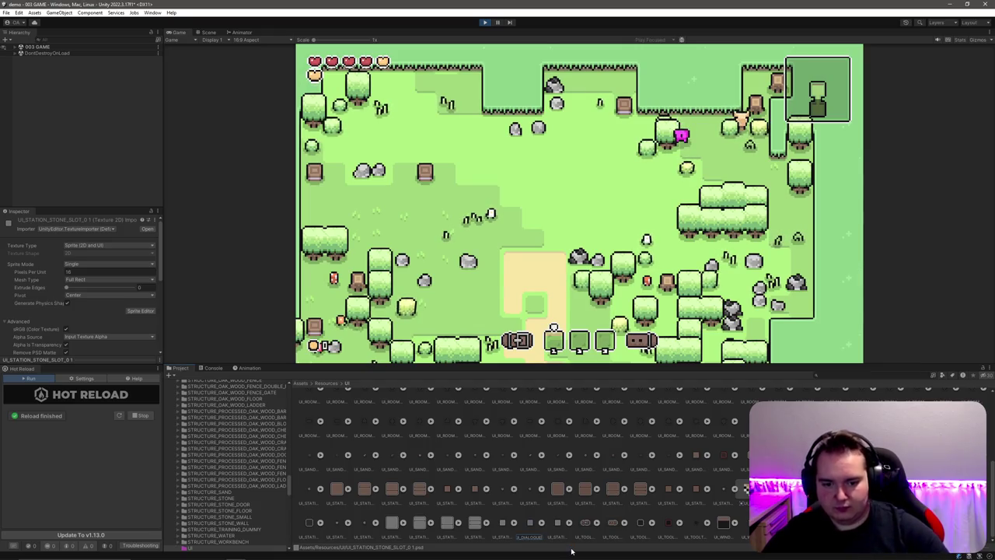
{"action": "double_click", "coordinate": [308, 447]}
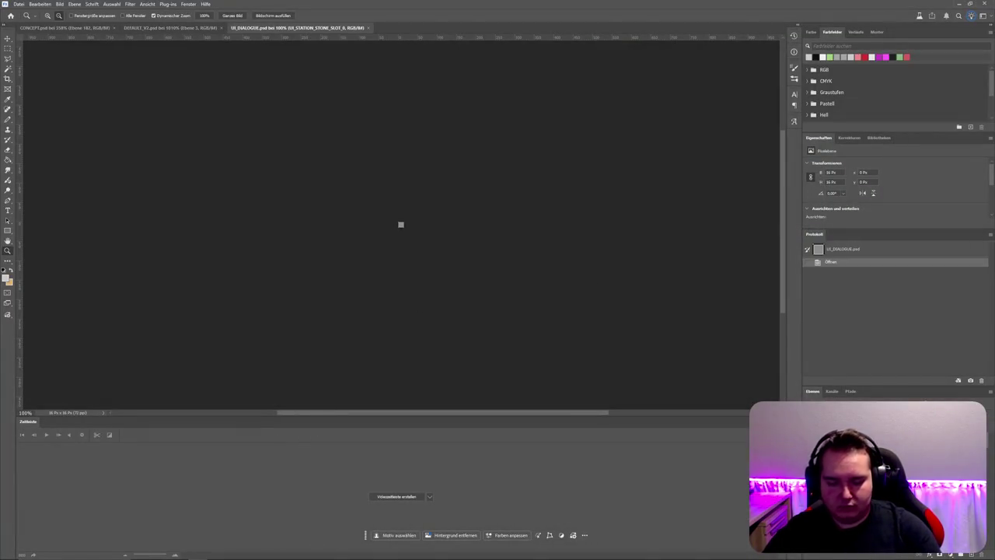
Paint the whole UI_DIALOGUE tile near-black with the Pencil, checking the CONCEPT sheet.
{"action": "scroll", "coordinate": [477, 244], "scroll_direction": "up", "scroll_amount": 10}
{"action": "key", "text": "b"}
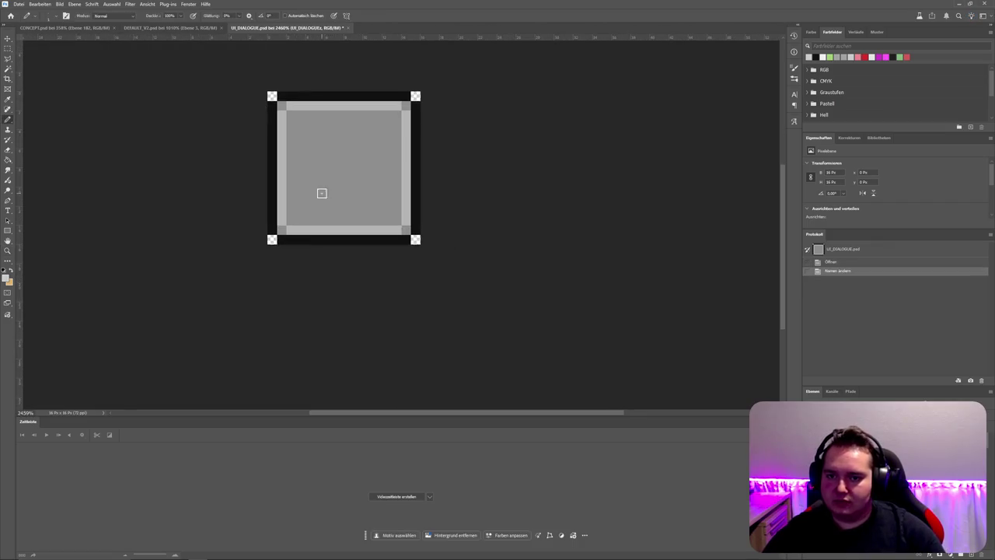
{"action": "mouse_move", "coordinate": [311, 233]}
{"action": "left_mouse_down"}
{"action": "mouse_move", "coordinate": [391, 218]}
{"action": "mouse_move", "coordinate": [237, 160]}
{"action": "mouse_move", "coordinate": [276, 156]}
{"action": "left_mouse_up"}
{"action": "left_click", "coordinate": [56, 28]}
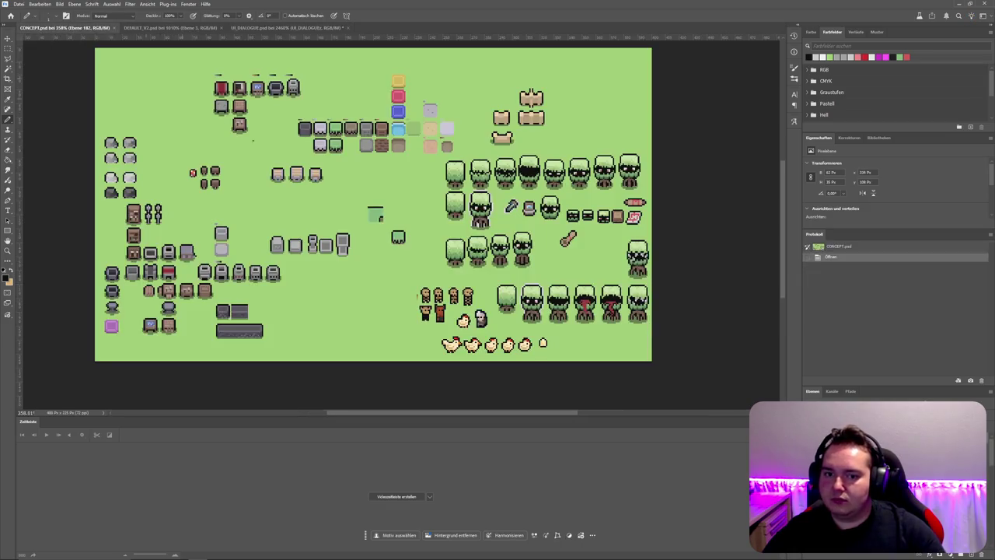
{"action": "left_click", "coordinate": [169, 28]}
{"action": "left_click", "coordinate": [287, 28]}
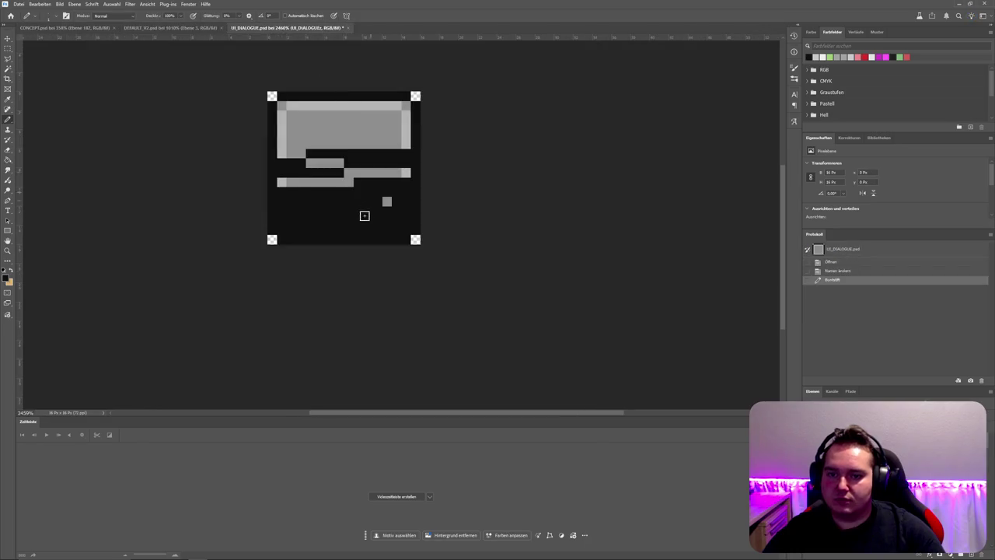
{"action": "mouse_move", "coordinate": [308, 197]}
{"action": "left_mouse_down"}
{"action": "mouse_move", "coordinate": [463, 169]}
{"action": "mouse_move", "coordinate": [213, 168]}
{"action": "mouse_move", "coordinate": [391, 129]}
{"action": "mouse_move", "coordinate": [288, 127]}
{"action": "mouse_move", "coordinate": [404, 105]}
{"action": "mouse_move", "coordinate": [284, 117]}
{"action": "left_mouse_up"}
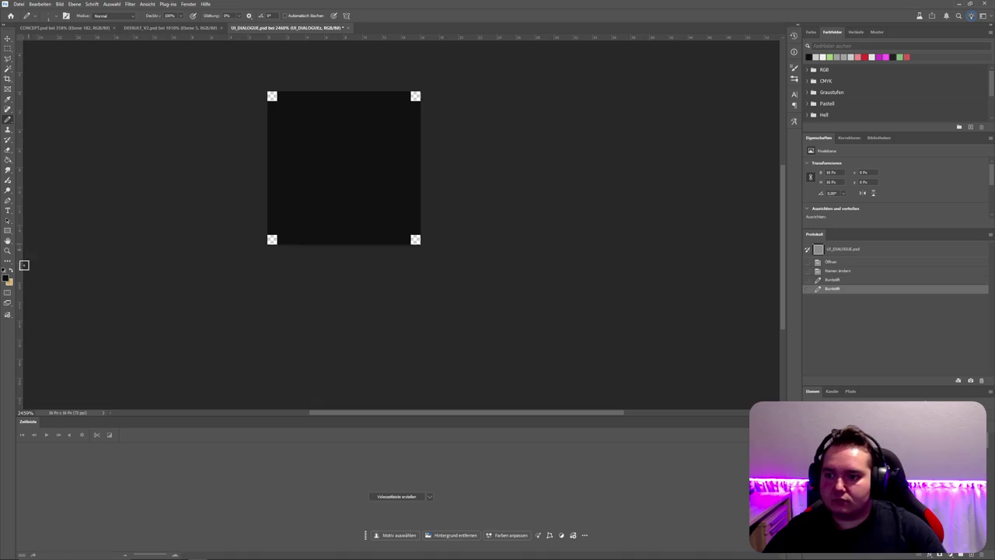
Set the foreground colour to light grey efefef (239) and draw the frame's left and bottom sides.
{"action": "left_click", "coordinate": [7, 278]}
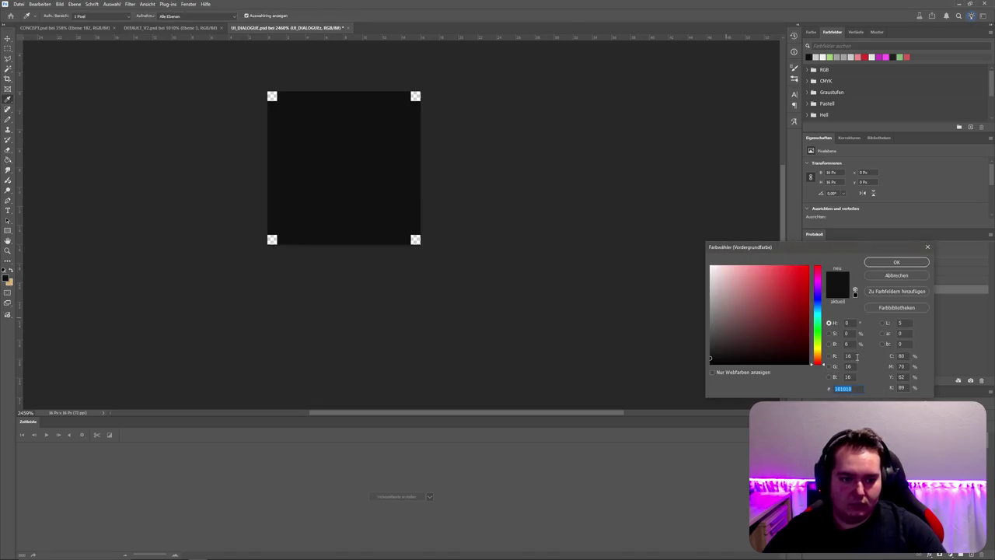
{"action": "type", "text": "239"}
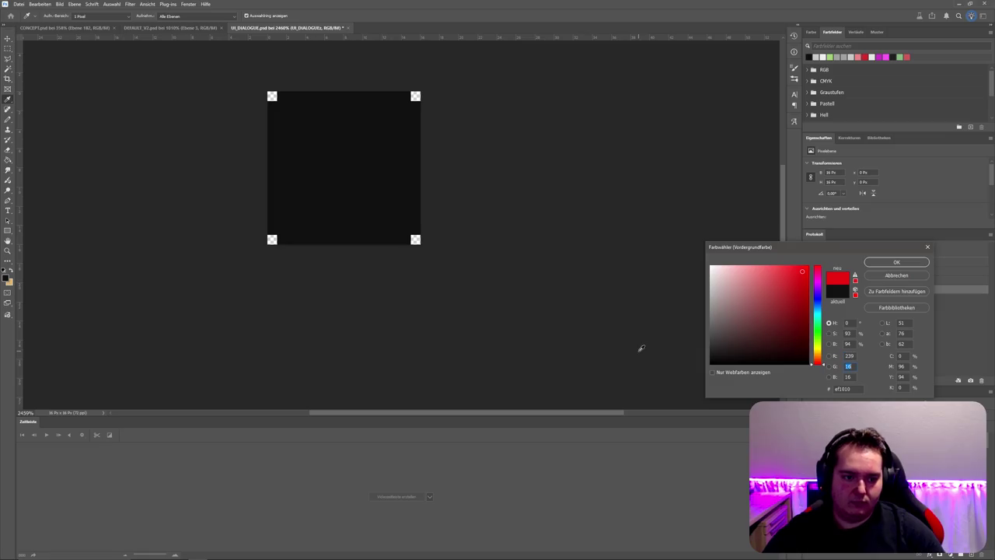
{"action": "type", "text": "39"}
{"action": "key", "text": "Tab"}
{"action": "type", "text": "239"}
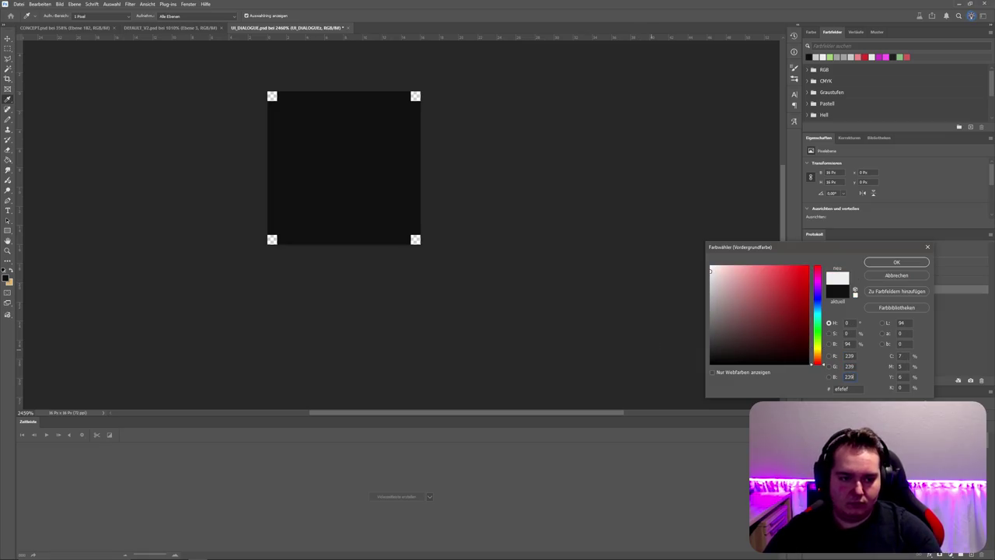
{"action": "key", "text": "Return"}
{"action": "mouse_move", "coordinate": [281, 102]}
{"action": "left_mouse_down"}
{"action": "mouse_move", "coordinate": [282, 224]}
{"action": "mouse_move", "coordinate": [389, 226]}
{"action": "mouse_move", "coordinate": [329, 231]}
{"action": "left_mouse_up"}
Draw the frame's right and top sides and repaint stray white pixels black.
{"action": "mouse_move", "coordinate": [403, 224]}
{"action": "left_mouse_down"}
{"action": "mouse_move", "coordinate": [404, 130]}
{"action": "mouse_move", "coordinate": [358, 109]}
{"action": "mouse_move", "coordinate": [288, 113]}
{"action": "left_mouse_up"}
{"action": "left_click_drag", "start_coordinate": [395, 145], "coordinate": [395, 132]}
{"action": "left_click_drag", "start_coordinate": [390, 217], "coordinate": [376, 216]}
Select the tile's bottom strip, shift it upward, and deselect.
{"action": "left_click", "coordinate": [8, 49]}
{"action": "left_click_drag", "start_coordinate": [470, 216], "coordinate": [257, 257]}
{"action": "left_click", "coordinate": [7, 36]}
{"action": "left_click_drag", "start_coordinate": [365, 245], "coordinate": [358, 213]}
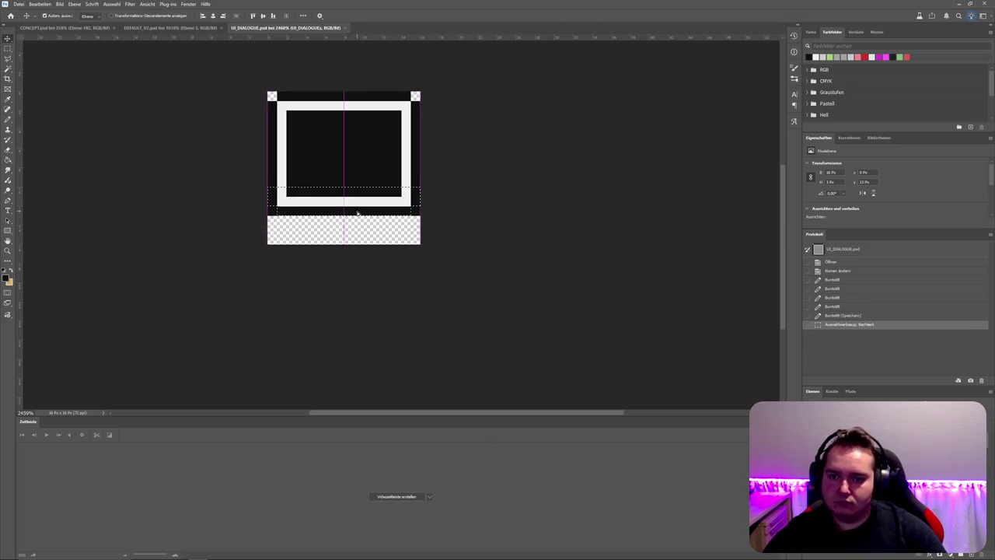
{"action": "key", "text": "b"}
{"action": "key", "text": "ctrl+d"}
Erase leftover pixels below the frame and refill the bottom-middle bar white.
{"action": "key", "text": "e"}
{"action": "left_click", "coordinate": [421, 213]}
{"action": "left_click", "coordinate": [414, 211]}
{"action": "key", "text": "y"}
{"action": "left_click", "coordinate": [348, 208]}
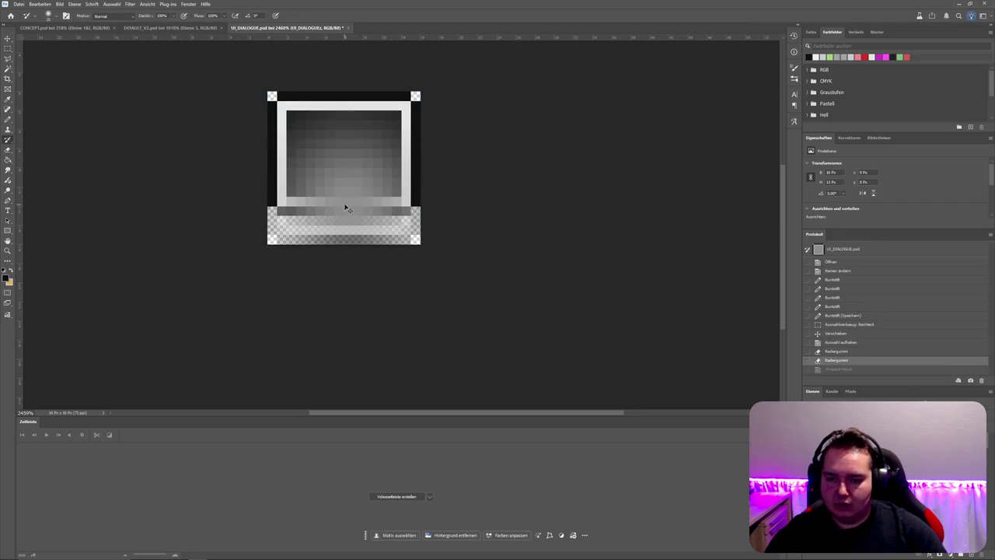
{"action": "key", "text": "ctrl+z"}
{"action": "key", "text": "b"}
{"action": "mouse_move", "coordinate": [327, 210]}
{"action": "left_mouse_down"}
{"action": "mouse_move", "coordinate": [365, 216]}
{"action": "mouse_move", "coordinate": [363, 230]}
{"action": "left_mouse_up"}
Shape a small downward white tail under the frame with a black pixel outline.
{"action": "left_click", "coordinate": [343, 220]}
{"action": "left_click", "coordinate": [353, 238]}
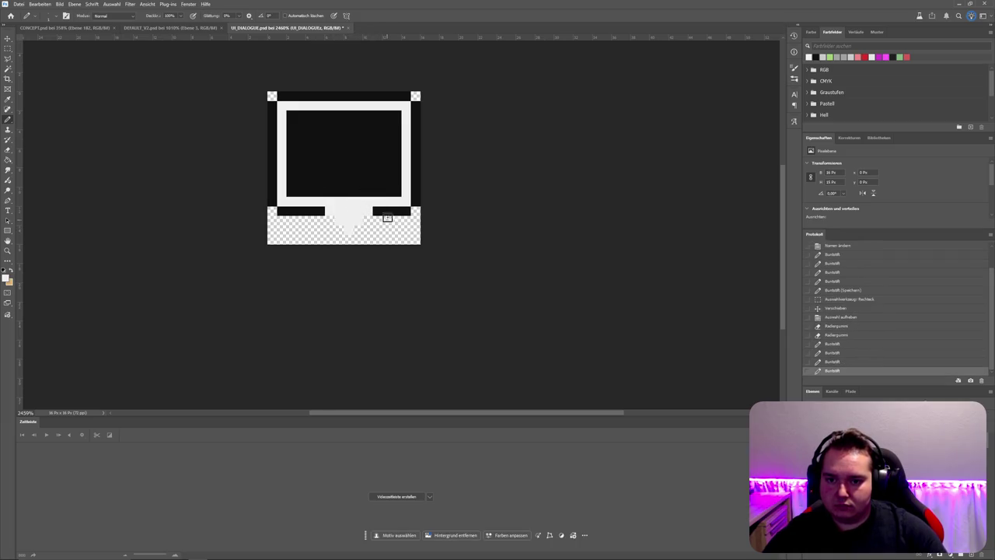
{"action": "left_click", "coordinate": [368, 220]}
{"action": "left_click", "coordinate": [358, 230]}
{"action": "left_click", "coordinate": [349, 239]}
{"action": "left_click", "coordinate": [339, 229]}
{"action": "left_click", "coordinate": [330, 220]}
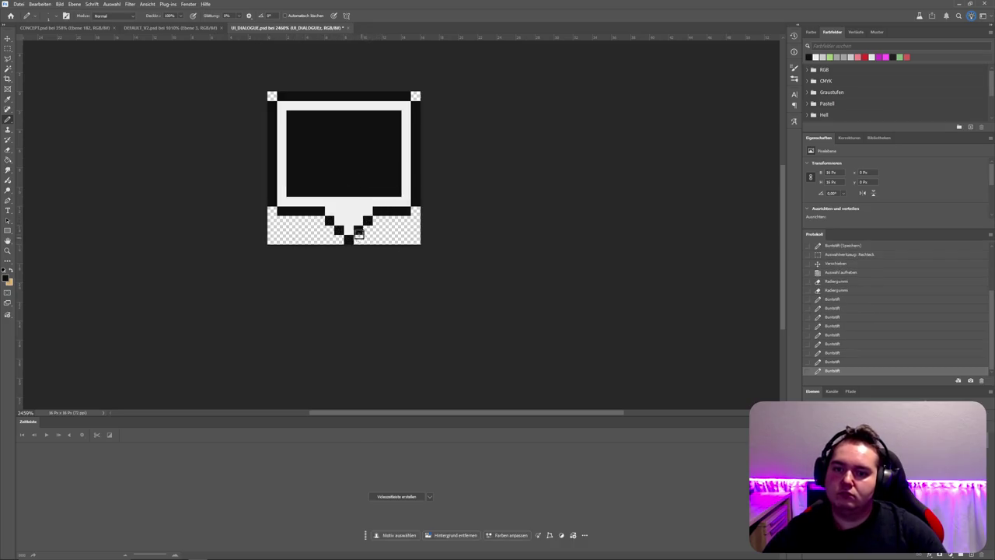
{"action": "key", "text": "e"}
{"action": "left_click", "coordinate": [367, 220]}
{"action": "left_click", "coordinate": [358, 230]}
{"action": "left_click", "coordinate": [349, 239]}
Tidy the frame corners: round inner corners, blacken outer corner pixels, join bottom bar to left side.
{"action": "key", "text": "b"}
{"action": "scroll", "coordinate": [296, 215], "scroll_direction": "up", "scroll_amount": 1}
{"action": "left_click", "coordinate": [399, 124]}
{"action": "left_click", "coordinate": [291, 127]}
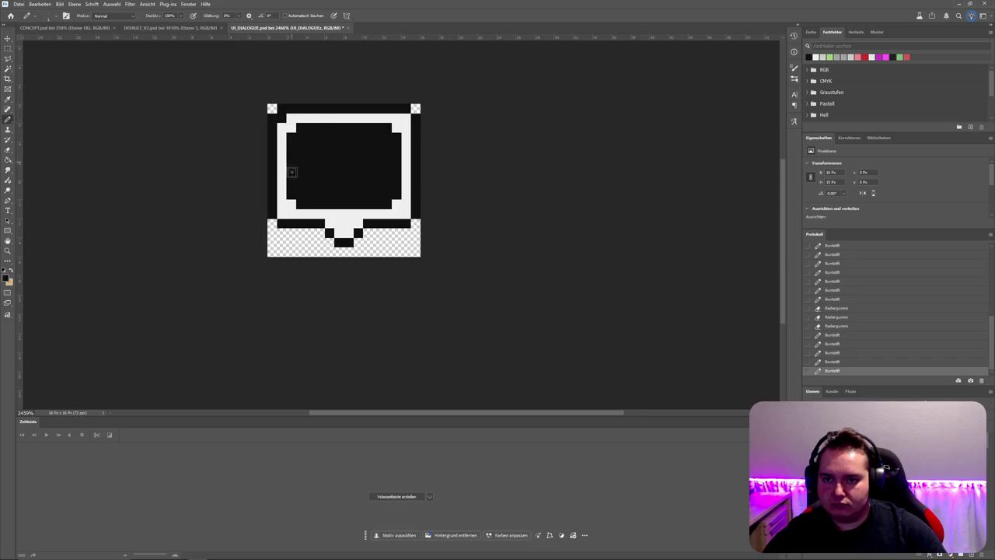
{"action": "left_click", "coordinate": [282, 215]}
{"action": "left_click", "coordinate": [405, 215]}
{"action": "left_click", "coordinate": [405, 118]}
{"action": "left_click", "coordinate": [397, 128]}
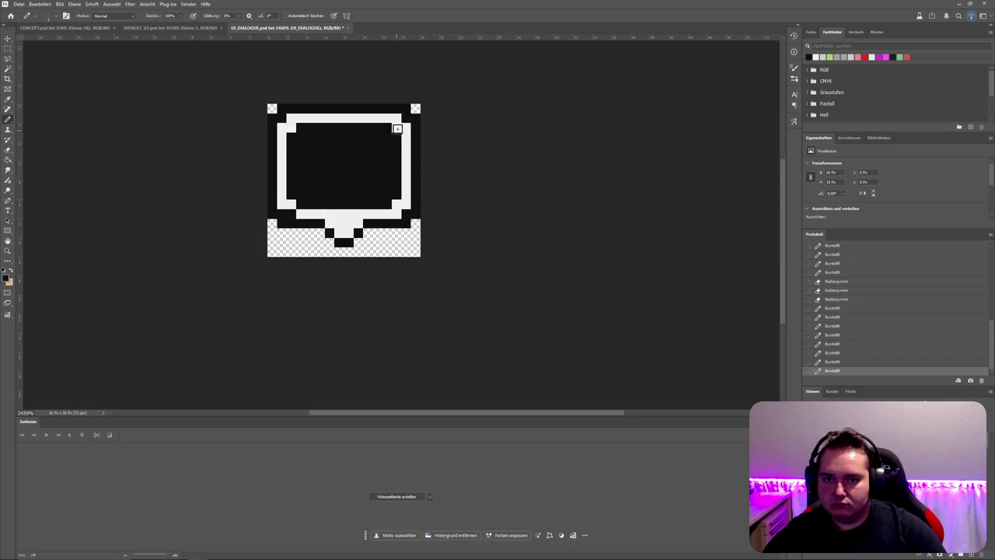
{"action": "left_click", "coordinate": [291, 128]}
{"action": "left_click", "coordinate": [291, 205]}
{"action": "left_click", "coordinate": [352, 210]}
{"action": "left_click", "coordinate": [291, 214]}
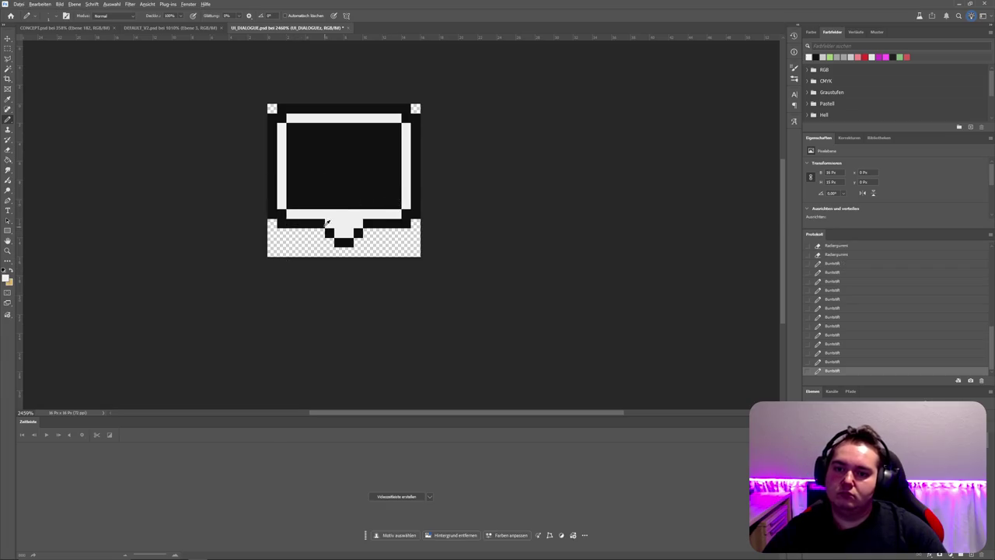
Discard a trial black notch outline below the frame and return to Unity.
{"action": "mouse_move", "coordinate": [320, 233]}
{"action": "left_mouse_down"}
{"action": "mouse_move", "coordinate": [356, 242]}
{"action": "mouse_move", "coordinate": [366, 233]}
{"action": "left_mouse_up"}
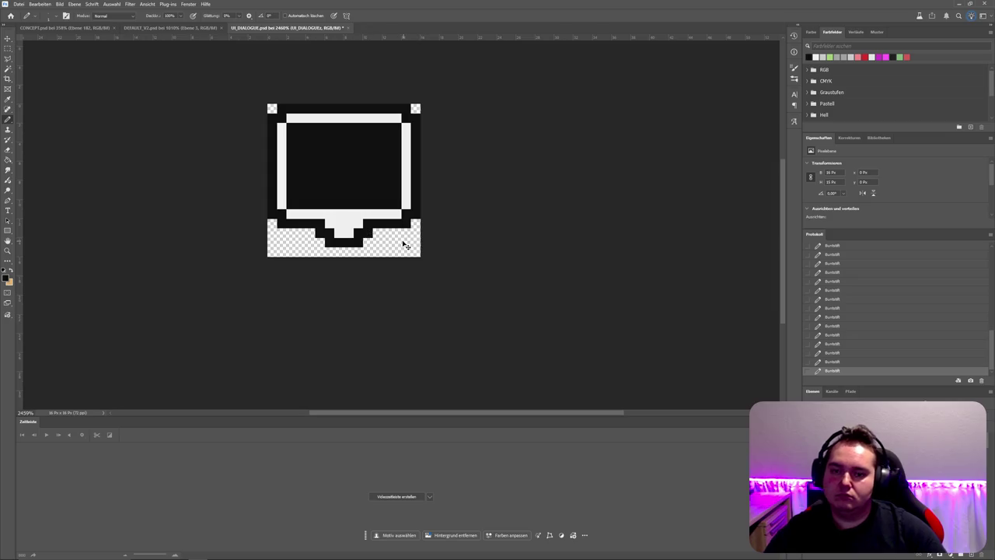
{"action": "key", "text": "ctrl+z"}
{"action": "key", "text": "ctrl+z"}
{"action": "key", "text": "ctrl+z"}
{"action": "key", "text": "ctrl+z"}
{"action": "key", "text": "ctrl+z"}
{"action": "key", "text": "ctrl+z"}
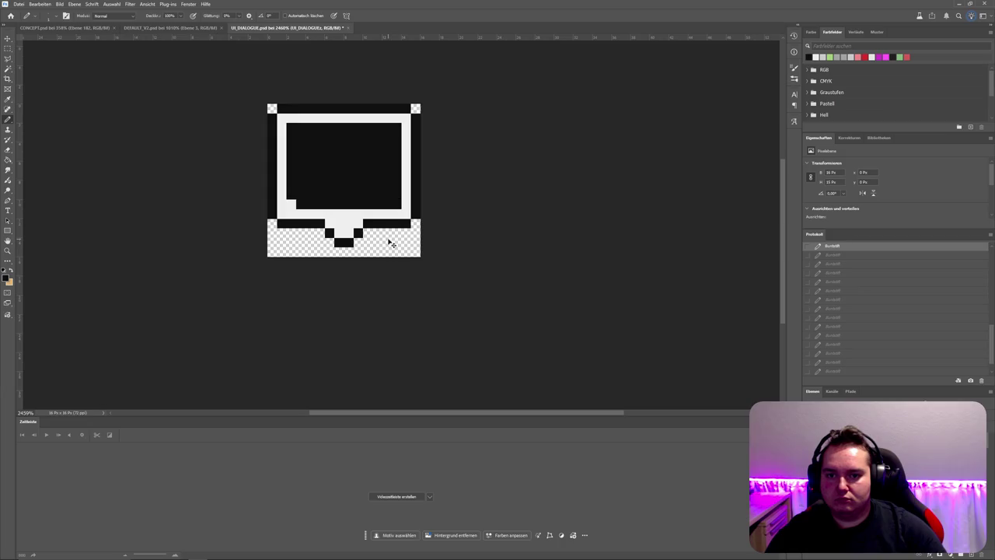
{"action": "key", "text": "alt+Tab"}
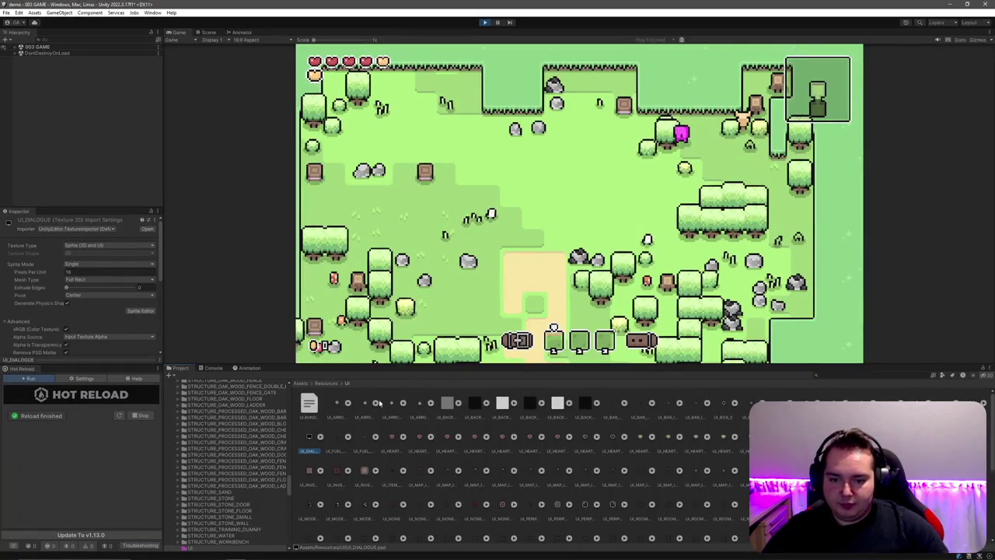
Open the UI_DIALOGUE prefab and select the UI_LABEL_USER_INTERFACE_CONTENT_VALUE object.
{"action": "left_click", "coordinate": [326, 382]}
{"action": "double_click", "coordinate": [640, 522]}
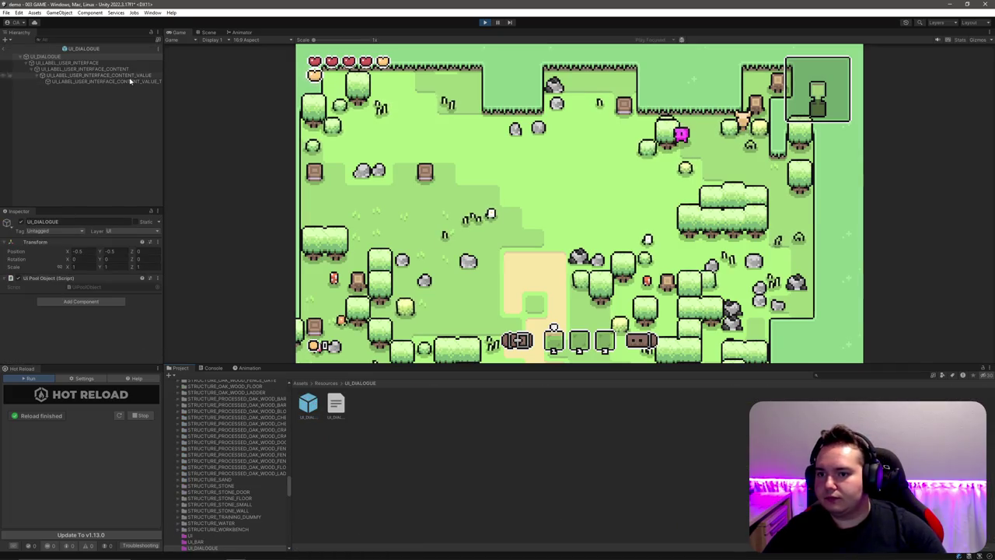
{"action": "left_click", "coordinate": [102, 75]}
{"action": "left_click_drag", "start_coordinate": [164, 101], "coordinate": [255, 101]}
{"action": "scroll", "coordinate": [124, 295], "scroll_direction": "down", "scroll_amount": 5}
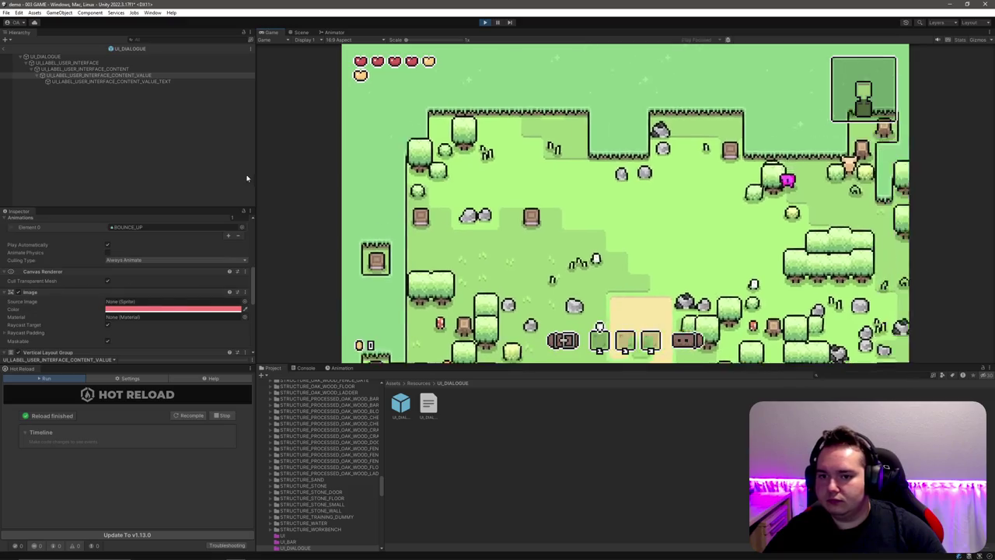
{"action": "left_click", "coordinate": [301, 32]}
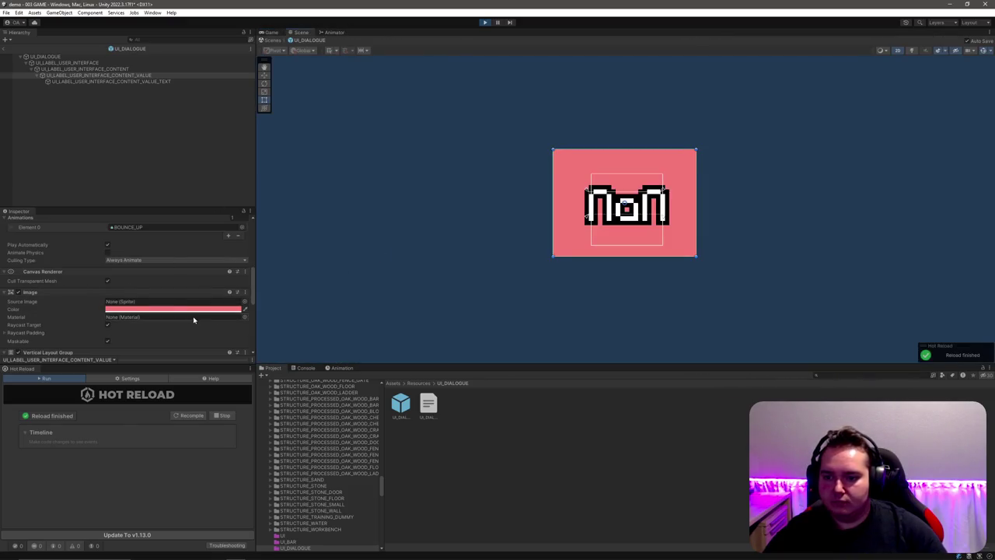
Set the Image's Source Image to the UI_DIALOGUE sprite.
{"action": "left_click", "coordinate": [244, 301]}
{"action": "type", "text": "ui"}
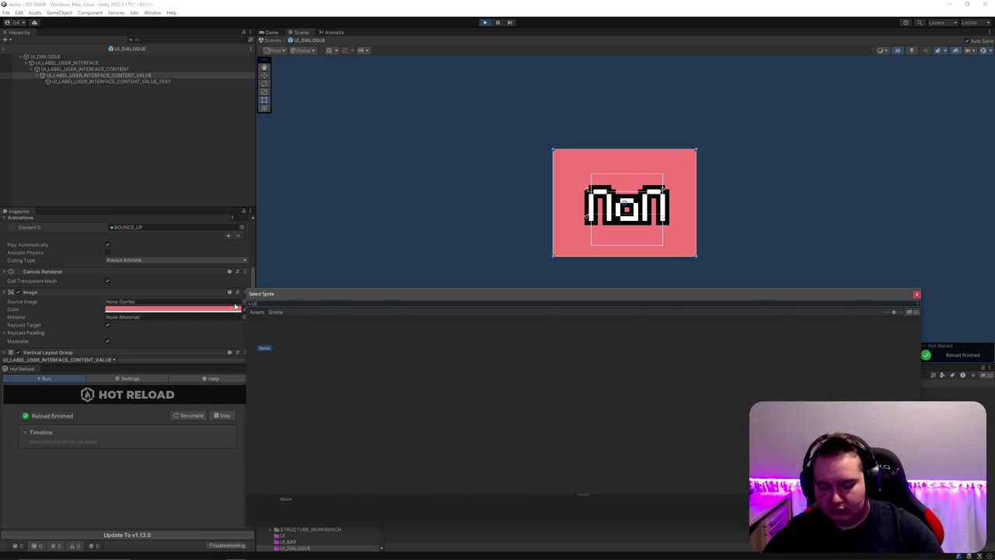
{"action": "type", "text": "_dial"}
{"action": "left_click", "coordinate": [293, 332]}
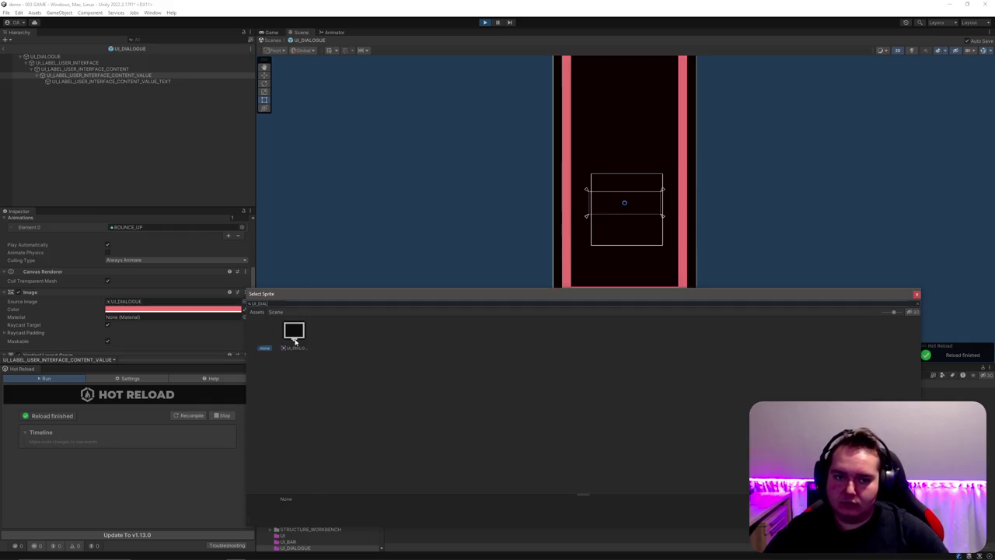
{"action": "double_click", "coordinate": [293, 335]}
Revert the pink tint so the bubble Image colour stays white.
{"action": "left_click", "coordinate": [171, 309]}
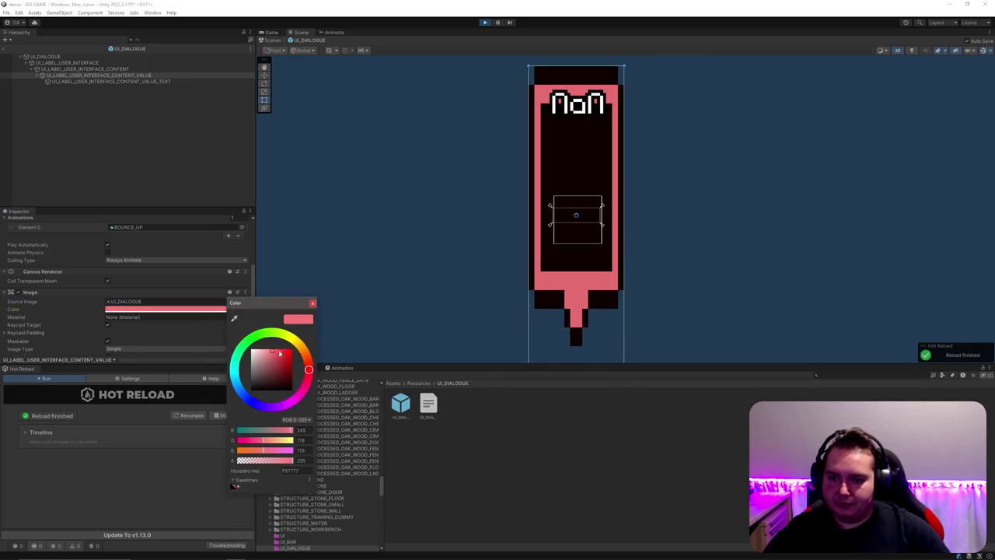
{"action": "key", "text": "ctrl+z"}
{"action": "scroll", "coordinate": [59, 311], "scroll_direction": "up", "scroll_amount": 3}
{"action": "left_click", "coordinate": [58, 311]}
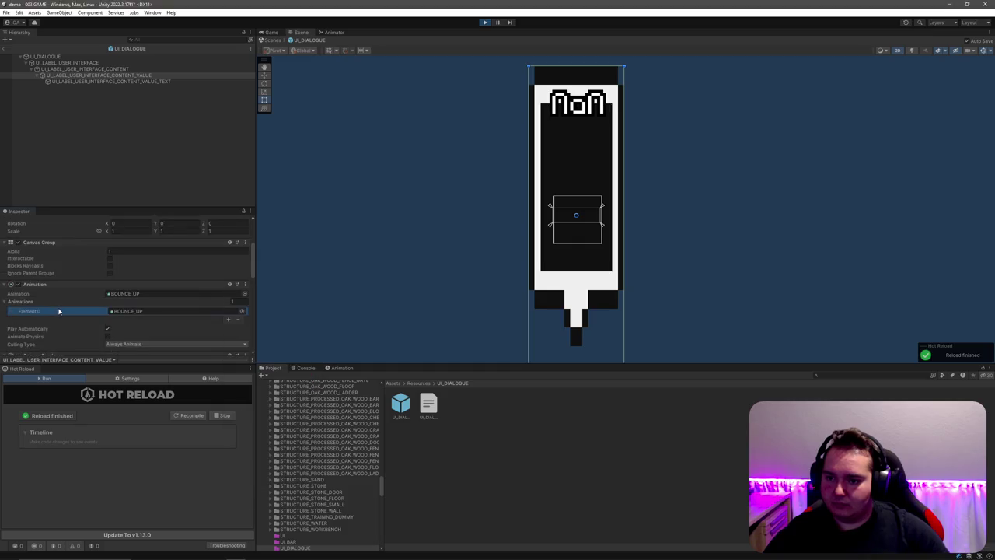
Resize the bubble Image to the UI_DIALOGUE sprite's native size.
{"action": "scroll", "coordinate": [59, 285], "scroll_direction": "up", "scroll_amount": 3}
{"action": "scroll", "coordinate": [446, 244], "scroll_direction": "down", "scroll_amount": 2}
{"action": "left_click_drag", "start_coordinate": [446, 244], "coordinate": [420, 202]}
{"action": "scroll", "coordinate": [412, 178], "scroll_direction": "up", "scroll_amount": 2}
{"action": "scroll", "coordinate": [117, 312], "scroll_direction": "down", "scroll_amount": 5}
{"action": "scroll", "coordinate": [116, 312], "scroll_direction": "down", "scroll_amount": 2}
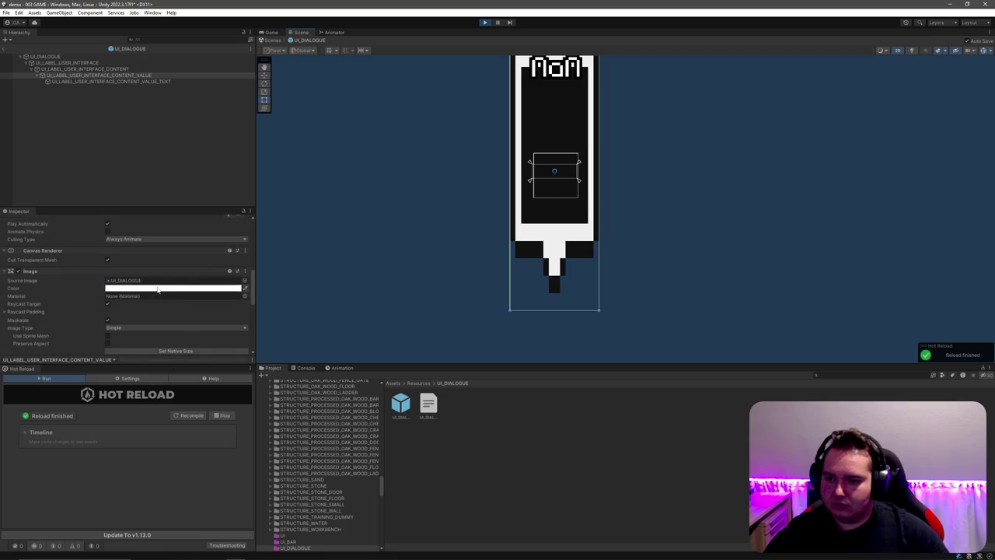
{"action": "left_click", "coordinate": [132, 350]}
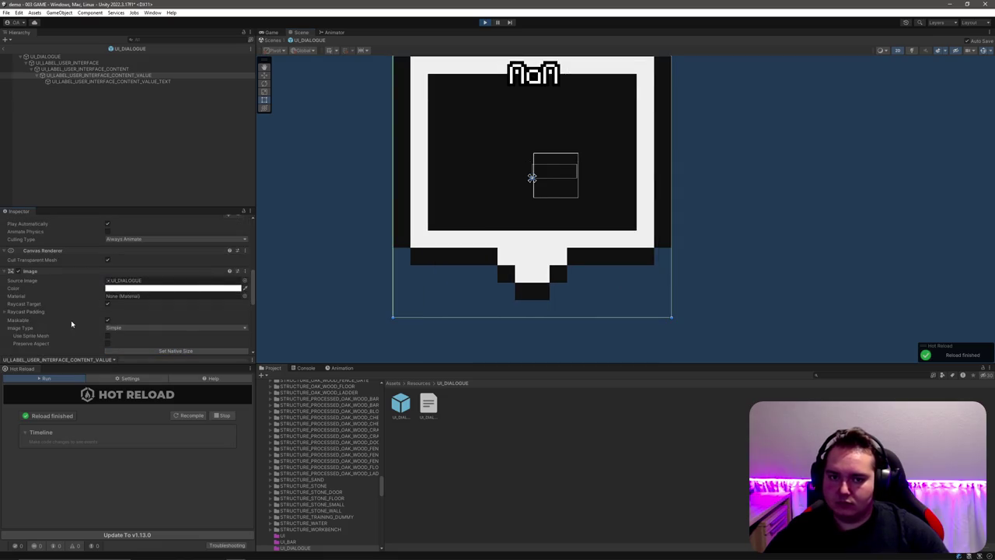
Set the Vertical Layout Group's left padding to 0.
{"action": "scroll", "coordinate": [117, 307], "scroll_direction": "down", "scroll_amount": 3}
{"action": "scroll", "coordinate": [117, 305], "scroll_direction": "down", "scroll_amount": 2}
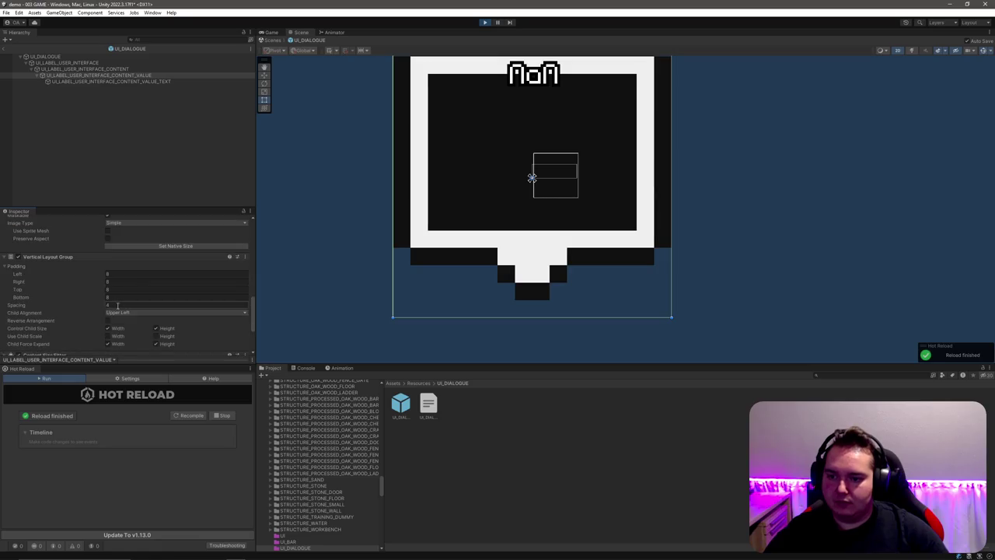
{"action": "left_click", "coordinate": [117, 274]}
{"action": "type", "text": "0"}
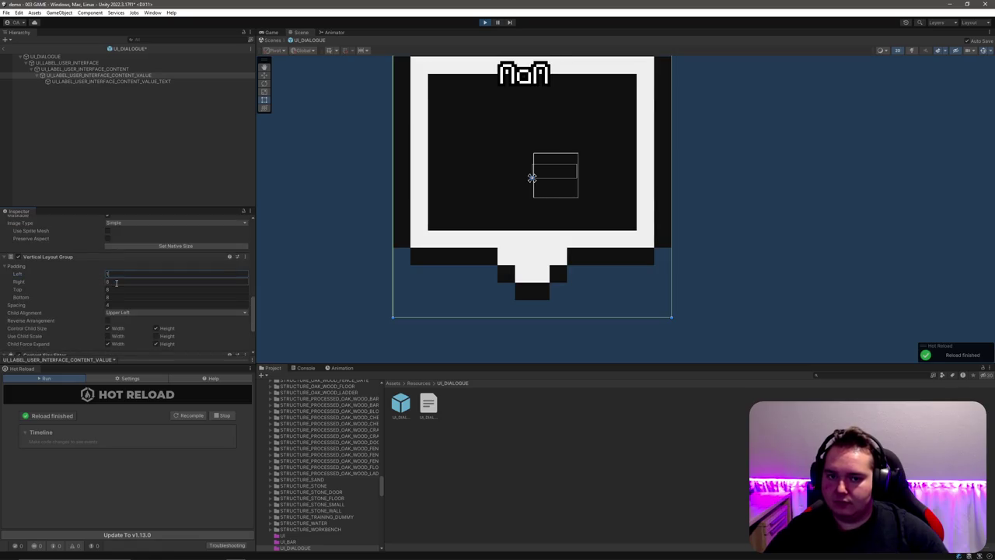
Inspect the UI_LABEL_USER_INTERFACE_CONTENT_VALUE_TEXT object, then reselect the CONTENT_VALUE object.
{"action": "left_click", "coordinate": [160, 81]}
{"action": "scroll", "coordinate": [145, 278], "scroll_direction": "up", "scroll_amount": 10}
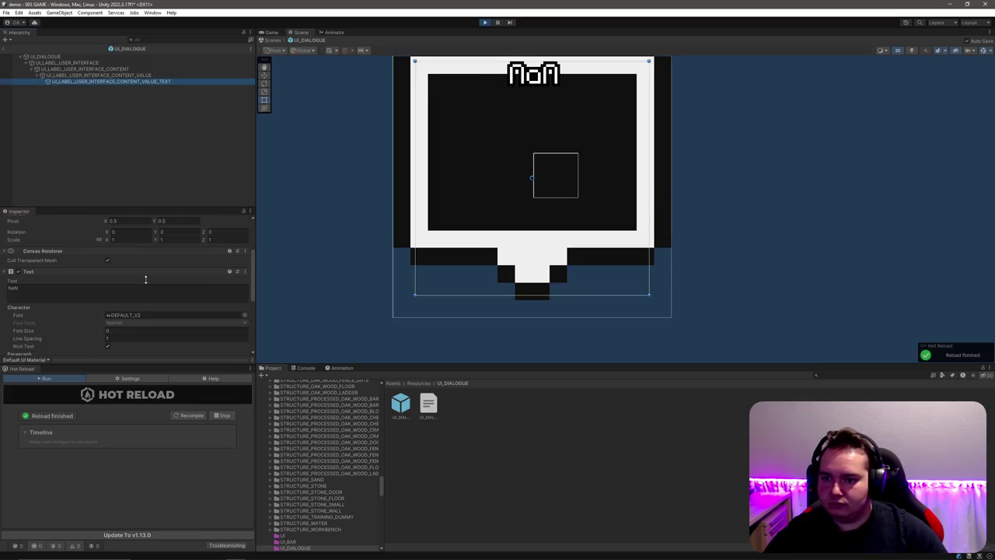
{"action": "scroll", "coordinate": [346, 209], "scroll_direction": "down", "scroll_amount": 3}
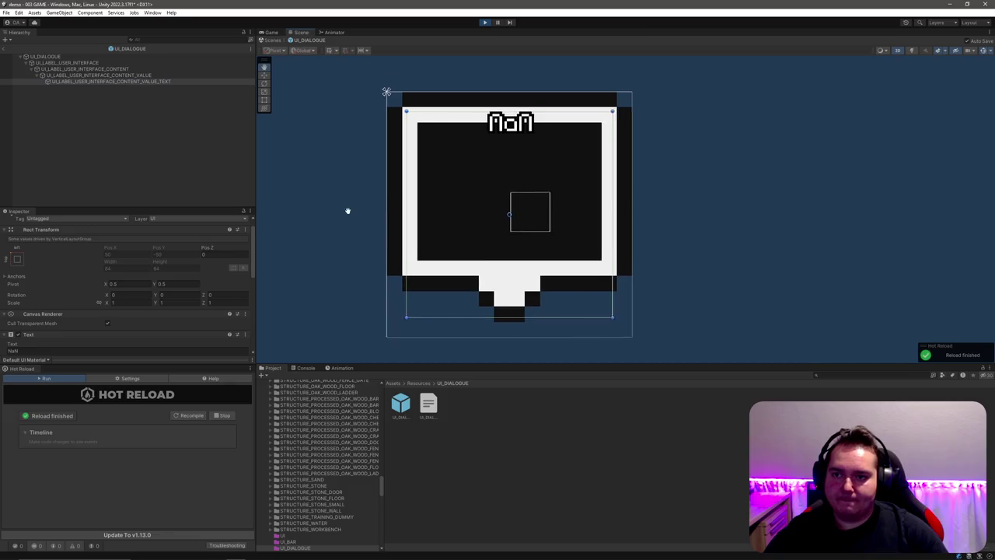
{"action": "left_click", "coordinate": [113, 74]}
{"action": "scroll", "coordinate": [140, 299], "scroll_direction": "down", "scroll_amount": 5}
{"action": "scroll", "coordinate": [132, 307], "scroll_direction": "down", "scroll_amount": 3}
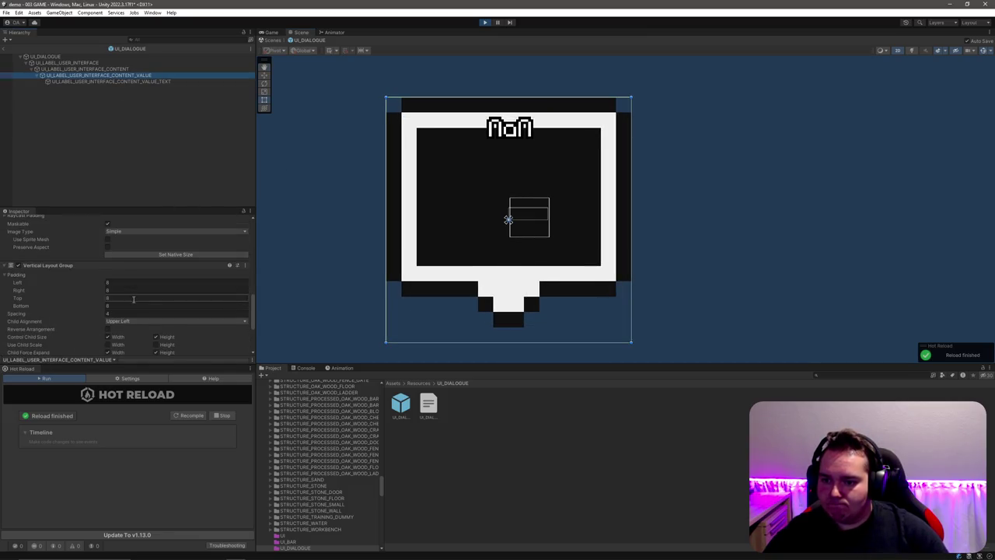
{"action": "scroll", "coordinate": [134, 299], "scroll_direction": "down", "scroll_amount": 2}
Review the child alignment options and the parent UI_LABEL_USER_INTERFACE_CONTENT object.
{"action": "left_click", "coordinate": [137, 258]}
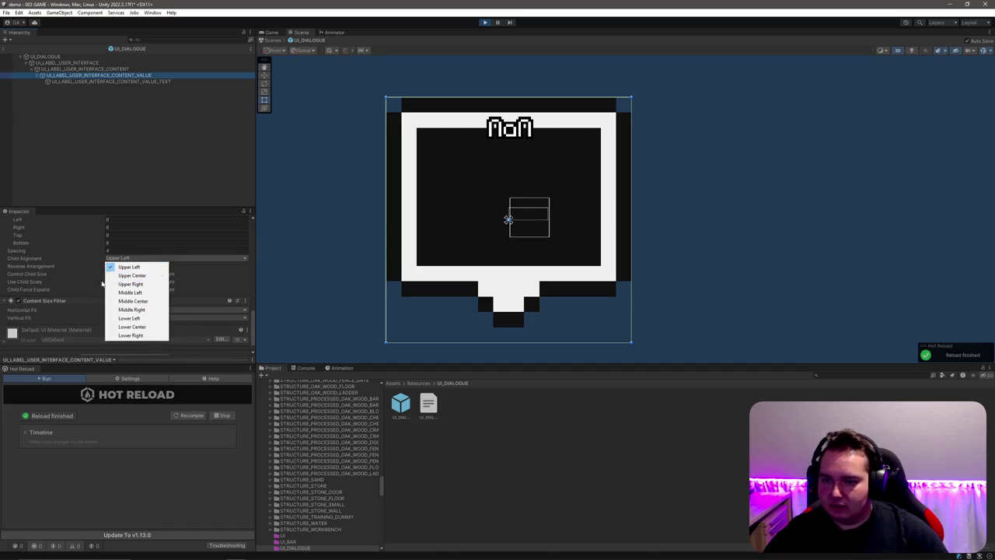
{"action": "left_click", "coordinate": [140, 69]}
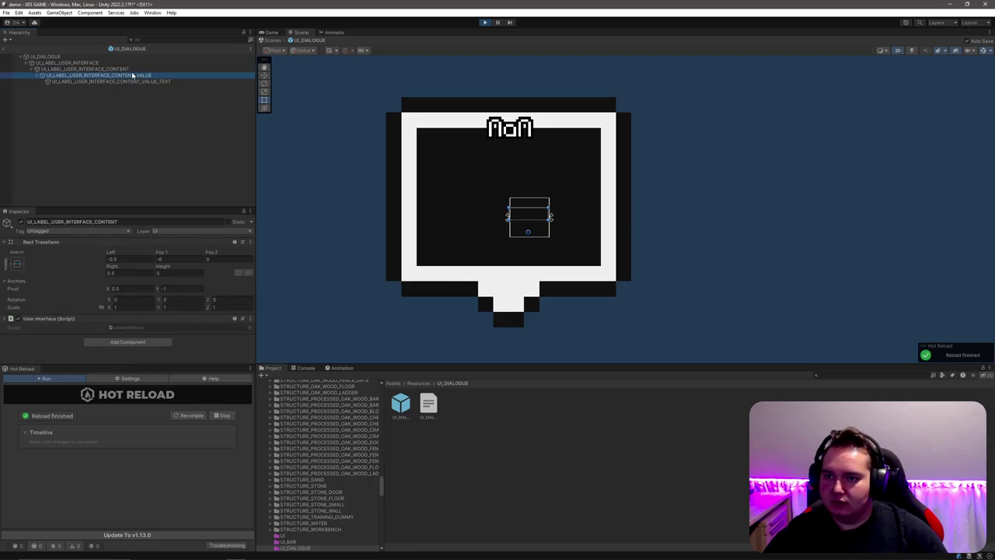
{"action": "left_click", "coordinate": [132, 75]}
Change the bubble Image Type from Simple to Tiled.
{"action": "scroll", "coordinate": [156, 310], "scroll_direction": "down", "scroll_amount": 3}
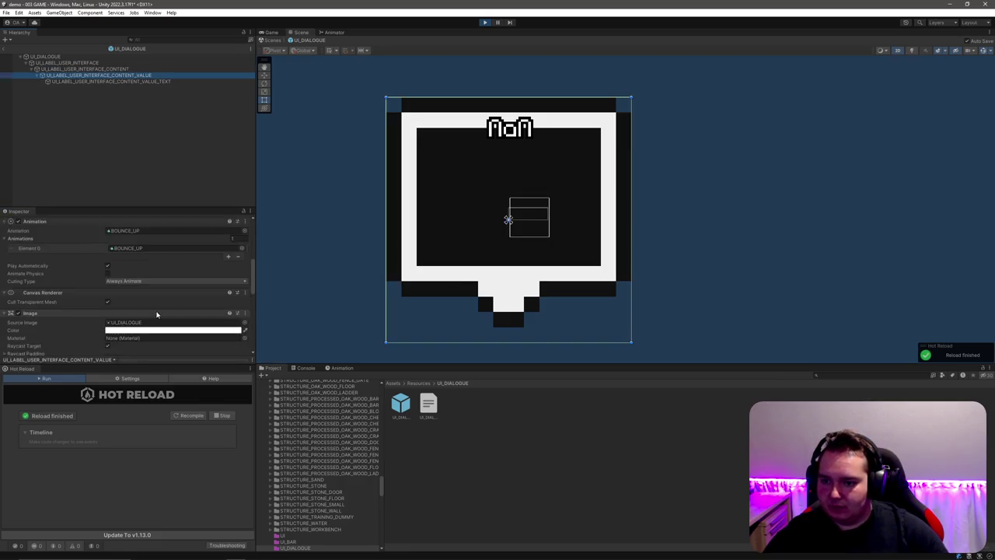
{"action": "scroll", "coordinate": [156, 314], "scroll_direction": "down", "scroll_amount": 2}
{"action": "left_click", "coordinate": [131, 306]}
{"action": "left_click", "coordinate": [137, 327]}
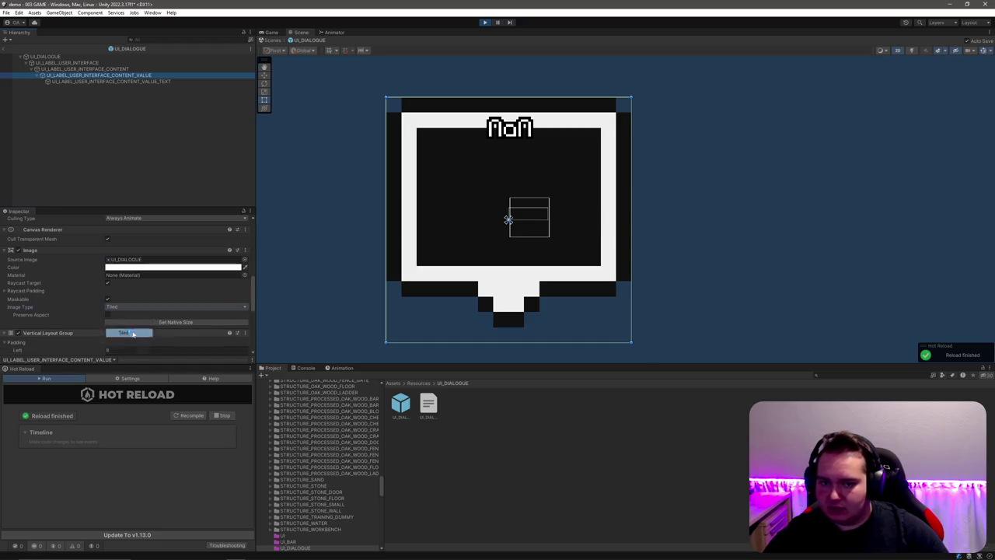
Try the bubble image as Sliced, then set it back to Tiled.
{"action": "left_click", "coordinate": [123, 308]}
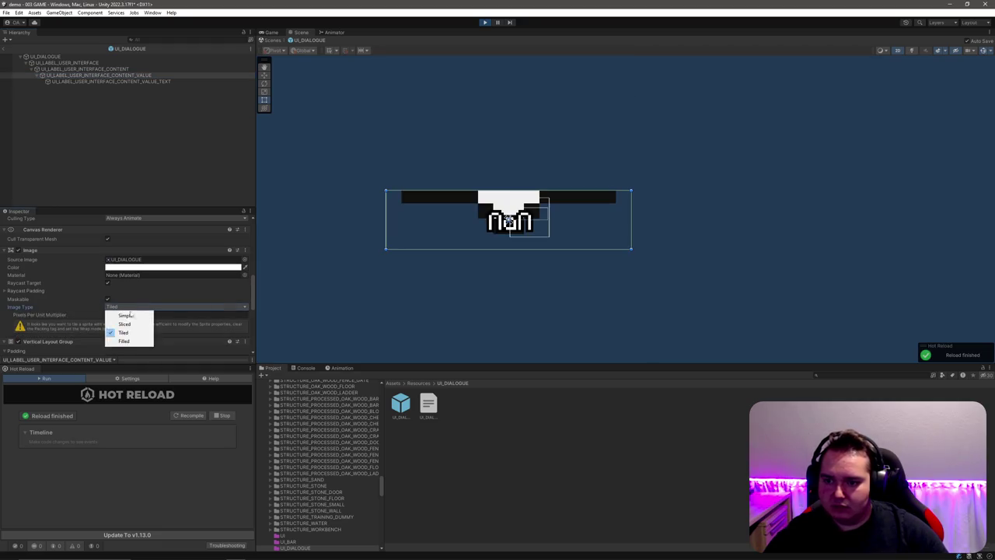
{"action": "left_click", "coordinate": [129, 325]}
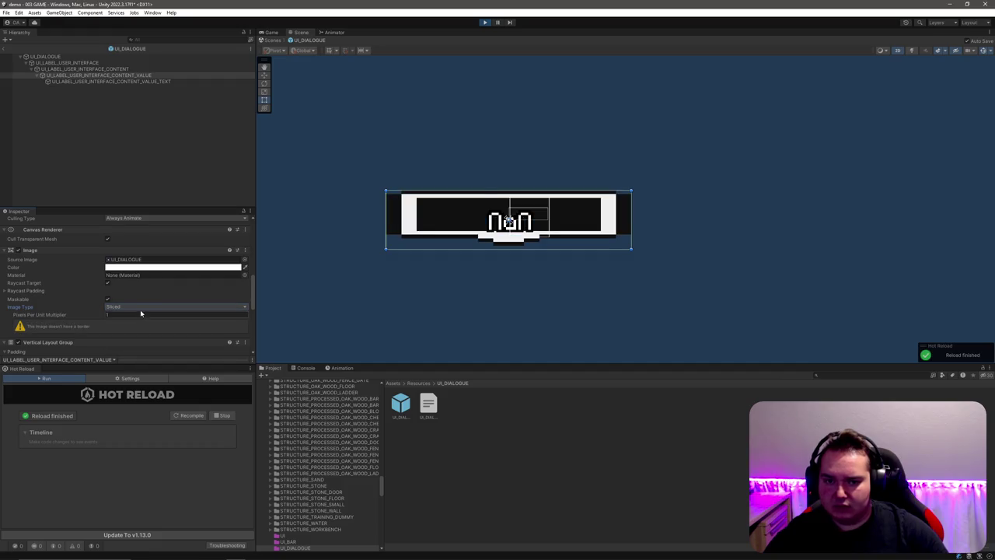
{"action": "left_click", "coordinate": [140, 308]}
{"action": "left_click", "coordinate": [127, 332]}
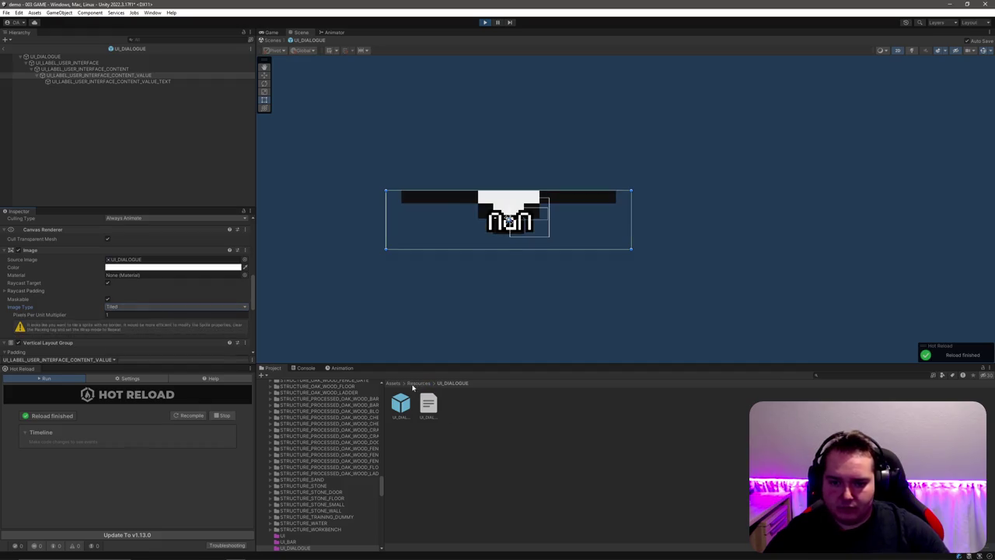
Select the UI_DIALOGUE texture in Resources/UI and open it in the Sprite Editor.
{"action": "left_click", "coordinate": [418, 382]}
{"action": "scroll", "coordinate": [534, 462], "scroll_direction": "down", "scroll_amount": 10}
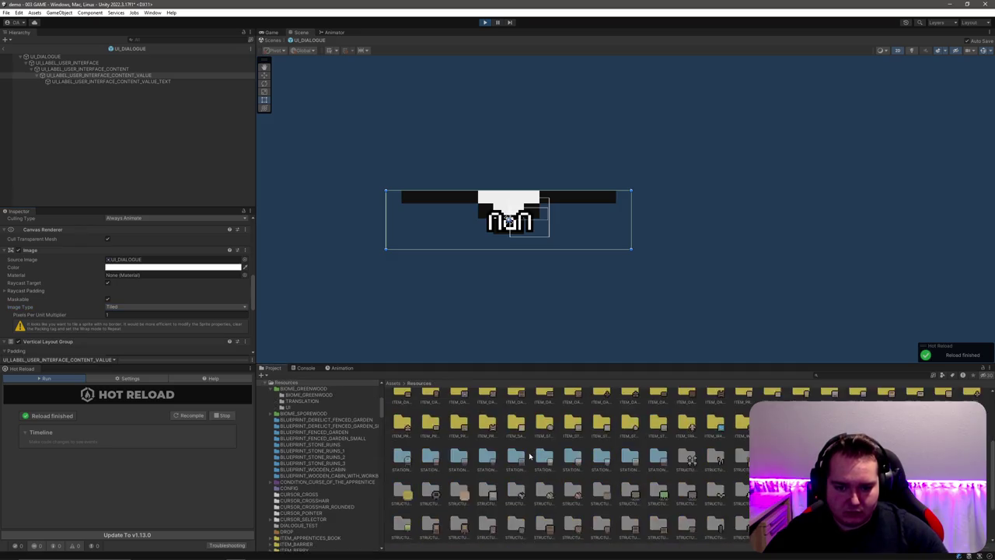
{"action": "double_click", "coordinate": [487, 522]}
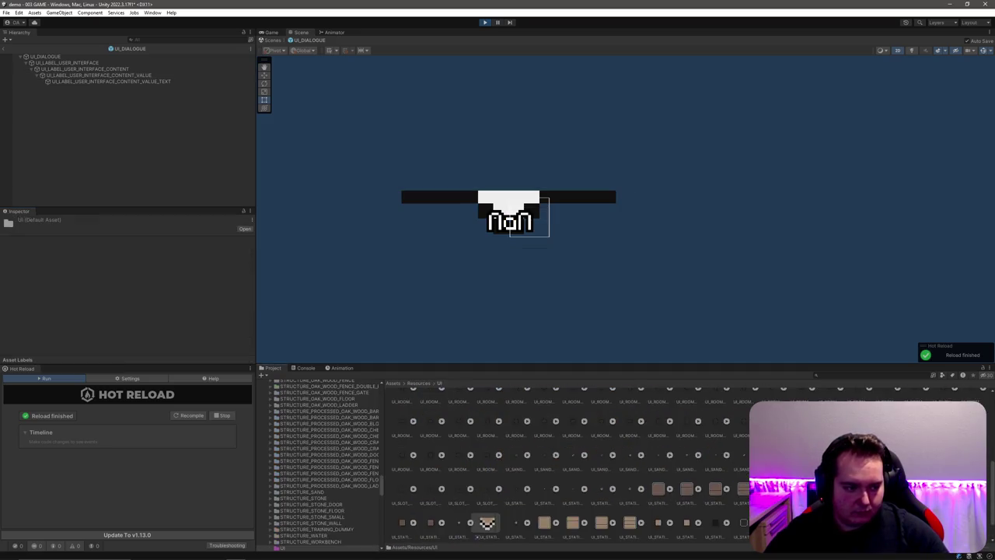
{"action": "scroll", "coordinate": [483, 509], "scroll_direction": "up", "scroll_amount": 5}
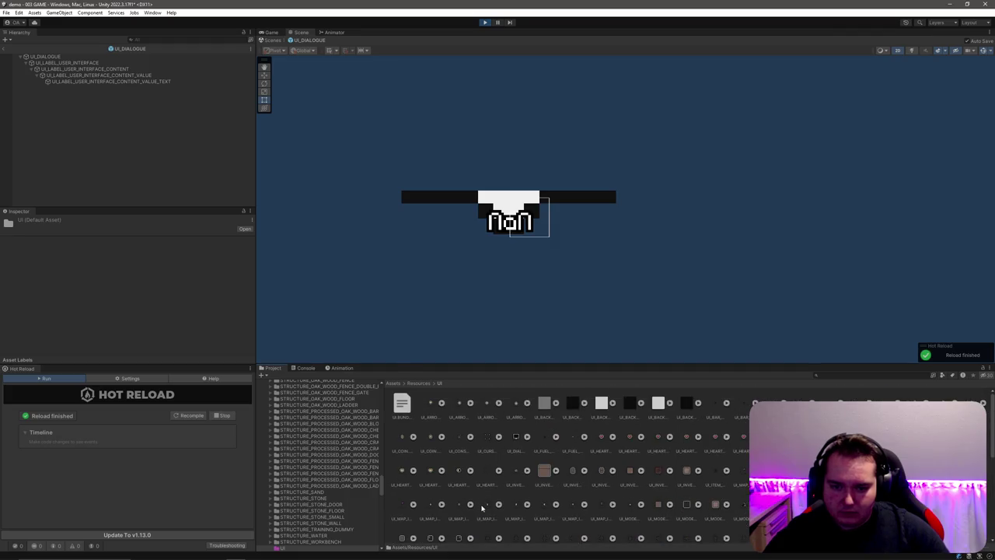
{"action": "left_click", "coordinate": [519, 449]}
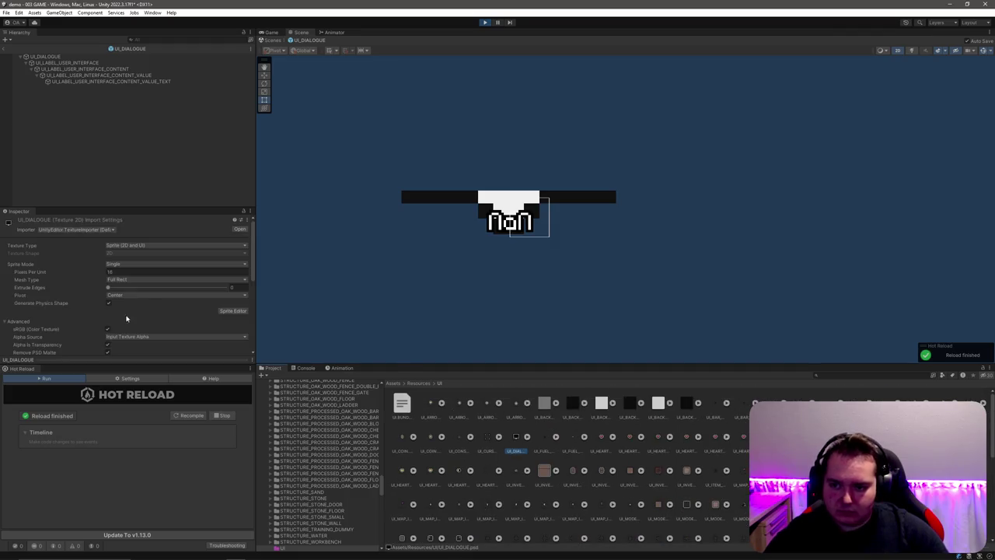
{"action": "left_click", "coordinate": [224, 311]}
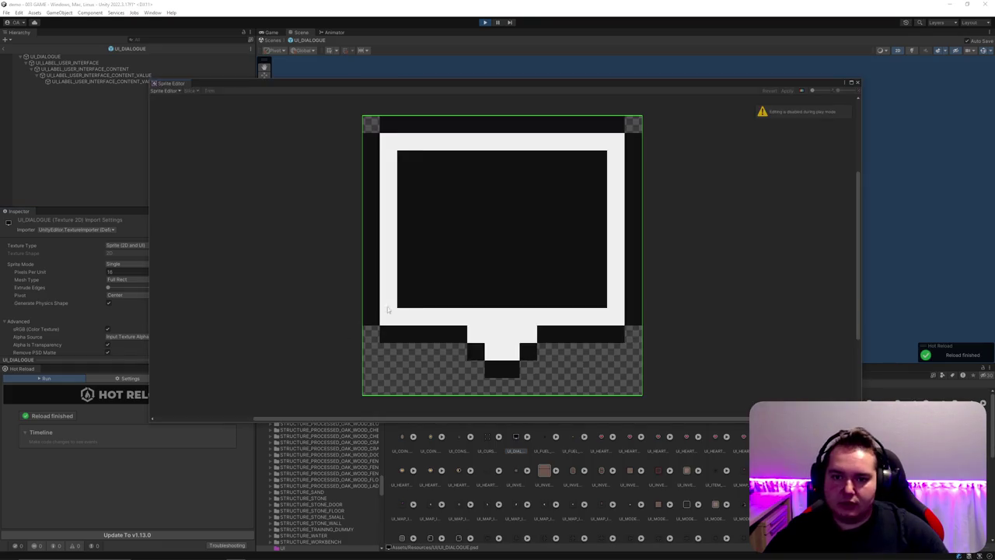
{"action": "left_click", "coordinate": [857, 84]}
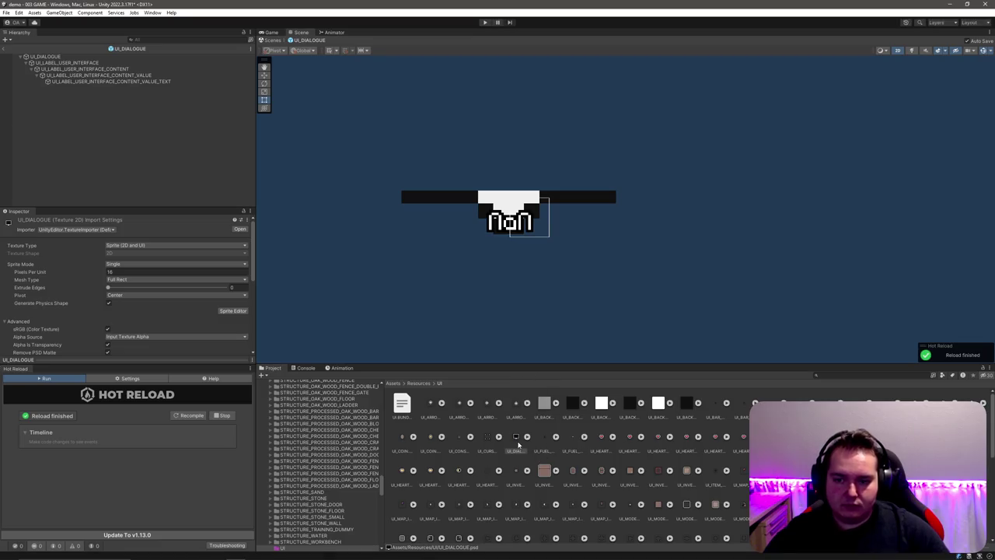
{"action": "left_click", "coordinate": [232, 311]}
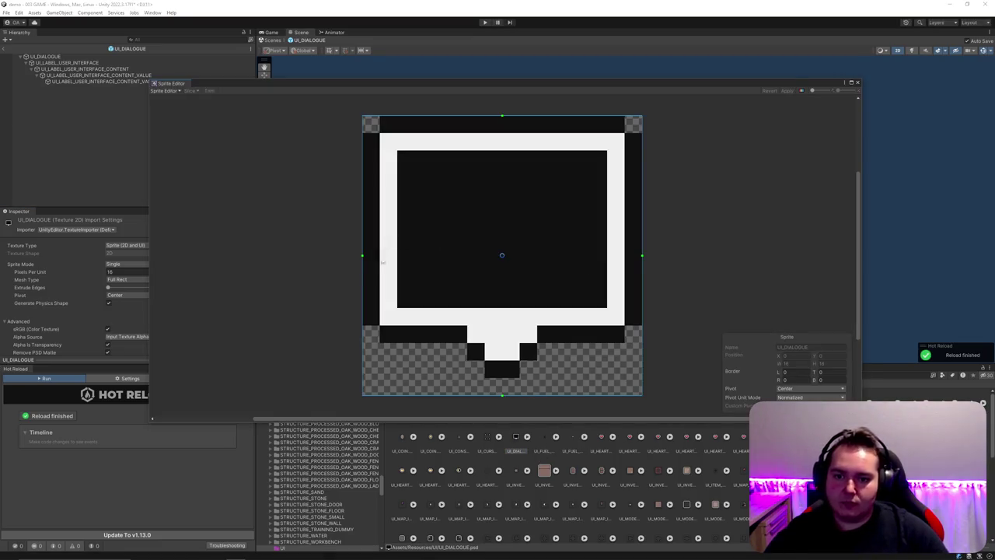
{"action": "type", "text": "4"}
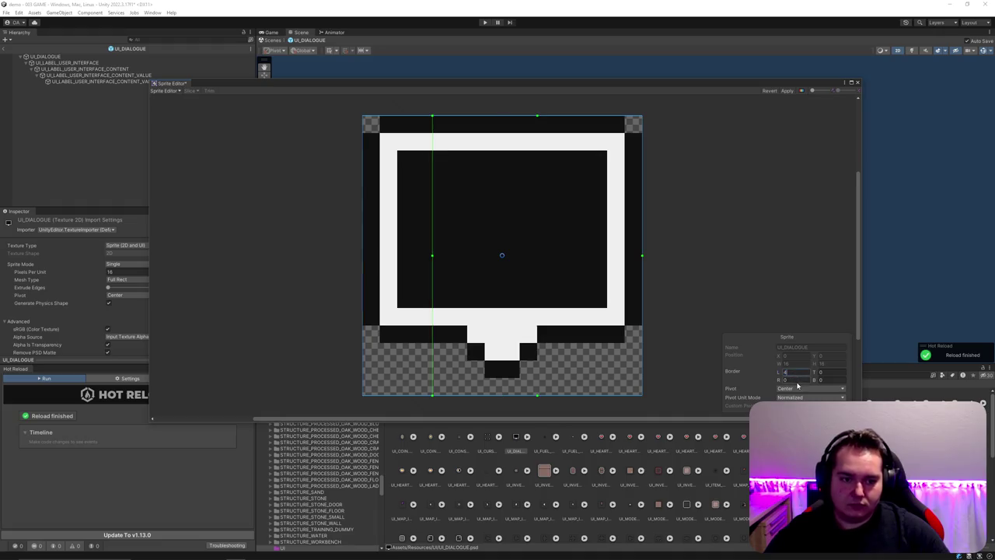
{"action": "type", "text": "4"}
Set the UI_DIALOGUE sprite borders to 4.
{"action": "left_click", "coordinate": [824, 379]}
{"action": "type", "text": "4"}
{"action": "left_click", "coordinate": [827, 372]}
{"action": "type", "text": "4"}
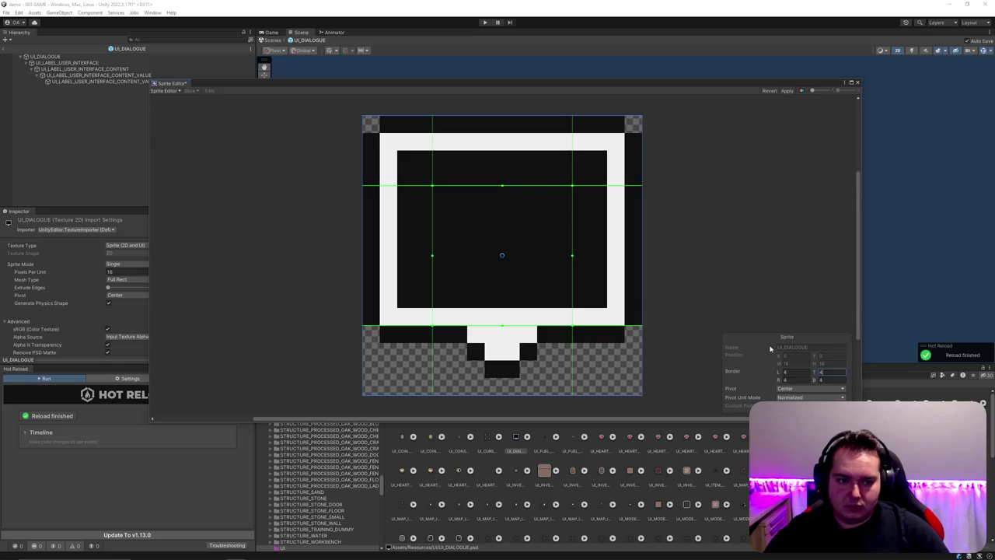
In Photoshop, shift a strip of the frame's pixels down by one pixel.
{"action": "left_click", "coordinate": [787, 90]}
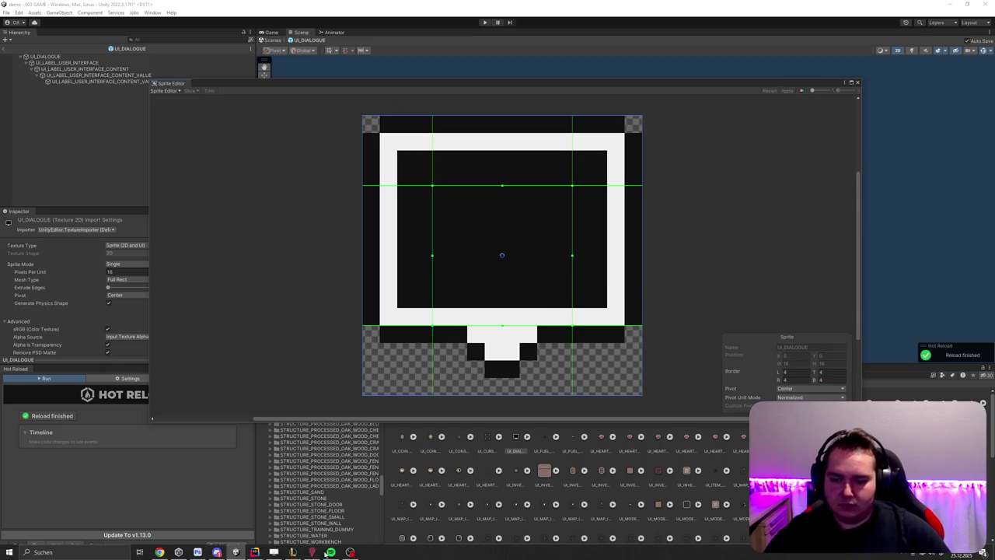
{"action": "left_click", "coordinate": [197, 552]}
{"action": "key", "text": "m"}
{"action": "left_click_drag", "start_coordinate": [194, 134], "coordinate": [474, 258]}
{"action": "key", "text": "v"}
{"action": "key", "text": "Down"}
{"action": "key", "text": "ctrl+d"}
Pencil in the transparent row under the frame's top edge and save.
{"action": "key", "text": "b"}
{"action": "left_click", "coordinate": [282, 124]}
{"action": "left_click_drag", "start_coordinate": [286, 137], "coordinate": [398, 138]}
{"action": "key", "text": "x"}
{"action": "left_click", "coordinate": [406, 137]}
{"action": "key", "text": "x"}
Set all four sprite borders (L, R, T, B) to 6 pixels and apply them.
{"action": "key", "text": "alt+Tab"}
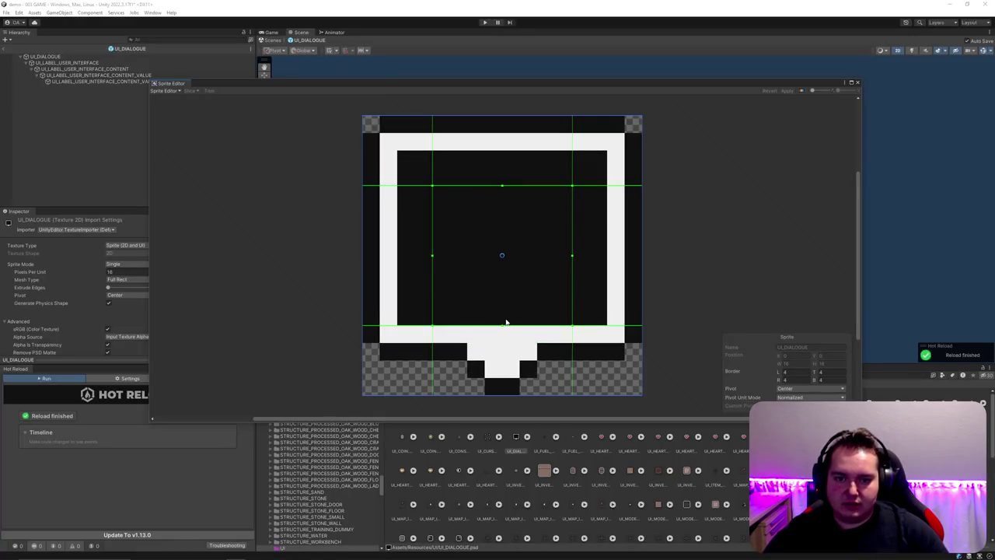
{"action": "left_click_drag", "start_coordinate": [501, 325], "coordinate": [502, 291]}
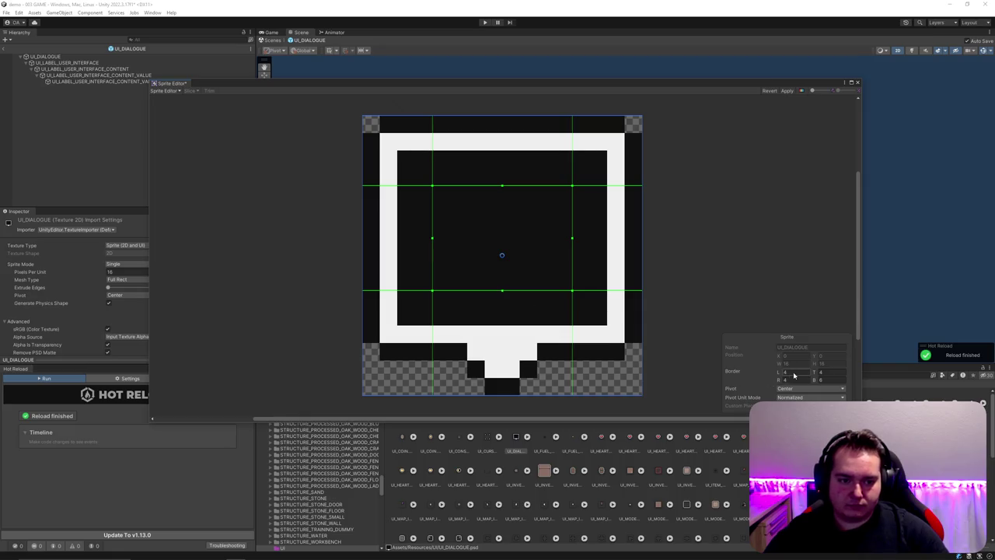
{"action": "type", "text": "6"}
{"action": "key", "text": "Tab"}
{"action": "key", "text": "Tab"}
{"action": "type", "text": "6"}
{"action": "key", "text": "Tab"}
{"action": "type", "text": "6"}
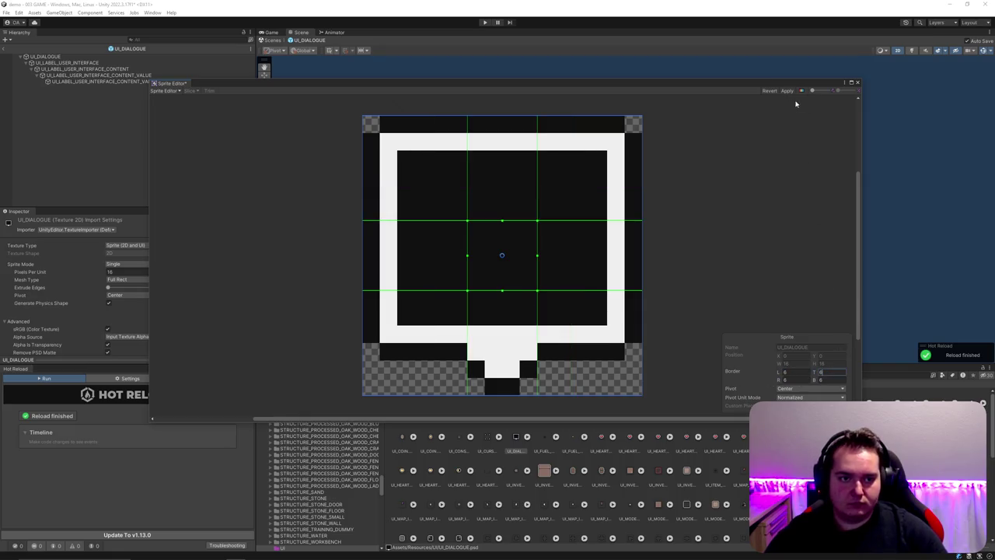
{"action": "left_click", "coordinate": [858, 82]}
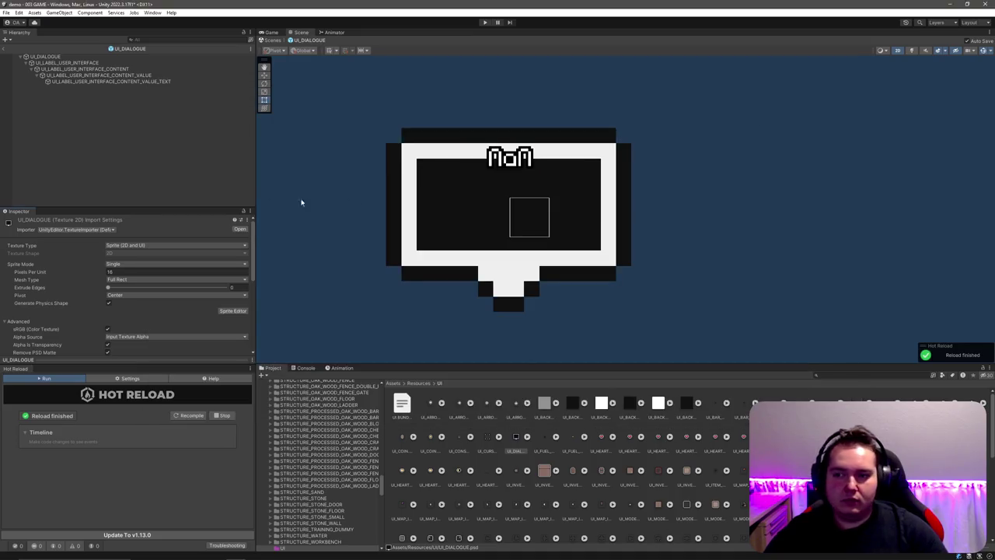
Set the CONTENT_VALUE bubble's Image Type to Sliced.
{"action": "left_click", "coordinate": [148, 75]}
{"action": "scroll", "coordinate": [174, 318], "scroll_direction": "down", "scroll_amount": 5}
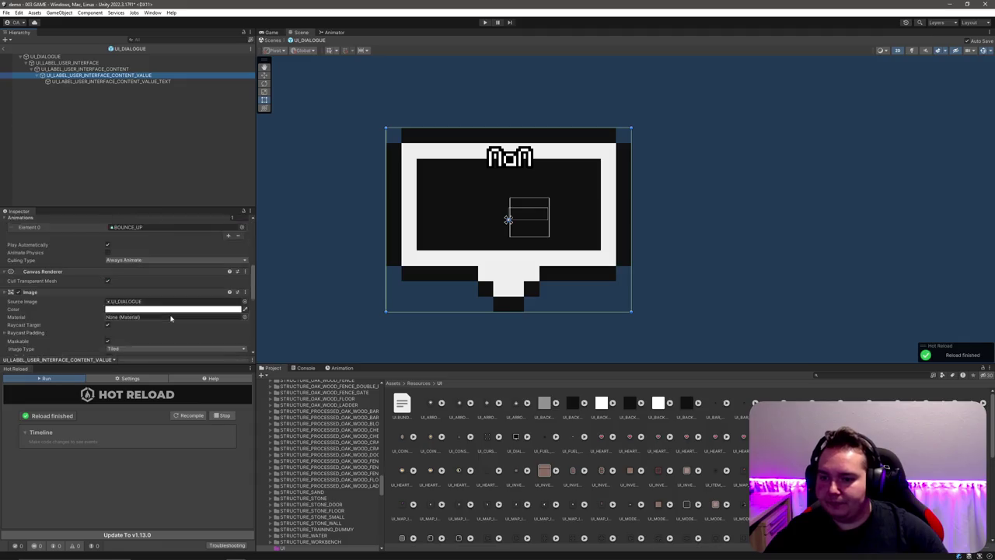
{"action": "scroll", "coordinate": [174, 318], "scroll_direction": "down", "scroll_amount": 4}
{"action": "scroll", "coordinate": [152, 310], "scroll_direction": "up", "scroll_amount": 6}
{"action": "left_click", "coordinate": [165, 311]}
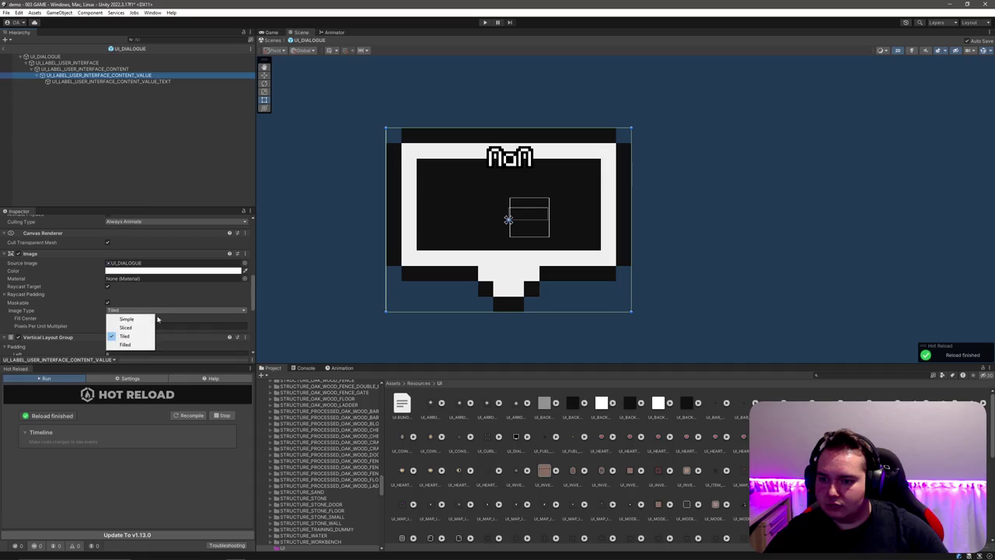
{"action": "left_click", "coordinate": [136, 328]}
{"action": "left_click", "coordinate": [144, 310]}
{"action": "left_click", "coordinate": [140, 327]}
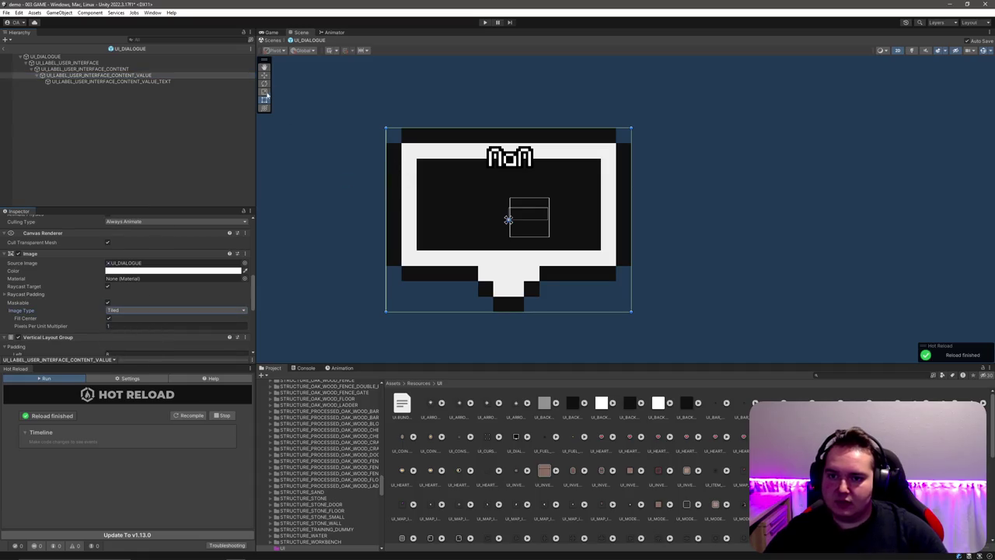
Stretch the bubble wider, keep it Sliced, and open UI_DIALOGUE in Photoshop.
{"action": "mouse_move", "coordinate": [633, 196]}
{"action": "left_mouse_down"}
{"action": "mouse_move", "coordinate": [666, 195]}
{"action": "mouse_move", "coordinate": [582, 196]}
{"action": "mouse_move", "coordinate": [792, 196]}
{"action": "mouse_move", "coordinate": [774, 224]}
{"action": "mouse_move", "coordinate": [599, 223]}
{"action": "mouse_move", "coordinate": [686, 223]}
{"action": "left_mouse_up"}
{"action": "left_click", "coordinate": [159, 310]}
{"action": "left_click", "coordinate": [124, 326]}
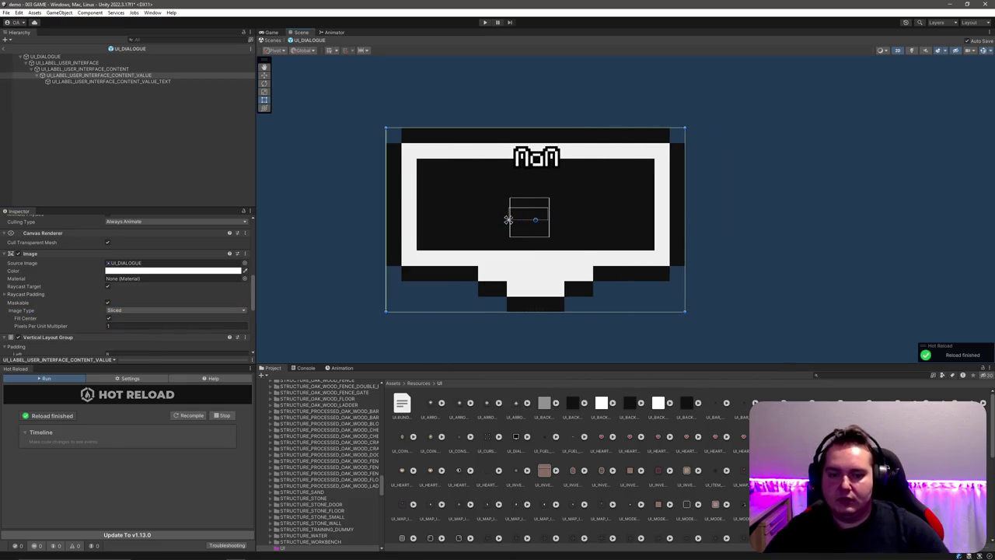
{"action": "double_click", "coordinate": [516, 437]}
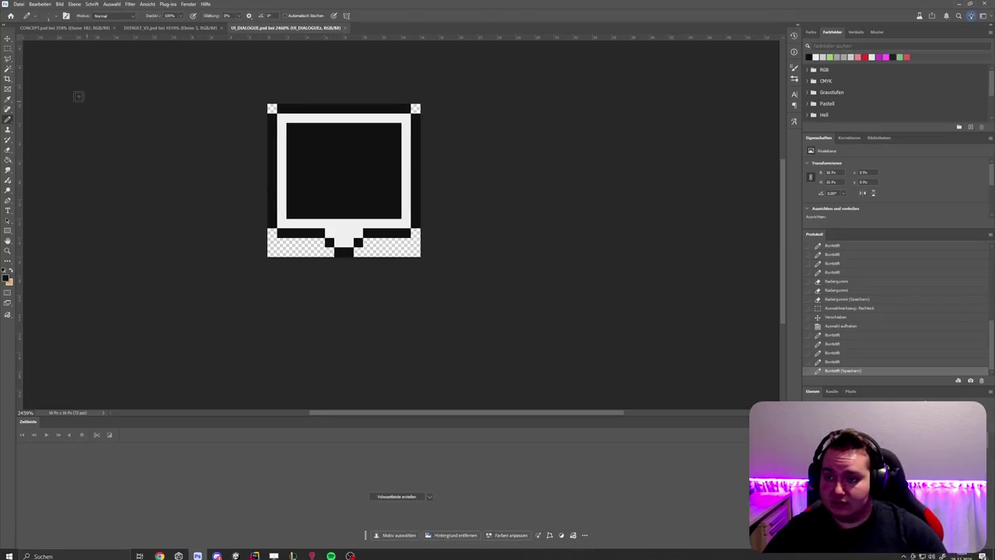
Select the sprite's bottom tail and move it to the right.
{"action": "left_click", "coordinate": [8, 49]}
{"action": "mouse_move", "coordinate": [305, 200]}
{"action": "left_mouse_down"}
{"action": "mouse_move", "coordinate": [388, 243]}
{"action": "mouse_move", "coordinate": [373, 257]}
{"action": "mouse_move", "coordinate": [372, 240]}
{"action": "left_mouse_up"}
{"action": "key", "text": "v"}
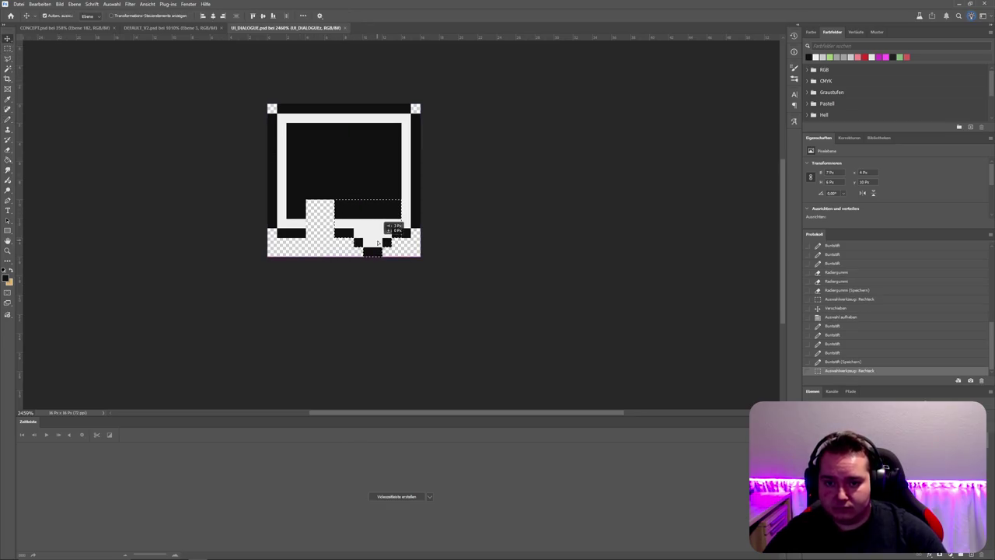
{"action": "key", "text": "m"}
{"action": "key", "text": "ctrl+d"}
Paint over the leftover white patch and fill black pixels into the tail notch.
{"action": "key", "text": "b"}
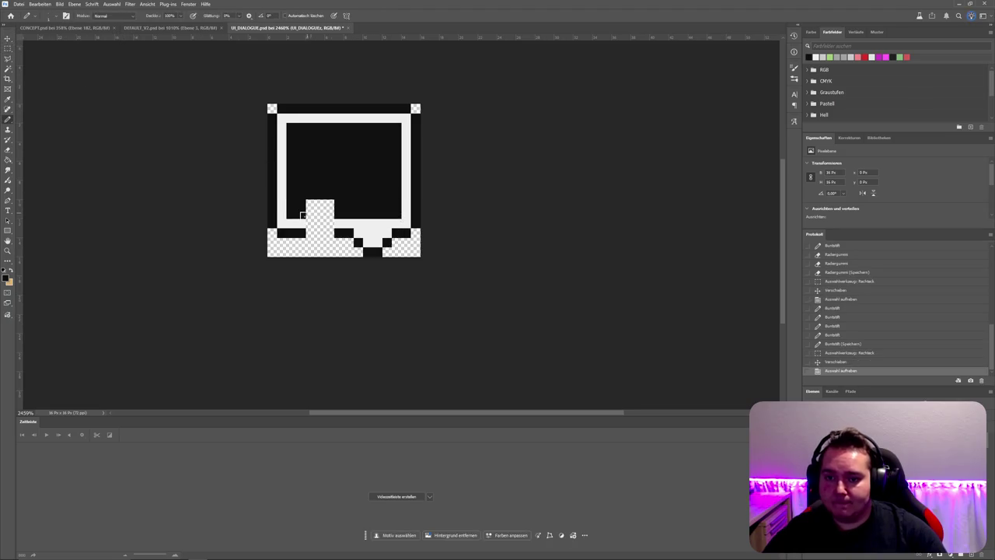
{"action": "mouse_move", "coordinate": [336, 208]}
{"action": "left_mouse_down"}
{"action": "mouse_move", "coordinate": [320, 202]}
{"action": "mouse_move", "coordinate": [314, 233]}
{"action": "mouse_move", "coordinate": [371, 224]}
{"action": "left_mouse_up"}
{"action": "key", "text": "x"}
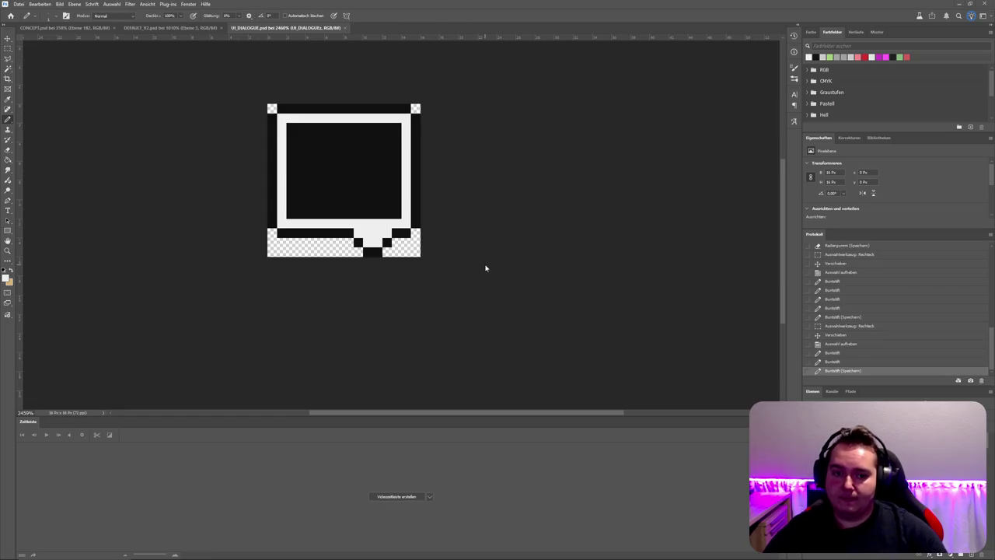
{"action": "key", "text": "alt+Tab"}
{"action": "key", "text": "alt+Tab"}
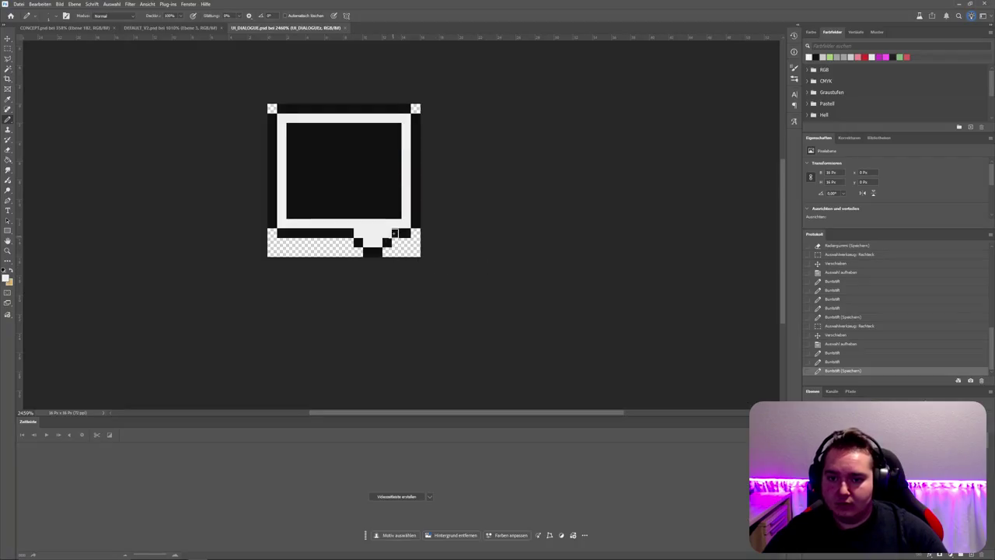
{"action": "left_click", "coordinate": [387, 243]}
{"action": "left_click", "coordinate": [378, 250]}
{"action": "left_click", "coordinate": [367, 251]}
Touch up the notch edge pixels, save the sprite, and check it in Unity.
{"action": "key", "text": "e"}
{"action": "left_click_drag", "start_coordinate": [365, 250], "coordinate": [372, 247]}
{"action": "key", "text": "b"}
{"action": "left_click", "coordinate": [362, 243]}
{"action": "left_click", "coordinate": [379, 252]}
{"action": "left_click", "coordinate": [396, 242]}
{"action": "key", "text": "ctrl+s"}
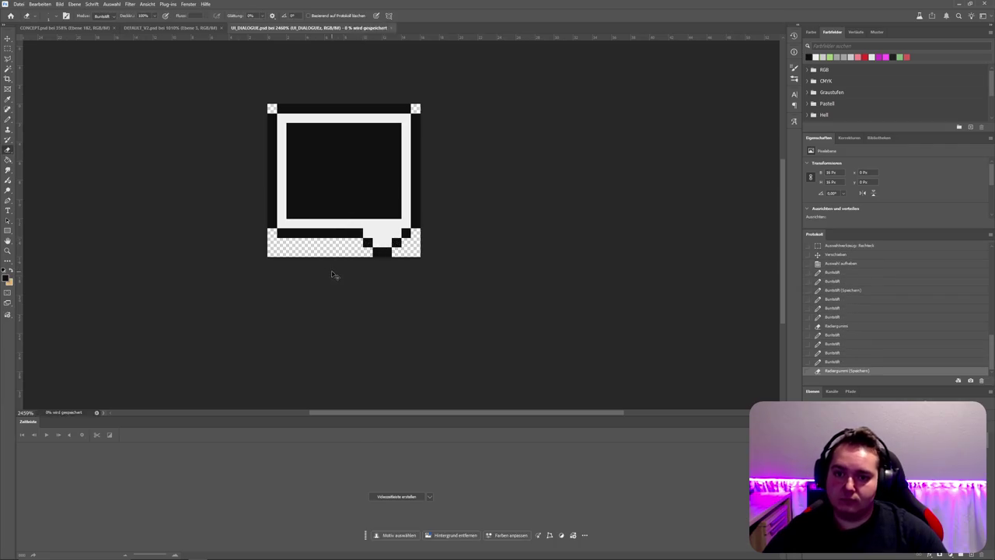
{"action": "key", "text": "alt+Tab"}
{"action": "key", "text": "alt+Tab"}
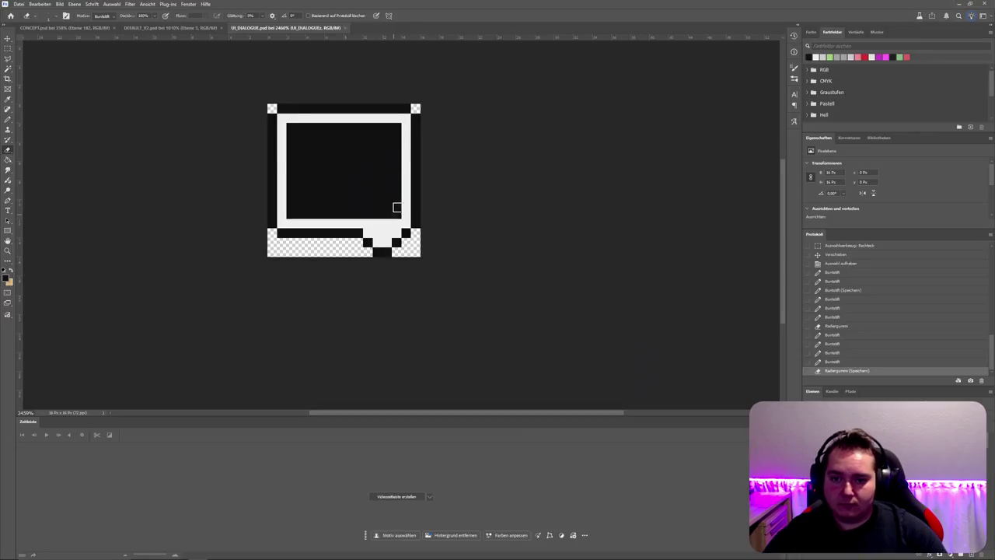
{"action": "left_click", "coordinate": [381, 236]}
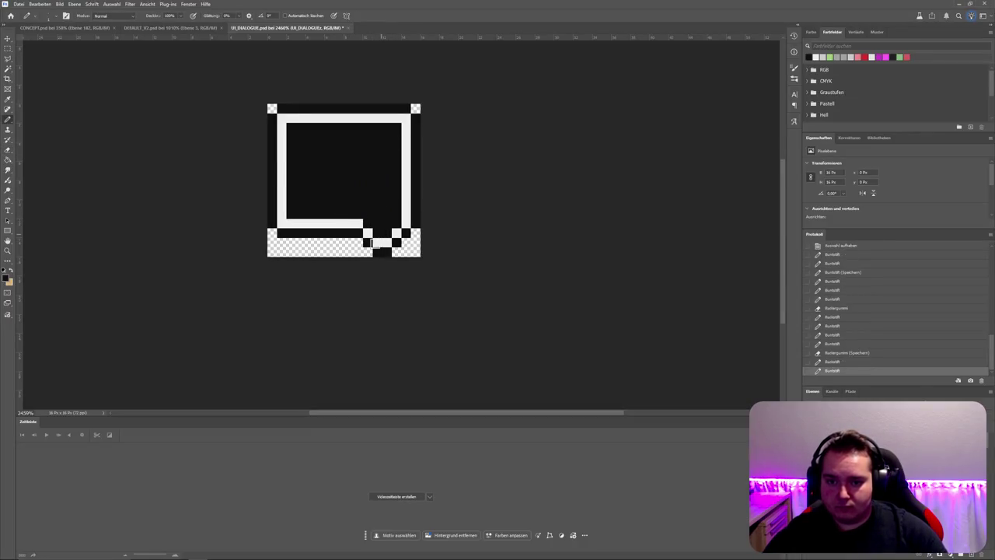
{"action": "key", "text": "ctrl+s"}
{"action": "key", "text": "alt+Tab"}
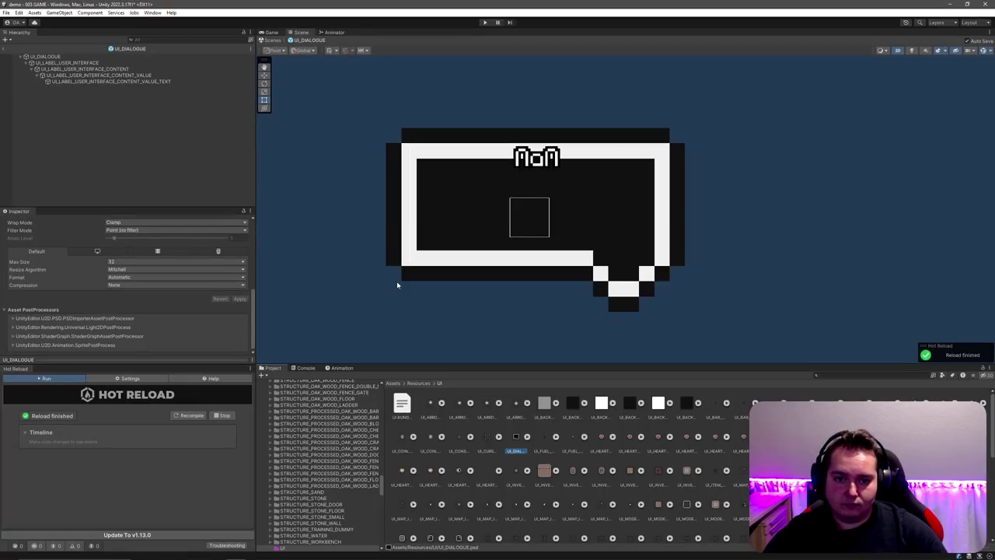
Black out three white frame corner pixels in the Photoshop sprite.
{"action": "scroll", "coordinate": [397, 285], "scroll_direction": "down", "scroll_amount": 5}
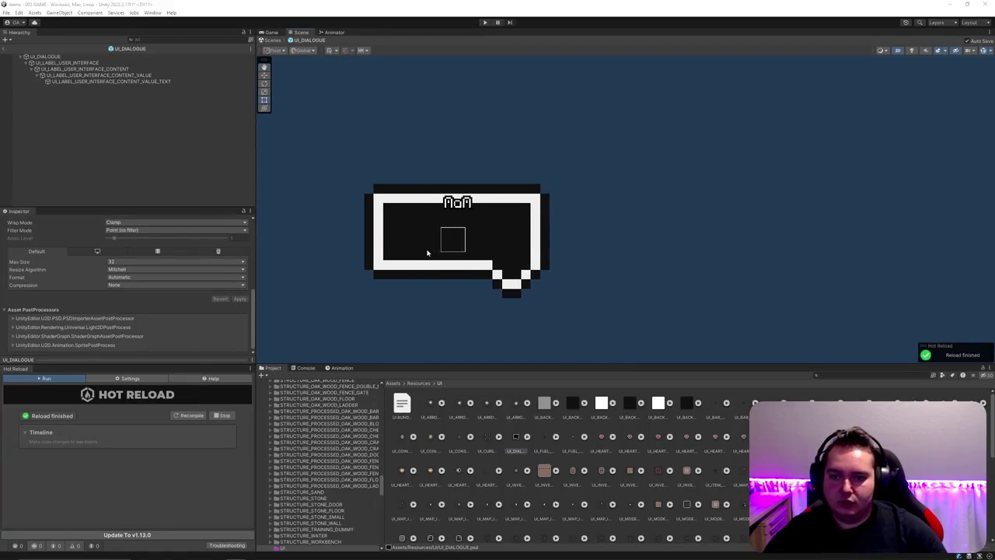
{"action": "key", "text": "alt+Tab"}
{"action": "left_click", "coordinate": [282, 224]}
{"action": "left_click", "coordinate": [282, 118]}
{"action": "left_click", "coordinate": [407, 118]}
Erase the outer corner pixels to transparency and save the sprite.
{"action": "key", "text": "e"}
{"action": "left_click", "coordinate": [415, 118]}
{"action": "left_click", "coordinate": [405, 109]}
{"action": "left_click", "coordinate": [281, 109]}
{"action": "left_click", "coordinate": [272, 118]}
{"action": "left_click", "coordinate": [272, 223]}
{"action": "left_click", "coordinate": [282, 227]}
{"action": "key", "text": "b"}
{"action": "key", "text": "ctrl+s"}
{"action": "key", "text": "alt+Tab"}
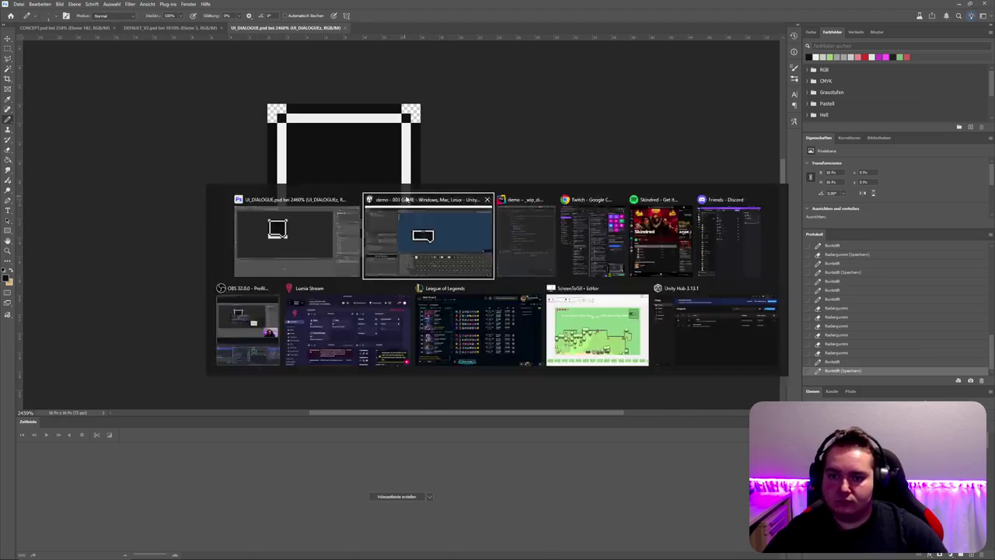
Centre the bubble in the Scene view and reselect the CONTENT_VALUE object.
{"action": "mouse_move", "coordinate": [346, 234]}
{"action": "left_mouse_down"}
{"action": "mouse_move", "coordinate": [347, 250]}
{"action": "mouse_move", "coordinate": [447, 224]}
{"action": "left_mouse_up"}
{"action": "scroll", "coordinate": [445, 240], "scroll_direction": "up", "scroll_amount": 2}
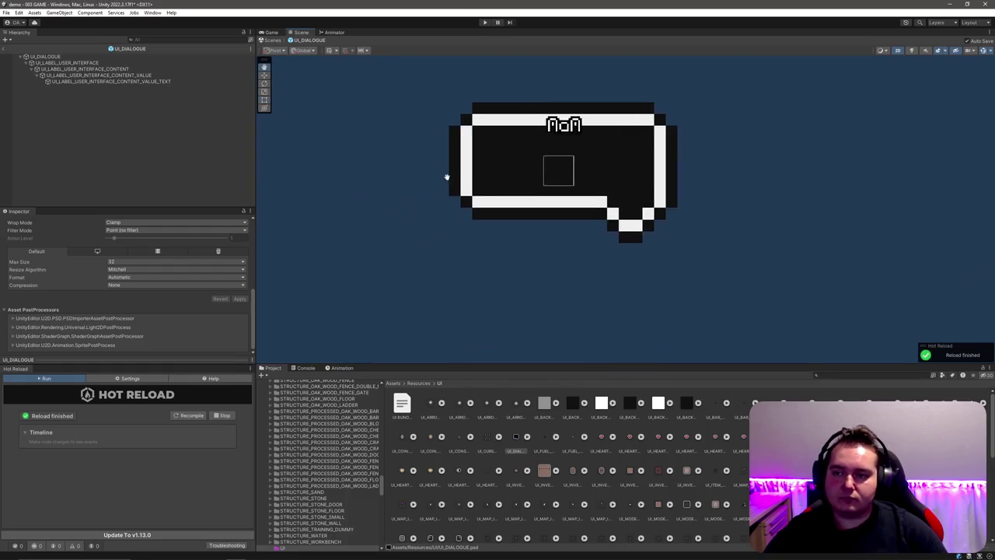
{"action": "left_click", "coordinate": [123, 76]}
{"action": "left_click", "coordinate": [127, 81]}
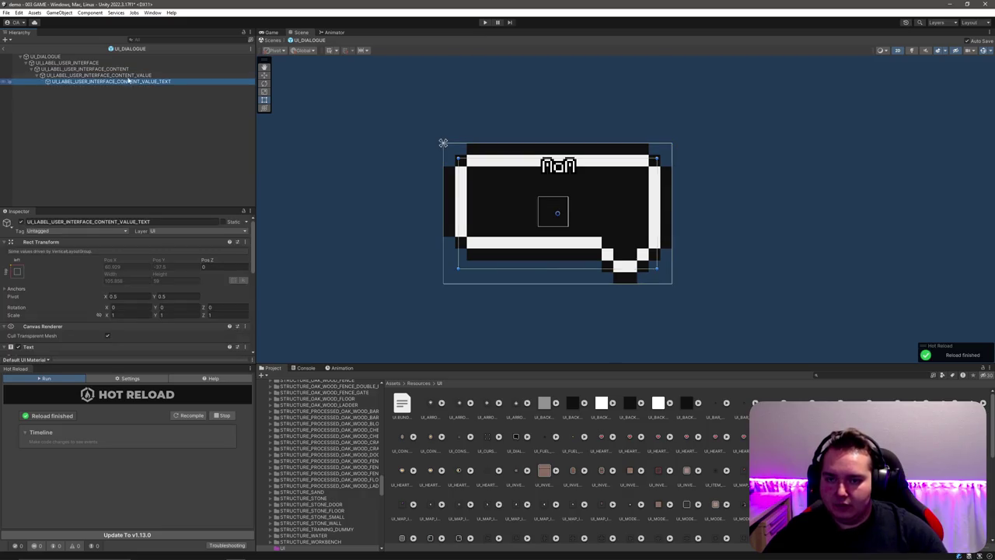
{"action": "left_click", "coordinate": [124, 76]}
{"action": "scroll", "coordinate": [172, 297], "scroll_direction": "down", "scroll_amount": 10}
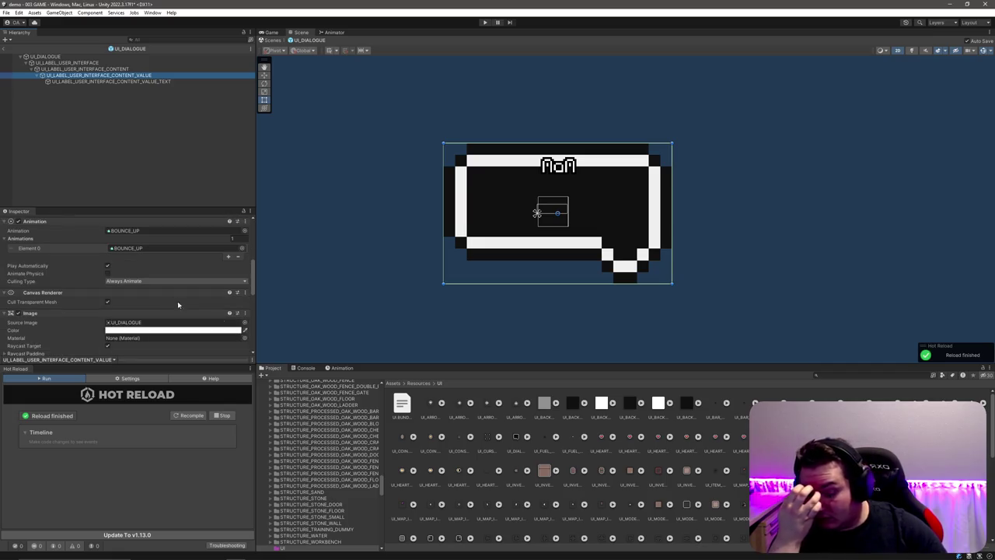
Set UI_DIALOGUE's Wrap Mode to Repeat with Point filtering, then resize the bubble narrower.
{"action": "left_click", "coordinate": [516, 445]}
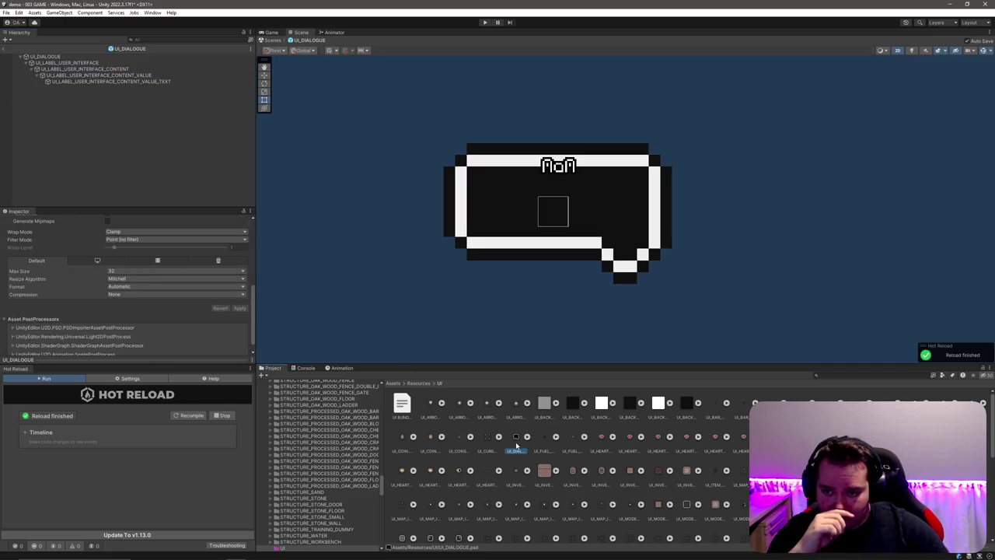
{"action": "scroll", "coordinate": [100, 318], "scroll_direction": "up", "scroll_amount": 5}
{"action": "scroll", "coordinate": [72, 317], "scroll_direction": "down", "scroll_amount": 3}
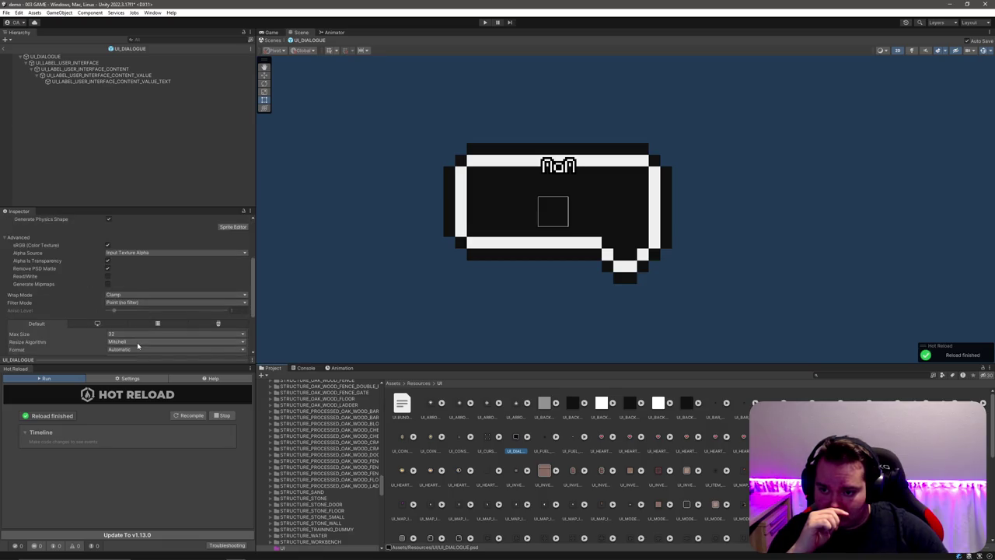
{"action": "scroll", "coordinate": [136, 346], "scroll_direction": "down", "scroll_amount": 1}
{"action": "left_click", "coordinate": [120, 273]}
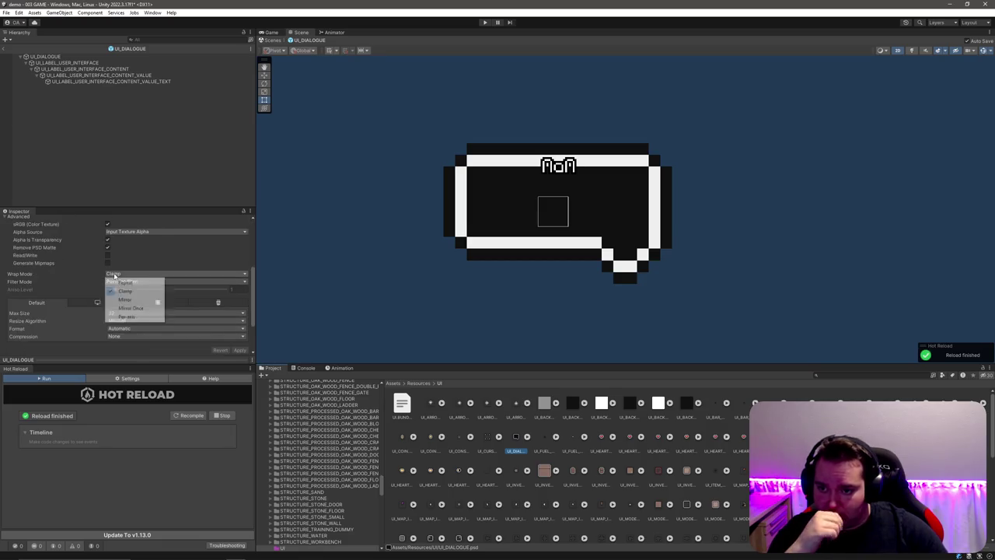
{"action": "left_click", "coordinate": [122, 282]}
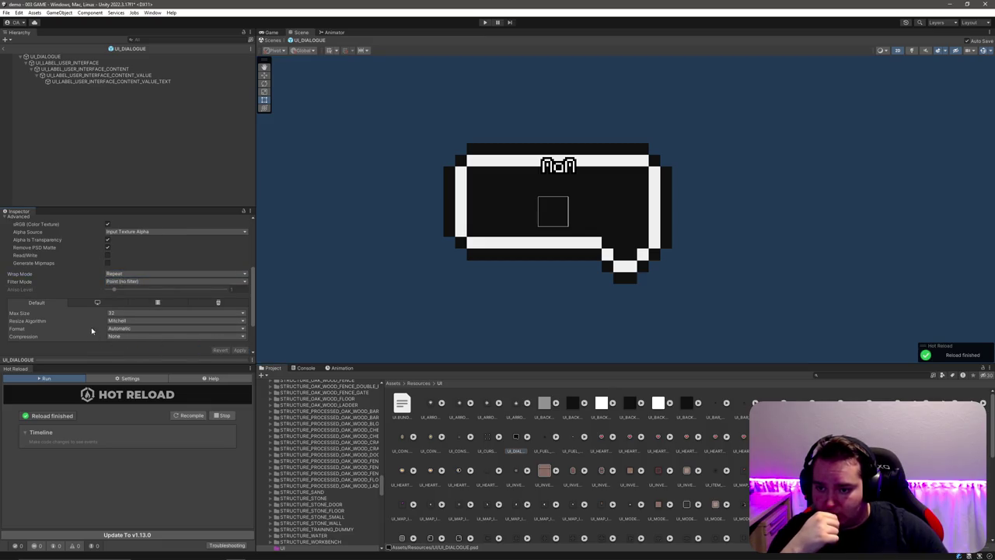
{"action": "left_click", "coordinate": [117, 282]}
{"action": "left_click", "coordinate": [99, 347]}
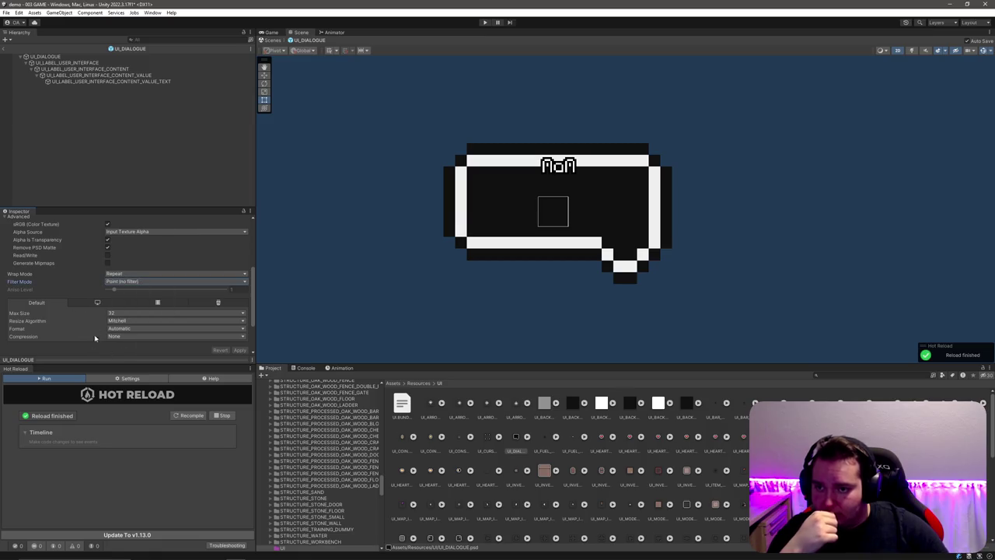
{"action": "left_click", "coordinate": [148, 75]}
{"action": "mouse_move", "coordinate": [673, 214]}
{"action": "left_mouse_down"}
{"action": "mouse_move", "coordinate": [855, 212]}
{"action": "mouse_move", "coordinate": [582, 215]}
{"action": "mouse_move", "coordinate": [635, 214]}
{"action": "left_mouse_up"}
Set the CONTENT_VALUE bubble's X position to 0 and width to 128.
{"action": "left_click", "coordinate": [125, 82]}
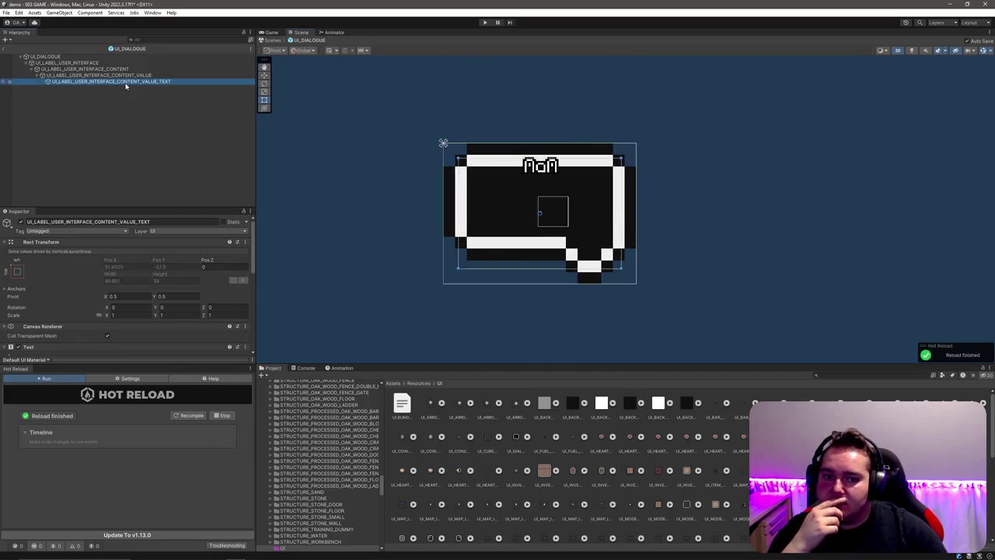
{"action": "left_click", "coordinate": [117, 76]}
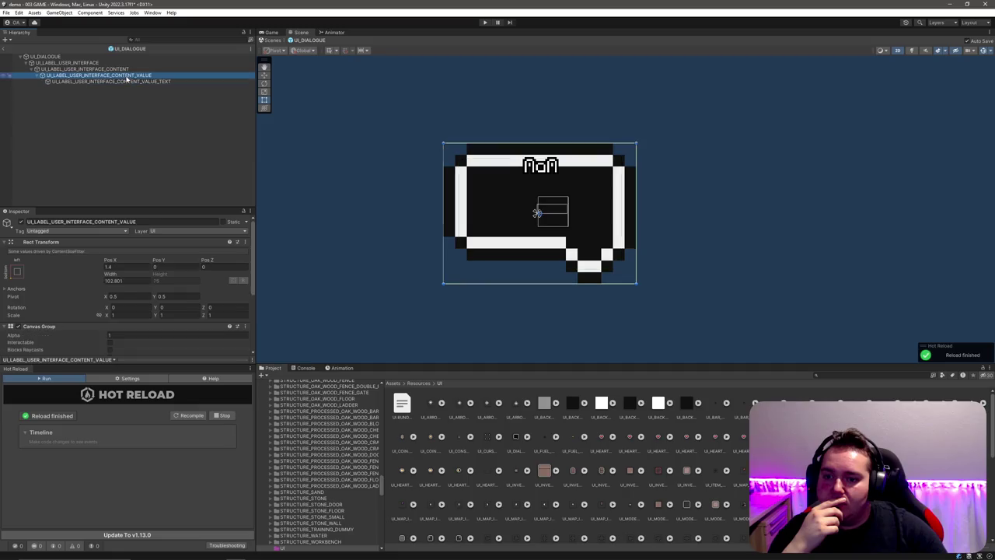
{"action": "left_click", "coordinate": [129, 267]}
{"action": "type", "text": "0"}
{"action": "left_click", "coordinate": [130, 282]}
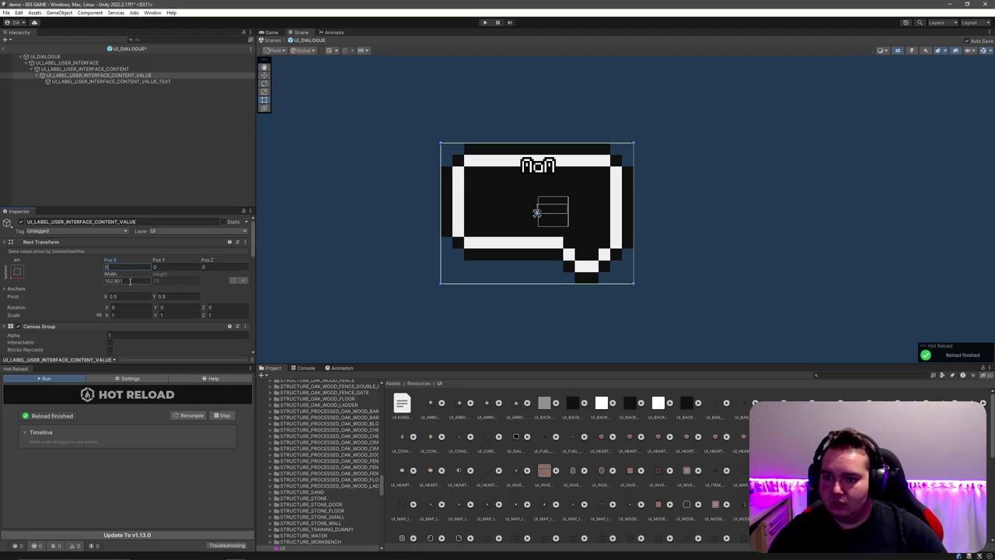
{"action": "type", "text": "0"}
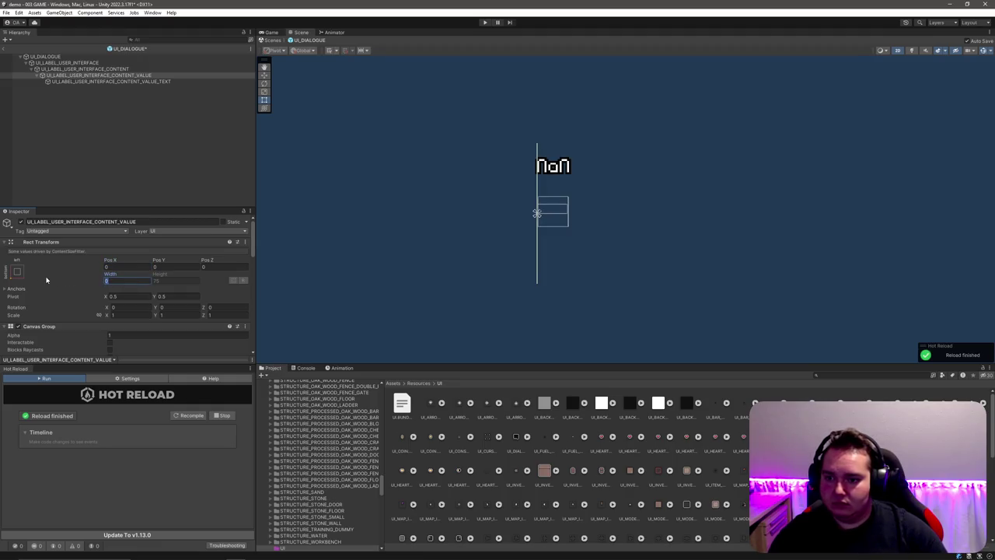
{"action": "type", "text": "128"}
Untick the layout's Control Child Size width and height, then select the NaN text label.
{"action": "scroll", "coordinate": [86, 292], "scroll_direction": "down", "scroll_amount": 10}
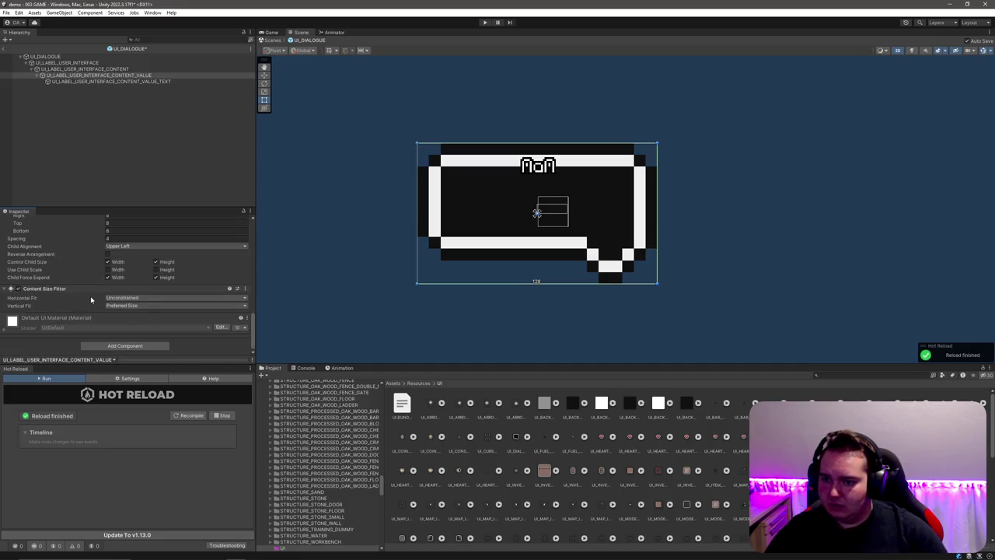
{"action": "left_click", "coordinate": [113, 262]}
{"action": "left_click", "coordinate": [163, 264]}
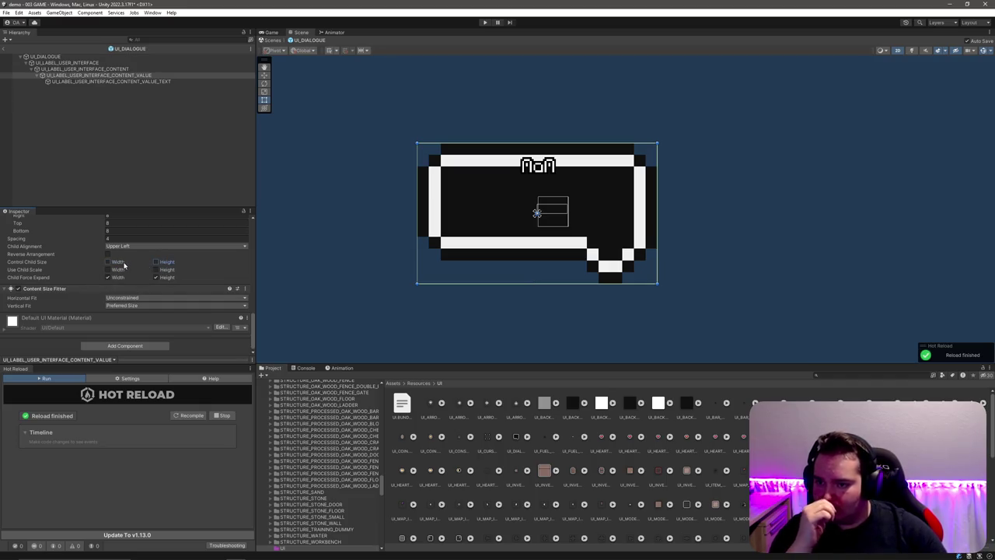
{"action": "scroll", "coordinate": [125, 266], "scroll_direction": "up", "scroll_amount": 2}
{"action": "scroll", "coordinate": [126, 261], "scroll_direction": "down", "scroll_amount": 4}
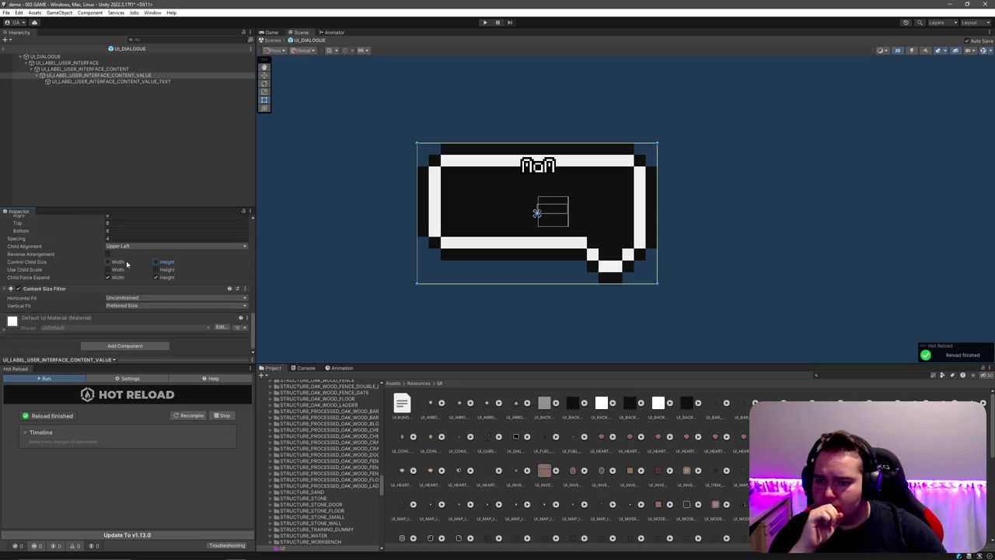
{"action": "left_click", "coordinate": [162, 82]}
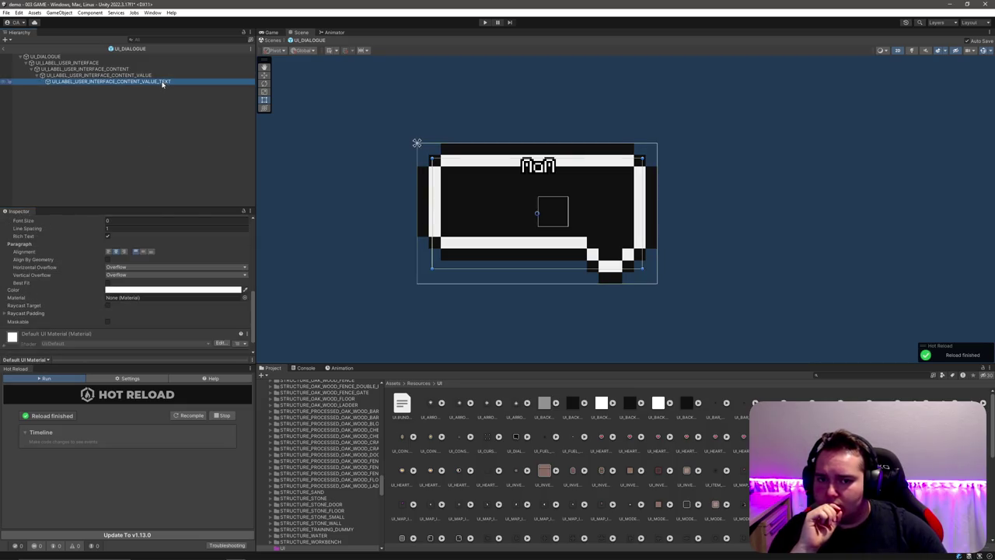
{"action": "scroll", "coordinate": [83, 265], "scroll_direction": "up", "scroll_amount": 6}
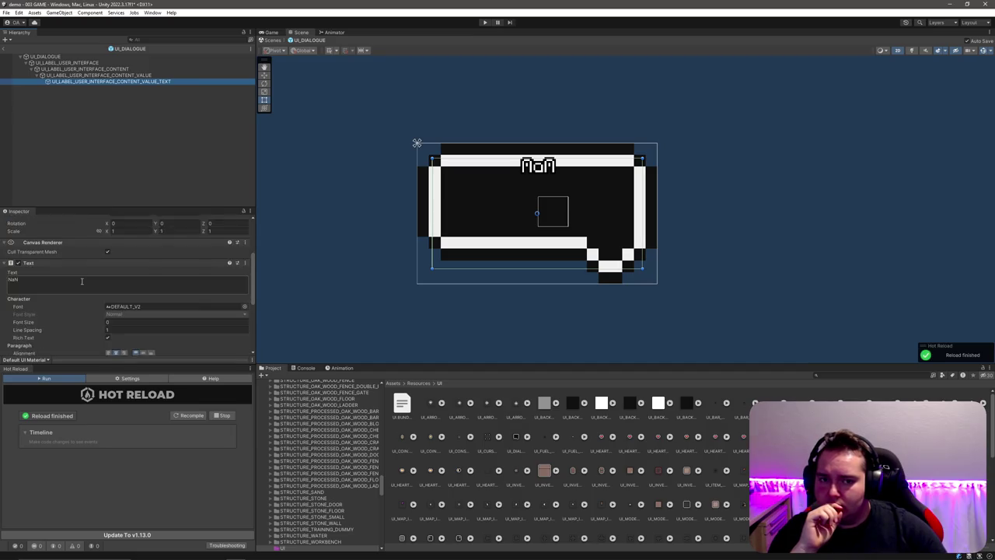
{"action": "scroll", "coordinate": [82, 284], "scroll_direction": "down", "scroll_amount": 2}
Replace the label's 'NaN' text with 'Hello World'.
{"action": "left_click", "coordinate": [87, 242]}
{"action": "key", "text": "ctrl+a"}
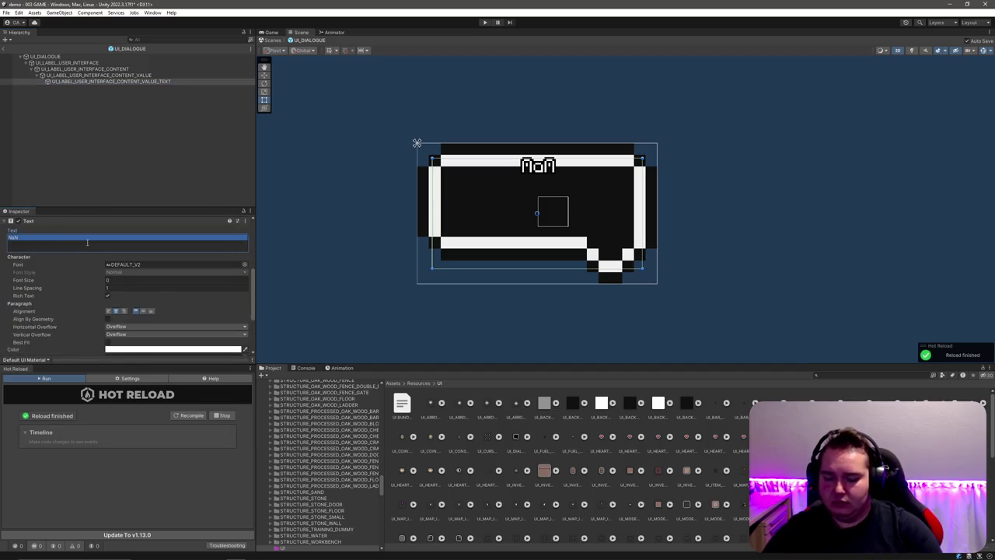
{"action": "type", "text": "Hello World"}
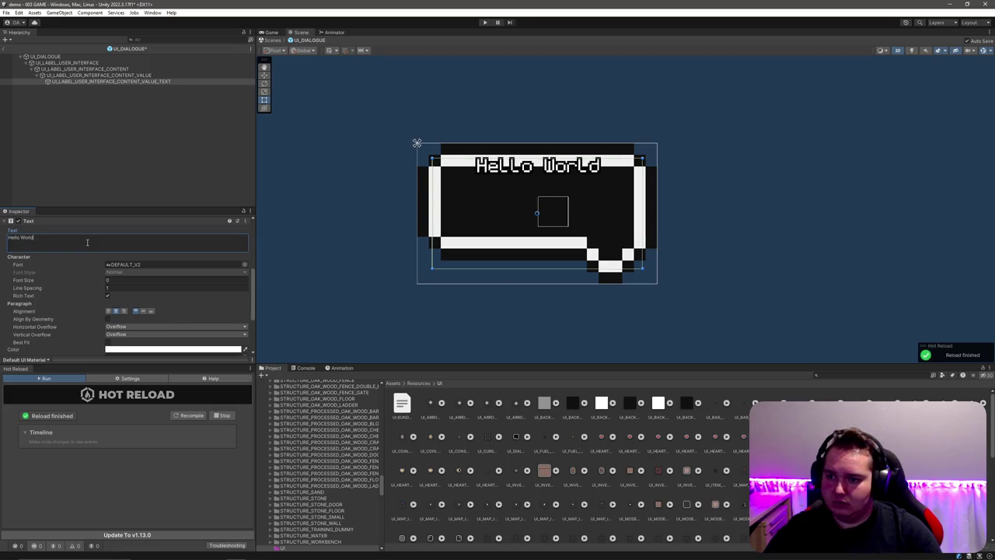
{"action": "scroll", "coordinate": [87, 241], "scroll_direction": "up", "scroll_amount": 5}
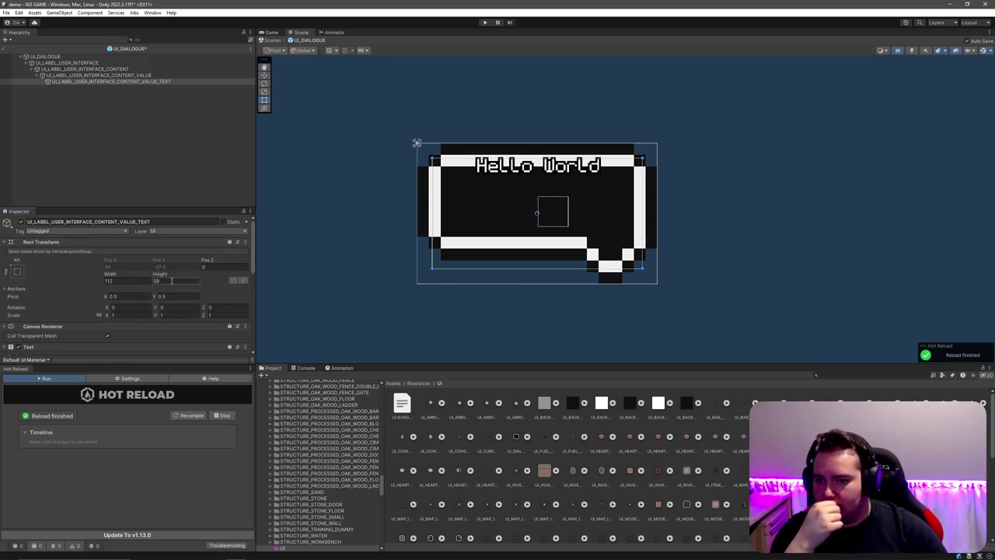
Tick Control Child Size Height on CONTENT_VALUE's Vertical Layout Group.
{"action": "left_click", "coordinate": [146, 76]}
{"action": "scroll", "coordinate": [147, 307], "scroll_direction": "down", "scroll_amount": 5}
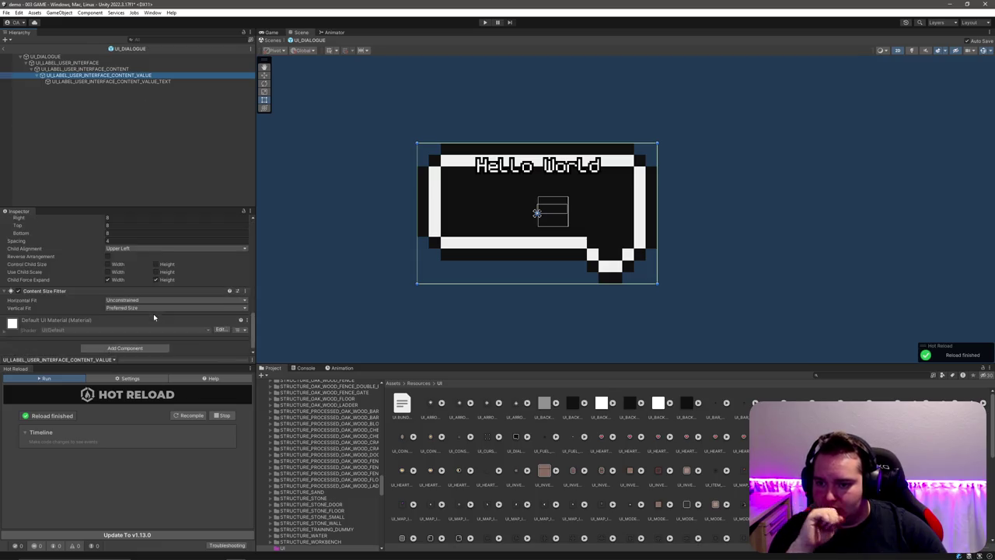
{"action": "left_click", "coordinate": [155, 262]}
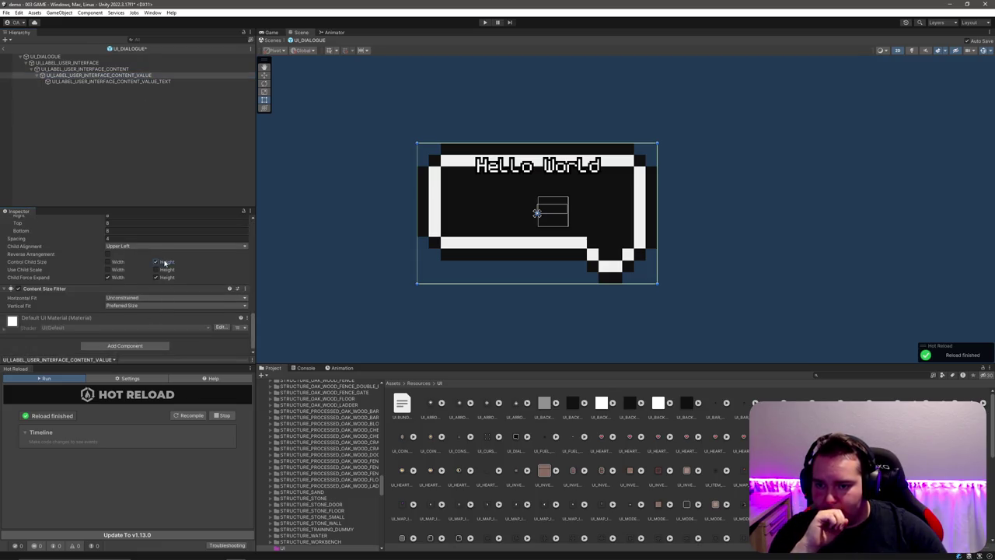
{"action": "left_click", "coordinate": [148, 82]}
{"action": "scroll", "coordinate": [168, 272], "scroll_direction": "up", "scroll_amount": 3}
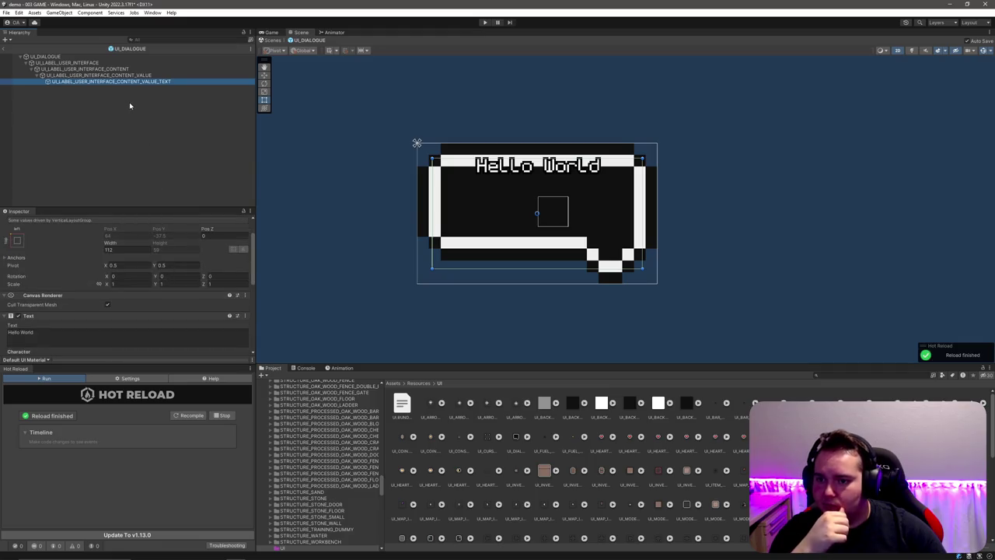
{"action": "left_click", "coordinate": [125, 75]}
{"action": "scroll", "coordinate": [155, 295], "scroll_direction": "down", "scroll_amount": 2}
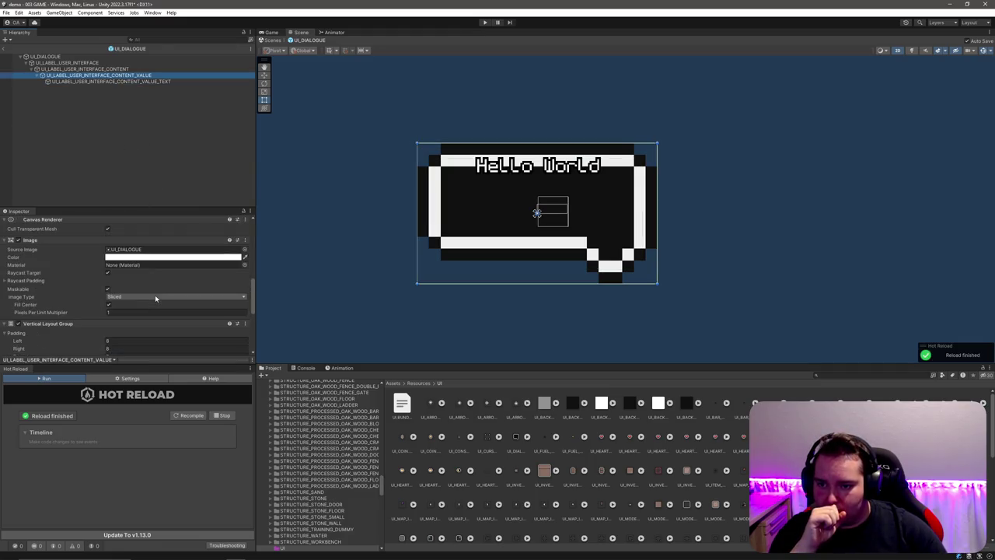
Tick Control Child Size Width on the content layout and left-align the Hello World text.
{"action": "scroll", "coordinate": [154, 298], "scroll_direction": "down", "scroll_amount": 2}
{"action": "left_click", "coordinate": [116, 291]}
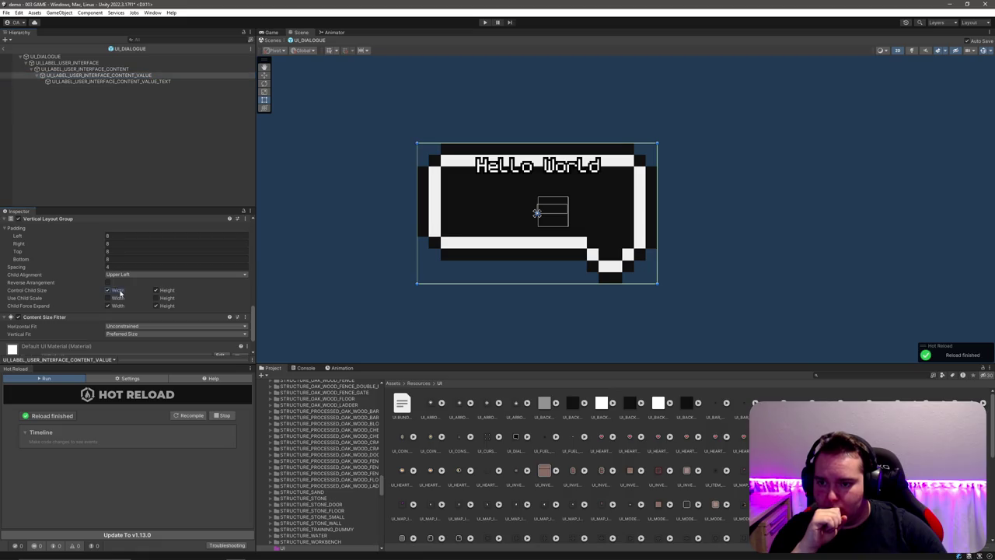
{"action": "left_click", "coordinate": [141, 82]}
{"action": "scroll", "coordinate": [142, 284], "scroll_direction": "up", "scroll_amount": 2}
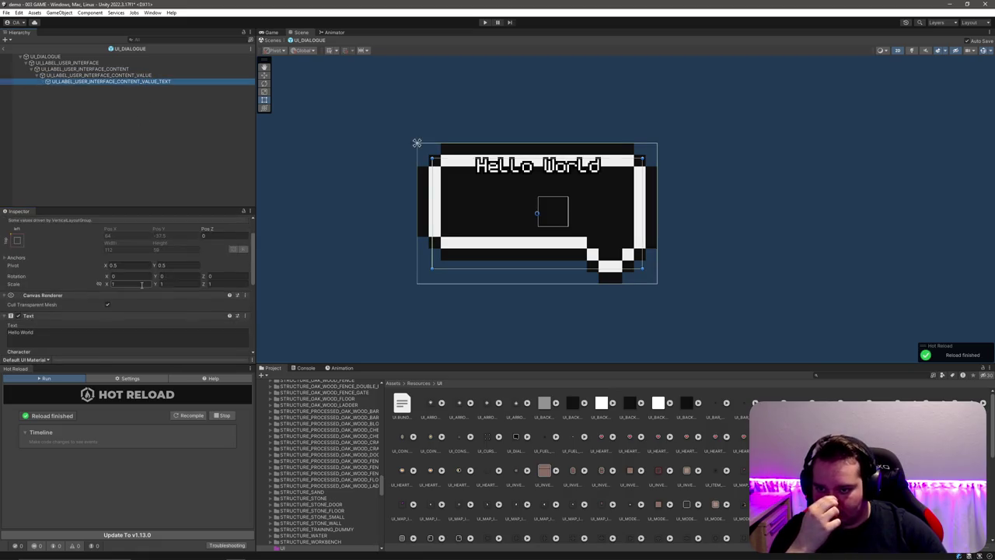
{"action": "scroll", "coordinate": [142, 286], "scroll_direction": "down", "scroll_amount": 3}
{"action": "left_click", "coordinate": [109, 321]}
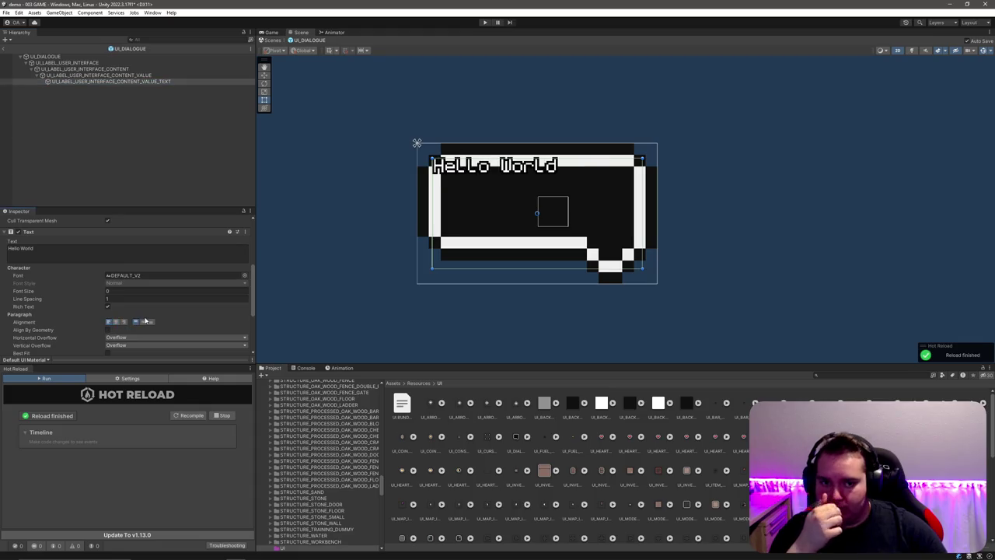
{"action": "scroll", "coordinate": [139, 250], "scroll_direction": "up", "scroll_amount": 2}
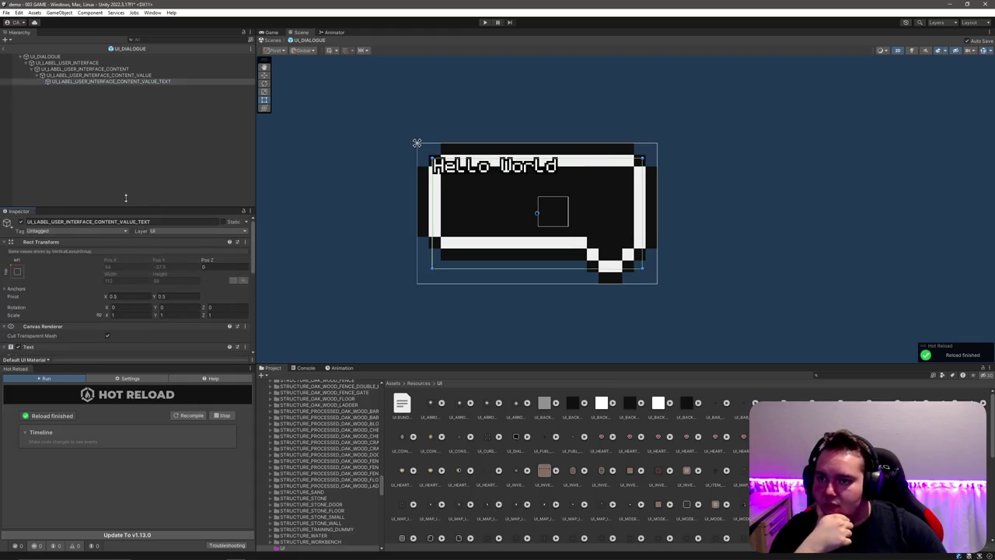
Check the UI_LABEL_USER_INTERFACE canvas width and set it to 16.
{"action": "left_click", "coordinate": [147, 75]}
{"action": "scroll", "coordinate": [144, 293], "scroll_direction": "down", "scroll_amount": 5}
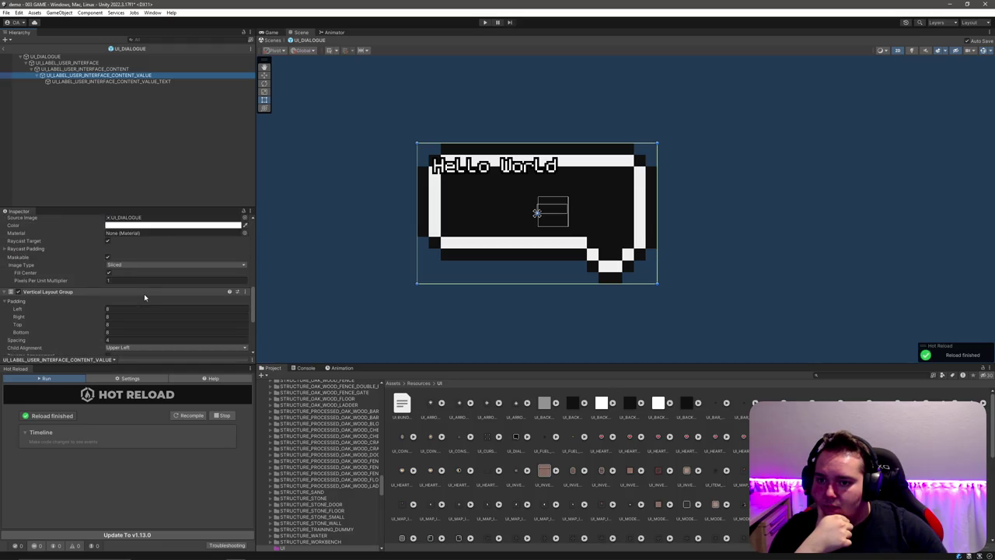
{"action": "scroll", "coordinate": [144, 293], "scroll_direction": "up", "scroll_amount": 5}
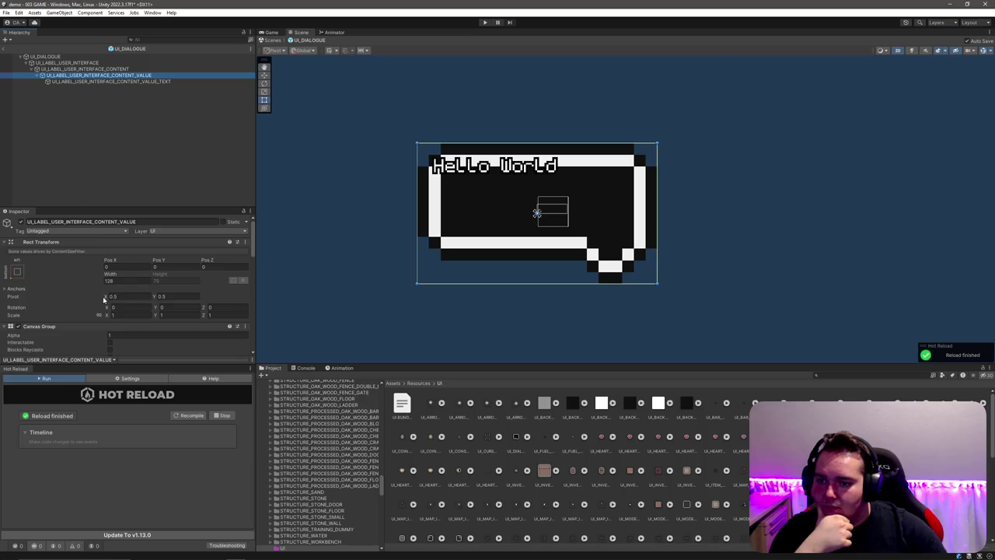
{"action": "left_click", "coordinate": [71, 58]}
{"action": "left_click", "coordinate": [76, 62]}
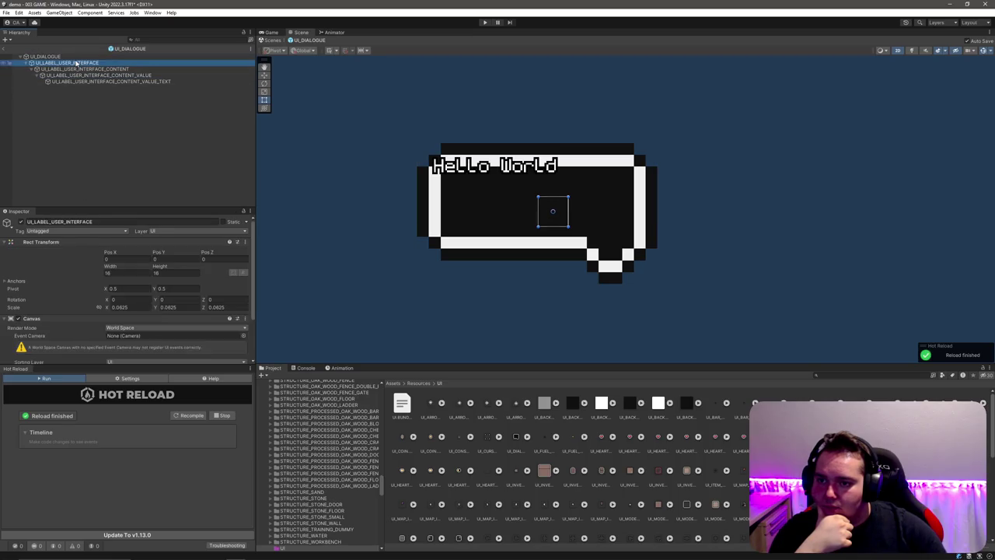
{"action": "left_click", "coordinate": [130, 273]}
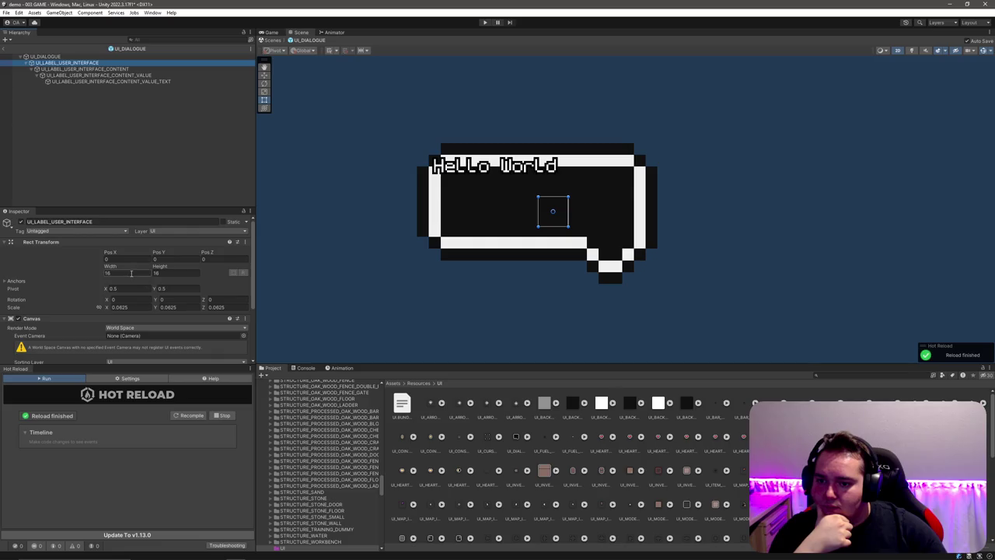
{"action": "type", "text": "16"}
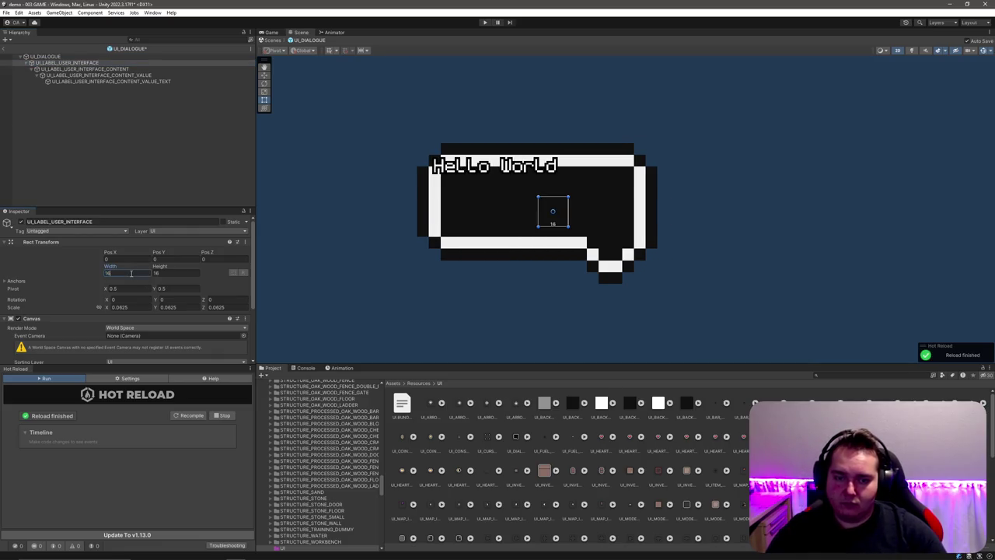
Select the content container and edit its bubble image's Pixels Per Unit Multiplier.
{"action": "left_click", "coordinate": [97, 75]}
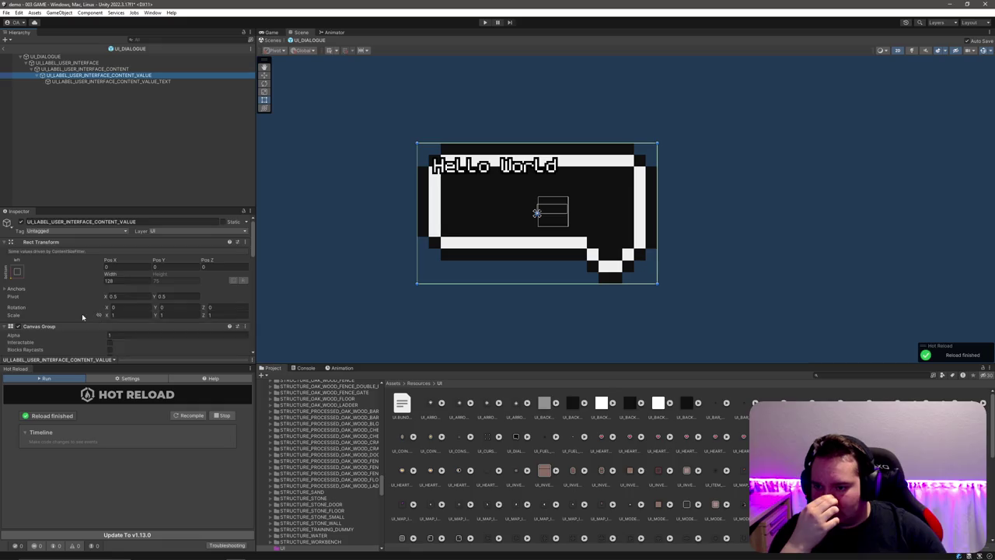
{"action": "scroll", "coordinate": [82, 313], "scroll_direction": "down", "scroll_amount": 5}
{"action": "scroll", "coordinate": [81, 313], "scroll_direction": "down", "scroll_amount": 5}
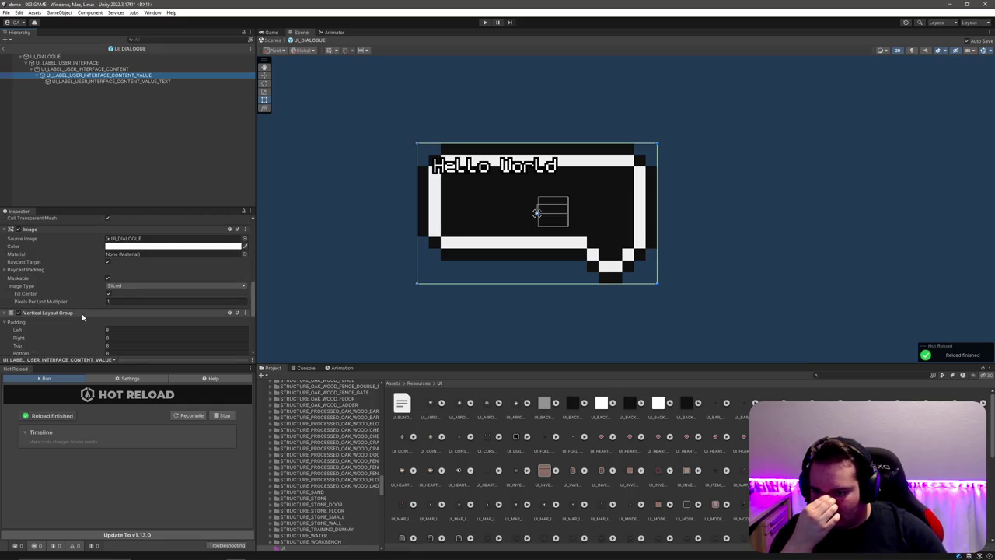
{"action": "left_click", "coordinate": [127, 300]}
Try Pixels Per Unit Multiplier values 16234 and then 2 on the bubble image.
{"action": "type", "text": "16"}
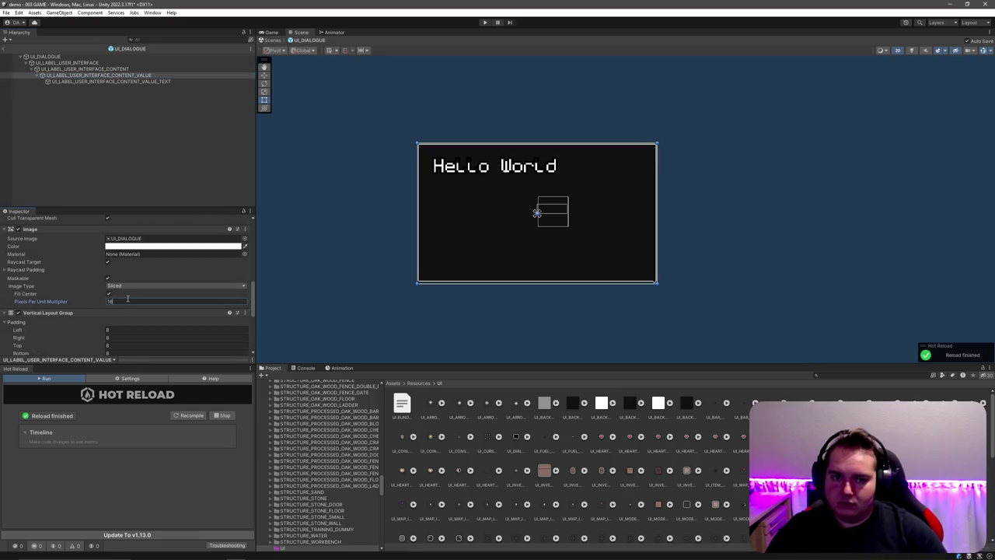
{"action": "type", "text": "2"}
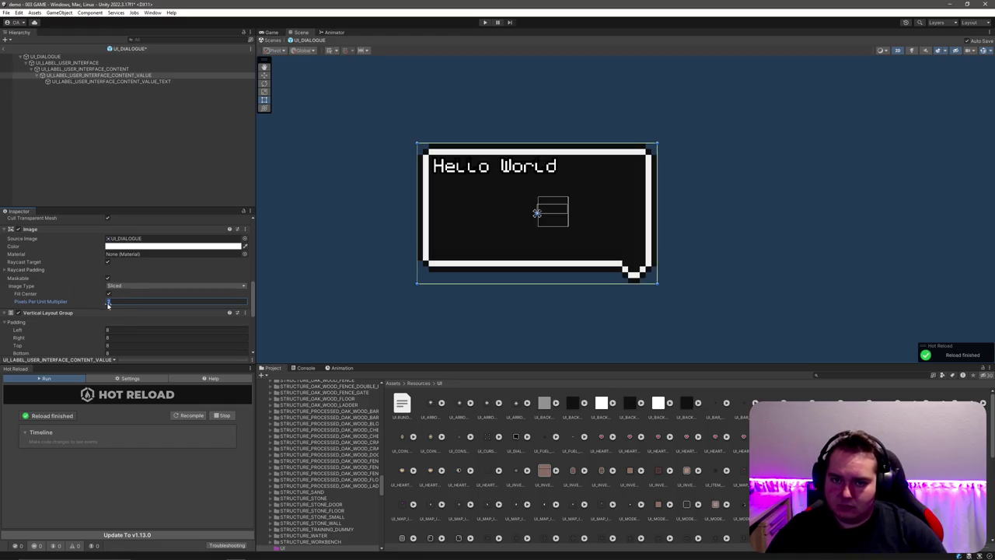
{"action": "type", "text": "3"}
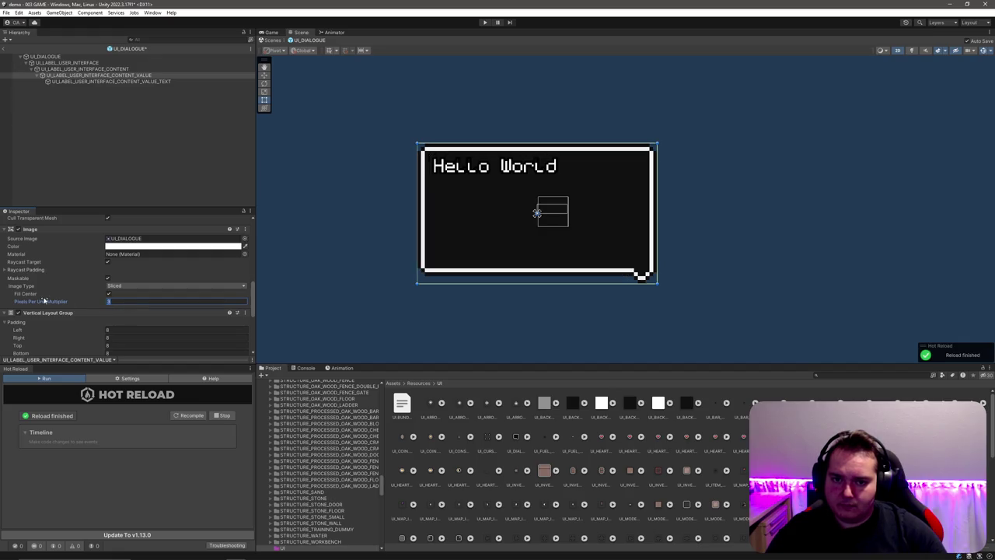
{"action": "type", "text": "4"}
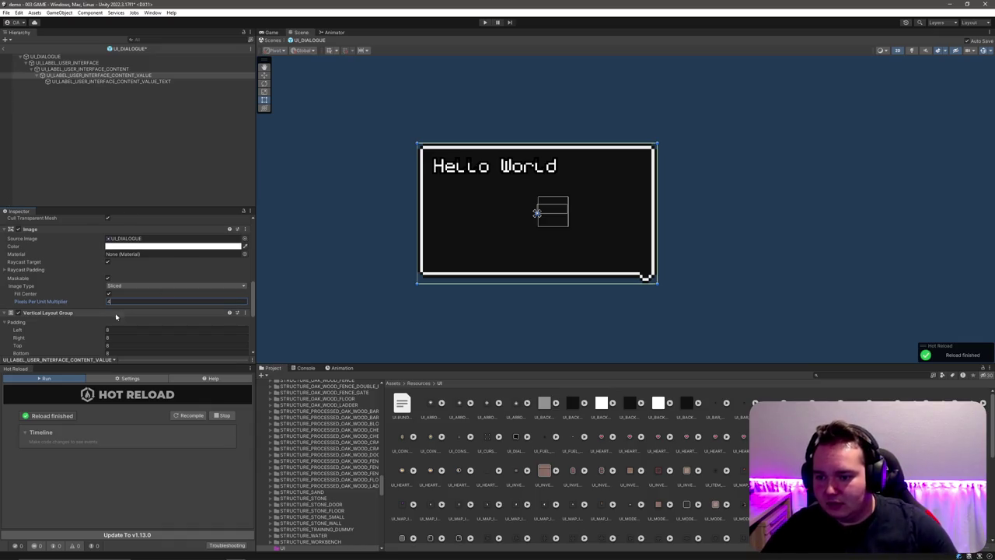
{"action": "type", "text": "2"}
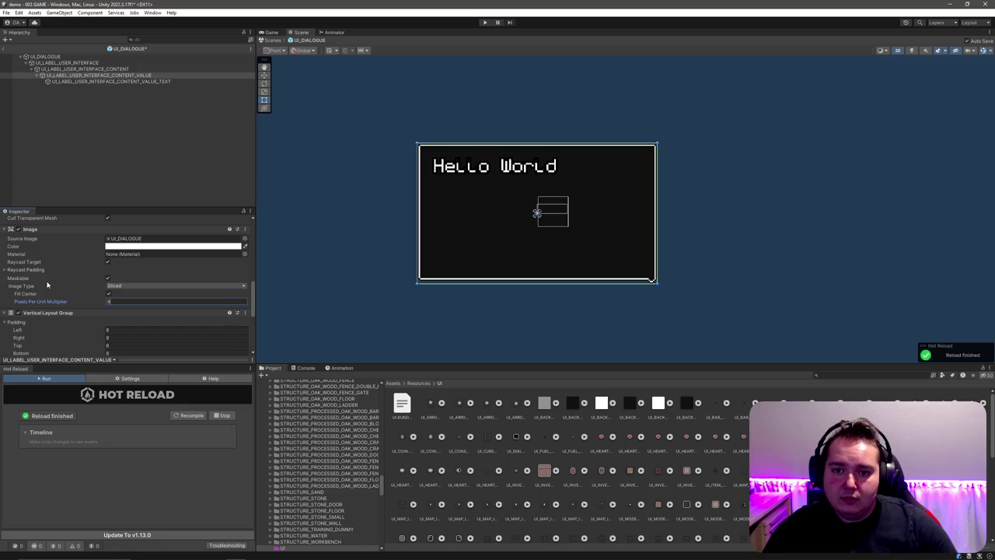
{"action": "scroll", "coordinate": [453, 163], "scroll_direction": "up", "scroll_amount": 5}
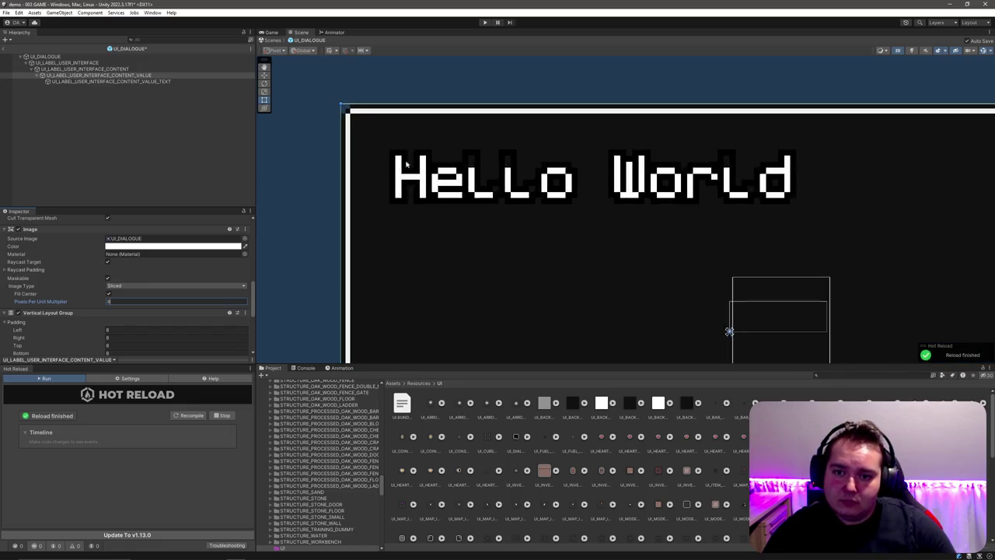
Scrub the bubble's Pixels Per Unit Multiplier, type 52, then scrub it again.
{"action": "scroll", "coordinate": [356, 169], "scroll_direction": "up", "scroll_amount": 3}
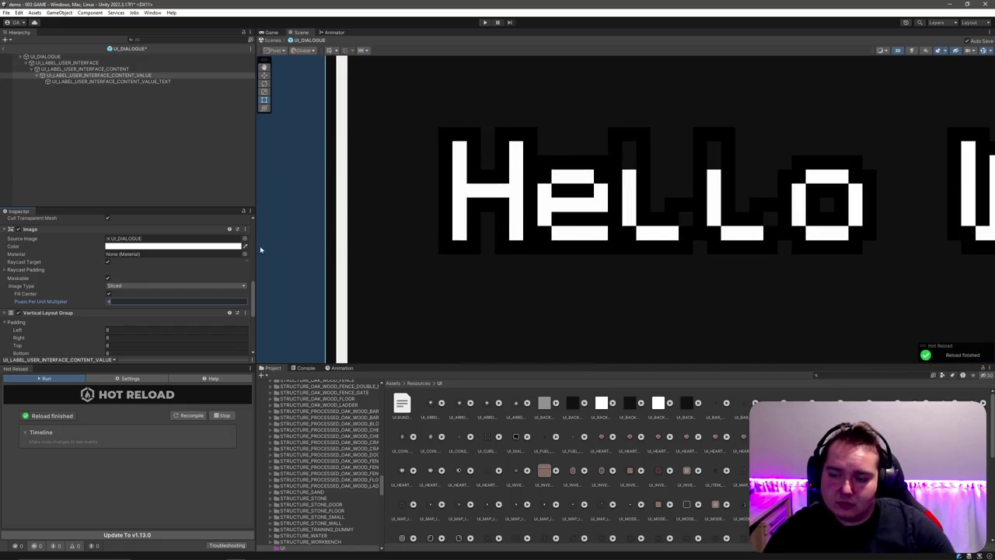
{"action": "left_click_drag", "start_coordinate": [31, 301], "coordinate": [28, 301]}
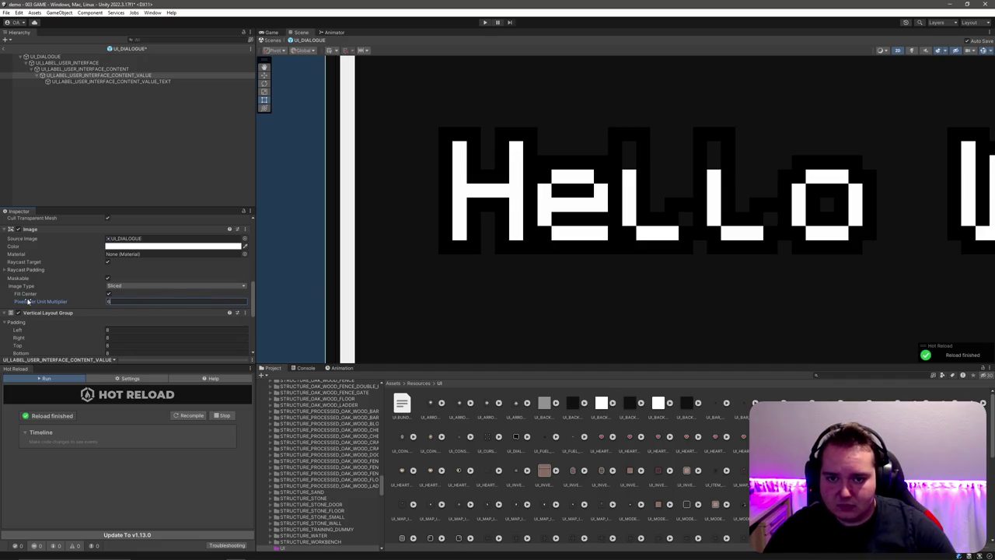
{"action": "type", "text": "5"}
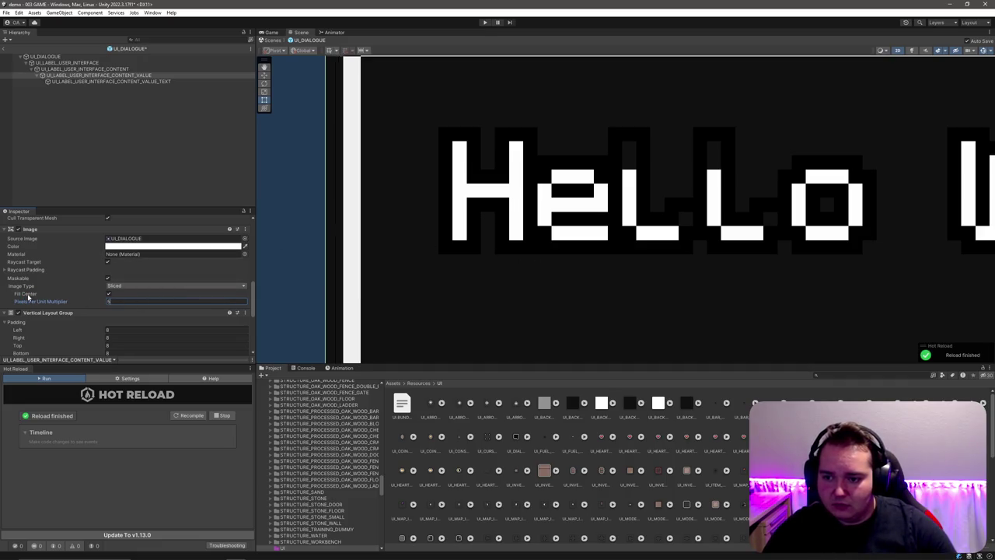
{"action": "type", "text": "2"}
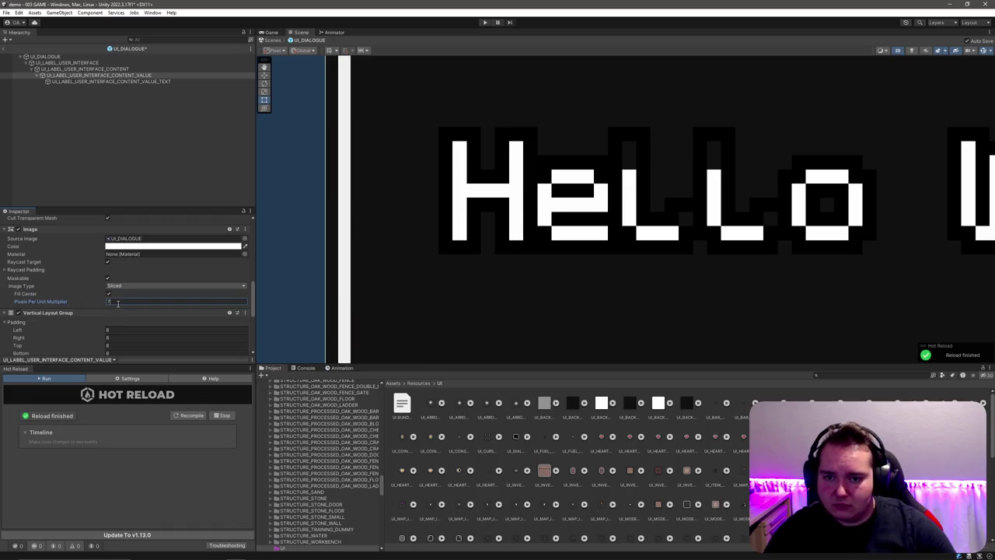
{"action": "left_click_drag", "start_coordinate": [23, 301], "coordinate": [53, 305]}
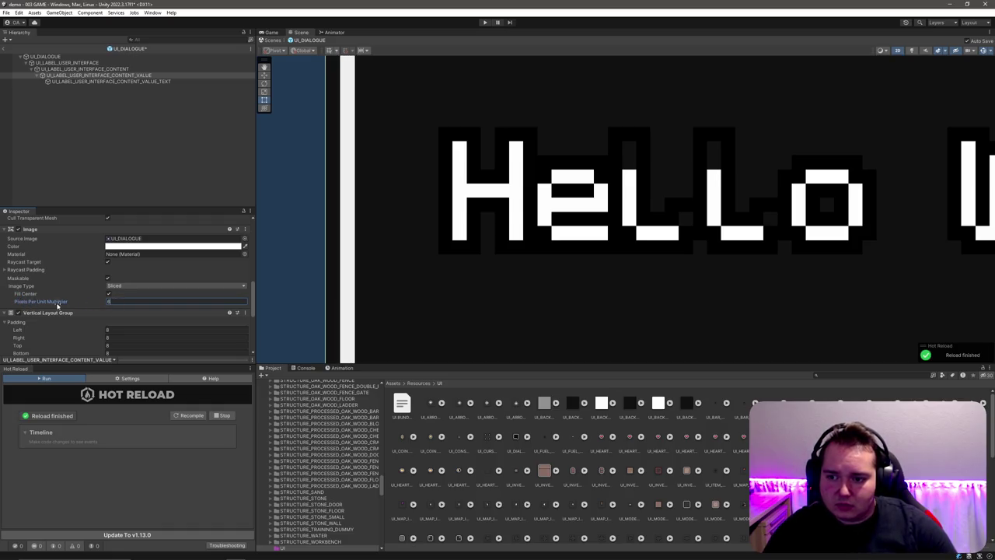
{"action": "scroll", "coordinate": [366, 261], "scroll_direction": "down", "scroll_amount": 5}
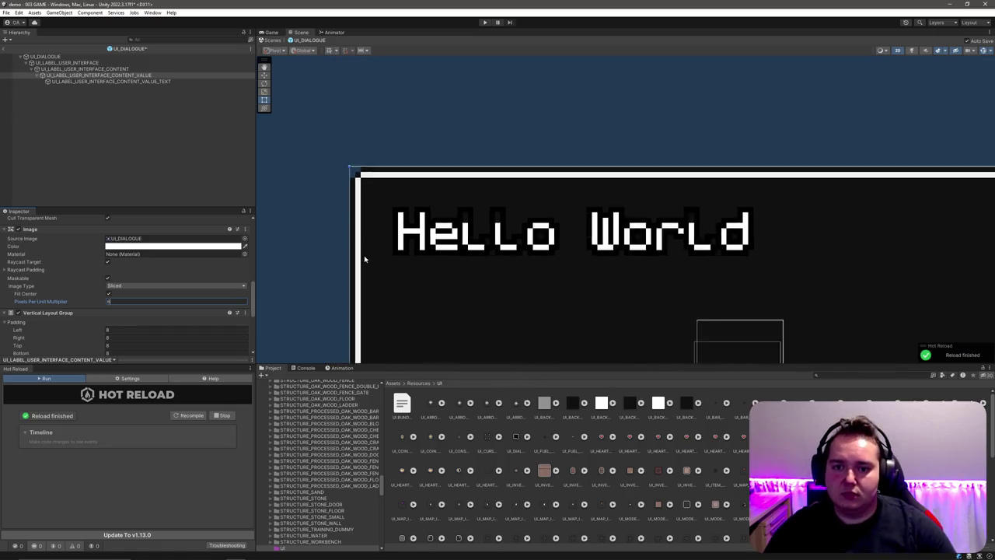
Select the Hello World text, switch to the Move tool, and clear the selection.
{"action": "left_click", "coordinate": [108, 81]}
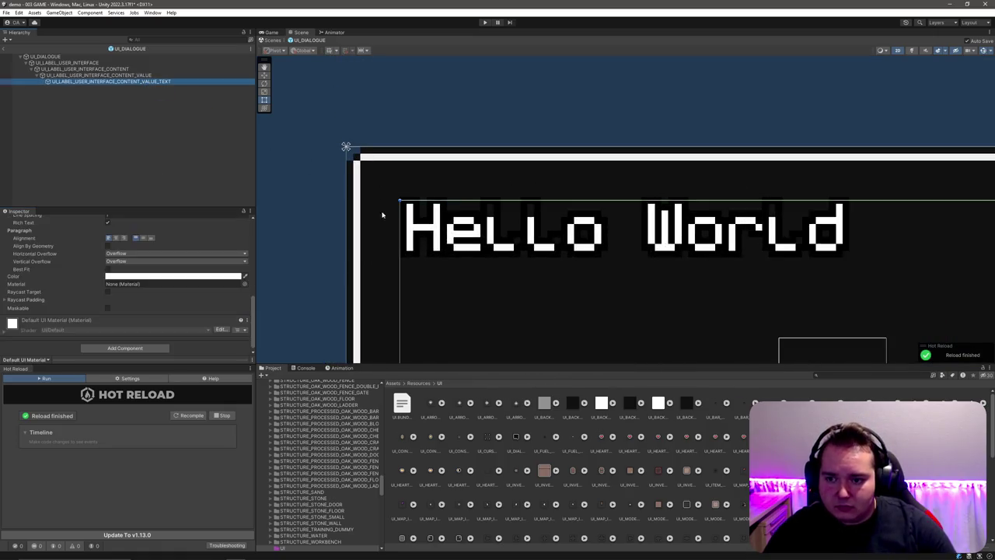
{"action": "scroll", "coordinate": [452, 179], "scroll_direction": "down", "scroll_amount": 2}
{"action": "left_click", "coordinate": [265, 76]}
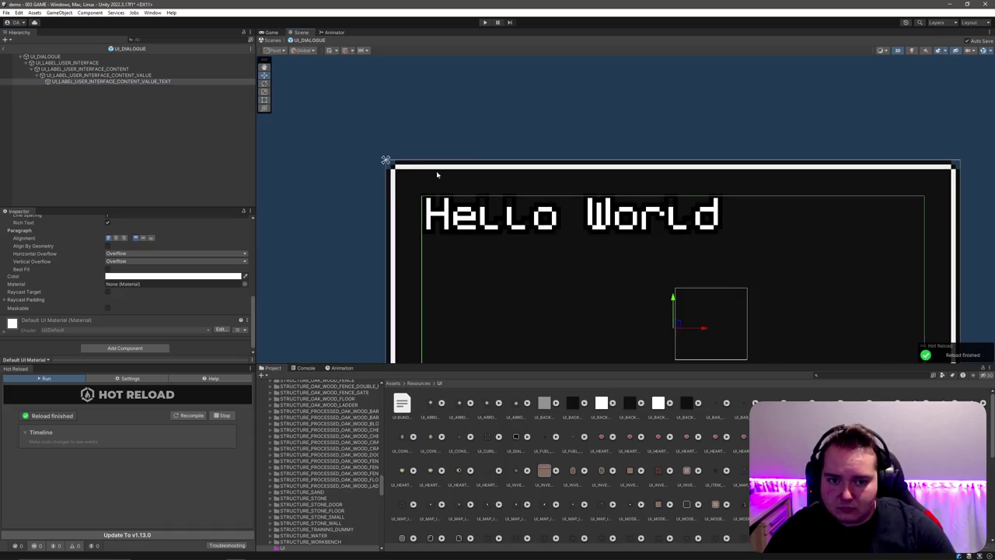
{"action": "scroll", "coordinate": [528, 303], "scroll_direction": "down", "scroll_amount": 5}
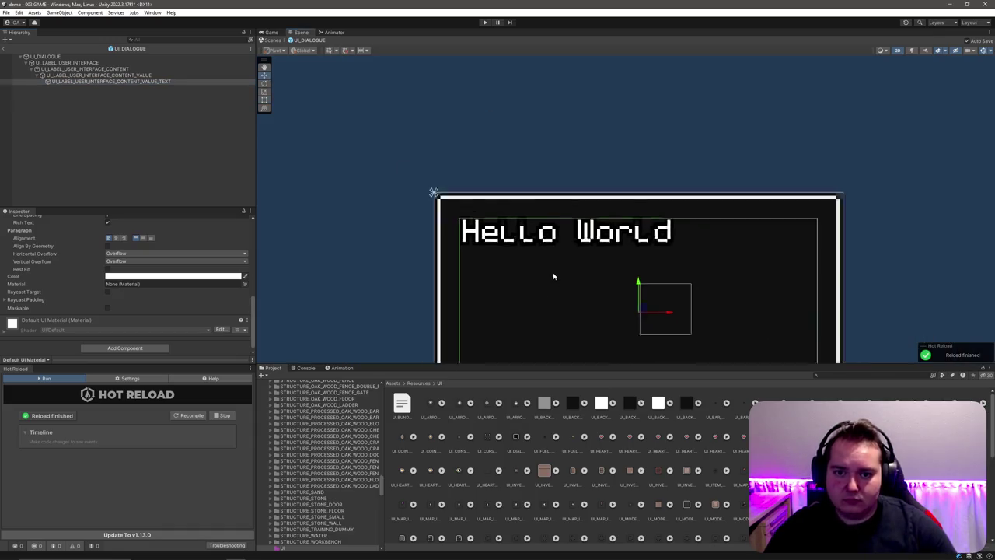
{"action": "left_click", "coordinate": [122, 132]}
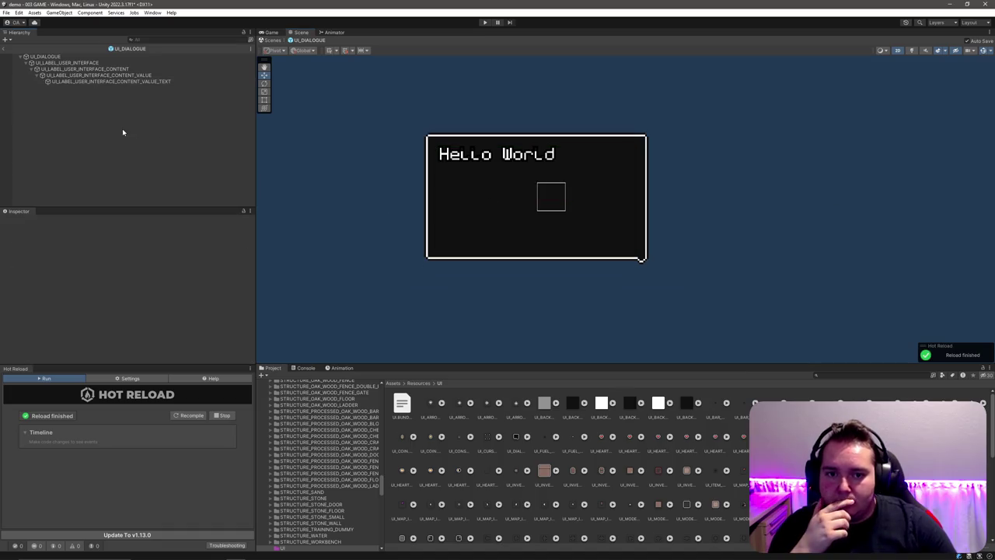
Delete the stray blank line after 'Hello World' in the text content.
{"action": "left_click", "coordinate": [144, 75]}
{"action": "left_click", "coordinate": [146, 82]}
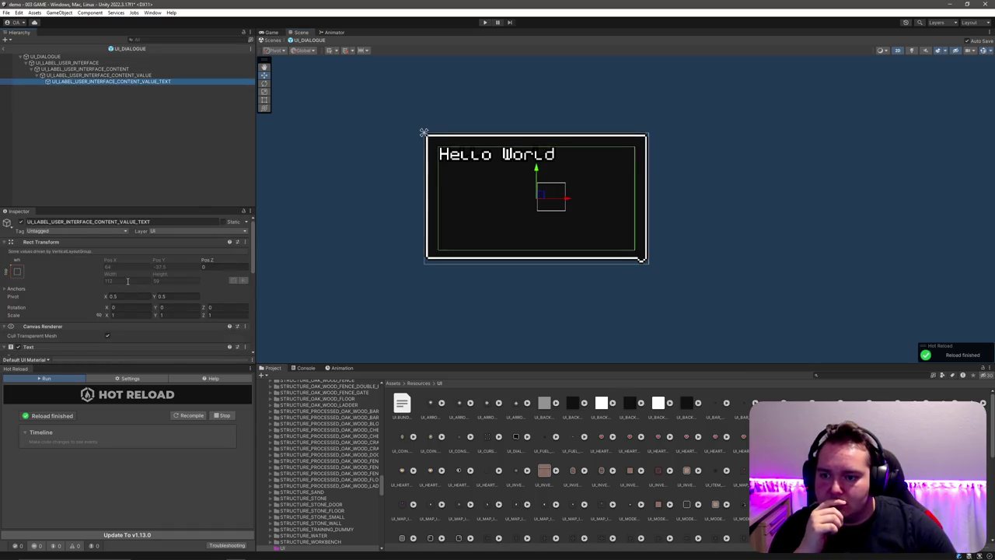
{"action": "left_click", "coordinate": [159, 284]}
{"action": "scroll", "coordinate": [124, 295], "scroll_direction": "down", "scroll_amount": 3}
{"action": "left_click", "coordinate": [91, 309]}
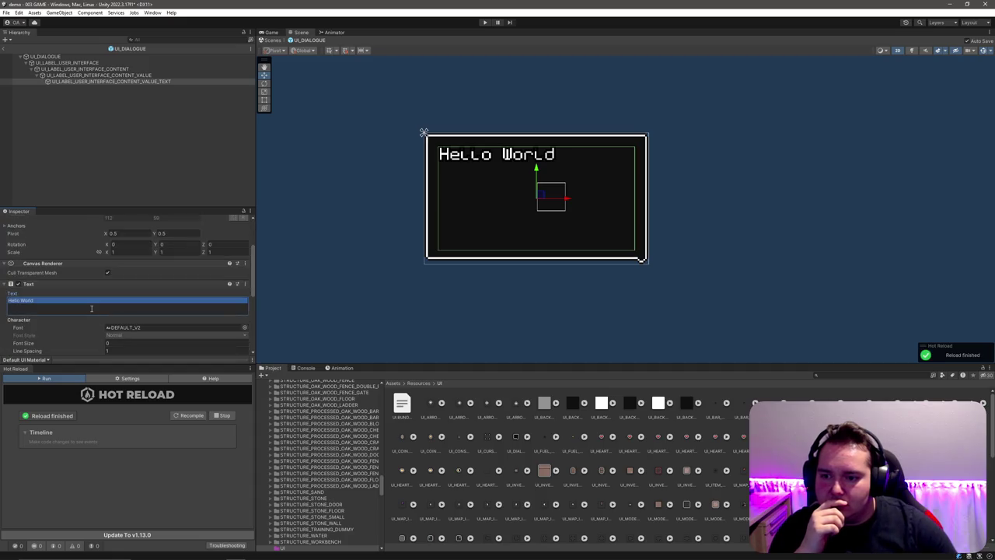
{"action": "key", "text": "BackSpace"}
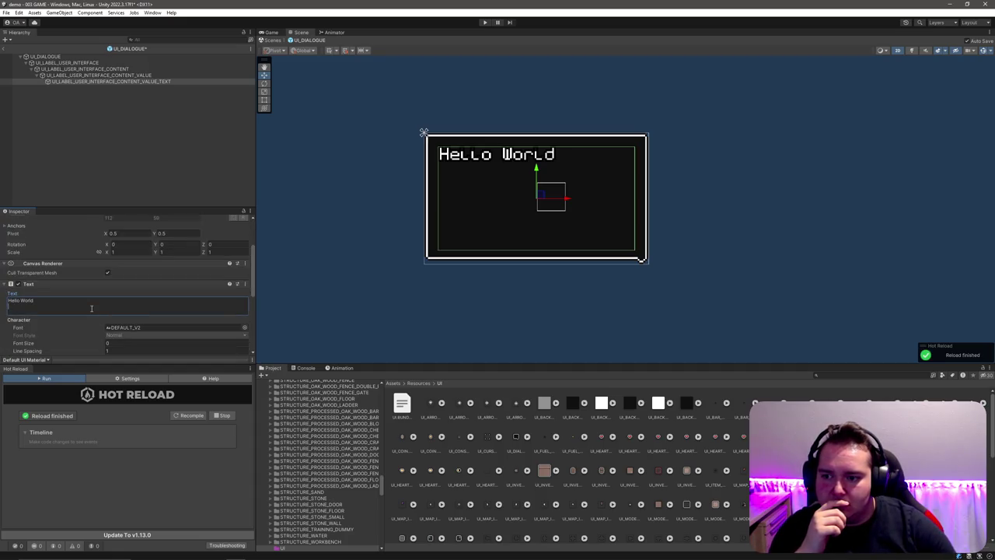
{"action": "key", "text": "Return"}
{"action": "key", "text": "Return"}
{"action": "key", "text": "Return"}
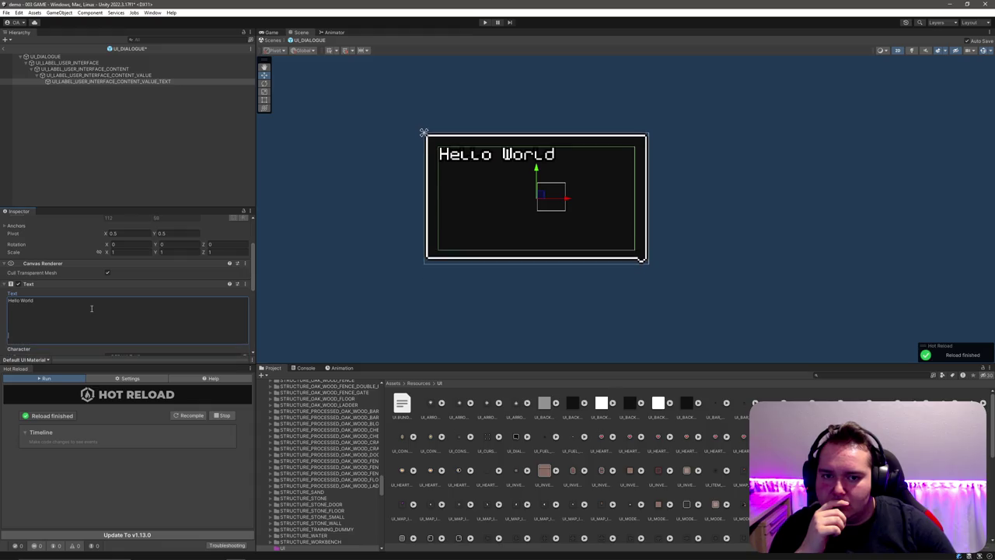
{"action": "key", "text": "BackSpace"}
{"action": "key", "text": "BackSpace"}
{"action": "key", "text": "BackSpace"}
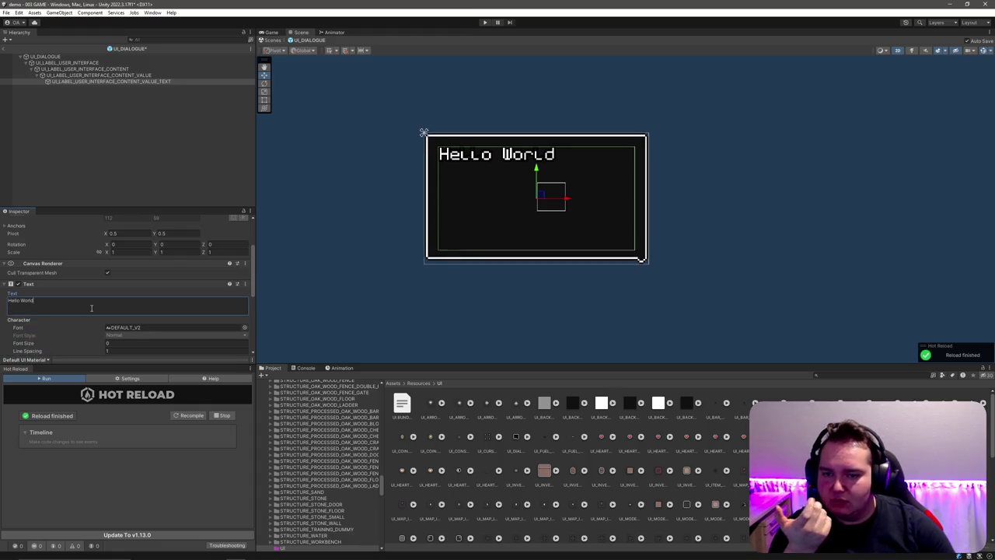
{"action": "scroll", "coordinate": [91, 308], "scroll_direction": "down", "scroll_amount": 5}
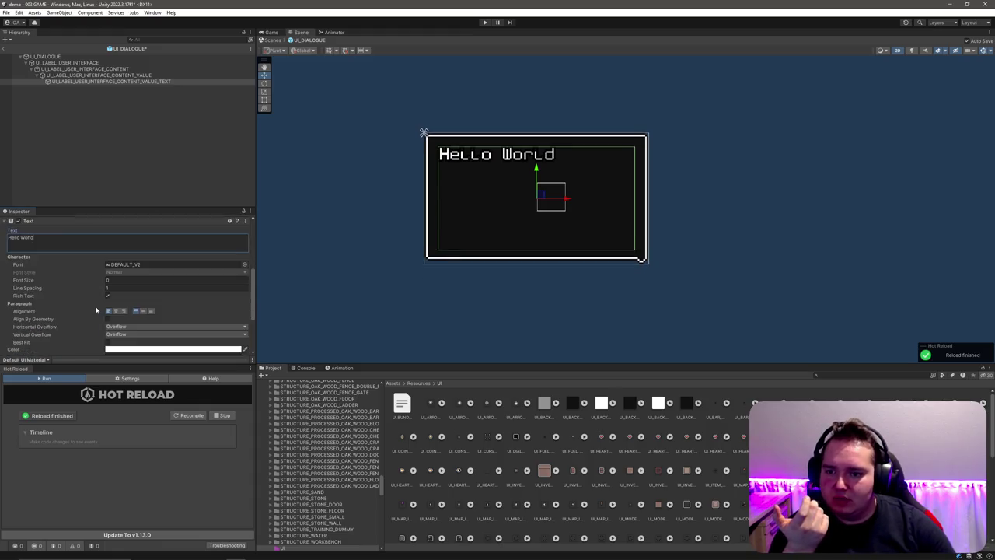
Set the bubble's Vertical Layout Group padding Bottom, Top, Right and Left to 4.
{"action": "left_click", "coordinate": [147, 76]}
{"action": "scroll", "coordinate": [96, 314], "scroll_direction": "down", "scroll_amount": 2}
{"action": "left_click", "coordinate": [120, 268]}
{"action": "type", "text": "04"}
{"action": "key", "text": "Return"}
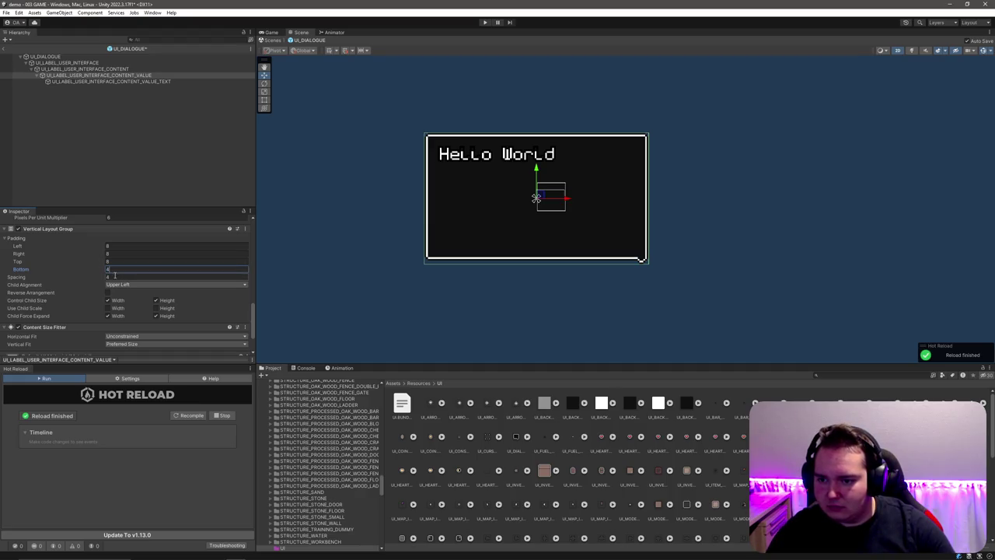
{"action": "left_click", "coordinate": [118, 261]}
{"action": "type", "text": "4"}
{"action": "left_click", "coordinate": [118, 253]}
{"action": "type", "text": "4"}
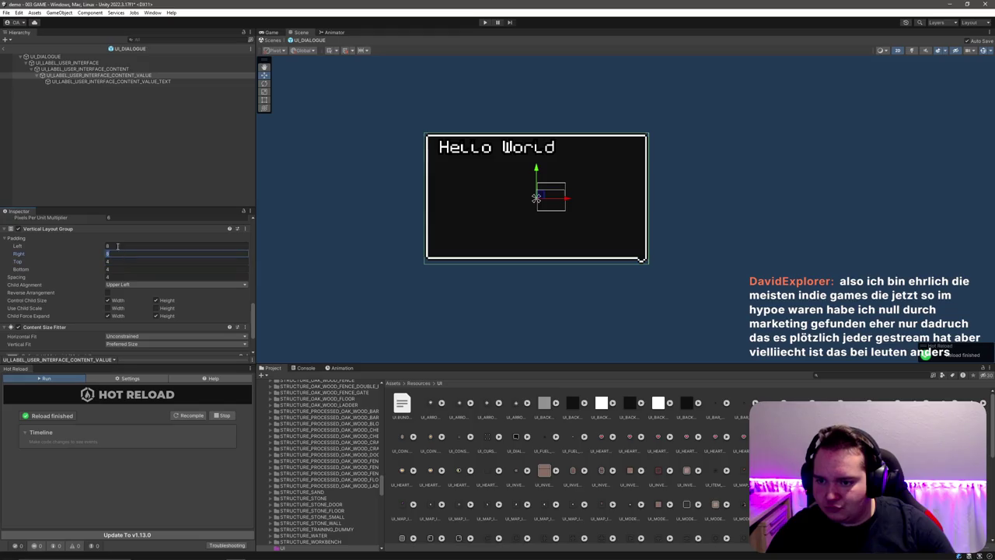
{"action": "left_click", "coordinate": [119, 246]}
{"action": "type", "text": "4"}
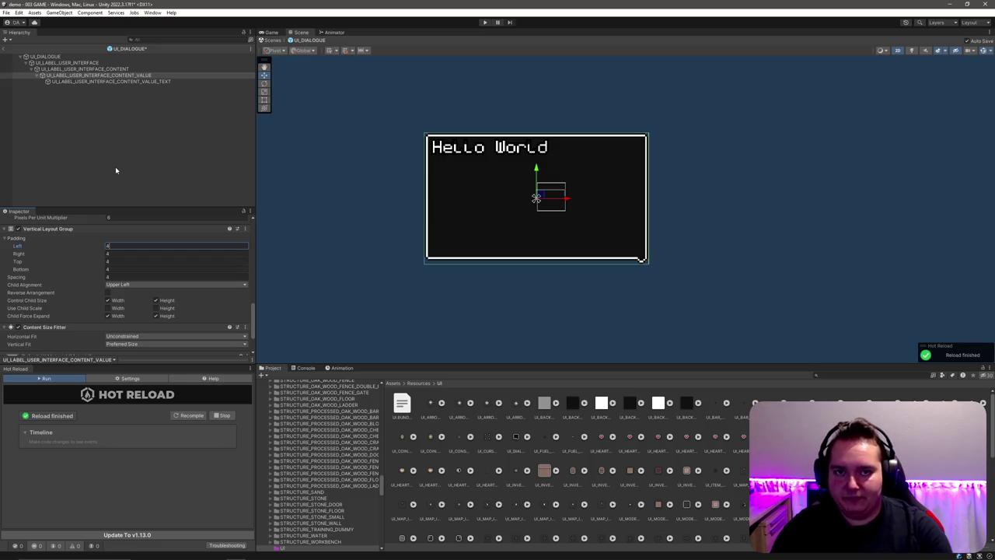
Review the Hello World text and bubble panel in the Inspector, then enter play mode.
{"action": "left_click", "coordinate": [104, 82]}
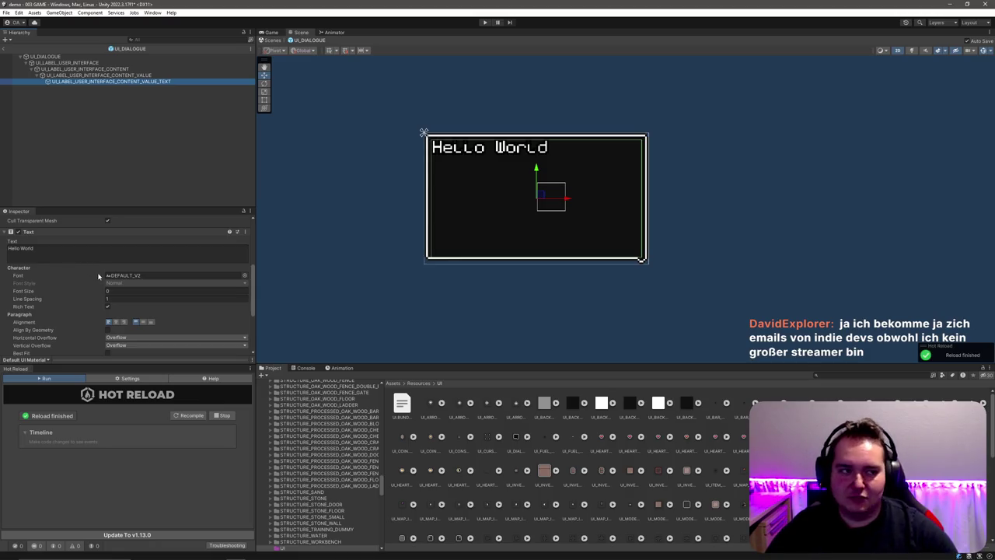
{"action": "left_click", "coordinate": [117, 76]}
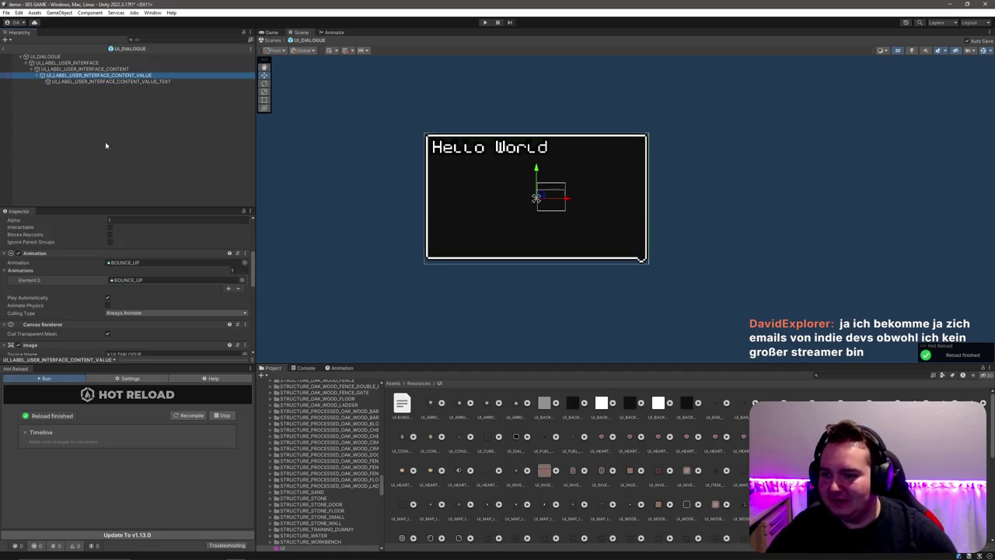
{"action": "scroll", "coordinate": [100, 317], "scroll_direction": "down", "scroll_amount": 10}
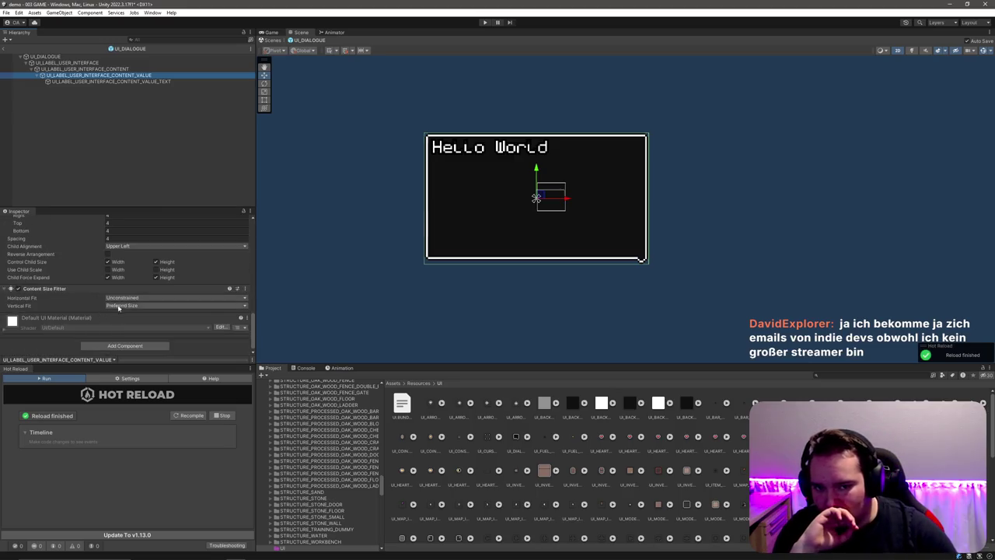
{"action": "left_click", "coordinate": [483, 22]}
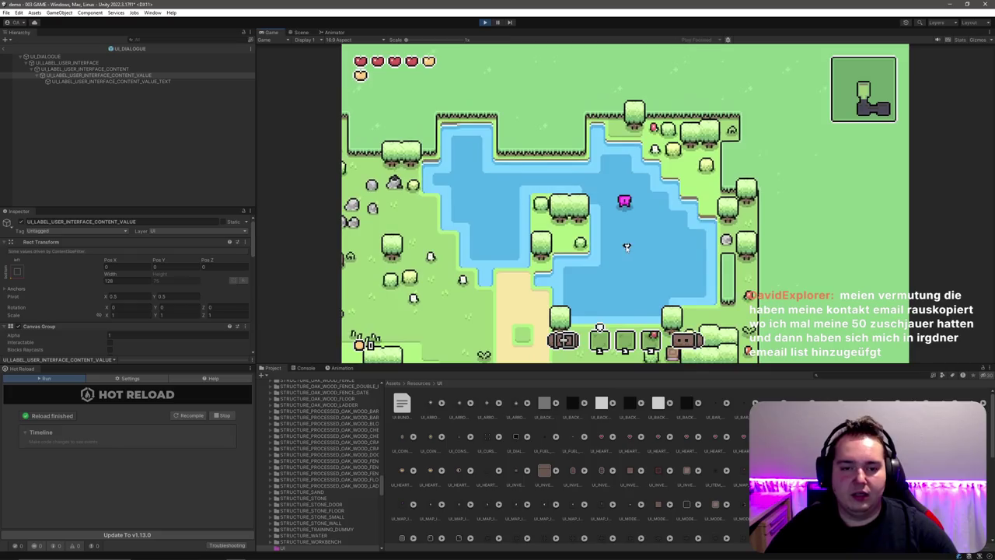
{"action": "key", "text": "i"}
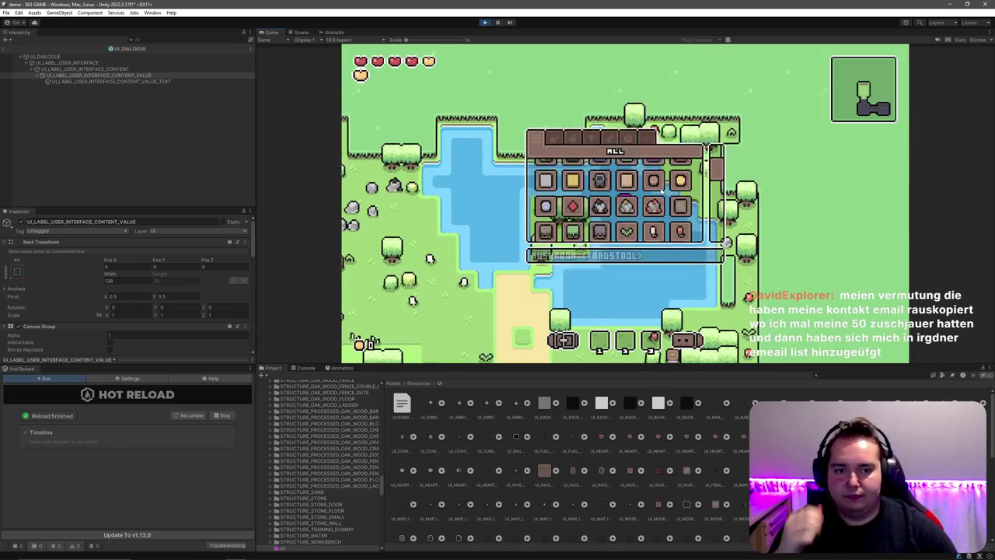
{"action": "scroll", "coordinate": [622, 221], "scroll_direction": "down", "scroll_amount": 2}
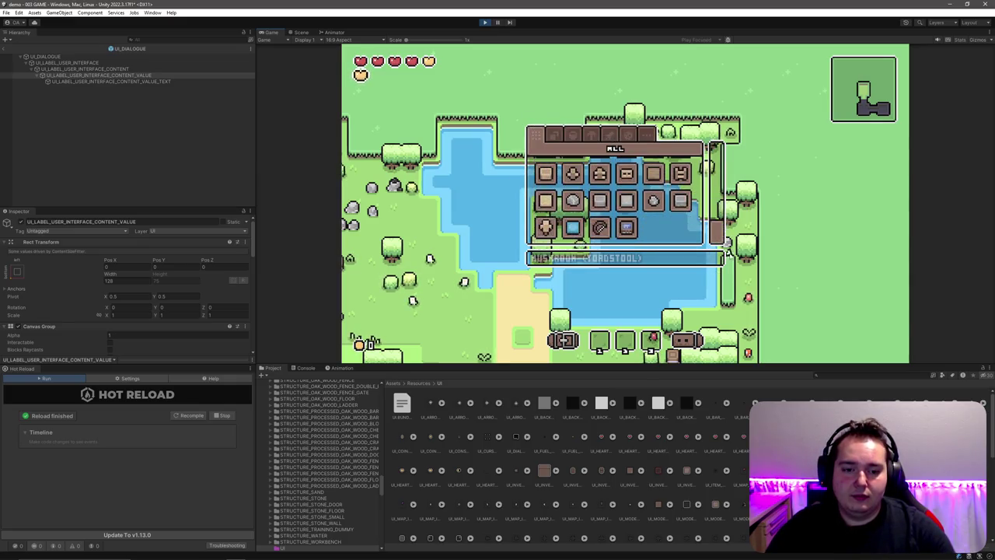
{"action": "key", "text": "Escape"}
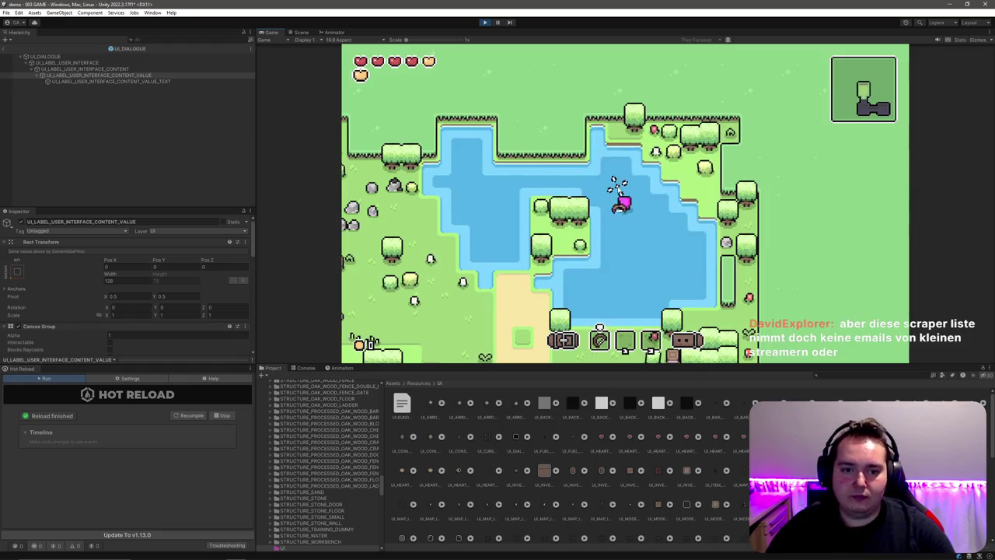
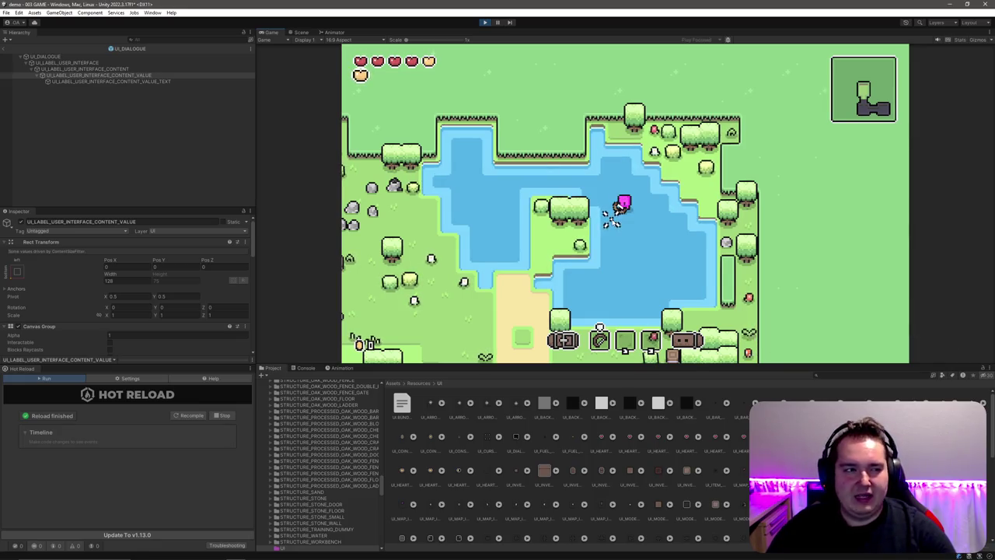
In play mode, spawn npc_fox with the console command 'npc spawn npc_fox' and talk to it.
{"action": "key", "text": "Tab"}
{"action": "key", "text": "Tab"}
{"action": "key", "text": "Tab"}
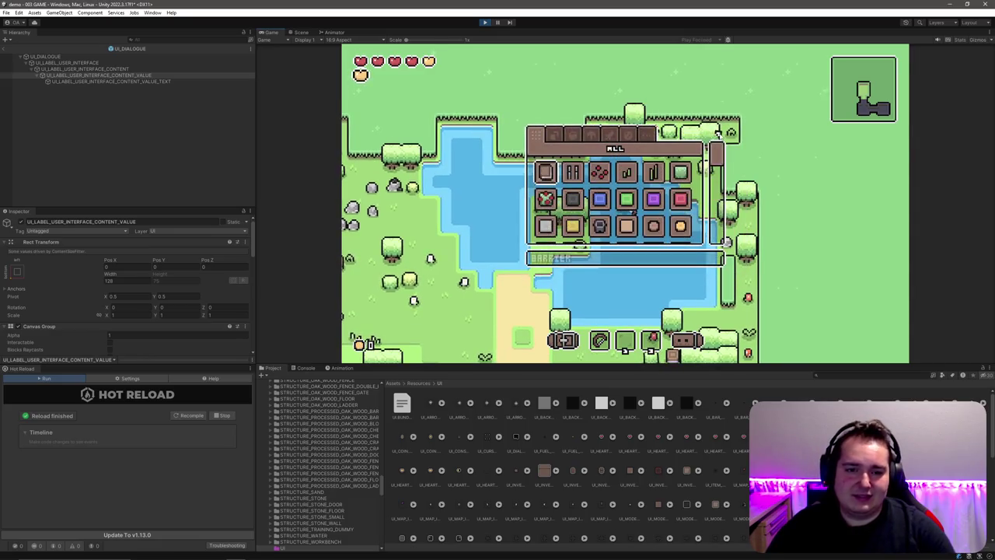
{"action": "key", "text": "Tab"}
{"action": "key", "text": "grave"}
{"action": "type", "text": "npc spawn"}
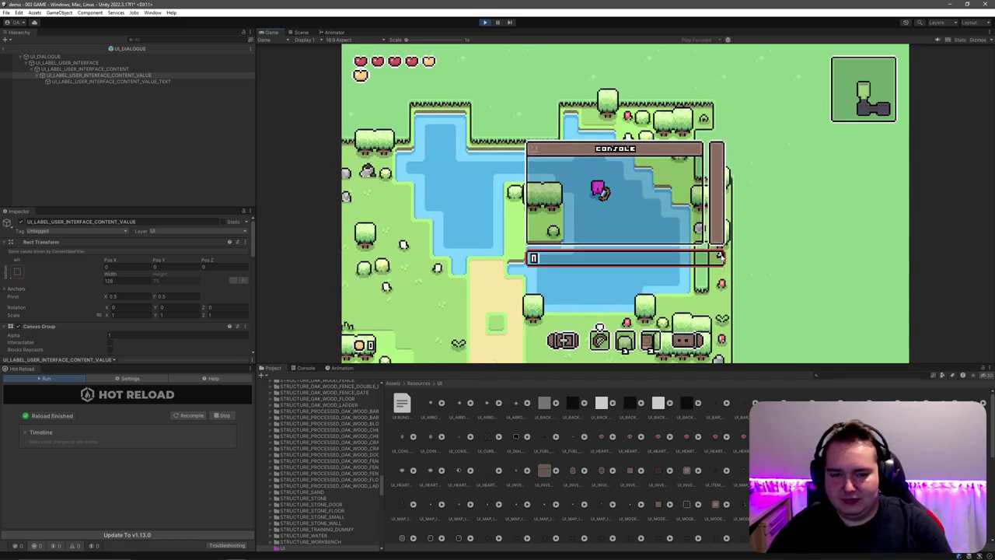
{"action": "type", "text": " npc_"}
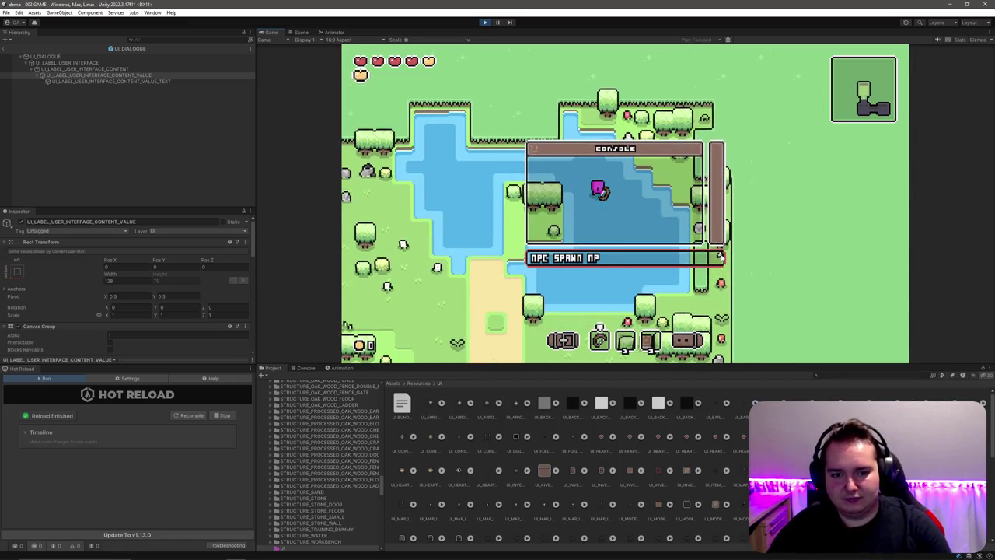
{"action": "type", "text": "fox"}
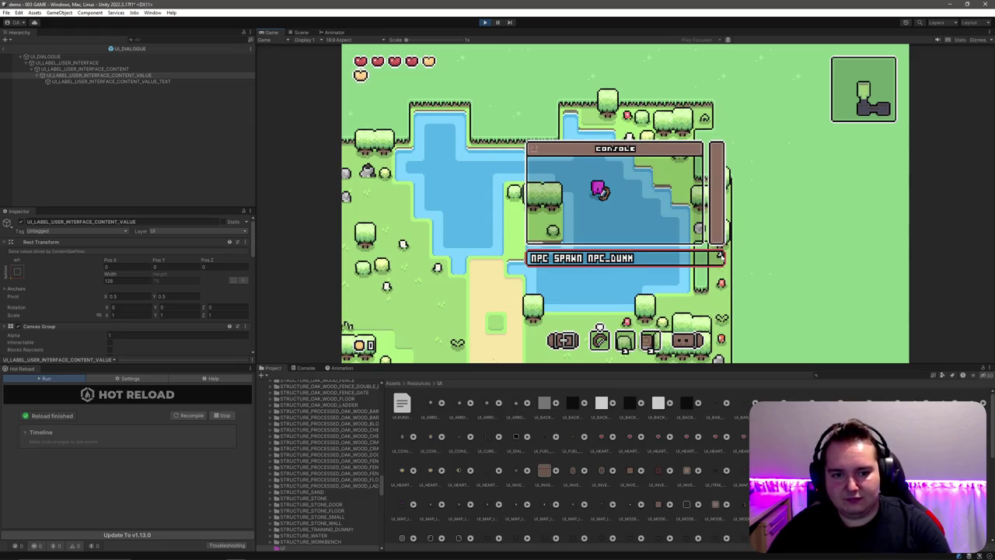
{"action": "key", "text": "Return"}
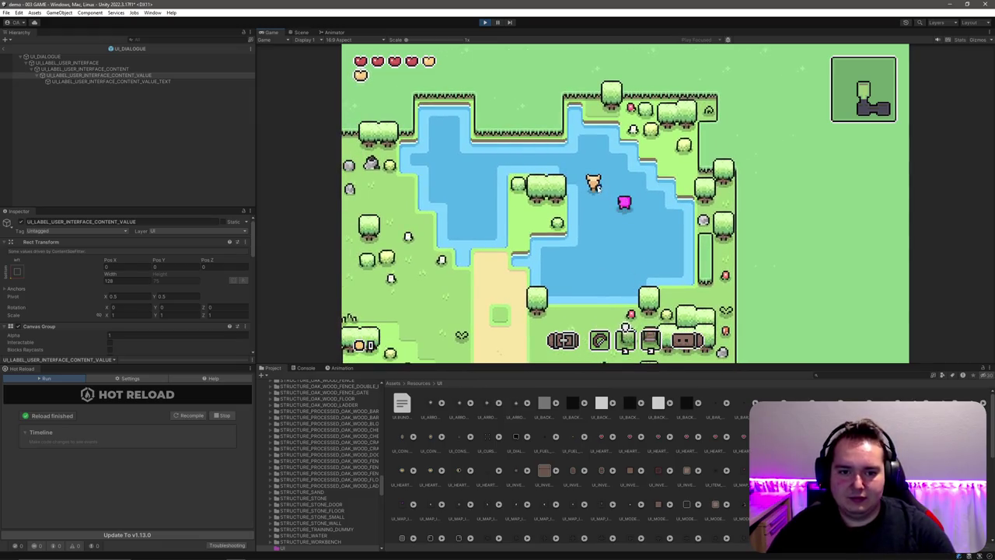
{"action": "key", "text": "e"}
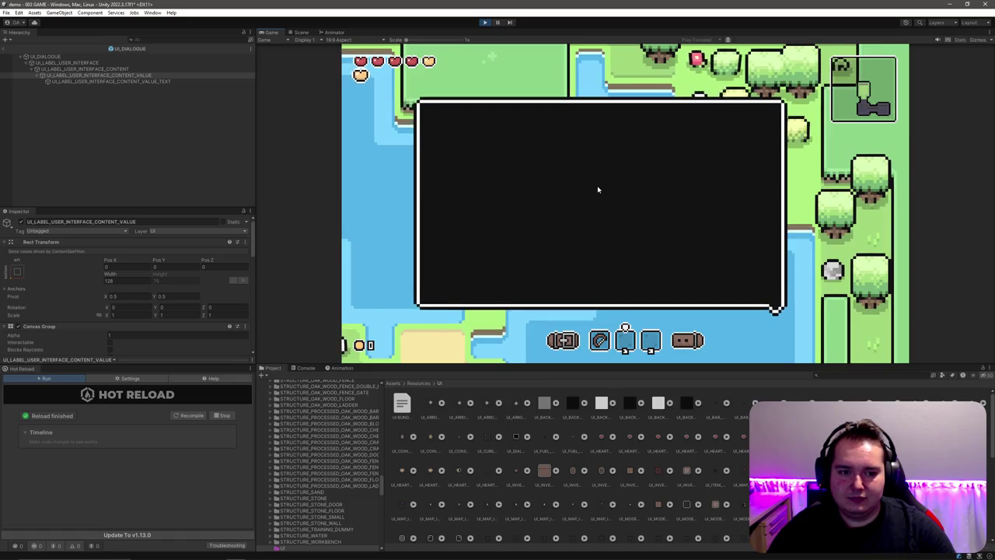
{"action": "key", "text": "e"}
{"action": "key", "text": "e"}
{"action": "key", "text": "e"}
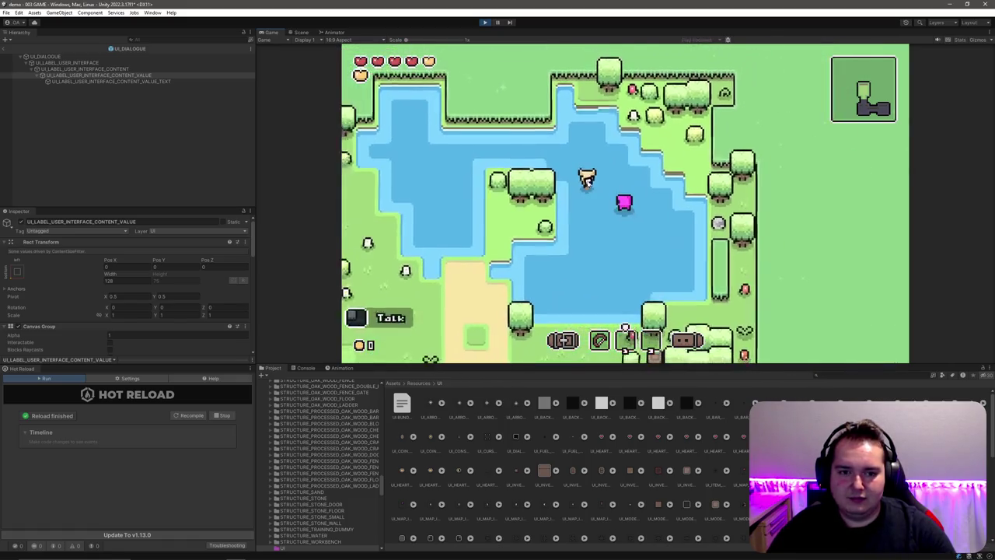
{"action": "key", "text": "e"}
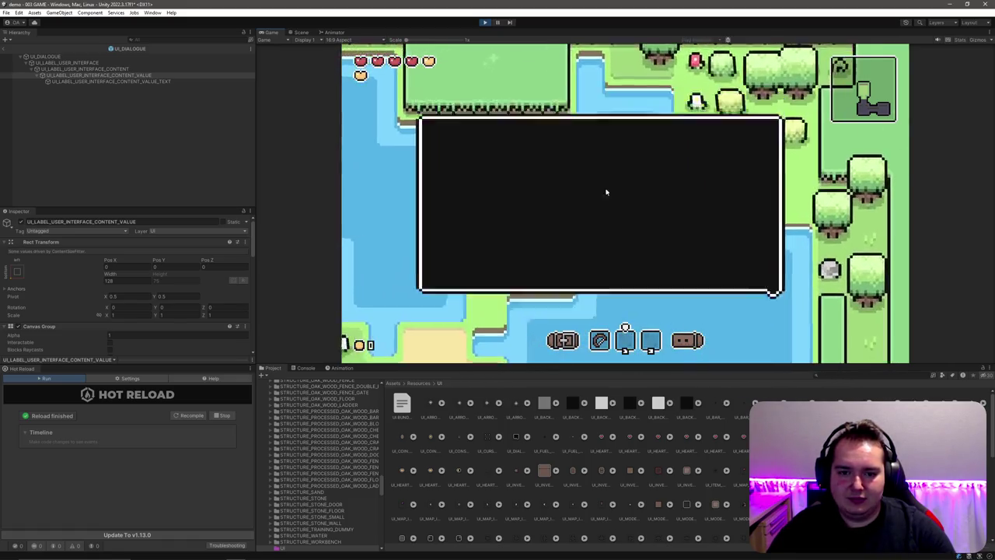
Leave the dialogue prefab and expand the 003 GAME scene in the Hierarchy.
{"action": "left_click", "coordinate": [301, 32]}
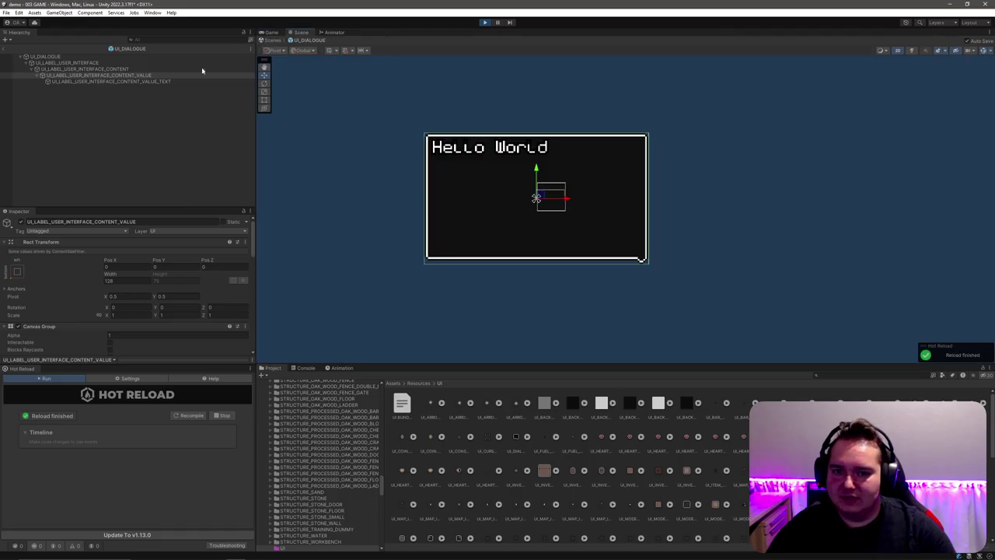
{"action": "left_click", "coordinate": [5, 48]}
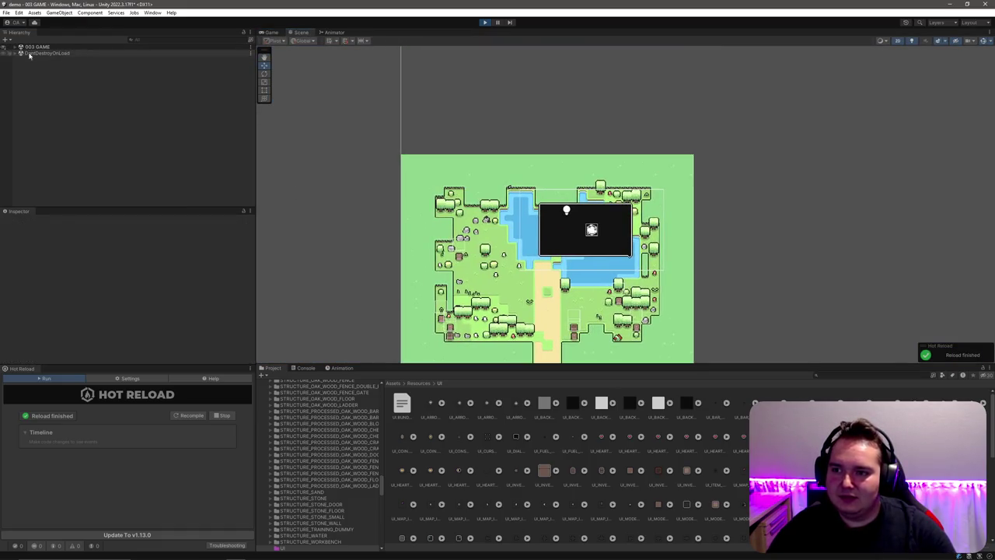
{"action": "left_click", "coordinate": [16, 46]}
{"action": "scroll", "coordinate": [108, 164], "scroll_direction": "down", "scroll_amount": 5}
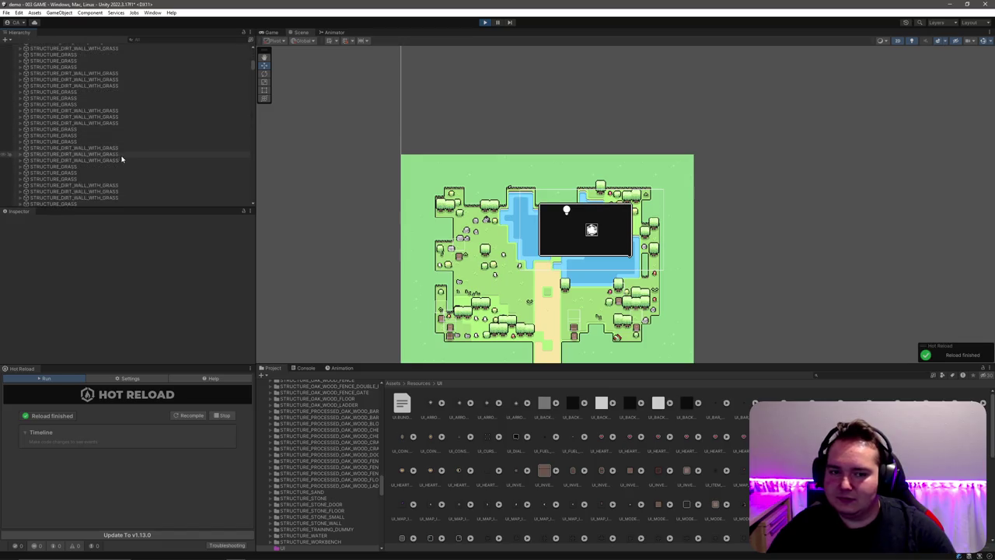
{"action": "scroll", "coordinate": [93, 155], "scroll_direction": "down", "scroll_amount": 5}
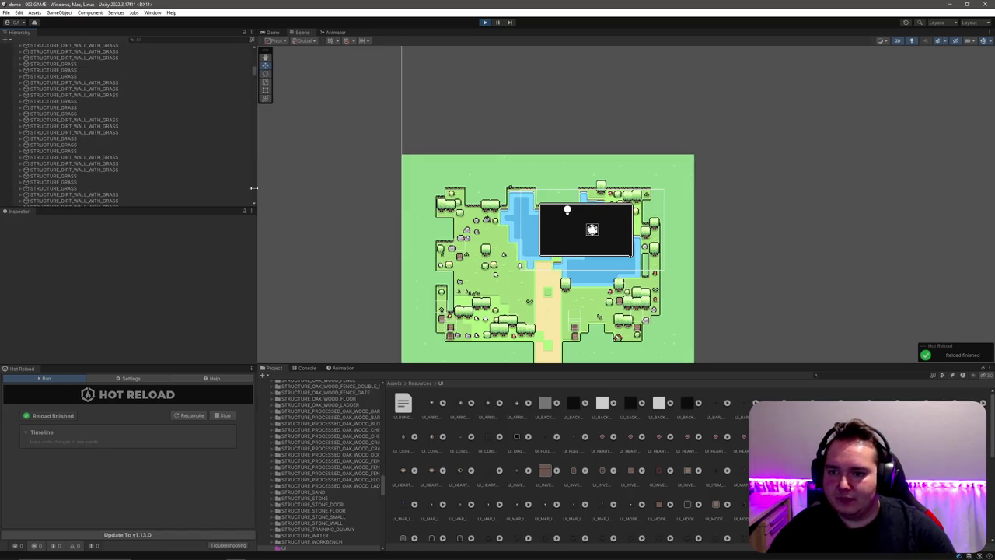
{"action": "left_click_drag", "start_coordinate": [254, 73], "coordinate": [255, 209]}
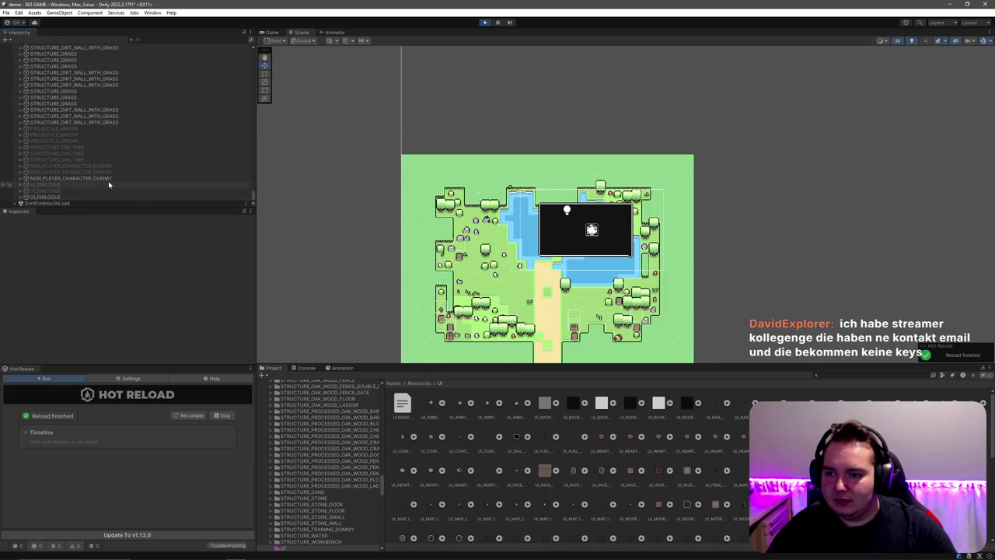
Expand UI_DIALOGUE and UI_LABEL_USER_INTERFACE, then inspect UI_LABEL_USER_INTERFACE_CONTENT.
{"action": "left_click", "coordinate": [84, 197]}
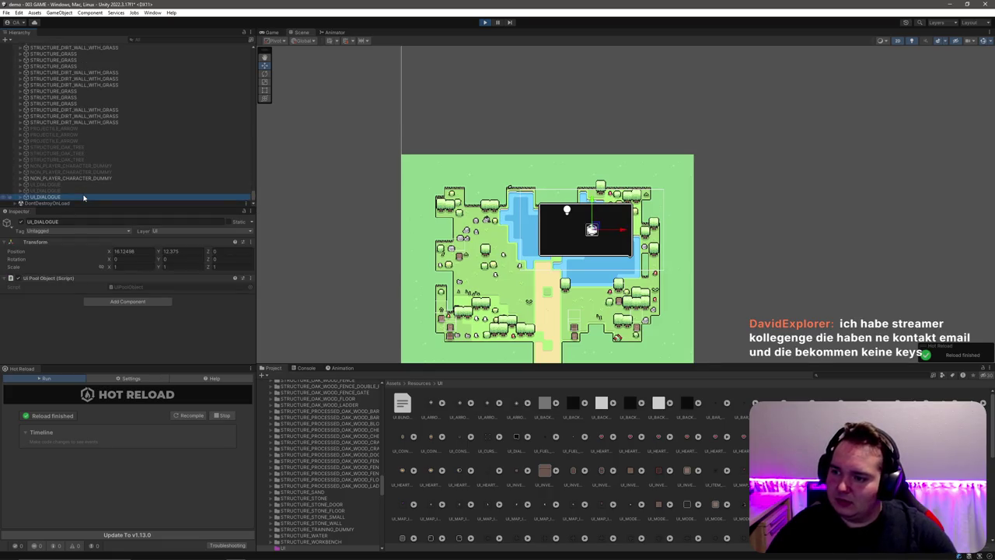
{"action": "key", "text": "Right"}
{"action": "key", "text": "Down"}
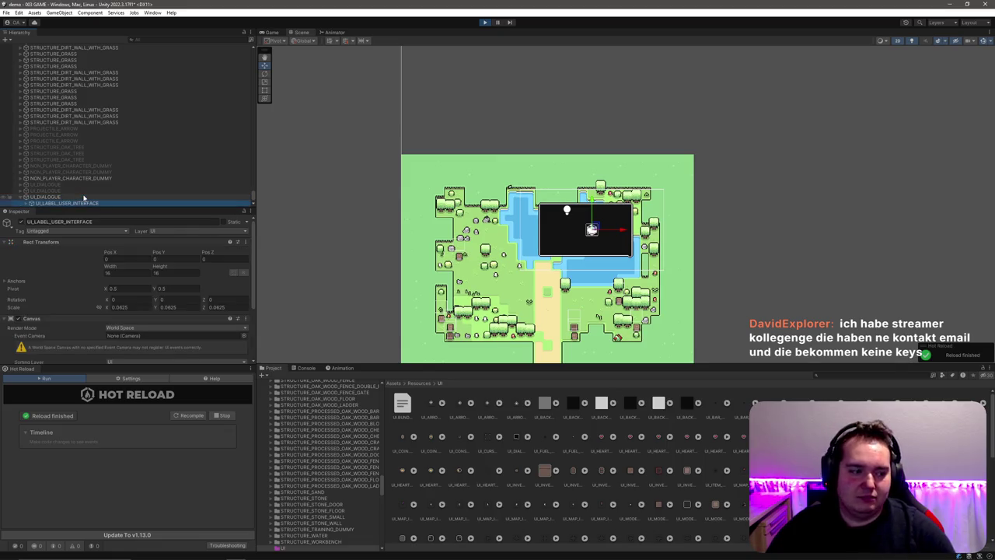
{"action": "key", "text": "Right"}
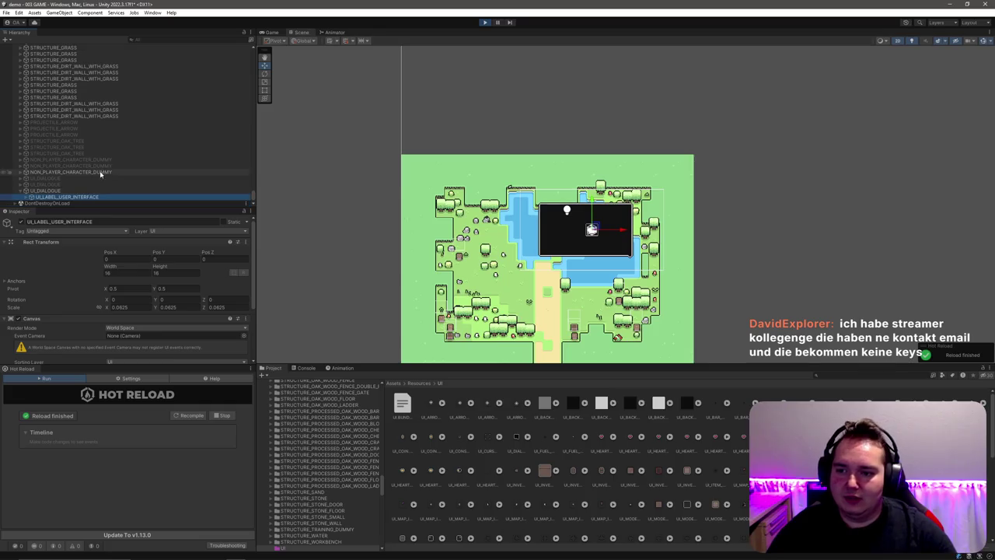
{"action": "scroll", "coordinate": [117, 202], "scroll_direction": "down", "scroll_amount": 1}
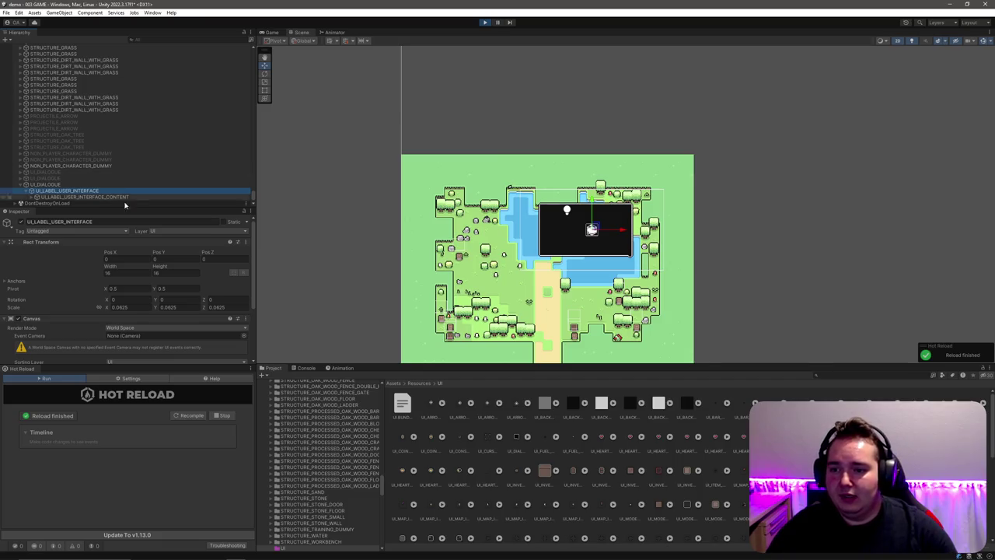
{"action": "left_click", "coordinate": [118, 199]}
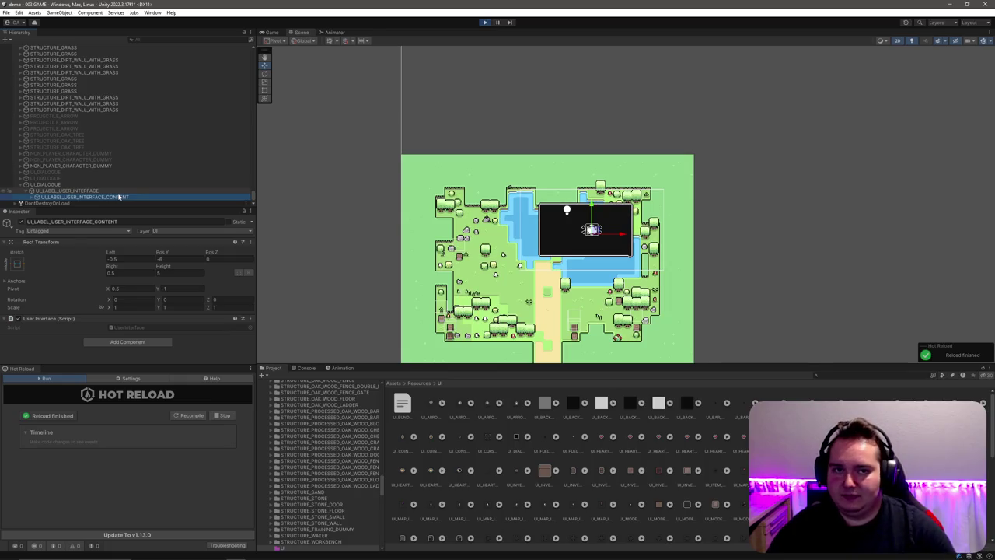
Inspect the label's canvas, content, CONTENT_VALUE and CONTENT_VALUE_TEXT objects in turn.
{"action": "left_click", "coordinate": [106, 191]}
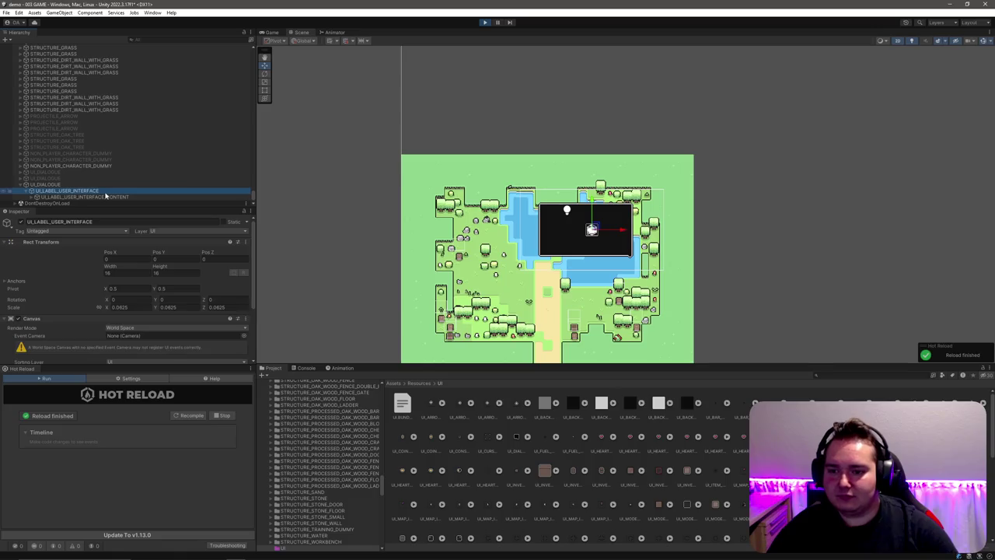
{"action": "left_click", "coordinate": [115, 197]}
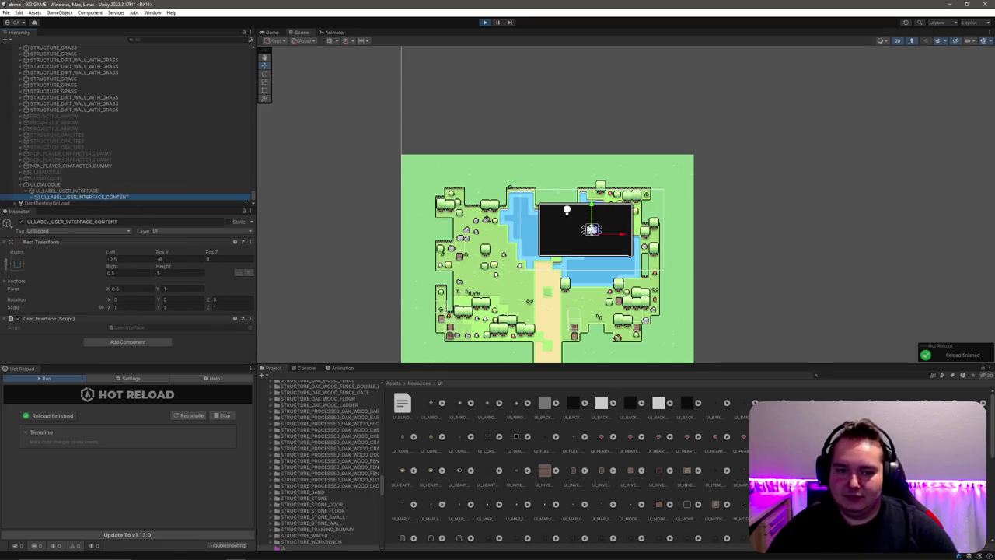
{"action": "double_click", "coordinate": [115, 196]}
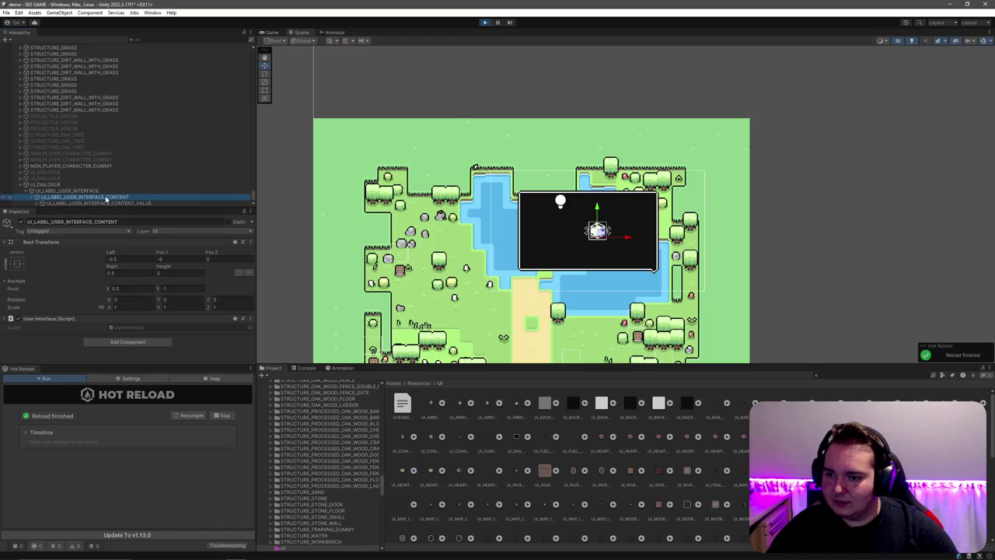
{"action": "left_click", "coordinate": [138, 197]}
{"action": "key", "text": "Right"}
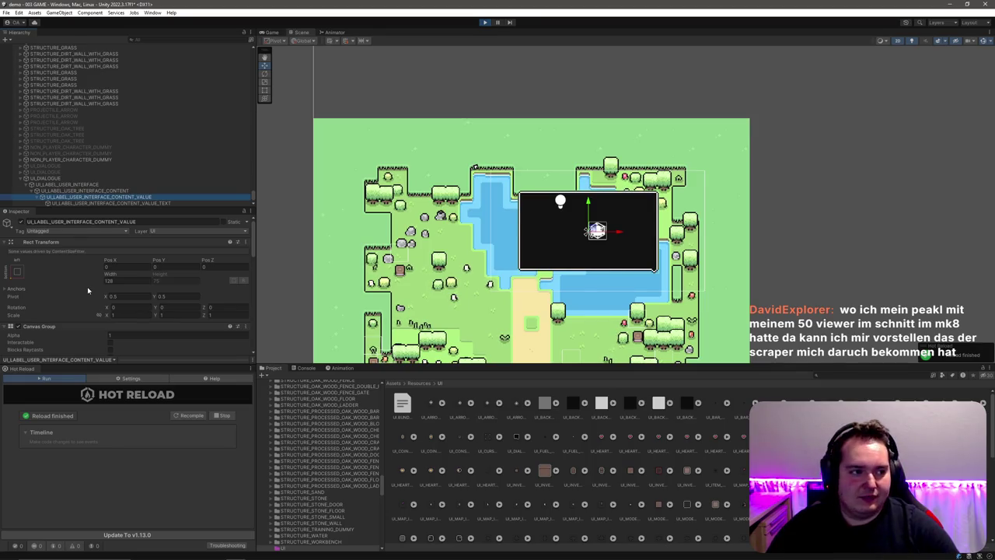
{"action": "scroll", "coordinate": [88, 289], "scroll_direction": "down", "scroll_amount": 1}
{"action": "scroll", "coordinate": [167, 199], "scroll_direction": "down", "scroll_amount": 1}
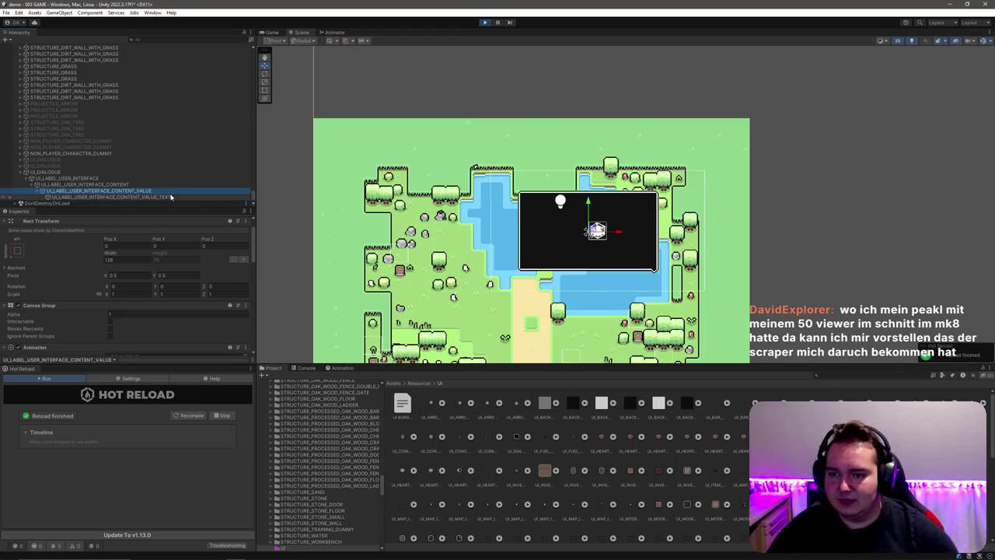
{"action": "left_click", "coordinate": [171, 196]}
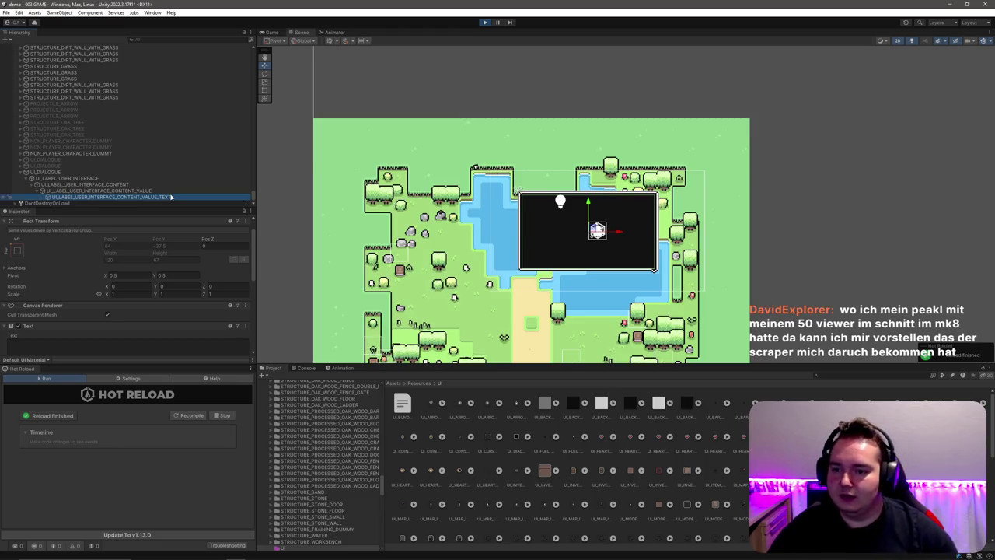
{"action": "left_click", "coordinate": [148, 190]}
Set the CONTENT_VALUE image's Pixels Per Unit Multiplier to 1 and view it in the Game tab.
{"action": "scroll", "coordinate": [147, 273], "scroll_direction": "down", "scroll_amount": 5}
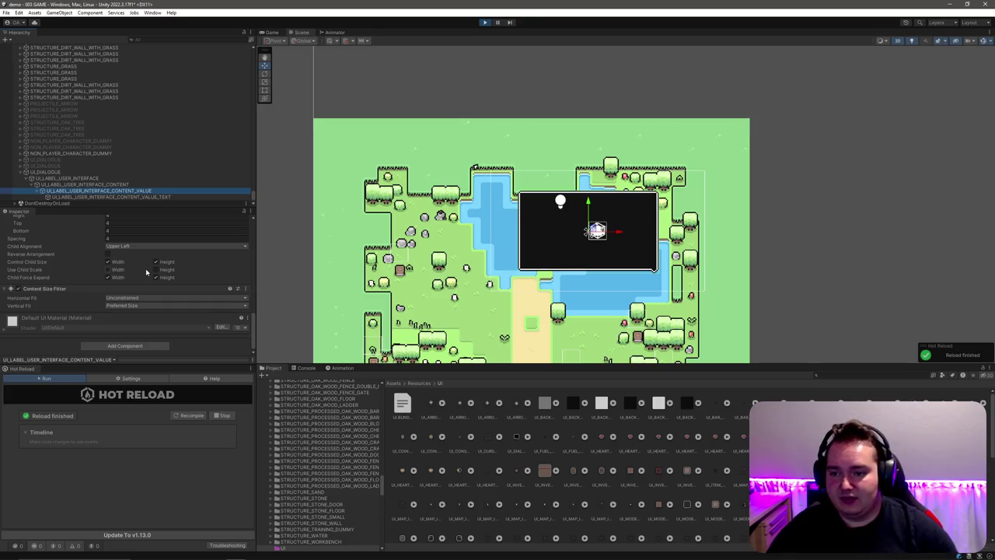
{"action": "scroll", "coordinate": [146, 268], "scroll_direction": "up", "scroll_amount": 5}
{"action": "scroll", "coordinate": [146, 270], "scroll_direction": "up", "scroll_amount": 2}
{"action": "scroll", "coordinate": [146, 270], "scroll_direction": "down", "scroll_amount": 6}
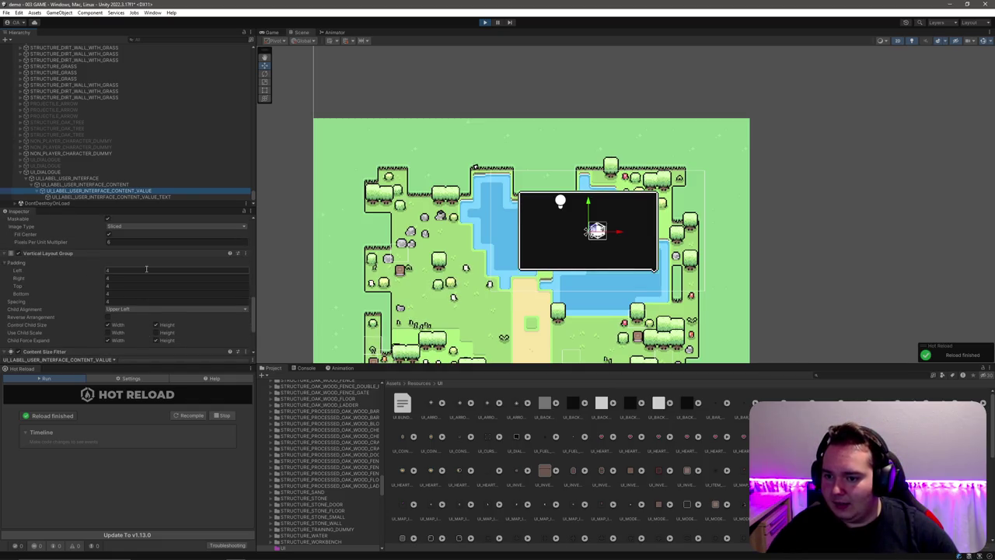
{"action": "left_click", "coordinate": [124, 242]}
{"action": "type", "text": "1"}
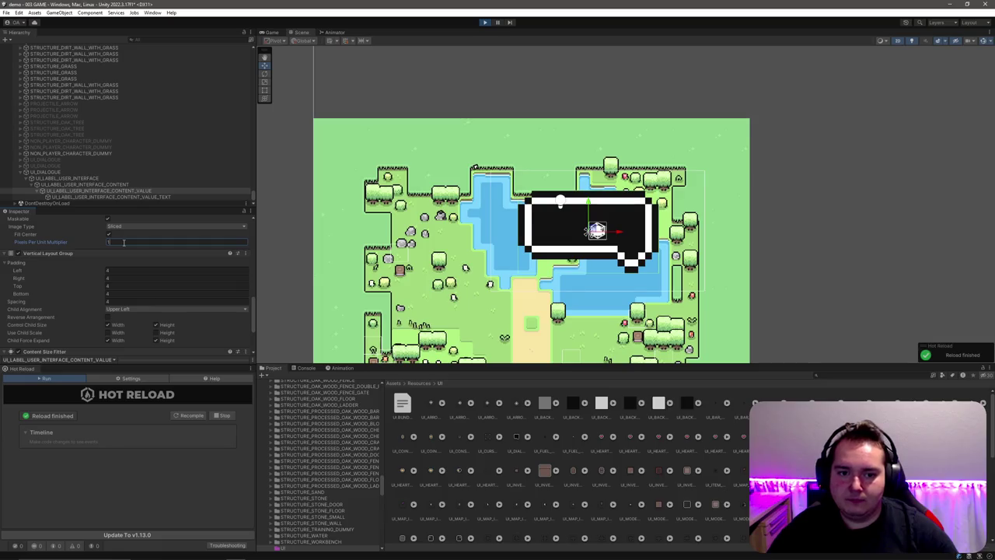
{"action": "left_click", "coordinate": [270, 32]}
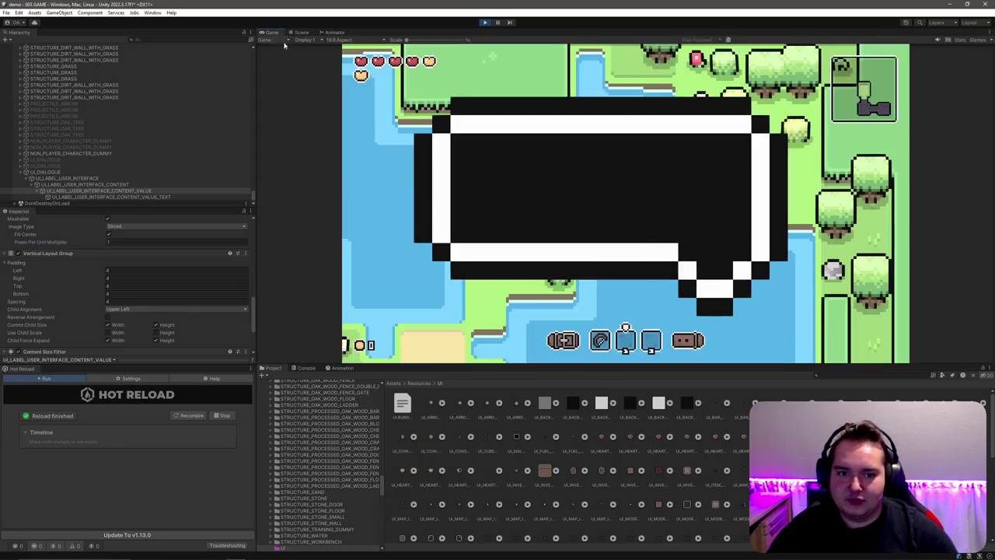
Change the bubble's Image Type to Tiled, then Simple, and inspect UI_LABEL_USER_INTERFACE.
{"action": "scroll", "coordinate": [159, 260], "scroll_direction": "up", "scroll_amount": 3}
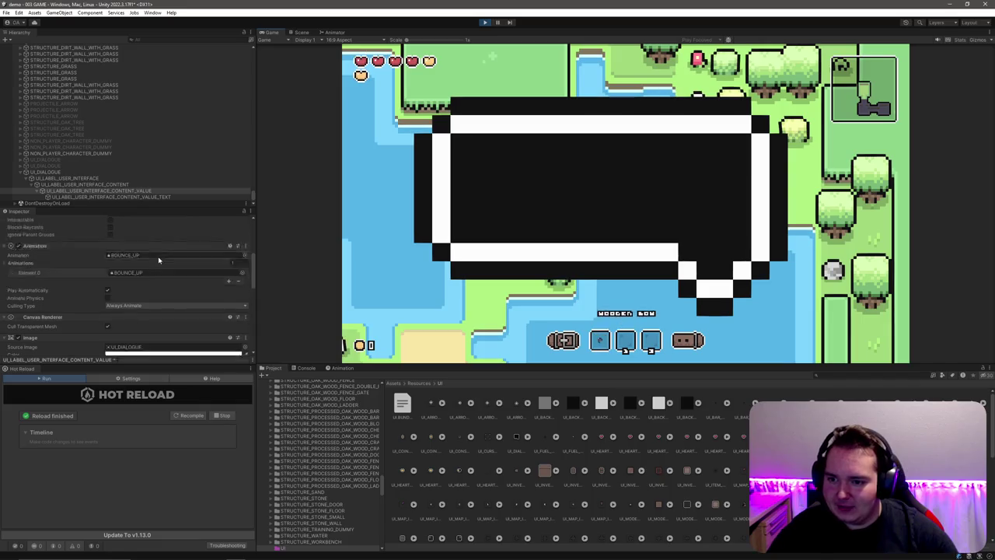
{"action": "left_click", "coordinate": [134, 311]}
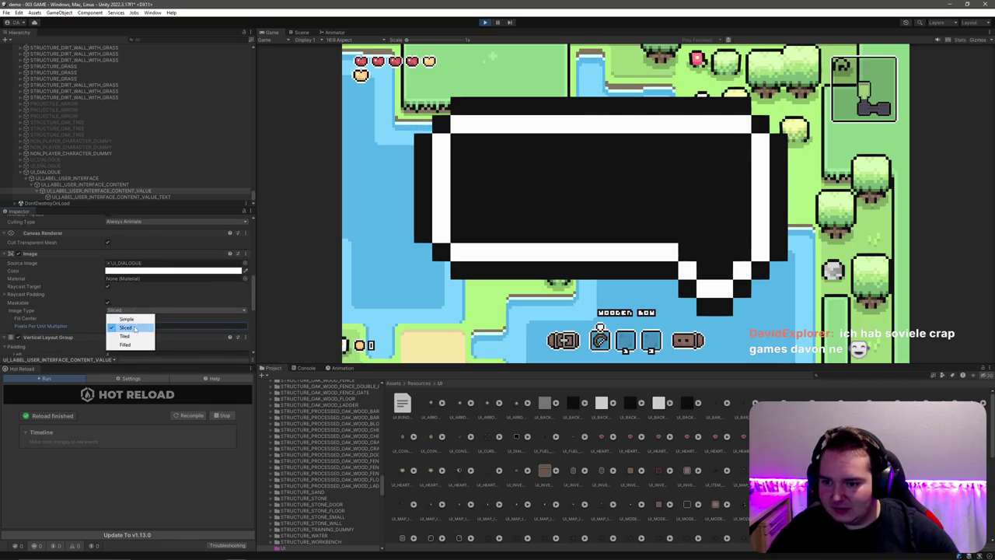
{"action": "left_click", "coordinate": [135, 333]}
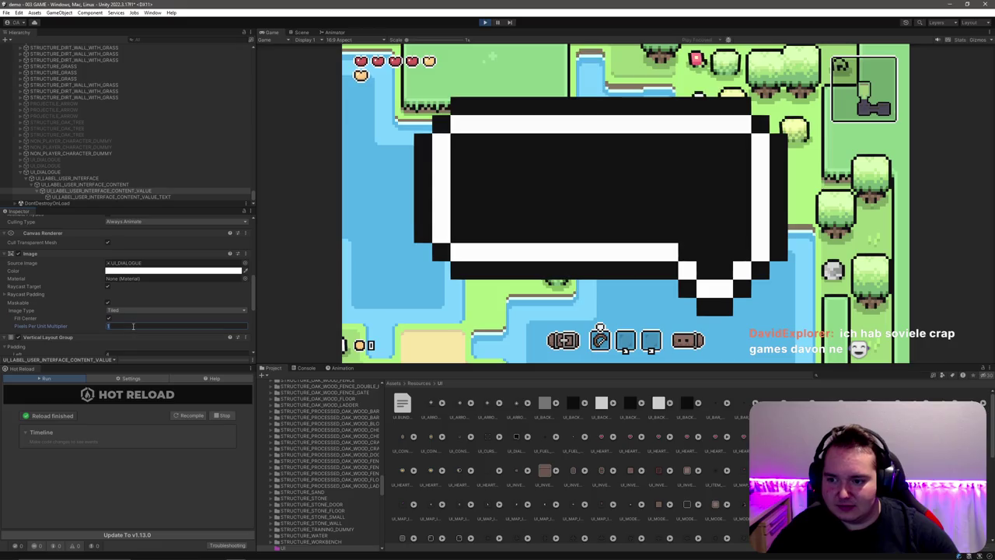
{"action": "left_click", "coordinate": [130, 310]}
{"action": "left_click", "coordinate": [126, 320]}
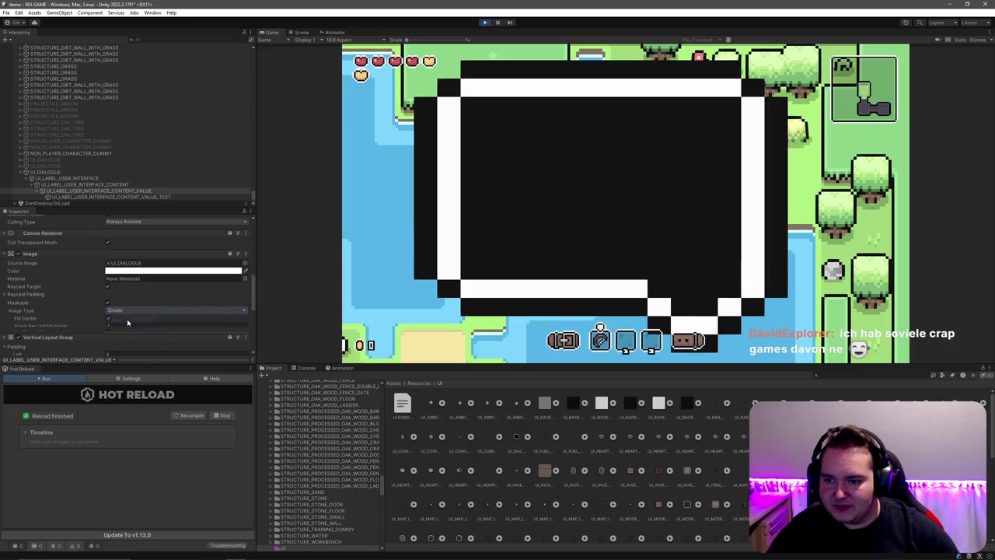
{"action": "left_click", "coordinate": [153, 334]}
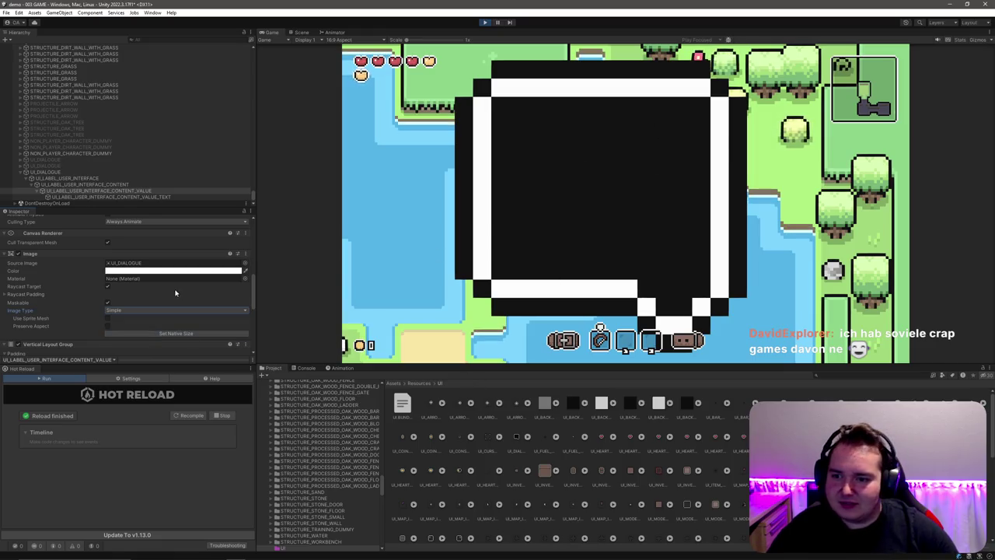
{"action": "left_click", "coordinate": [108, 179]}
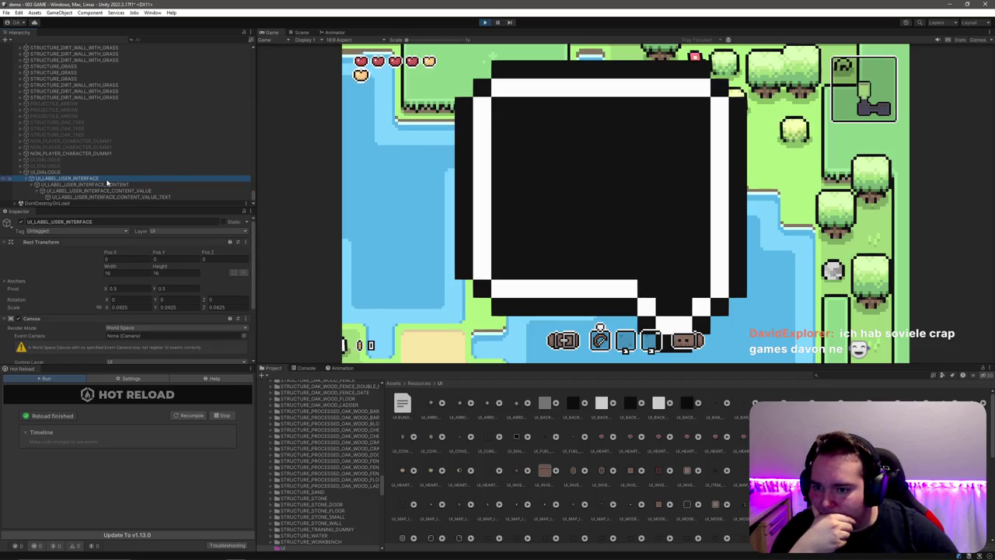
{"action": "scroll", "coordinate": [121, 312], "scroll_direction": "down", "scroll_amount": 3}
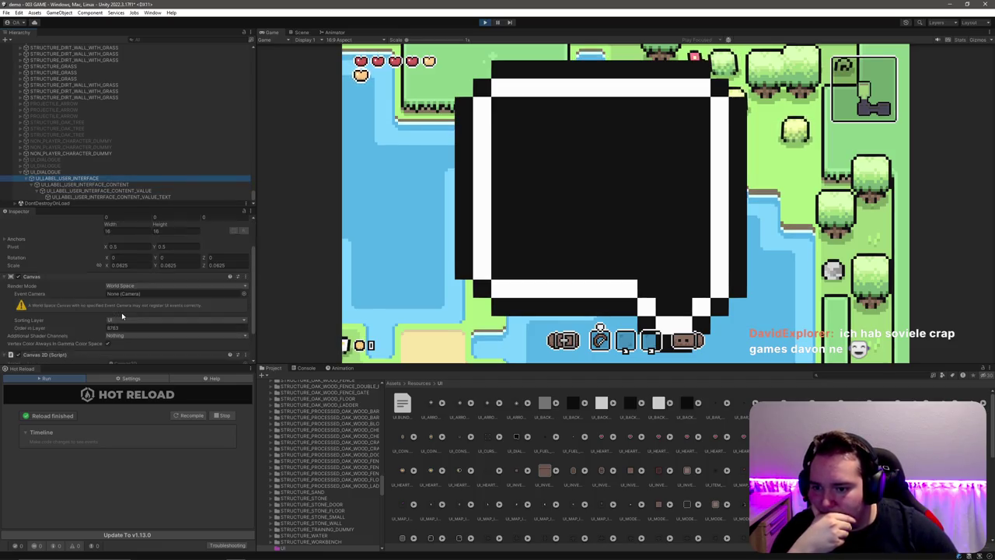
{"action": "scroll", "coordinate": [123, 297], "scroll_direction": "up", "scroll_amount": 2}
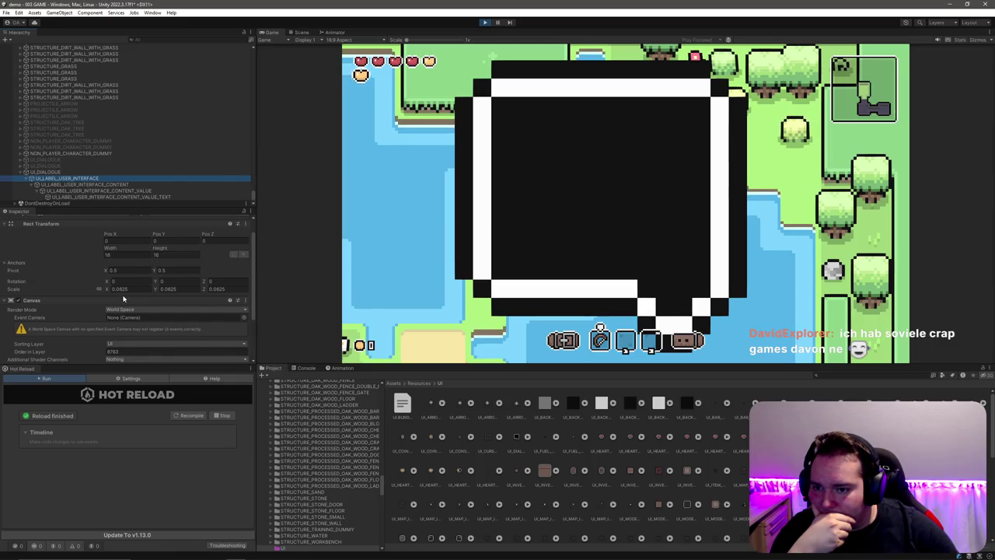
{"action": "left_click", "coordinate": [138, 289]}
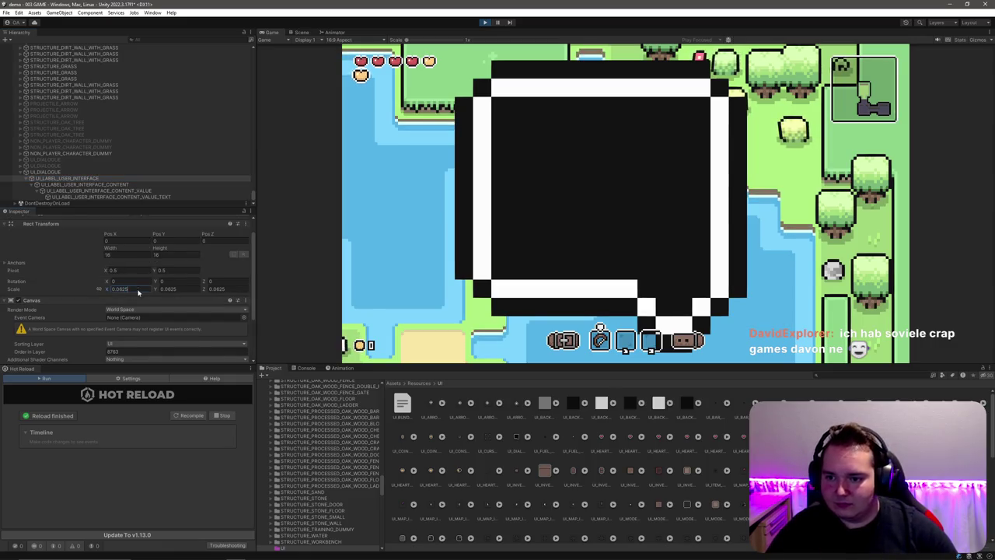
{"action": "type", "text": "/10"}
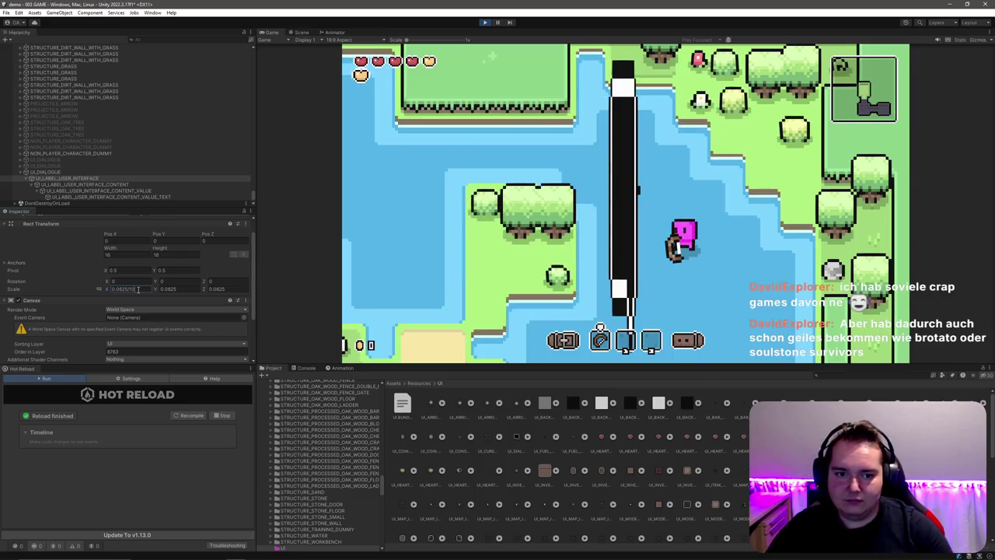
{"action": "key", "text": "Escape"}
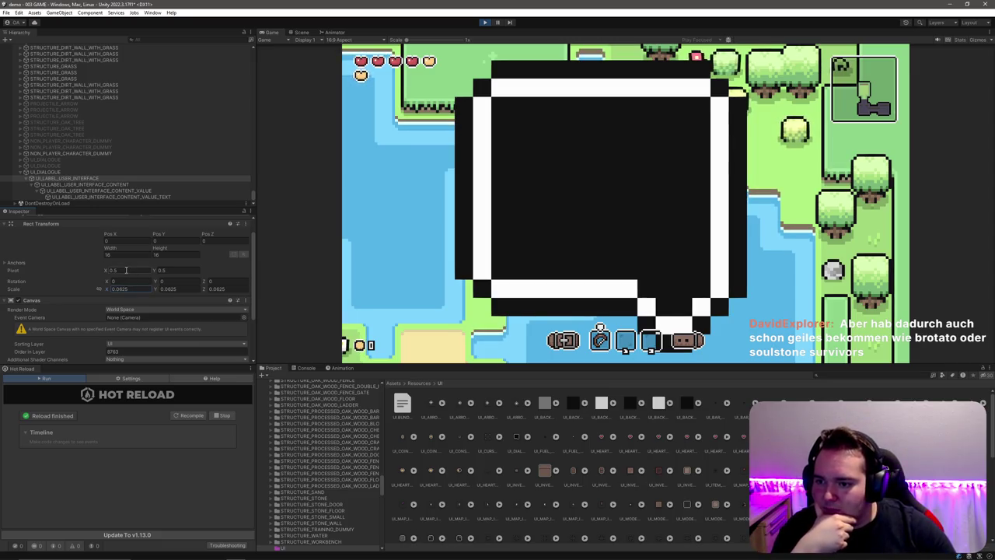
{"action": "scroll", "coordinate": [66, 268], "scroll_direction": "up", "scroll_amount": 1}
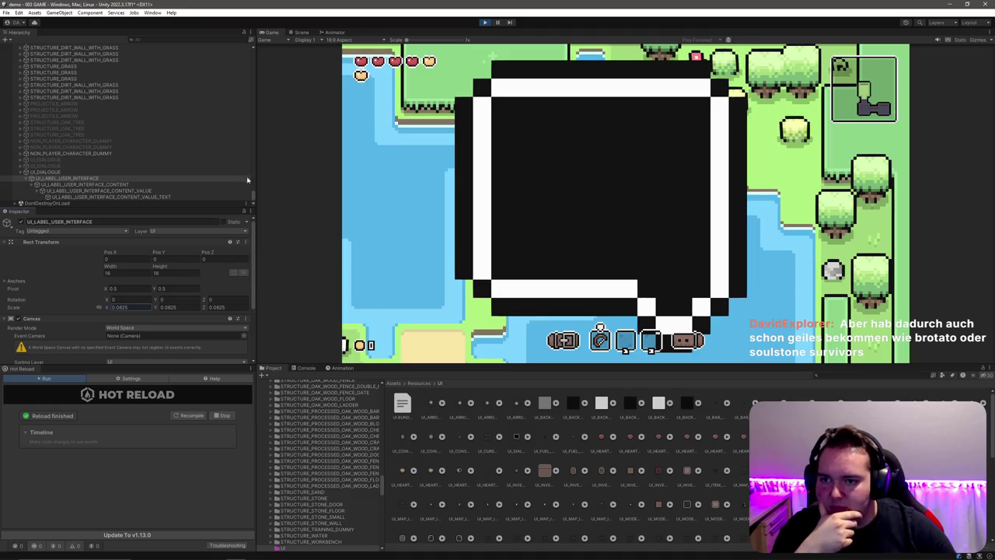
{"action": "left_click", "coordinate": [138, 191]}
Set the UI_LABEL_USER_INTERFACE_CONTENT_VALUE Rect Transform width to 120.
{"action": "left_click", "coordinate": [137, 186]}
{"action": "left_click", "coordinate": [139, 191]}
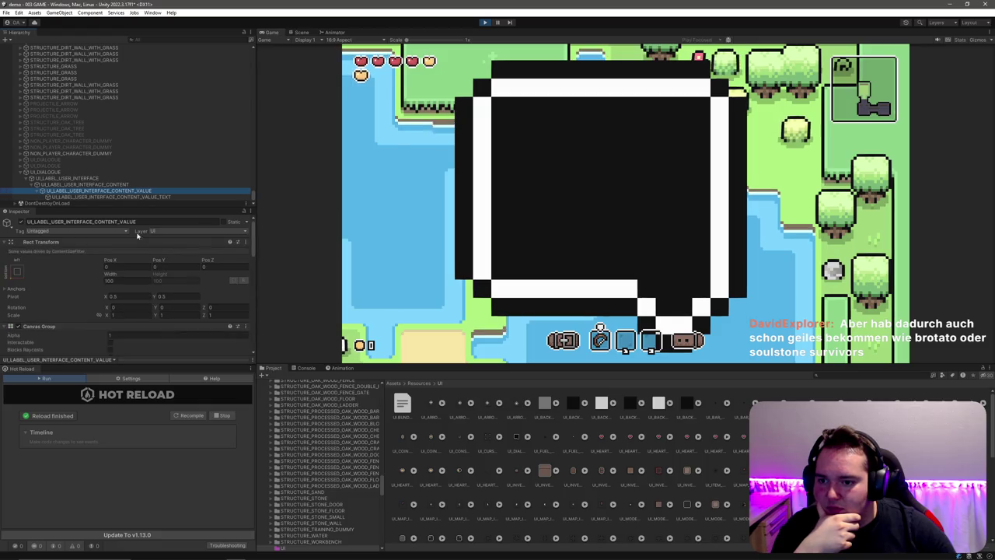
{"action": "left_click", "coordinate": [129, 281]}
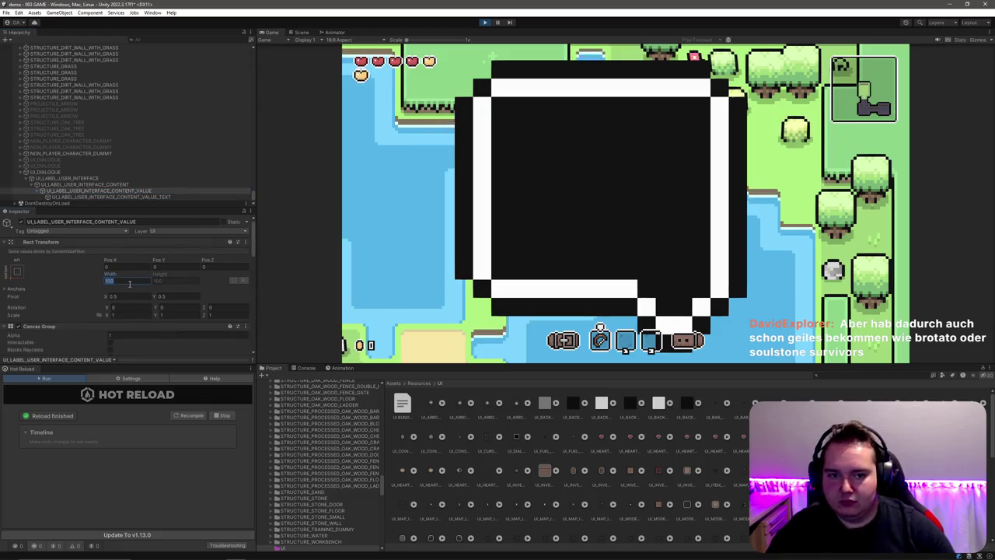
{"action": "type", "text": "12"}
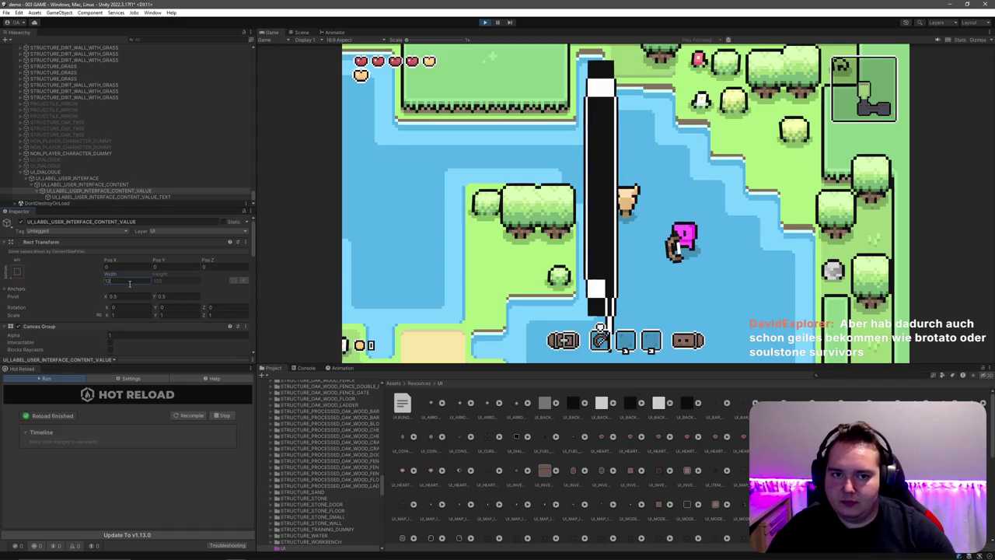
{"action": "type", "text": "0"}
Toggle the Vertical Layout Group's Control Child Size width and reselect the UI_LABEL_USER_INTERFACE canvas.
{"action": "scroll", "coordinate": [130, 284], "scroll_direction": "down", "scroll_amount": 2}
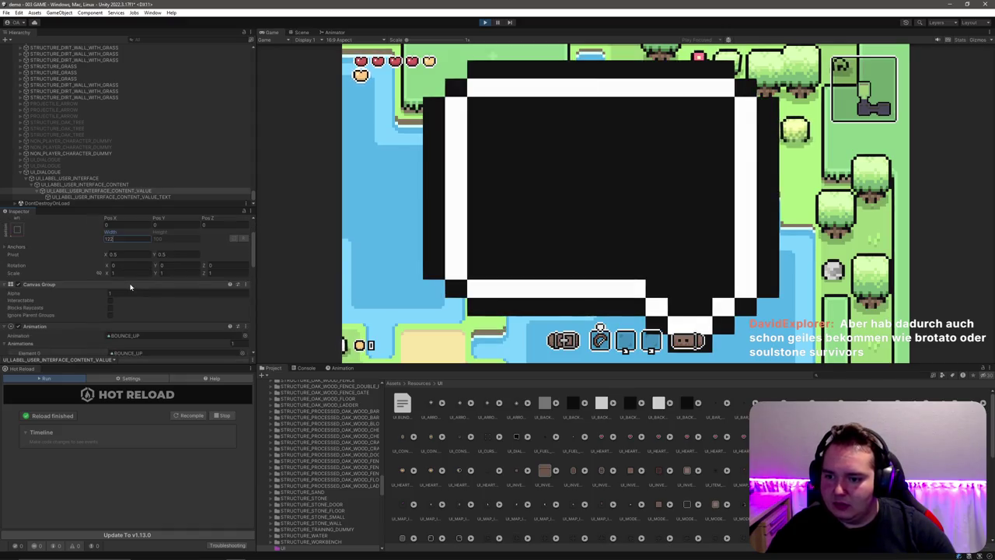
{"action": "scroll", "coordinate": [120, 293], "scroll_direction": "down", "scroll_amount": 6}
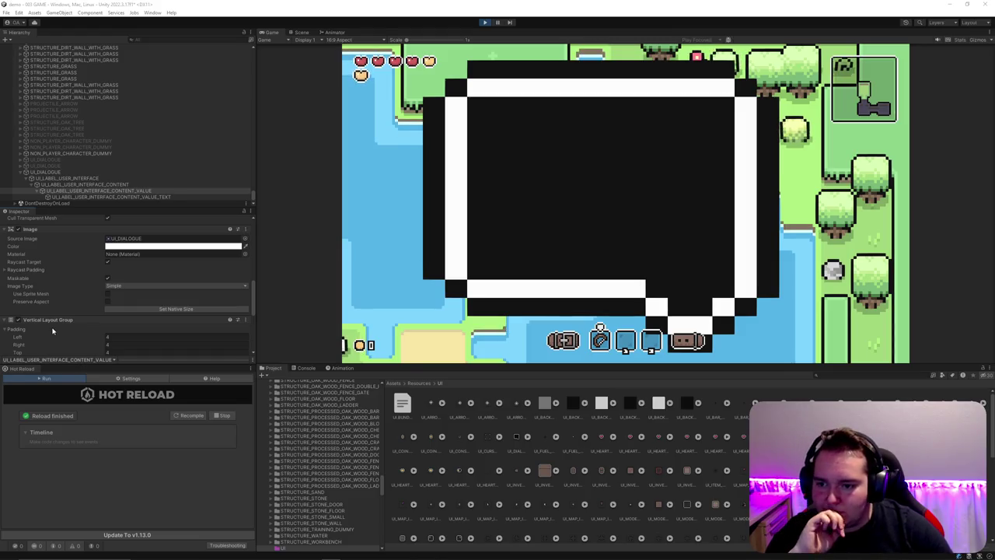
{"action": "scroll", "coordinate": [53, 330], "scroll_direction": "down", "scroll_amount": 2}
{"action": "scroll", "coordinate": [52, 331], "scroll_direction": "down", "scroll_amount": 3}
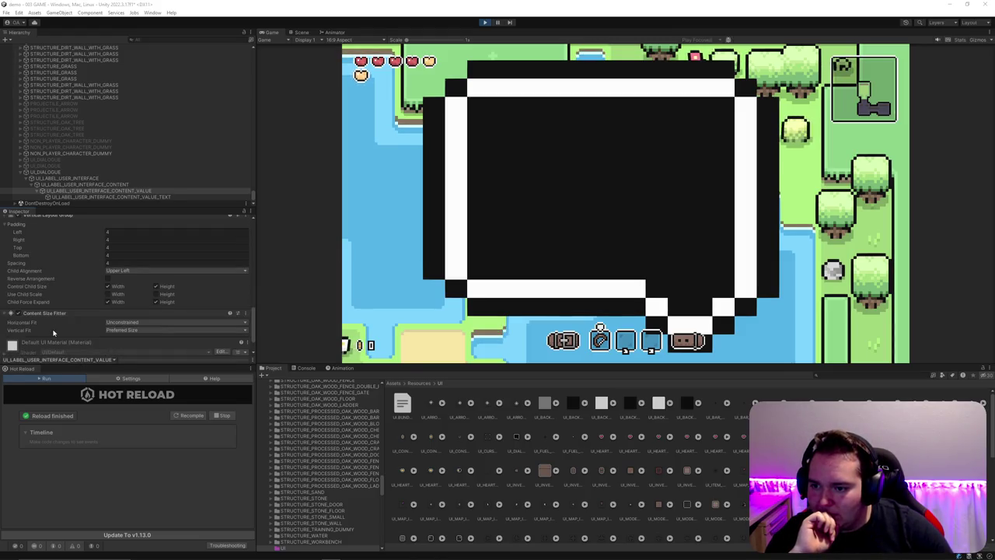
{"action": "left_click", "coordinate": [108, 287]}
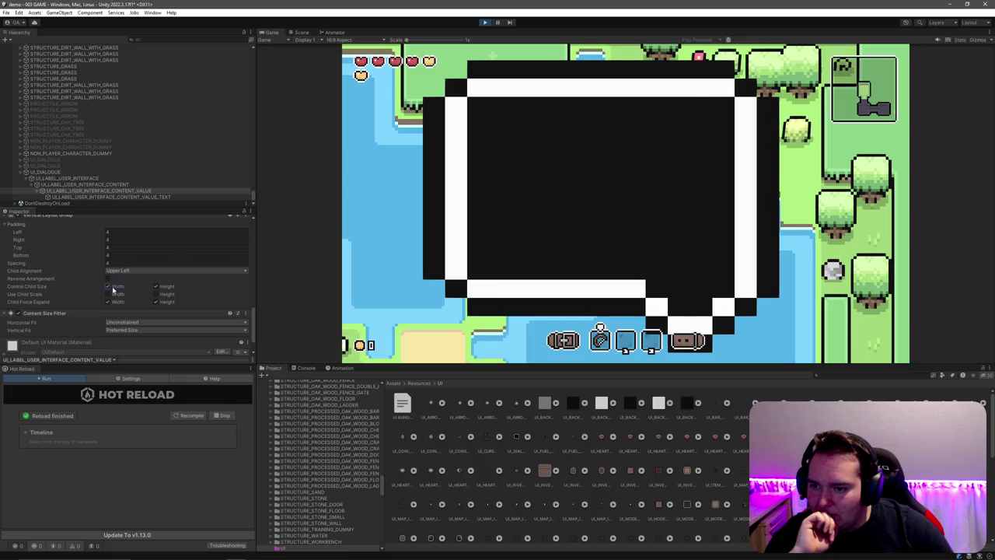
{"action": "scroll", "coordinate": [86, 301], "scroll_direction": "down", "scroll_amount": 1}
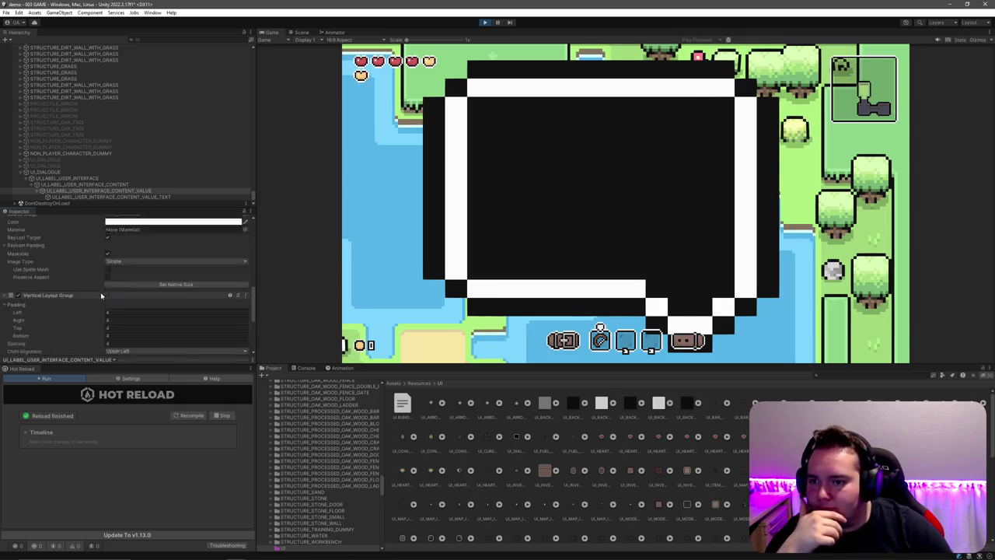
{"action": "left_click", "coordinate": [132, 185]}
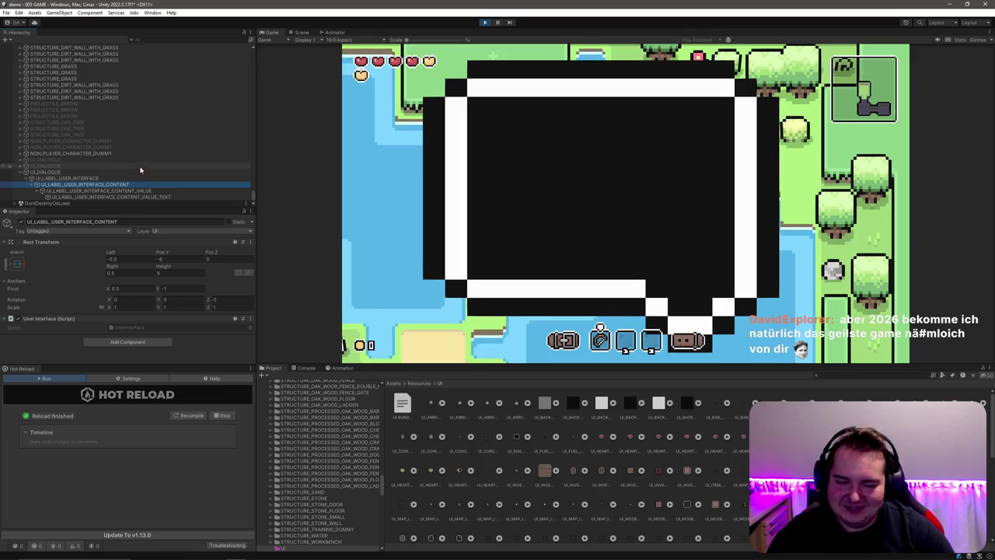
{"action": "left_click", "coordinate": [103, 180]}
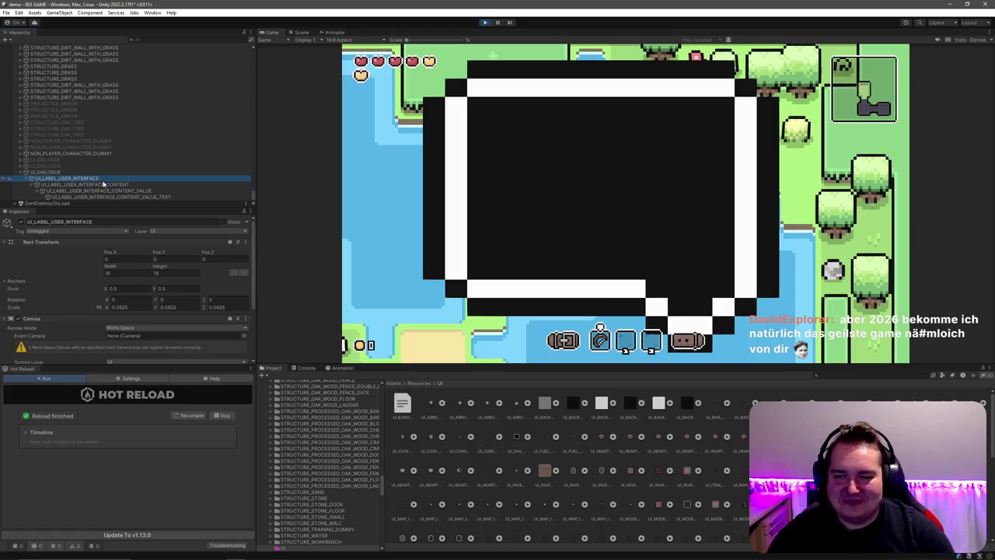
{"action": "left_click", "coordinate": [147, 327]}
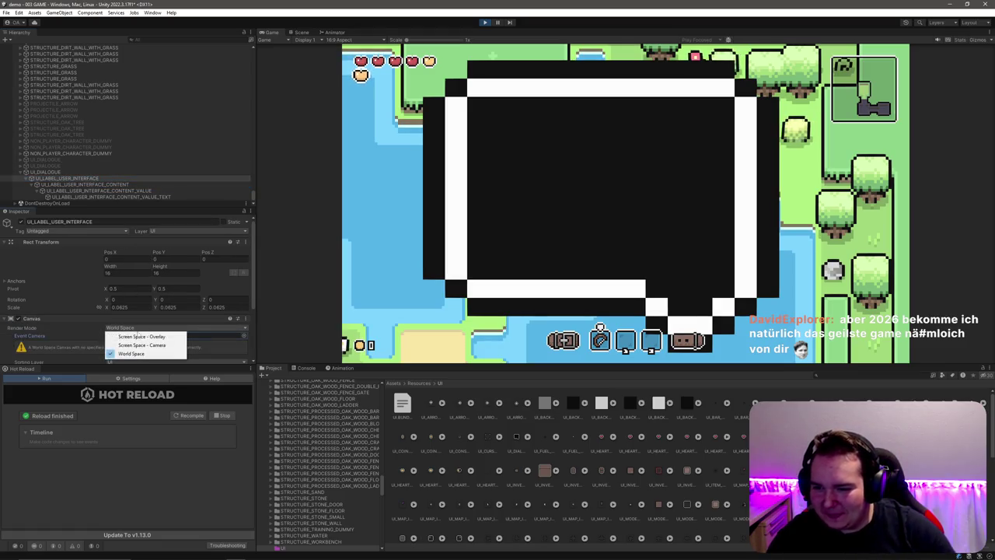
Switch the canvas Render Mode to Screen Space - Camera and back to World Space, then frame it in the Scene view.
{"action": "left_click", "coordinate": [172, 345]}
{"action": "left_click", "coordinate": [165, 335]}
{"action": "left_click", "coordinate": [156, 362]}
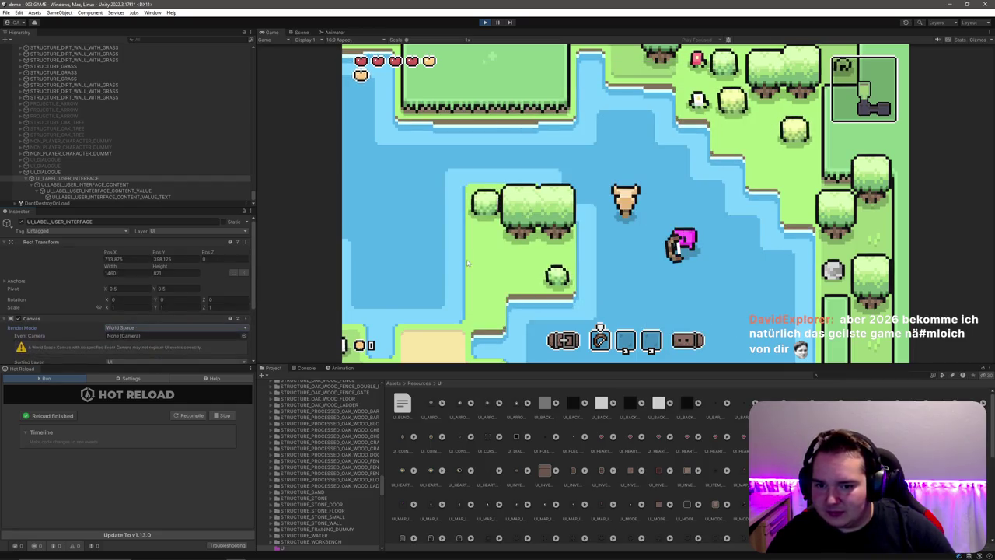
{"action": "left_click", "coordinate": [300, 32]}
{"action": "scroll", "coordinate": [621, 195], "scroll_direction": "down", "scroll_amount": 5}
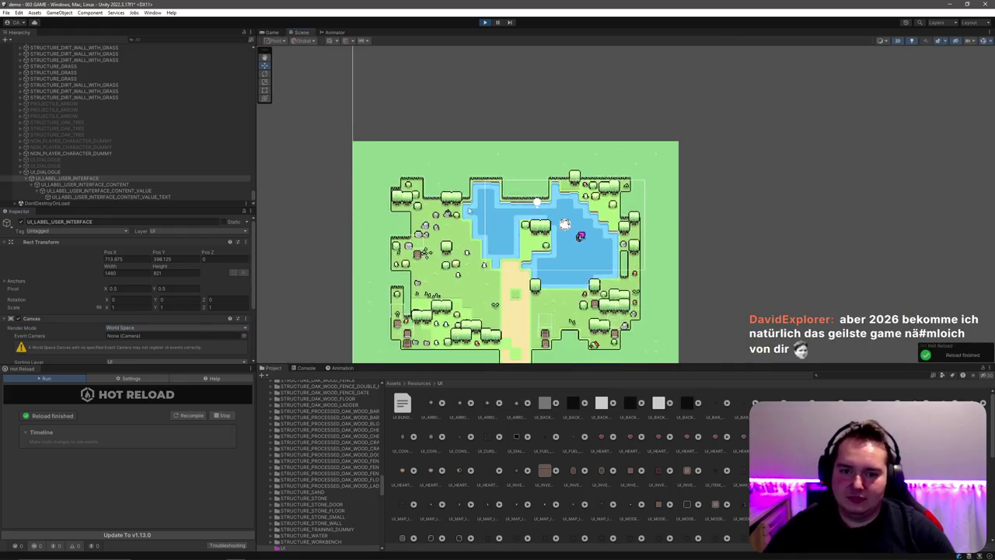
{"action": "left_click", "coordinate": [93, 178]}
{"action": "key", "text": "f"}
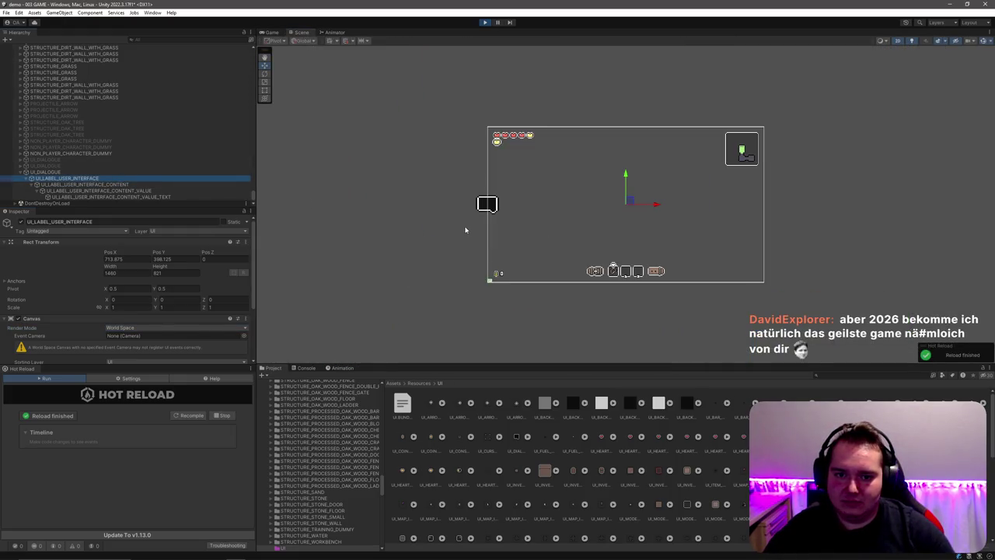
{"action": "scroll", "coordinate": [484, 216], "scroll_direction": "up", "scroll_amount": 5}
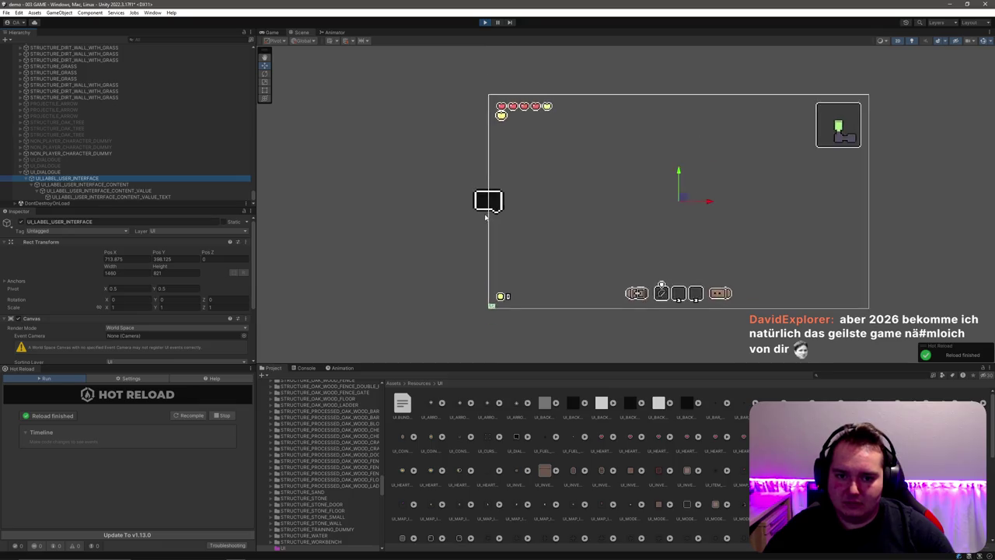
{"action": "mouse_move", "coordinate": [760, 104]}
{"action": "left_mouse_down"}
{"action": "mouse_move", "coordinate": [760, 240]}
{"action": "mouse_move", "coordinate": [747, 139]}
{"action": "mouse_move", "coordinate": [746, 151]}
{"action": "left_mouse_up"}
Reset the label canvas to position 0,0, size 16 by 16 and scale 0.0625.
{"action": "type", "text": "10"}
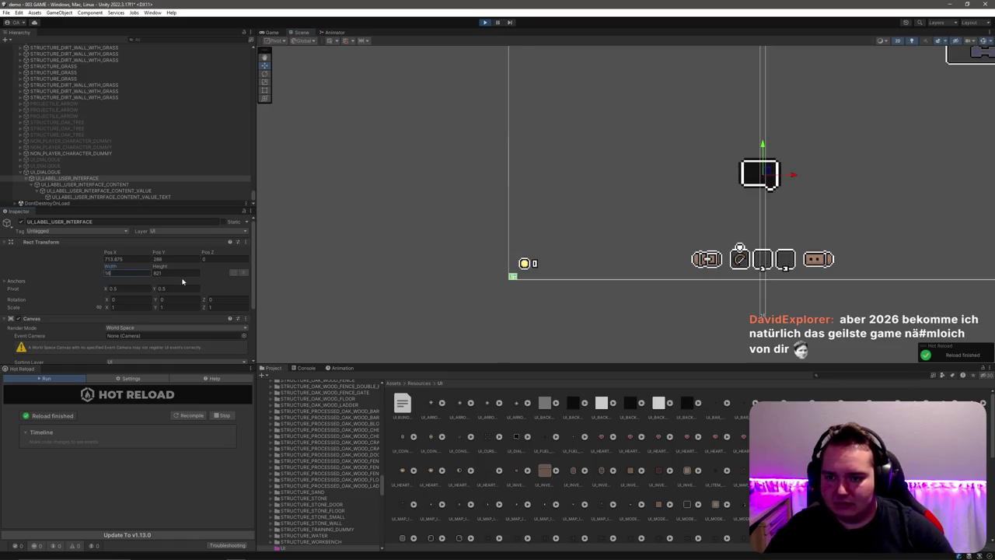
{"action": "left_click", "coordinate": [124, 259]}
{"action": "type", "text": "0"}
{"action": "key", "text": "Tab"}
{"action": "type", "text": "0"}
{"action": "key", "text": "Tab"}
{"action": "key", "text": "Tab"}
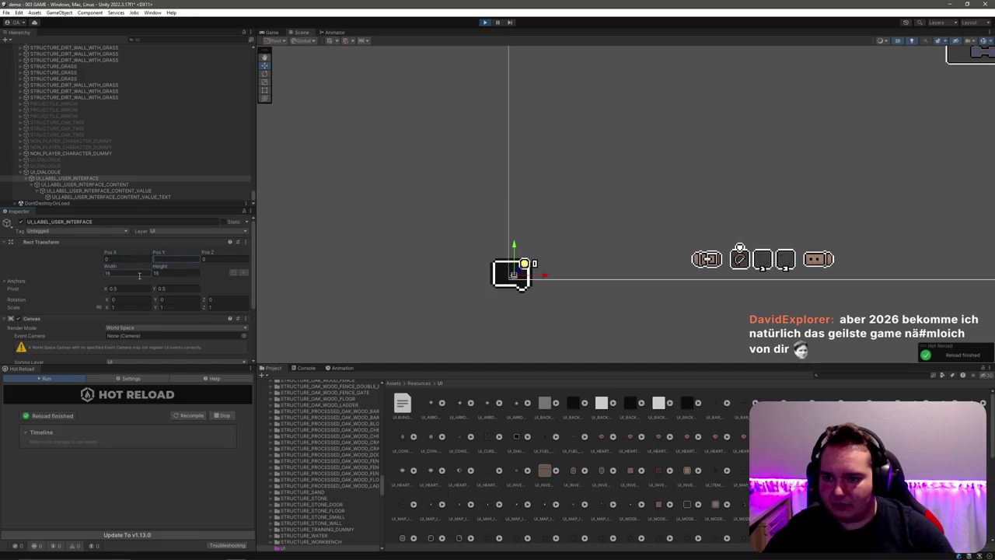
{"action": "left_click", "coordinate": [132, 307]}
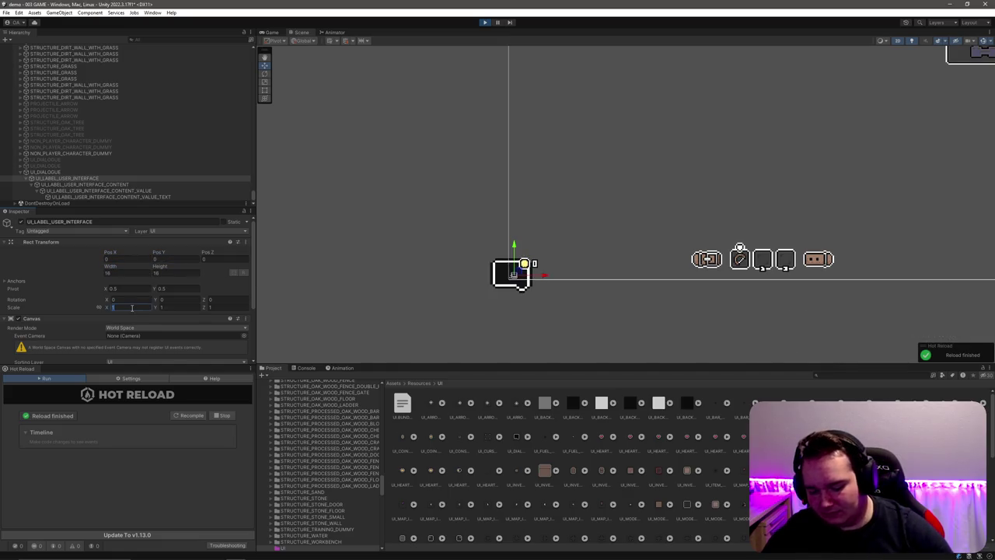
{"action": "type", "text": "0625"}
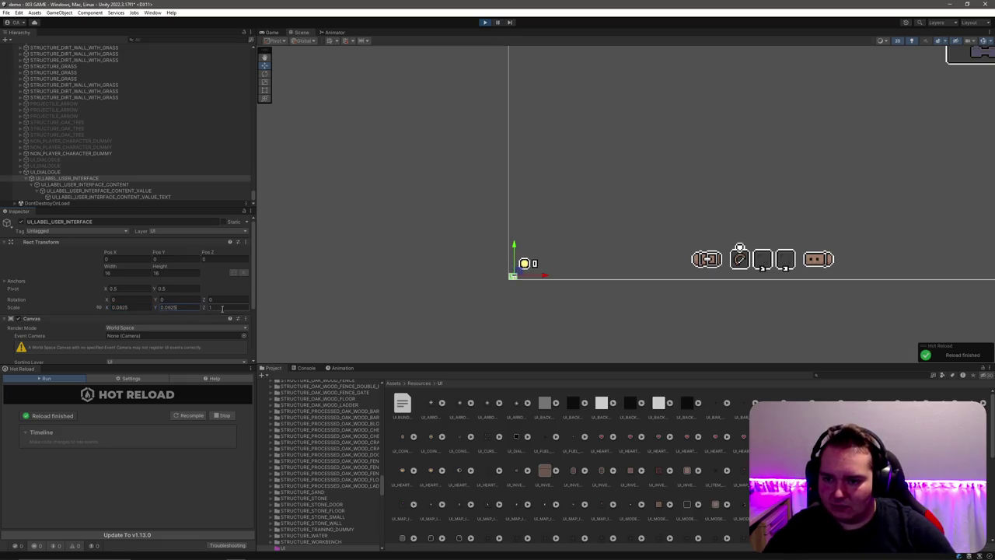
{"action": "scroll", "coordinate": [482, 286], "scroll_direction": "up", "scroll_amount": 3}
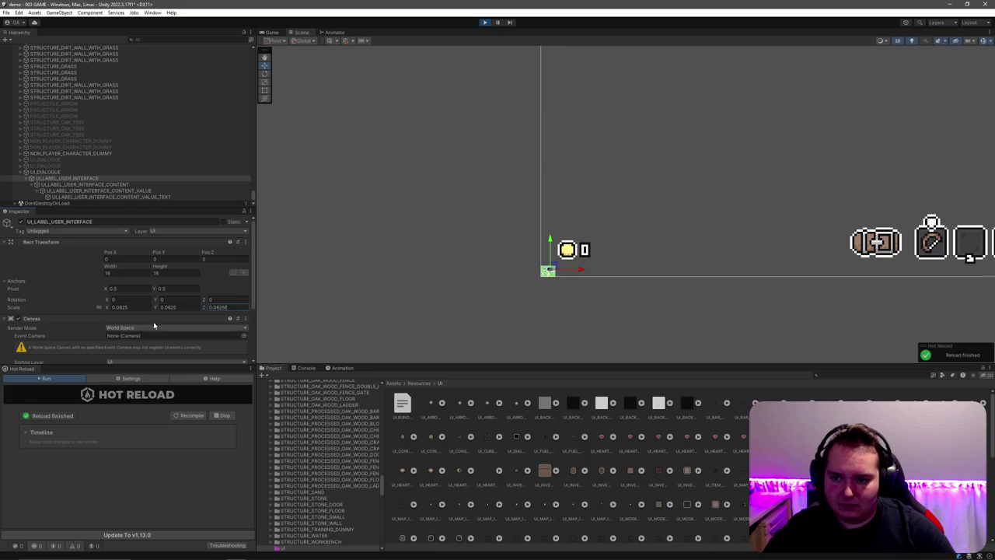
{"action": "double_click", "coordinate": [66, 178]}
{"action": "scroll", "coordinate": [601, 252], "scroll_direction": "down", "scroll_amount": 5}
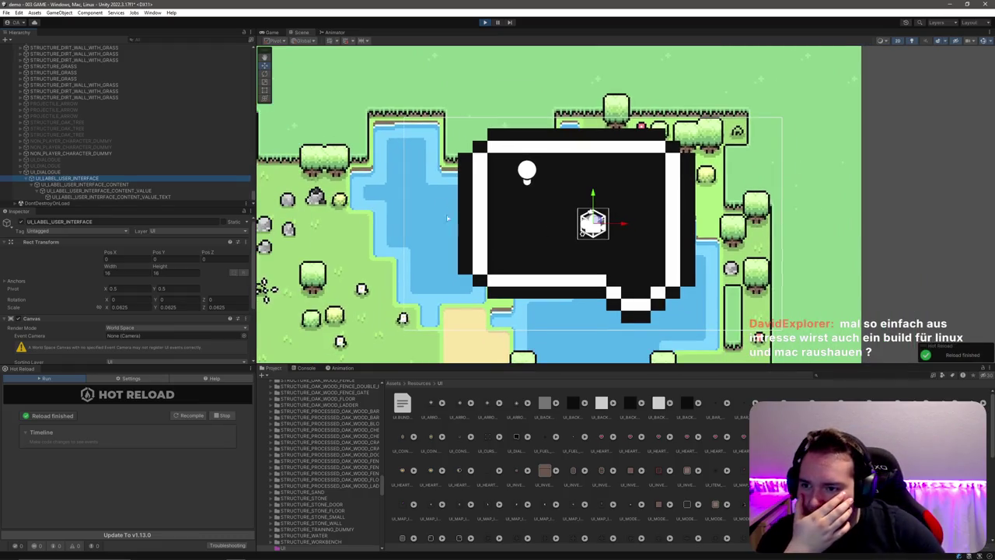
Navigate to Assets/Resources/UI_BAR and place a UI_BAR prefab instance in the scene.
{"action": "left_click", "coordinate": [419, 434]}
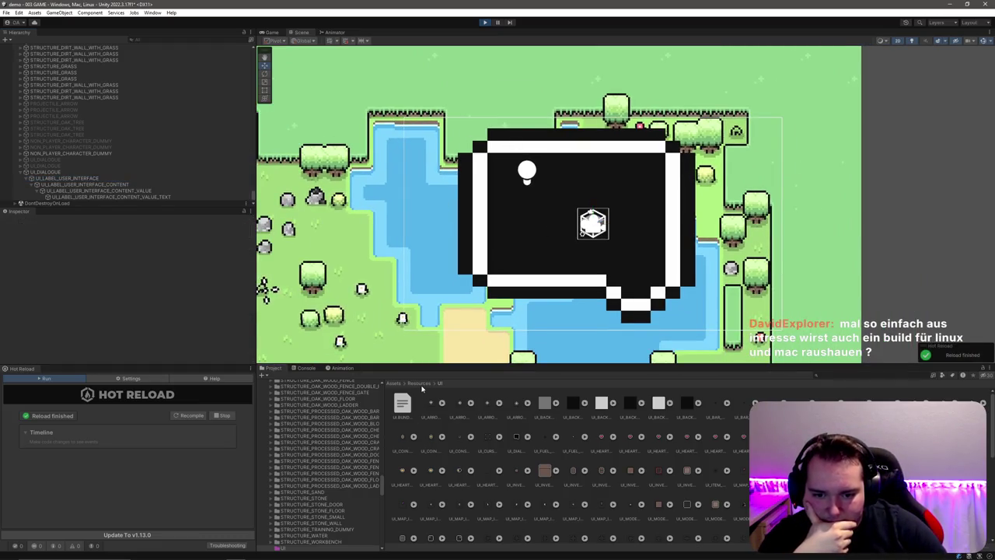
{"action": "left_click", "coordinate": [420, 383]}
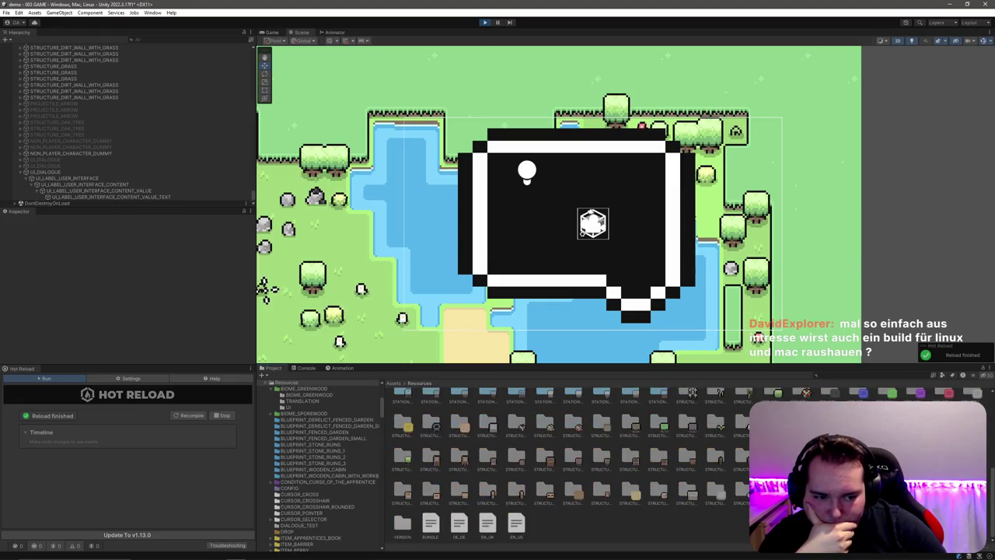
{"action": "left_click", "coordinate": [572, 490]}
{"action": "double_click", "coordinate": [423, 396]}
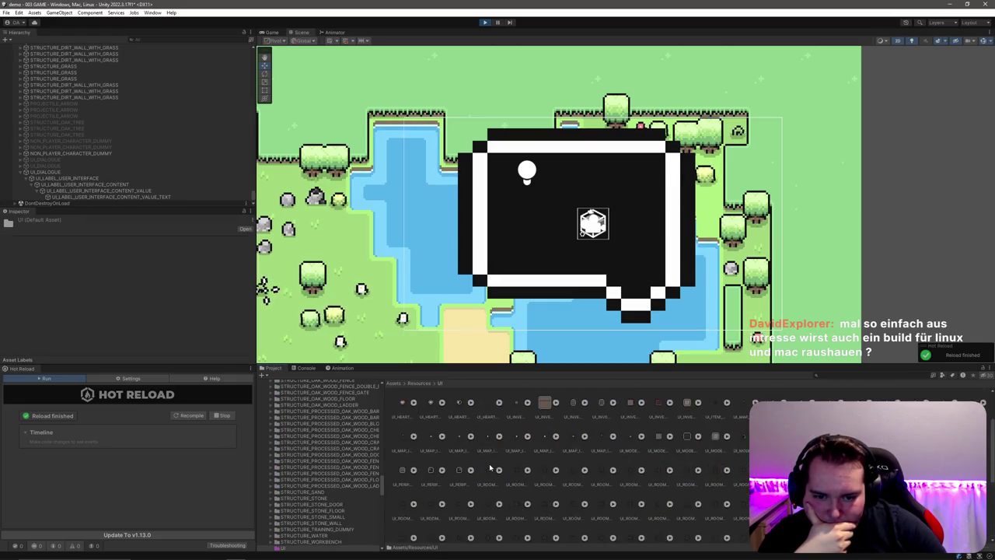
{"action": "left_click", "coordinate": [418, 383]}
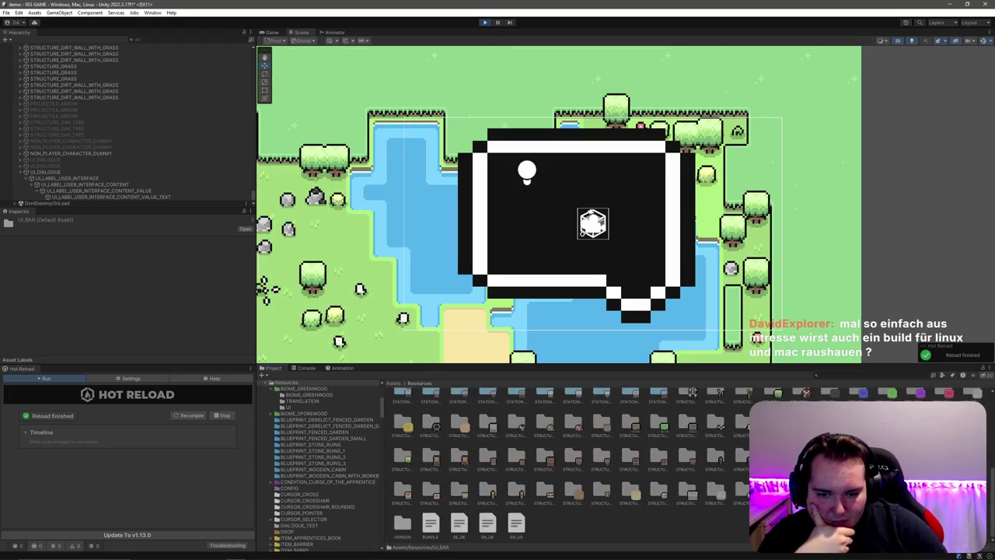
{"action": "double_click", "coordinate": [601, 489]}
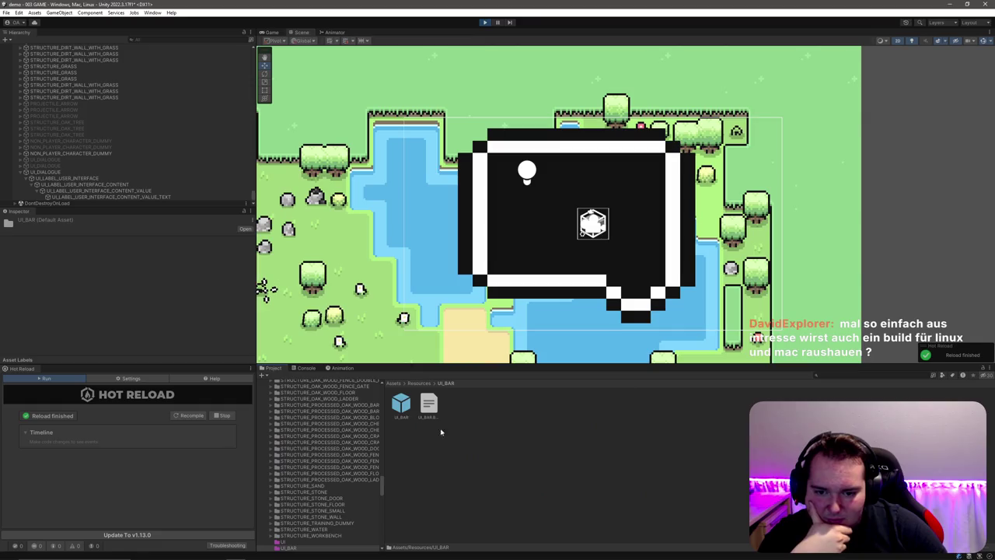
{"action": "left_click", "coordinate": [49, 172]}
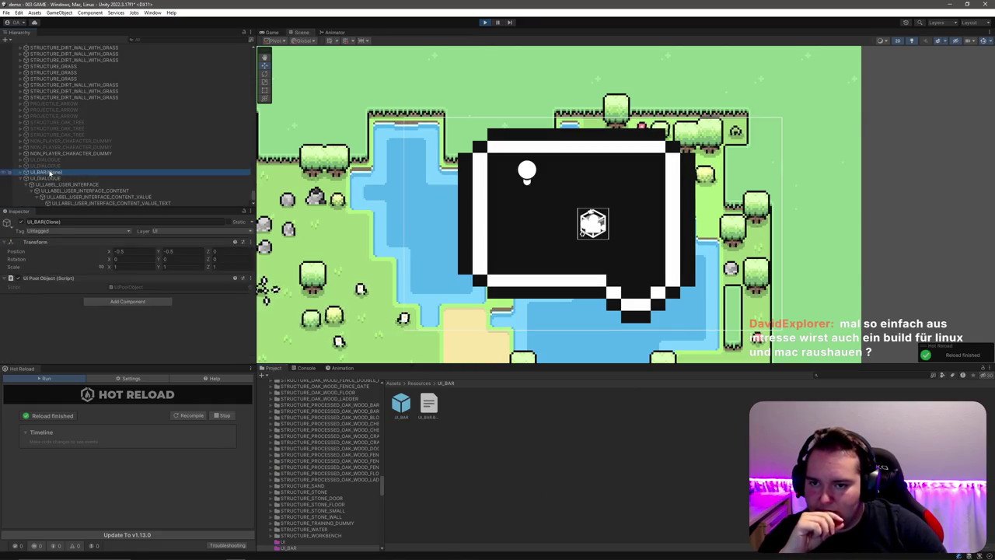
Drag the UI_BAR clone into the pond left of the speech bubble, at 9.74, 11.95.
{"action": "left_click", "coordinate": [278, 33]}
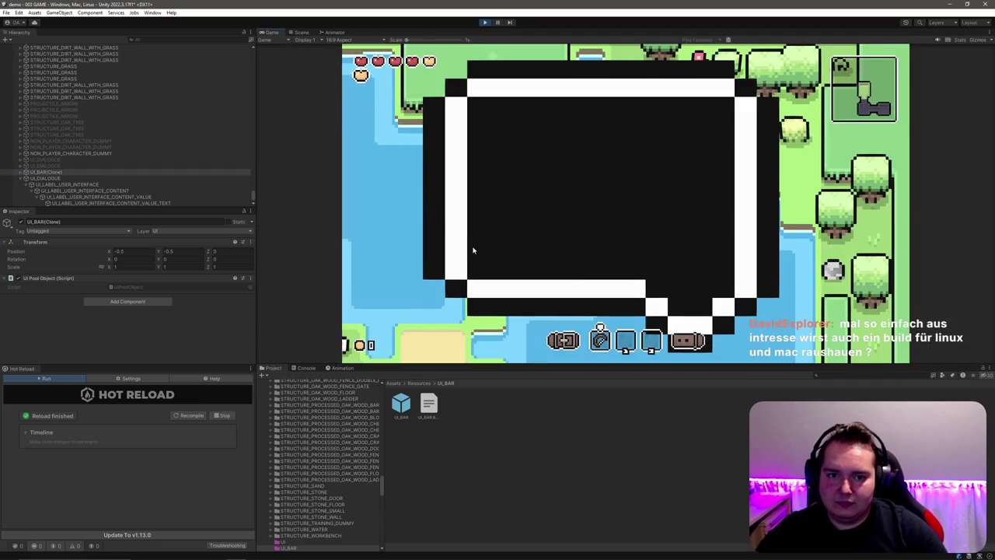
{"action": "left_click", "coordinate": [306, 33]}
{"action": "scroll", "coordinate": [436, 244], "scroll_direction": "down", "scroll_amount": 5}
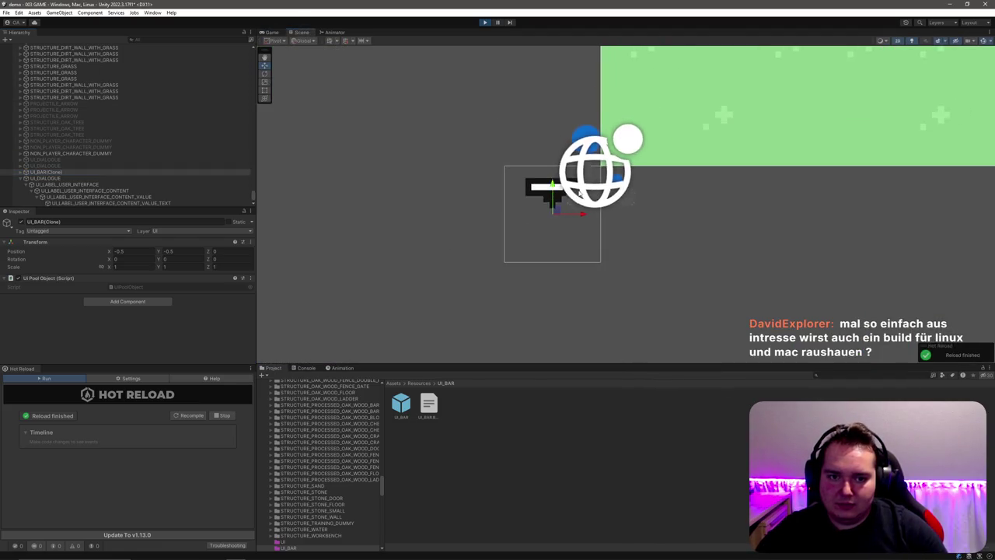
{"action": "mouse_move", "coordinate": [551, 184]}
{"action": "left_mouse_down"}
{"action": "mouse_move", "coordinate": [790, 83]}
{"action": "mouse_move", "coordinate": [458, 233]}
{"action": "mouse_move", "coordinate": [417, 283]}
{"action": "mouse_move", "coordinate": [506, 116]}
{"action": "left_mouse_up"}
{"action": "scroll", "coordinate": [790, 83], "scroll_direction": "down", "scroll_amount": 5}
{"action": "scroll", "coordinate": [458, 216], "scroll_direction": "down", "scroll_amount": 3}
{"action": "scroll", "coordinate": [505, 118], "scroll_direction": "up", "scroll_amount": 3}
{"action": "scroll", "coordinate": [504, 118], "scroll_direction": "up", "scroll_amount": 3}
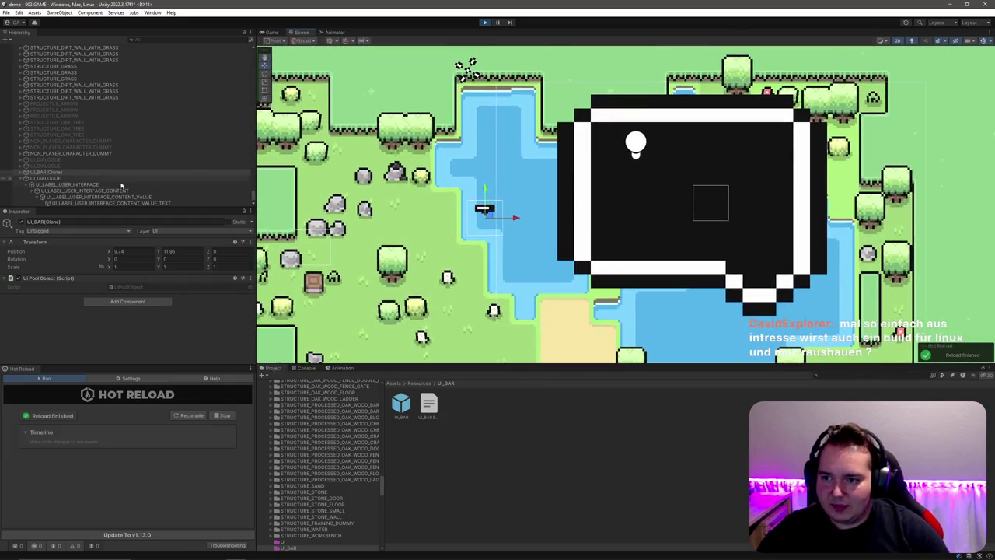
Compare the bar and label canvases' Order in Layer settings in the Inspector.
{"action": "left_click", "coordinate": [44, 172]}
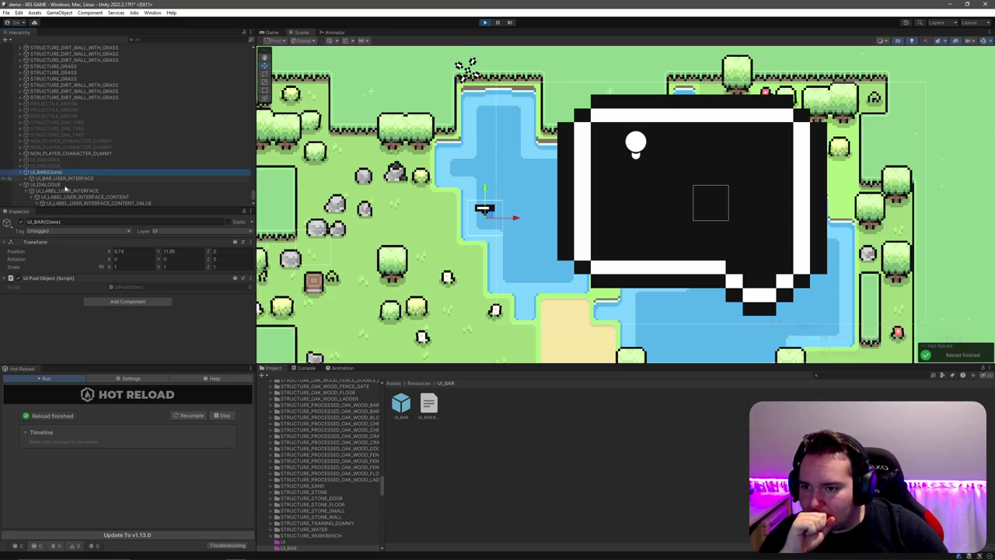
{"action": "left_click", "coordinate": [59, 186]}
{"action": "left_click", "coordinate": [65, 180]}
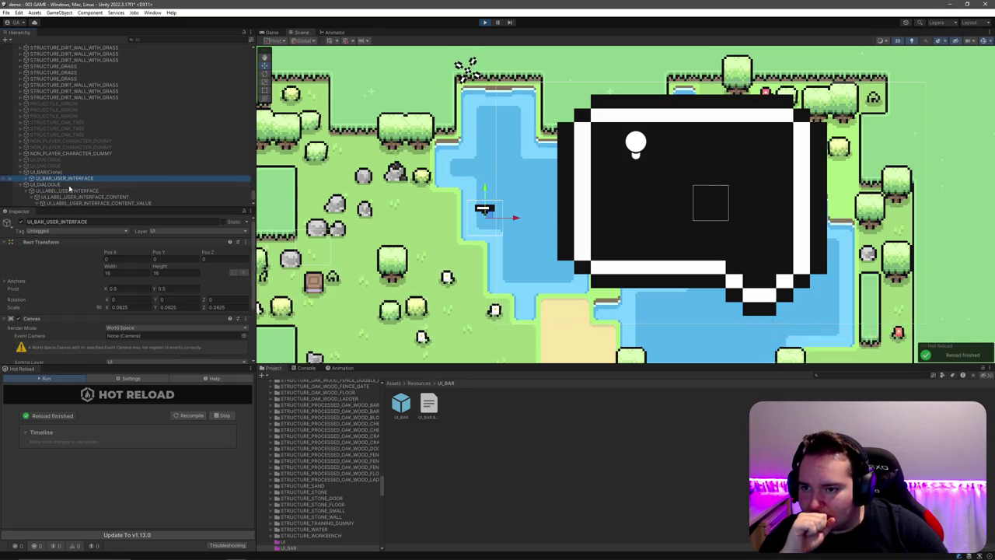
{"action": "left_click", "coordinate": [74, 191]}
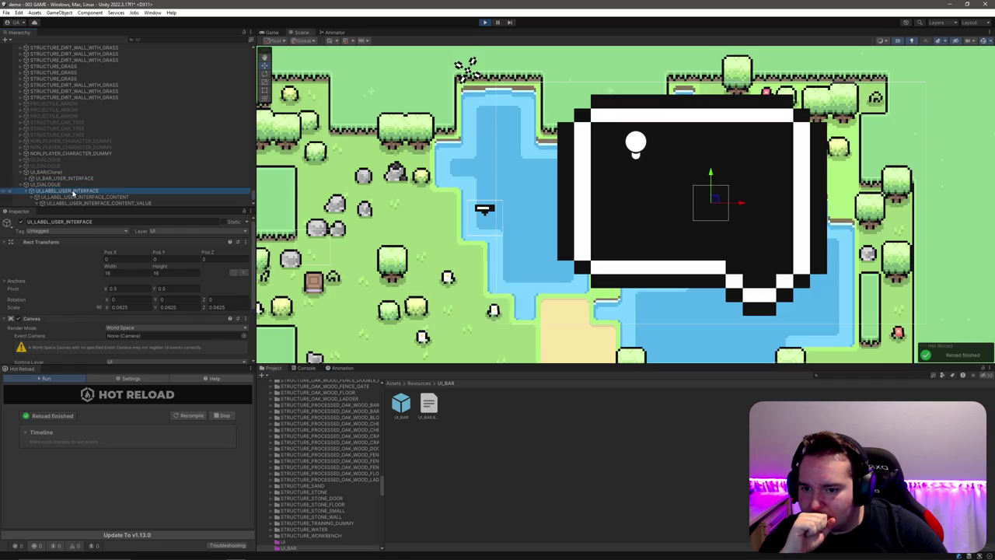
{"action": "scroll", "coordinate": [122, 298], "scroll_direction": "down", "scroll_amount": 3}
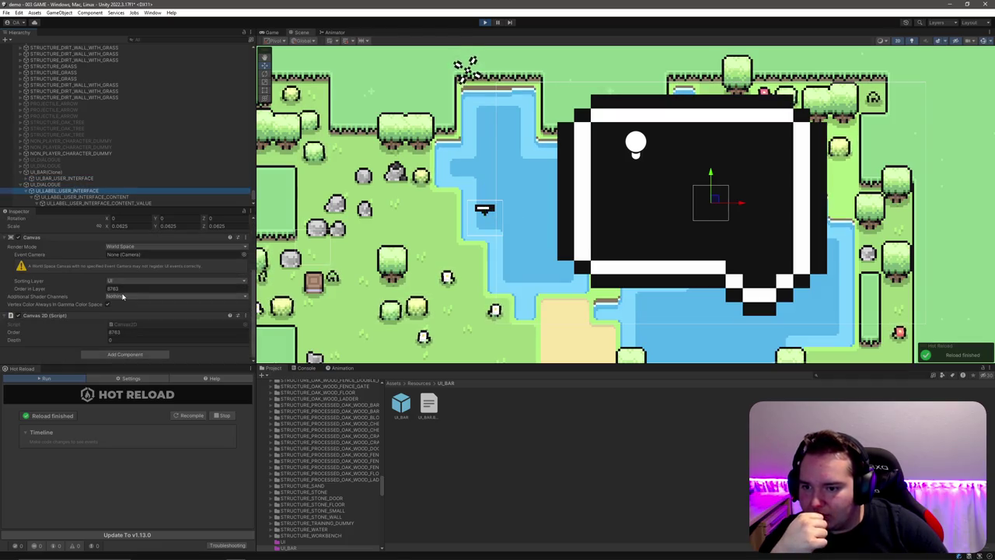
{"action": "left_click", "coordinate": [91, 180]}
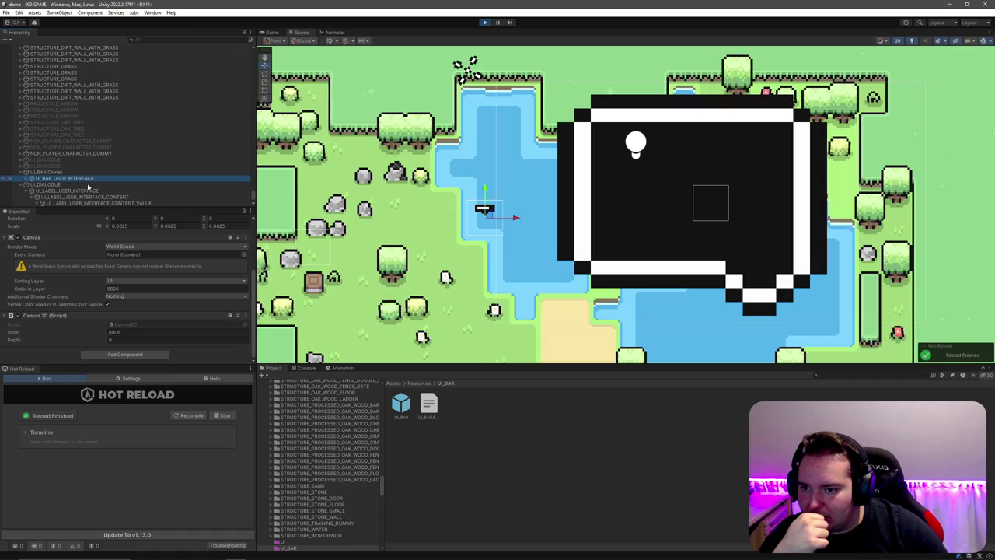
{"action": "left_click", "coordinate": [86, 192]}
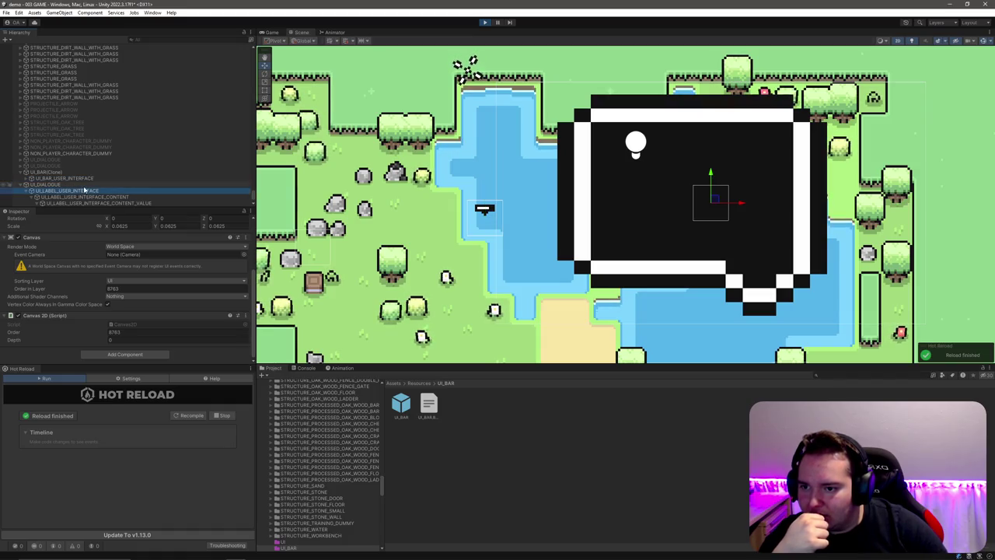
Expand the bar interface and compare the bar and label content objects' layout and anchors.
{"action": "left_click", "coordinate": [27, 178]}
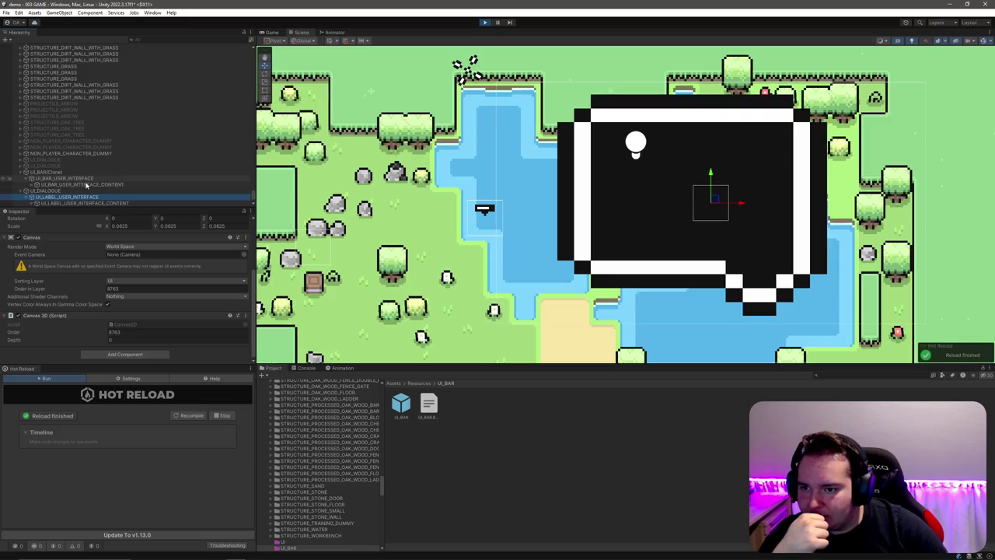
{"action": "left_click", "coordinate": [116, 185]}
{"action": "scroll", "coordinate": [122, 187], "scroll_direction": "down", "scroll_amount": 1}
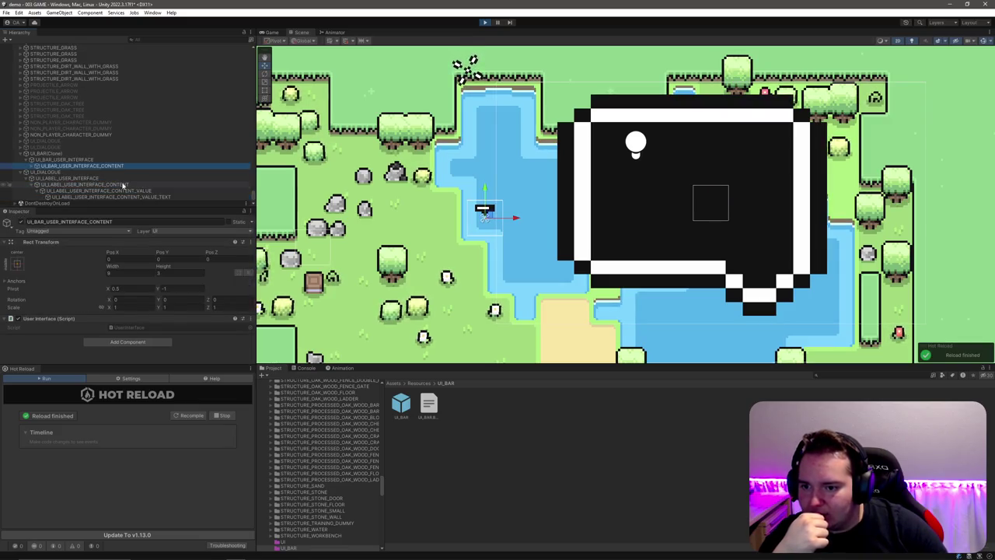
{"action": "left_click", "coordinate": [117, 184]}
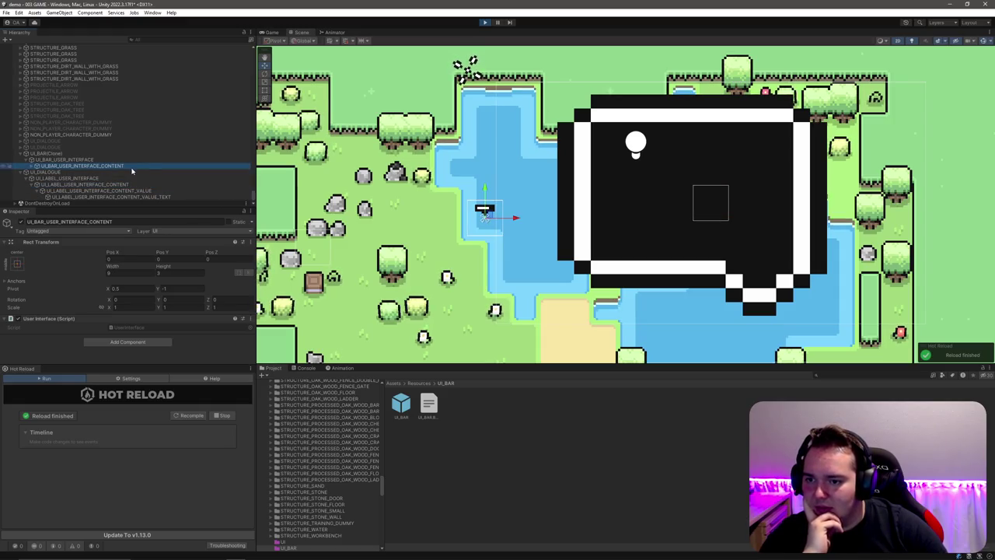
{"action": "left_click", "coordinate": [17, 263]}
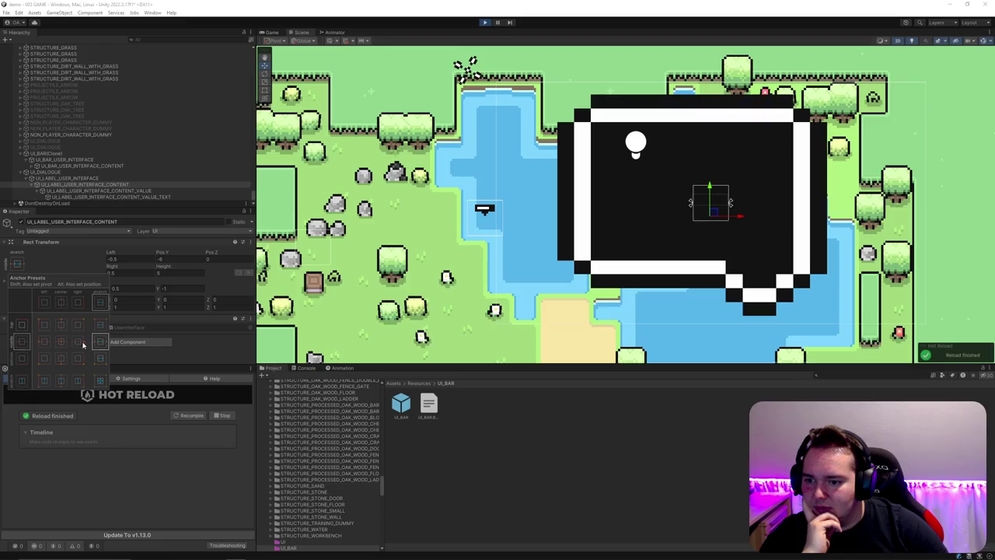
{"action": "left_click", "coordinate": [125, 188]}
{"action": "left_click", "coordinate": [116, 165]}
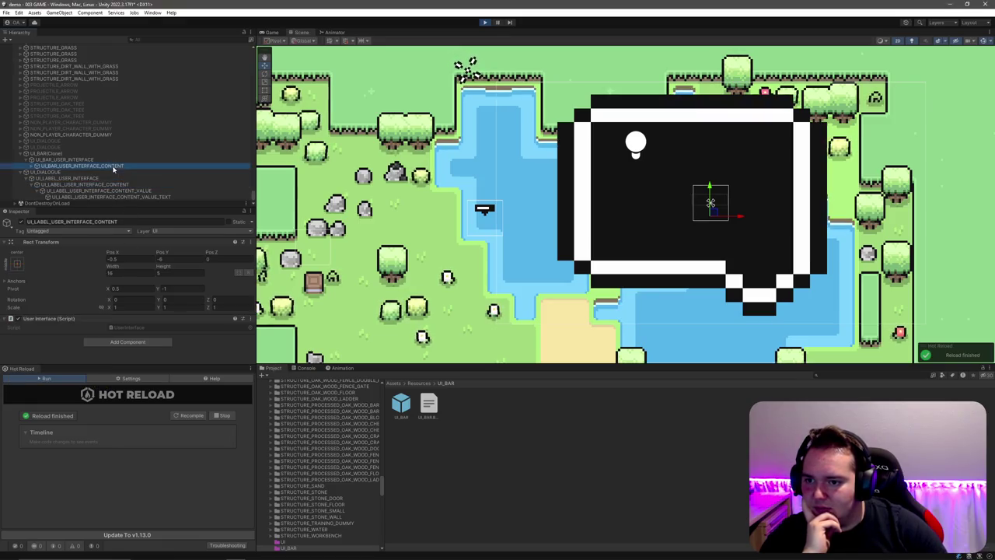
{"action": "left_click", "coordinate": [122, 186]}
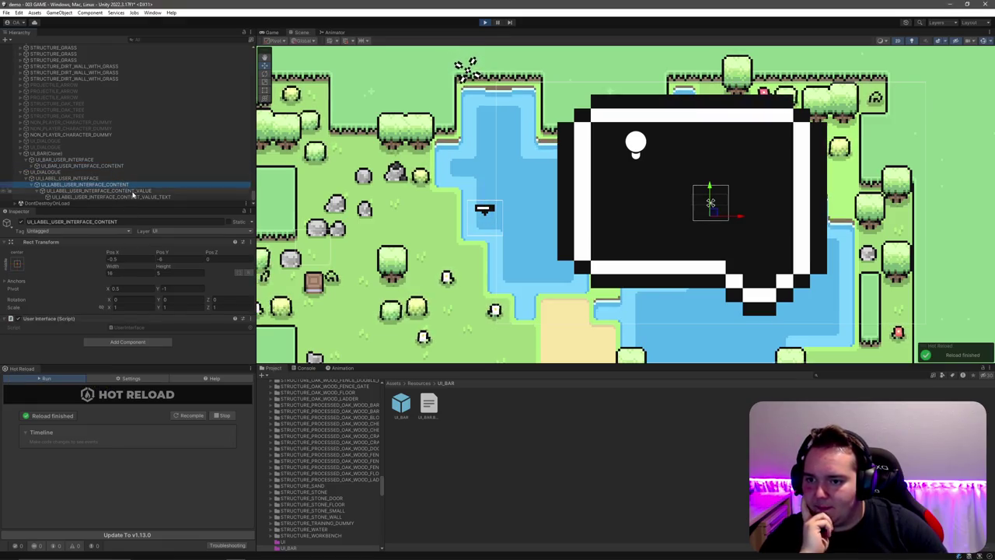
{"action": "left_click", "coordinate": [130, 191]}
{"action": "left_click", "coordinate": [35, 166]}
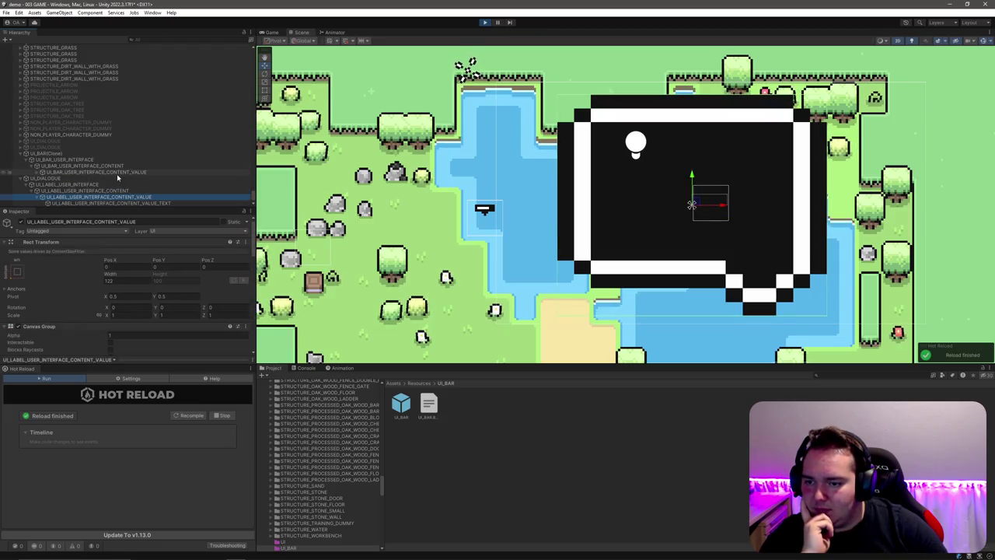
{"action": "left_click", "coordinate": [119, 172]}
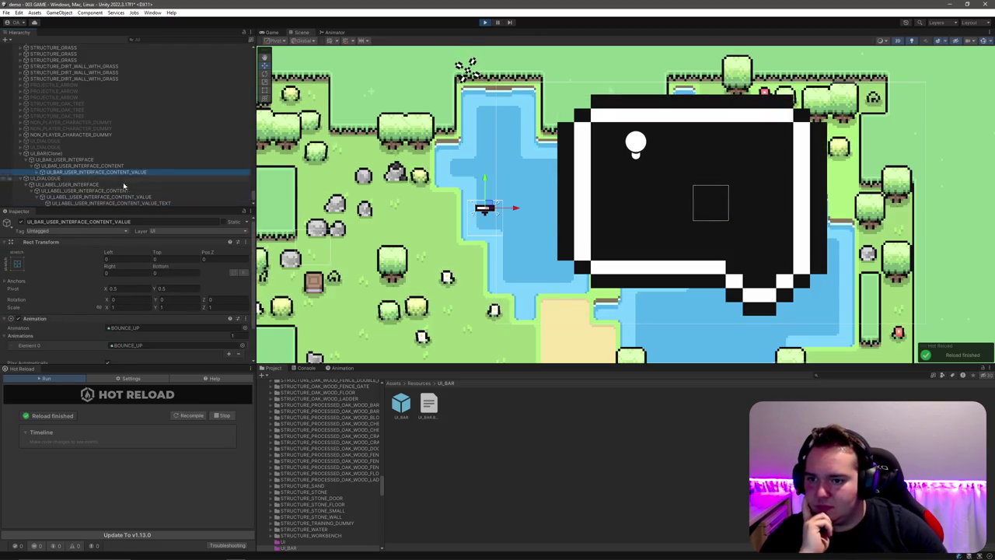
{"action": "left_click", "coordinate": [117, 197]}
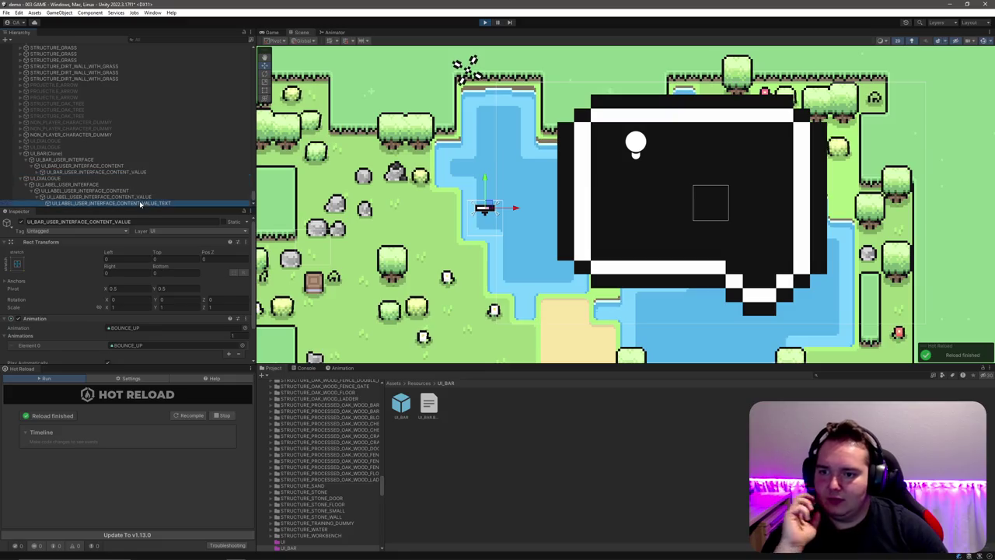
{"action": "left_click", "coordinate": [18, 272]}
{"action": "left_click", "coordinate": [99, 388], "text": "alt"}
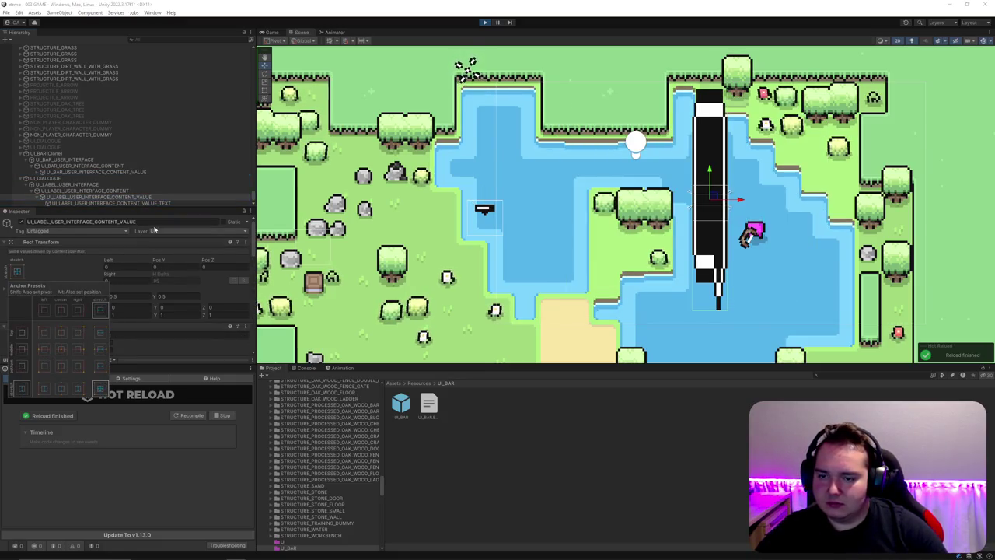
{"action": "left_click", "coordinate": [118, 285]}
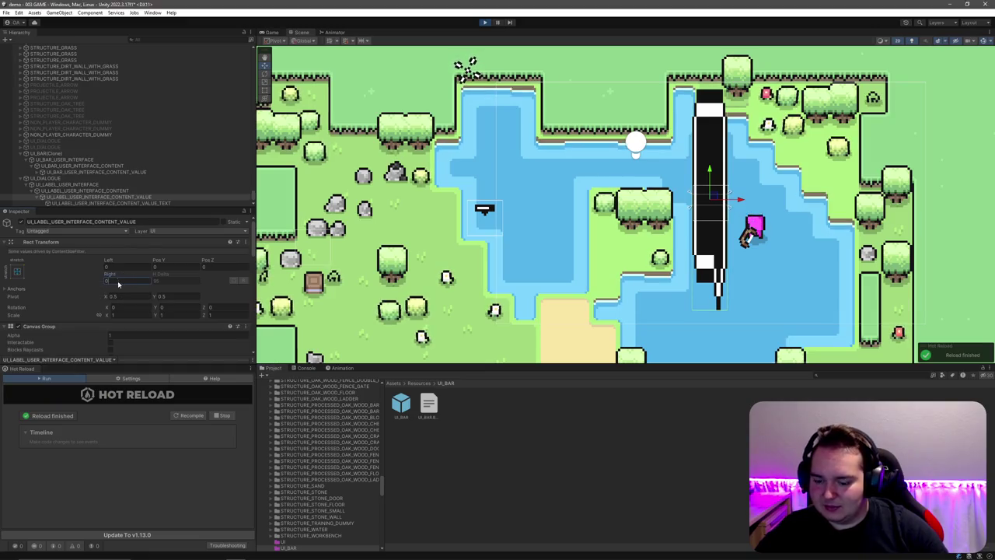
{"action": "left_click", "coordinate": [17, 271]}
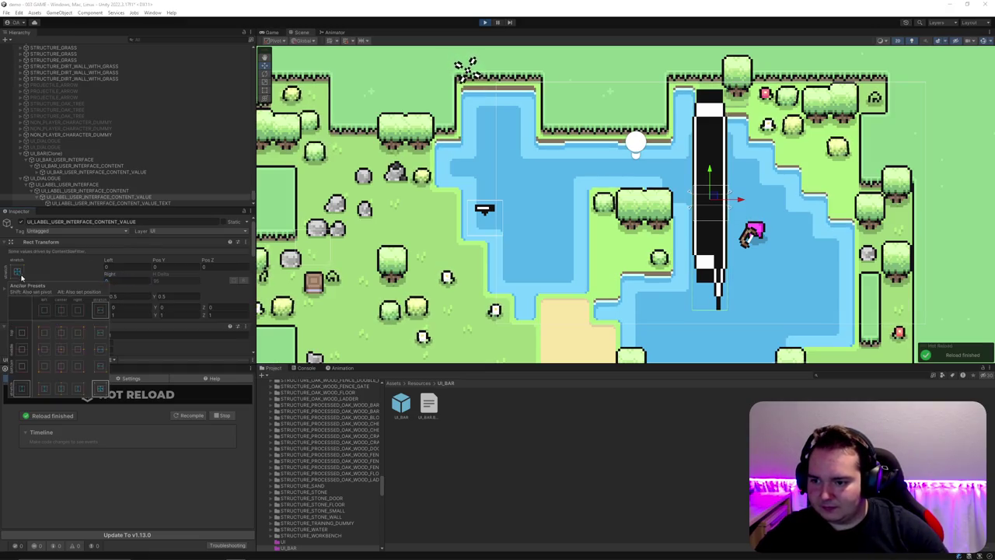
{"action": "left_click", "coordinate": [63, 349]}
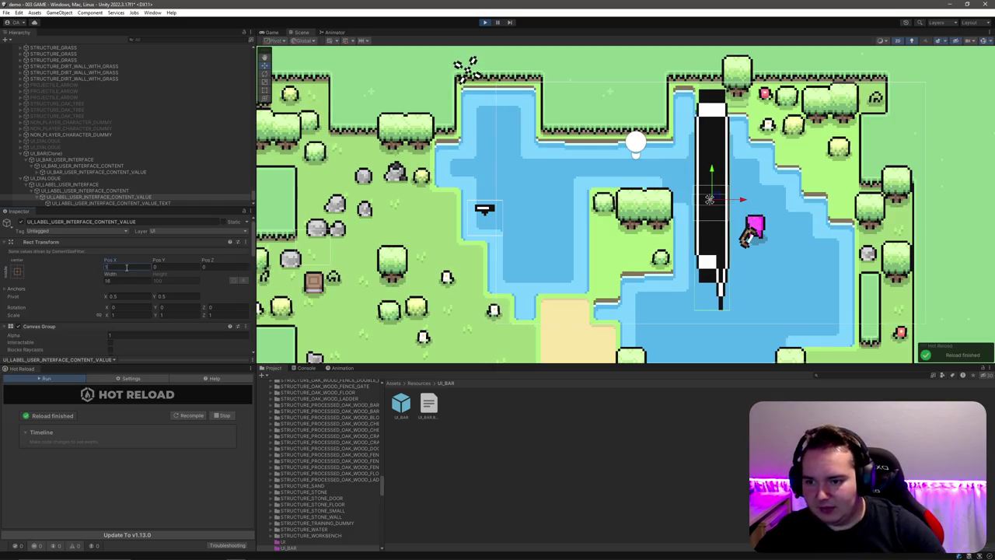
{"action": "type", "text": "100"}
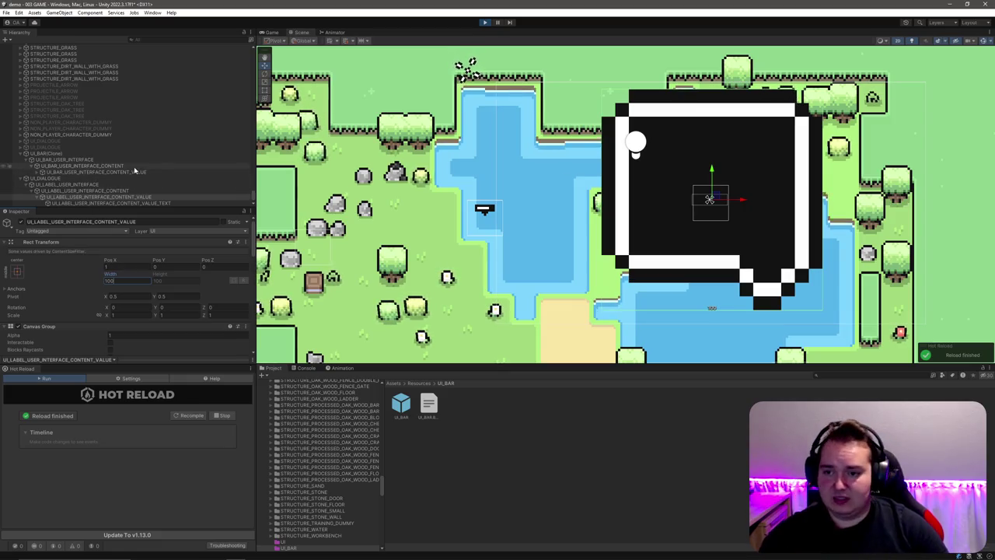
{"action": "scroll", "coordinate": [134, 187], "scroll_direction": "down", "scroll_amount": 1}
{"action": "left_click", "coordinate": [124, 197]}
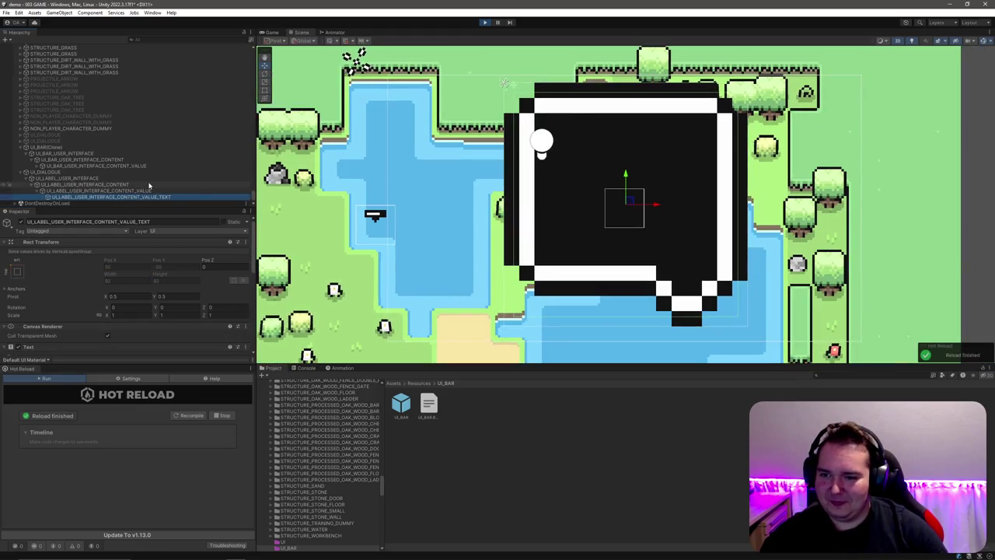
{"action": "scroll", "coordinate": [379, 218], "scroll_direction": "down", "scroll_amount": 1}
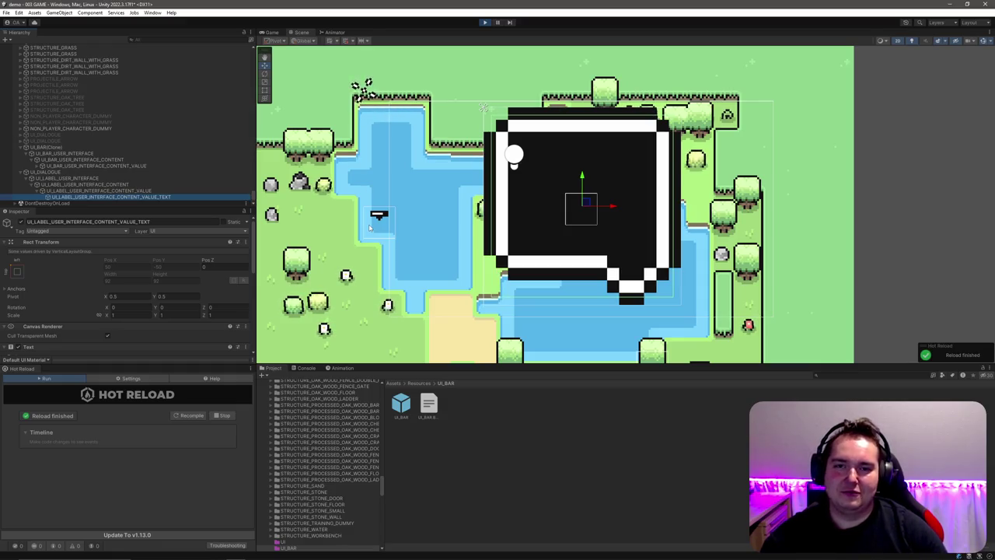
{"action": "left_click", "coordinate": [38, 166]}
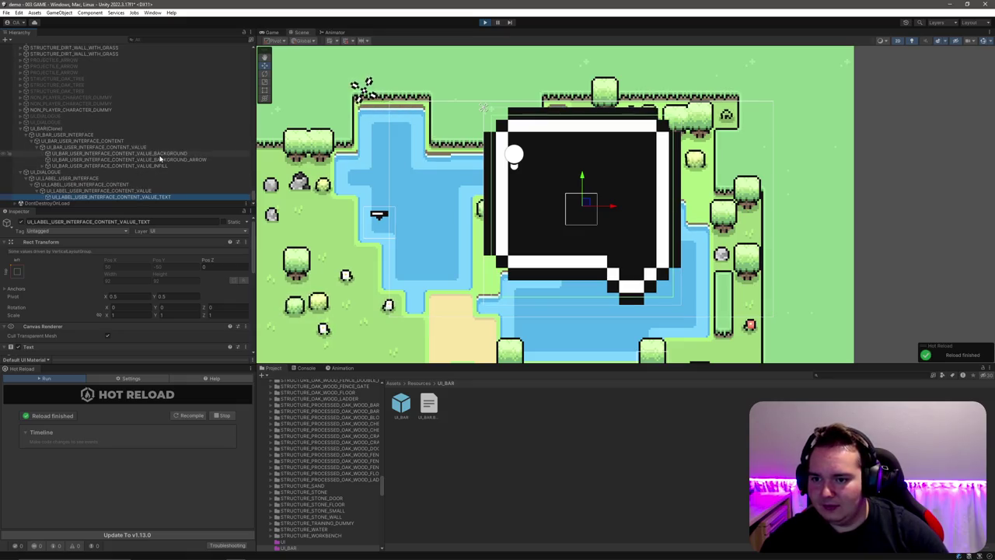
{"action": "left_click", "coordinate": [155, 153]}
{"action": "scroll", "coordinate": [63, 273], "scroll_direction": "down", "scroll_amount": 3}
{"action": "left_click", "coordinate": [157, 166]}
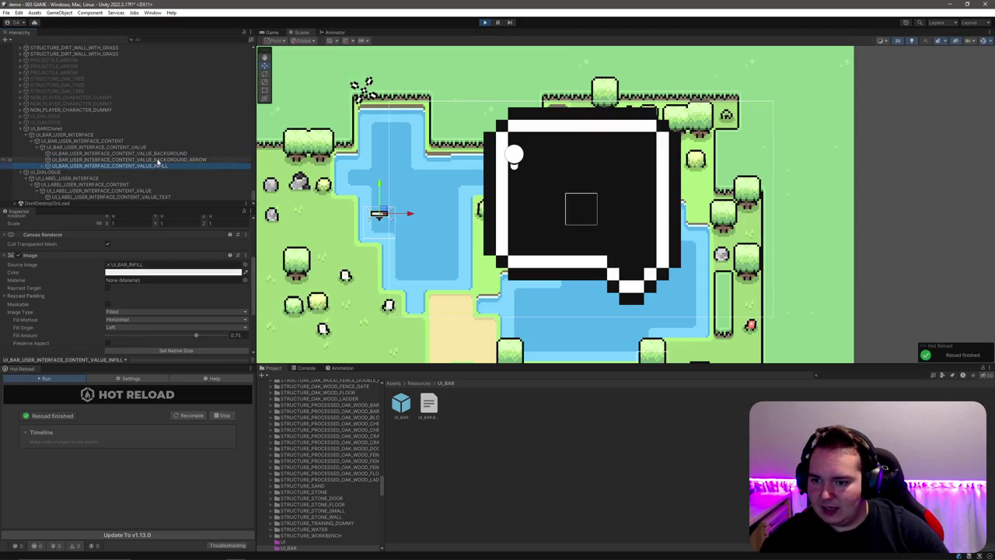
{"action": "scroll", "coordinate": [97, 259], "scroll_direction": "down", "scroll_amount": 2}
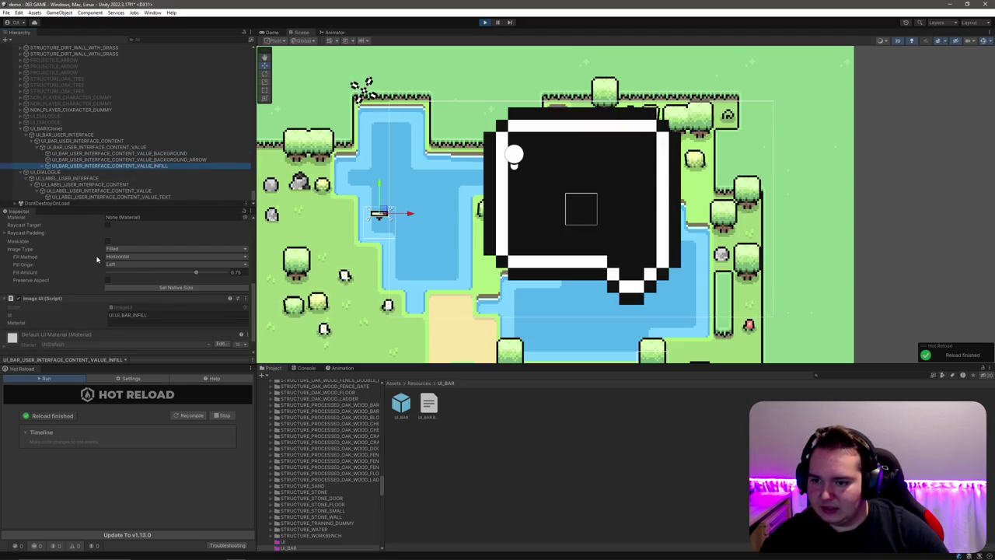
{"action": "left_click", "coordinate": [167, 161]}
{"action": "scroll", "coordinate": [70, 250], "scroll_direction": "up", "scroll_amount": 1}
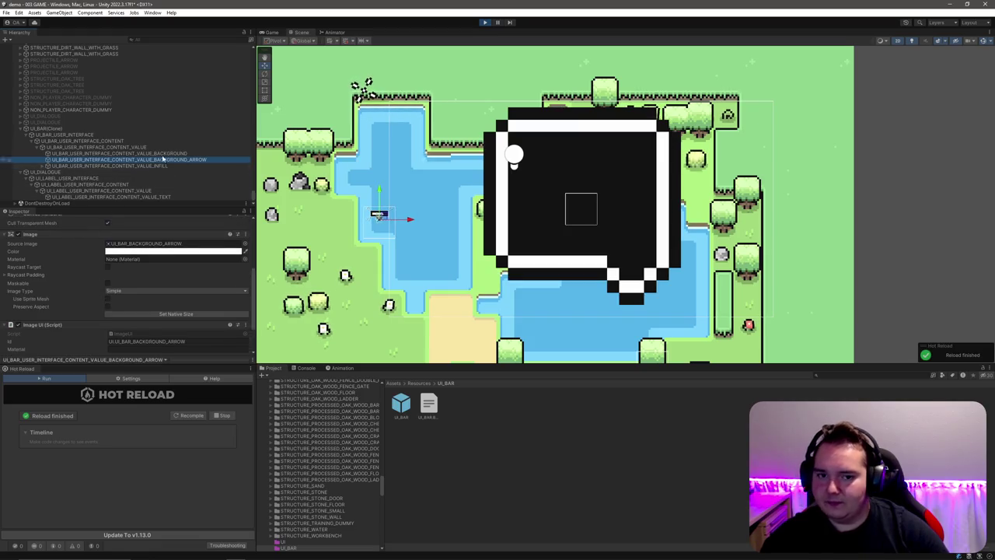
{"action": "left_click", "coordinate": [145, 191]}
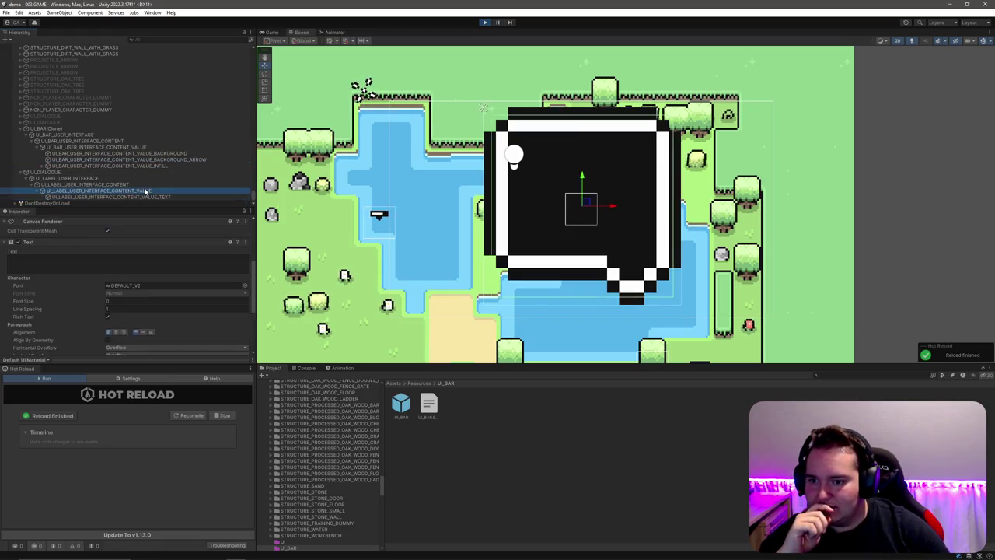
{"action": "scroll", "coordinate": [148, 266], "scroll_direction": "down", "scroll_amount": 4}
{"action": "scroll", "coordinate": [148, 266], "scroll_direction": "up", "scroll_amount": 5}
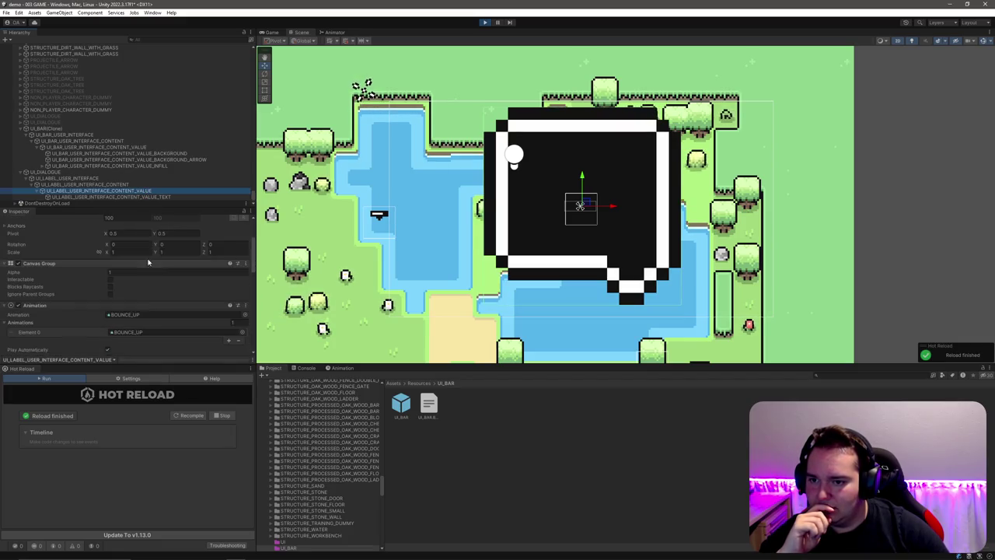
{"action": "left_click", "coordinate": [143, 184]}
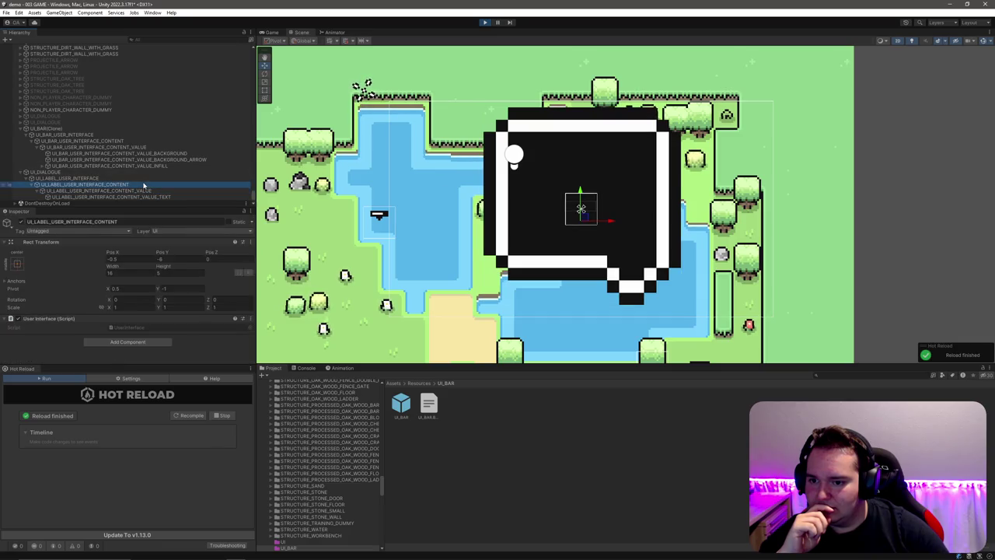
{"action": "left_click", "coordinate": [114, 141]}
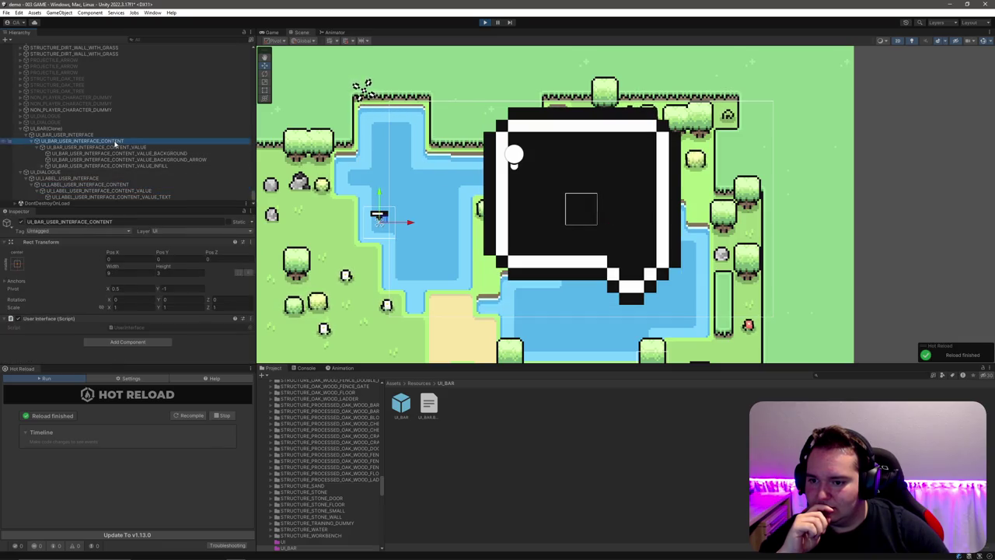
{"action": "left_click", "coordinate": [135, 190]}
{"action": "left_click", "coordinate": [141, 196]}
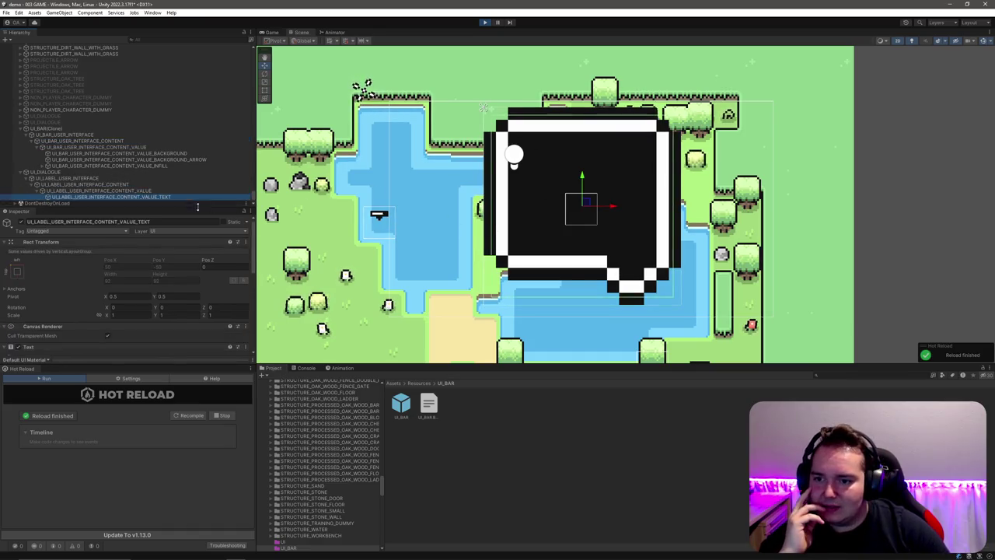
{"action": "left_click", "coordinate": [58, 173]}
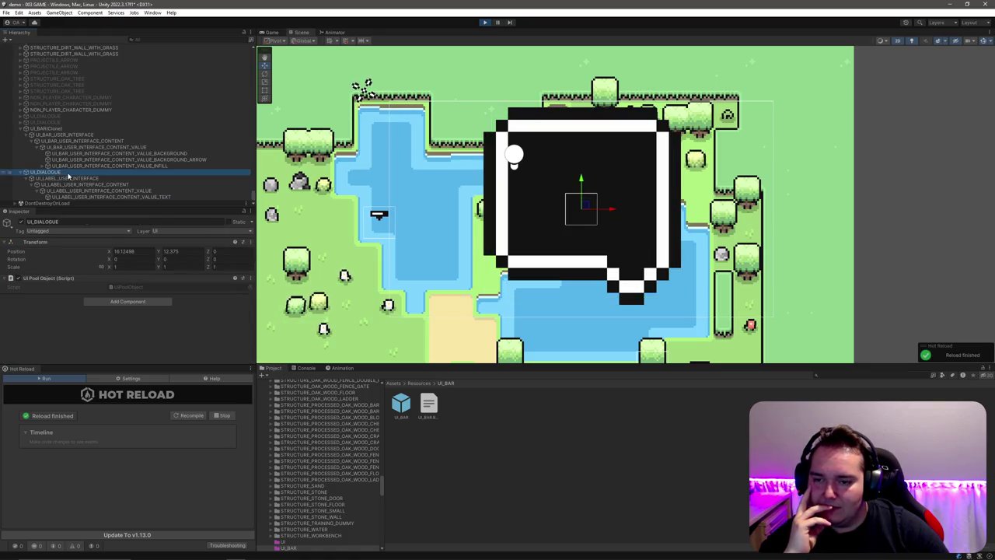
{"action": "left_click", "coordinate": [54, 129]}
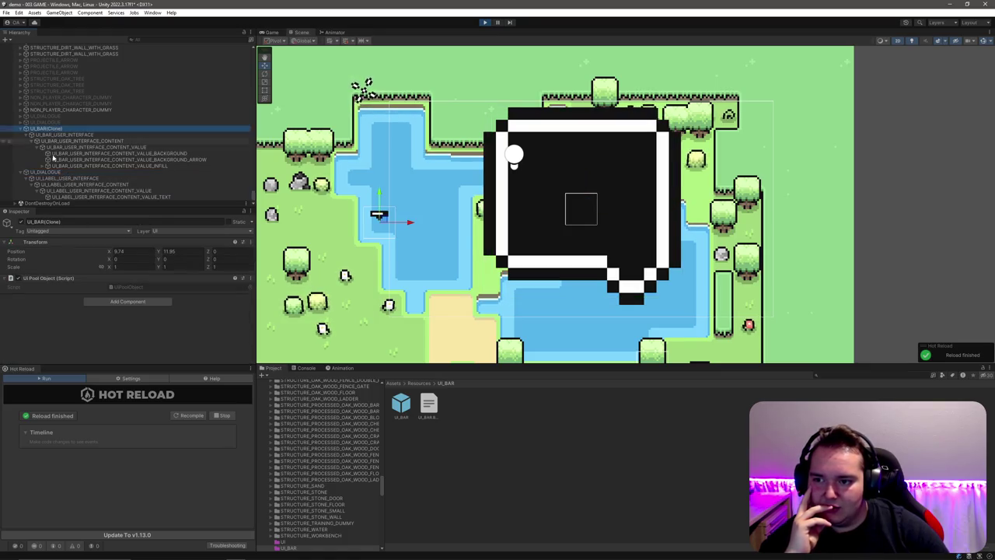
{"action": "left_click", "coordinate": [56, 172]}
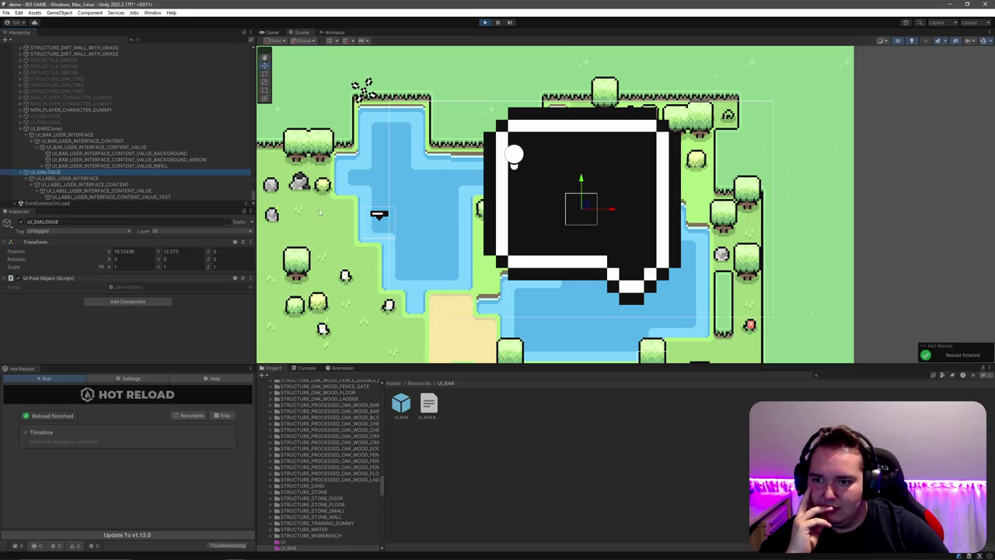
{"action": "left_click", "coordinate": [161, 191]}
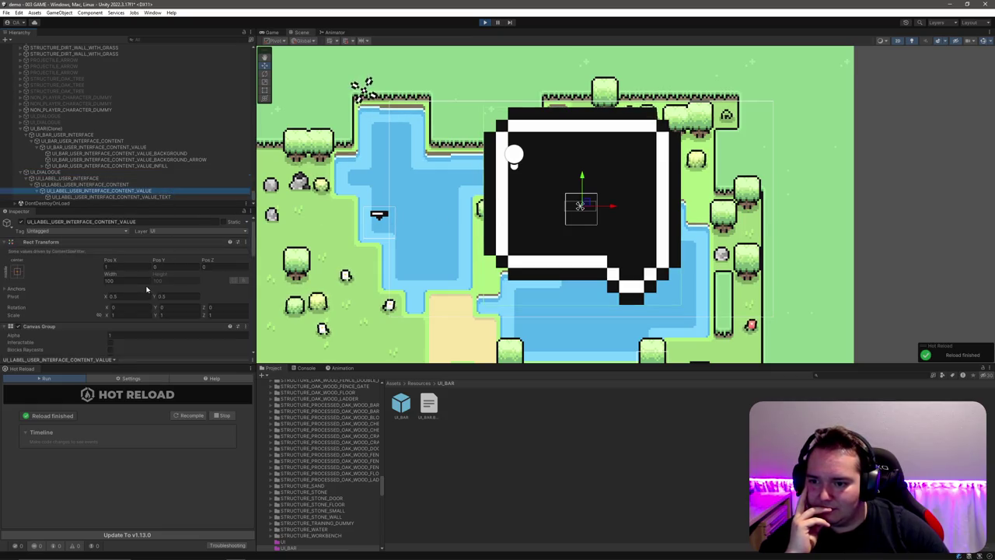
{"action": "scroll", "coordinate": [146, 290], "scroll_direction": "down", "scroll_amount": 3}
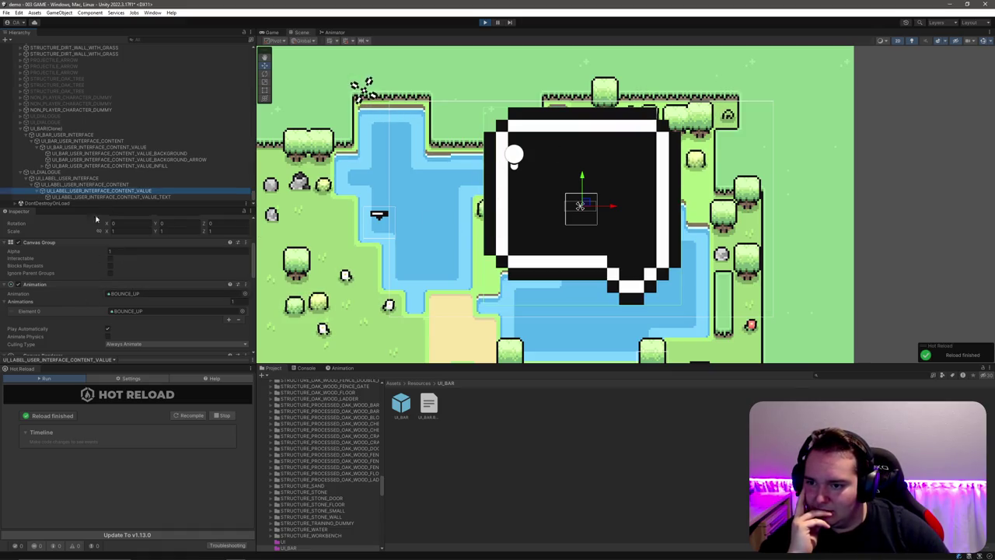
{"action": "left_click", "coordinate": [140, 154]}
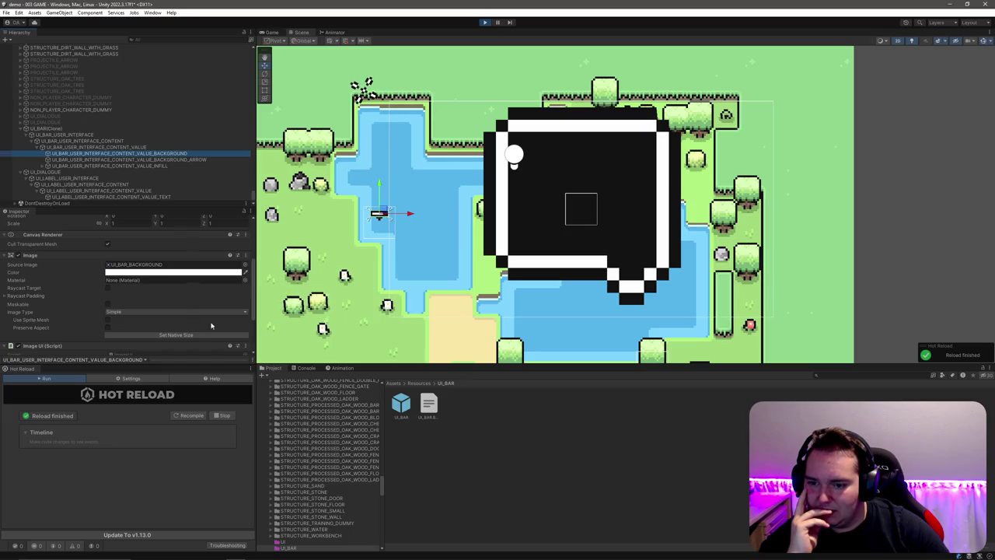
Set the value background's Source Image to UI_HEART_NORMAL_HALF and adjust its offsets.
{"action": "left_click", "coordinate": [244, 265]}
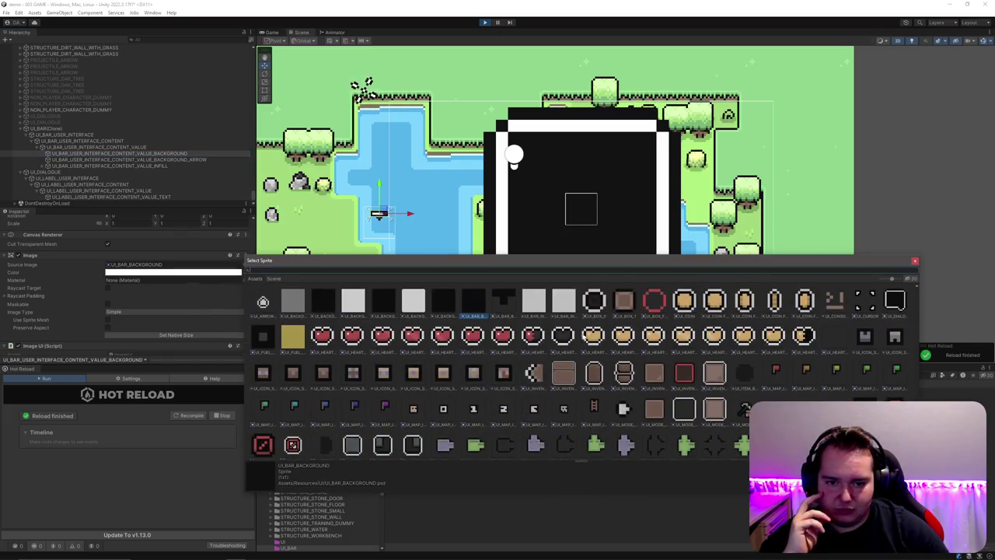
{"action": "double_click", "coordinate": [532, 335]}
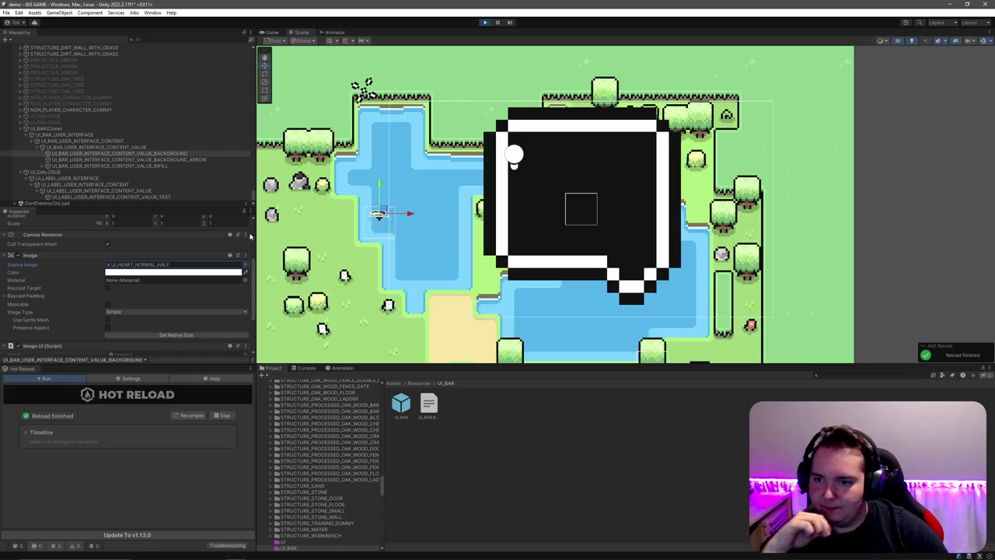
{"action": "scroll", "coordinate": [155, 264], "scroll_direction": "up", "scroll_amount": 3}
{"action": "left_click", "coordinate": [121, 250]}
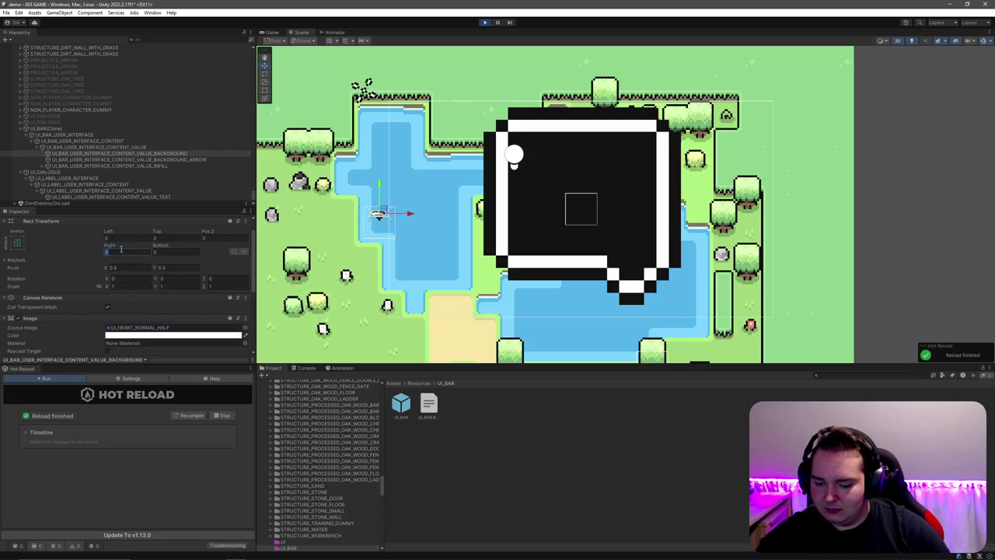
{"action": "type", "text": "0"}
{"action": "type", "text": "6"}
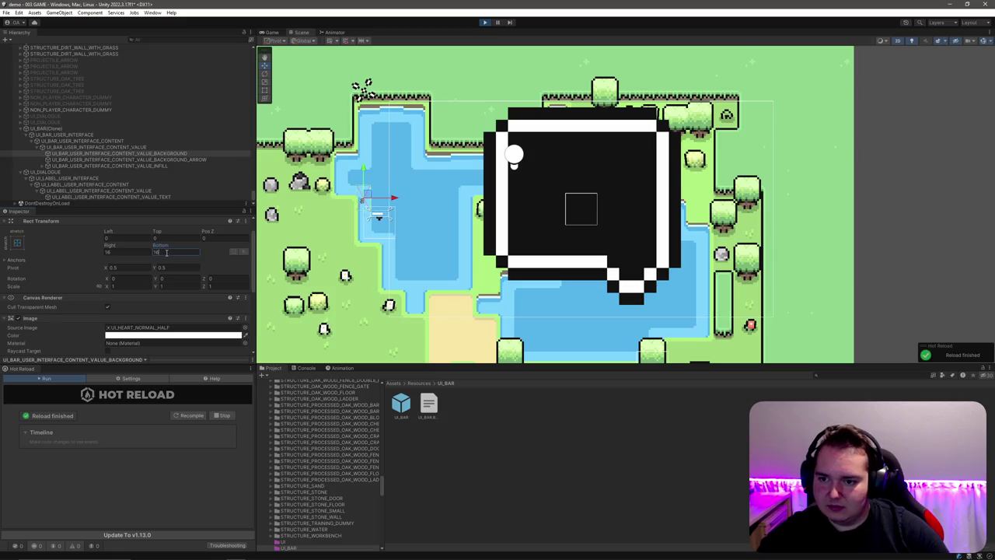
{"action": "left_click", "coordinate": [137, 252]}
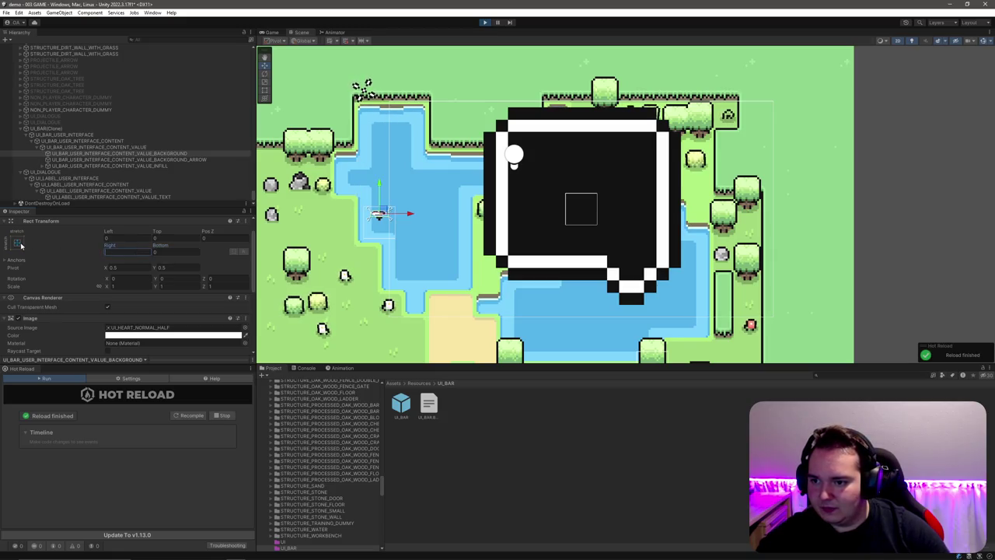
Anchor the background to the centre and size it 128 by 128.
{"action": "left_click", "coordinate": [17, 243]}
{"action": "left_click", "coordinate": [101, 280]}
{"action": "type", "text": "16"}
{"action": "left_click", "coordinate": [124, 253]}
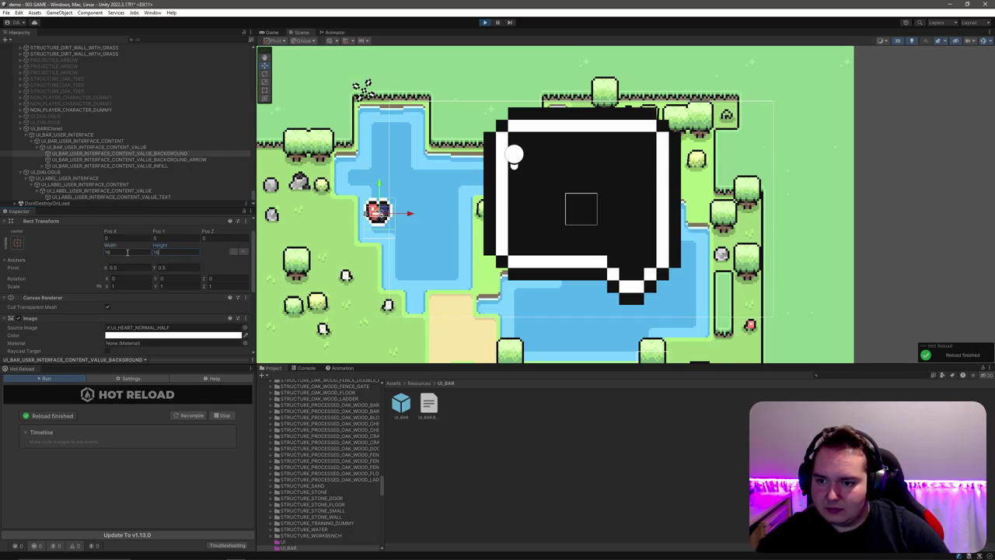
{"action": "type", "text": "32"}
{"action": "double_click", "coordinate": [168, 253]}
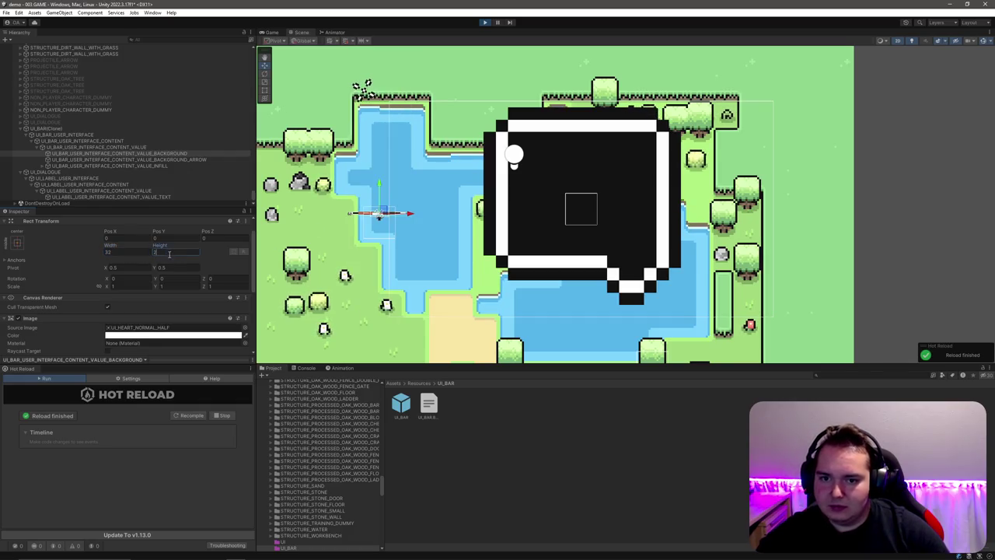
{"action": "type", "text": "32"}
{"action": "double_click", "coordinate": [132, 252]}
{"action": "type", "text": "128"}
{"action": "double_click", "coordinate": [167, 251]}
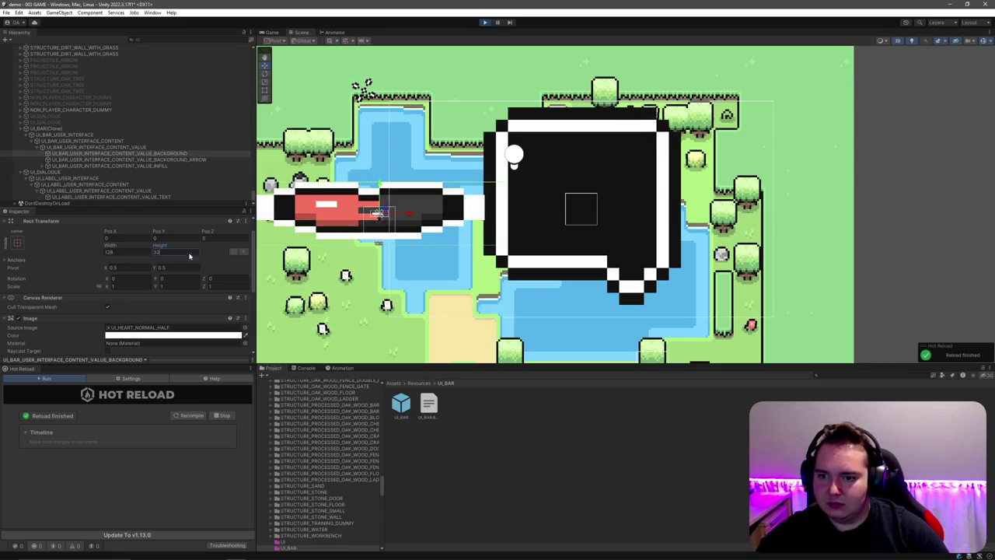
{"action": "type", "text": "128"}
Move the half-heart background image up and to the left in the Scene view.
{"action": "scroll", "coordinate": [431, 249], "scroll_direction": "down", "scroll_amount": 3}
{"action": "scroll", "coordinate": [431, 249], "scroll_direction": "up", "scroll_amount": 1}
{"action": "scroll", "coordinate": [430, 249], "scroll_direction": "up", "scroll_amount": 2}
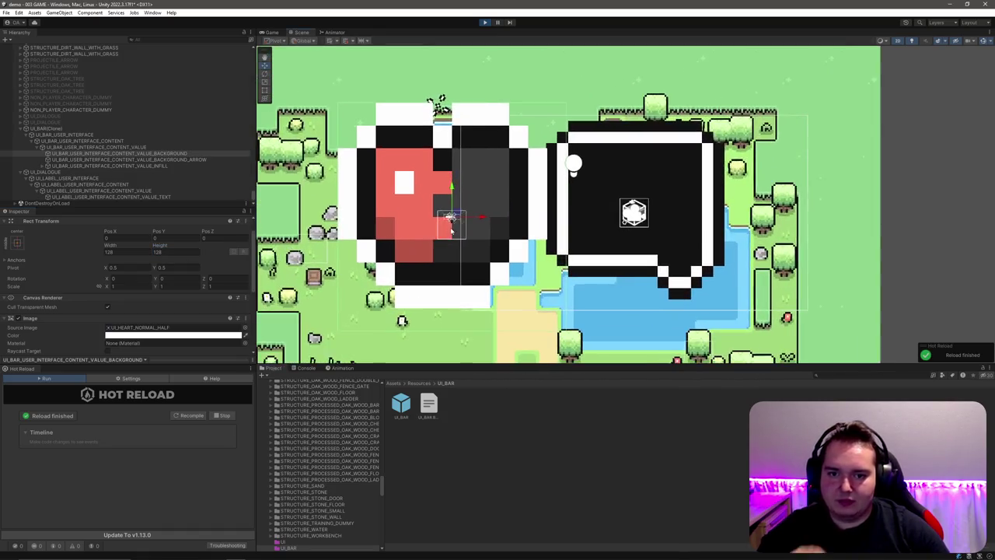
{"action": "left_click_drag", "start_coordinate": [447, 211], "coordinate": [415, 189]}
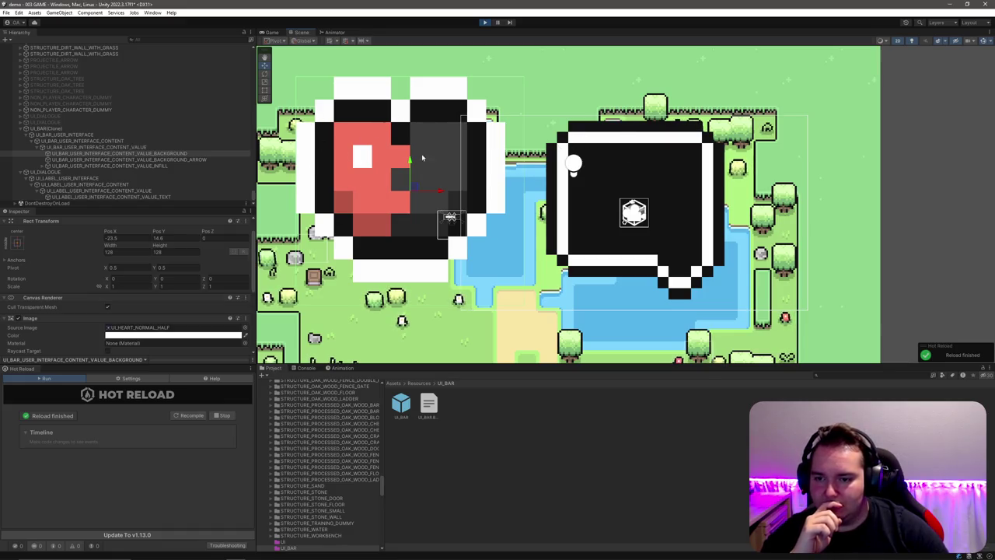
{"action": "left_click", "coordinate": [245, 327]}
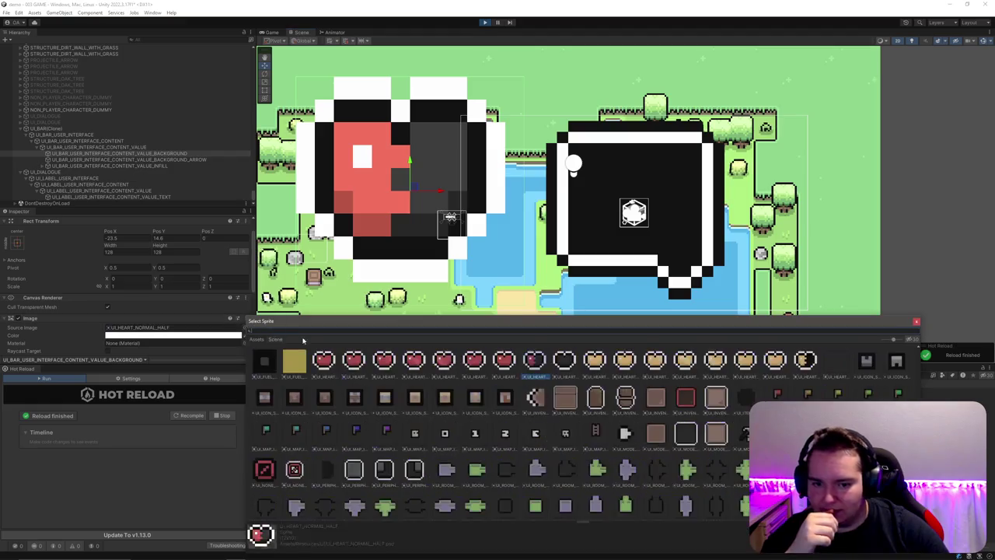
Use UI_INVENTORY_BACKGROUND as the background sprite, trying then reverting a 0.00625 X scale on UI_BAR_USER_INTERFACE.
{"action": "double_click", "coordinate": [575, 402]}
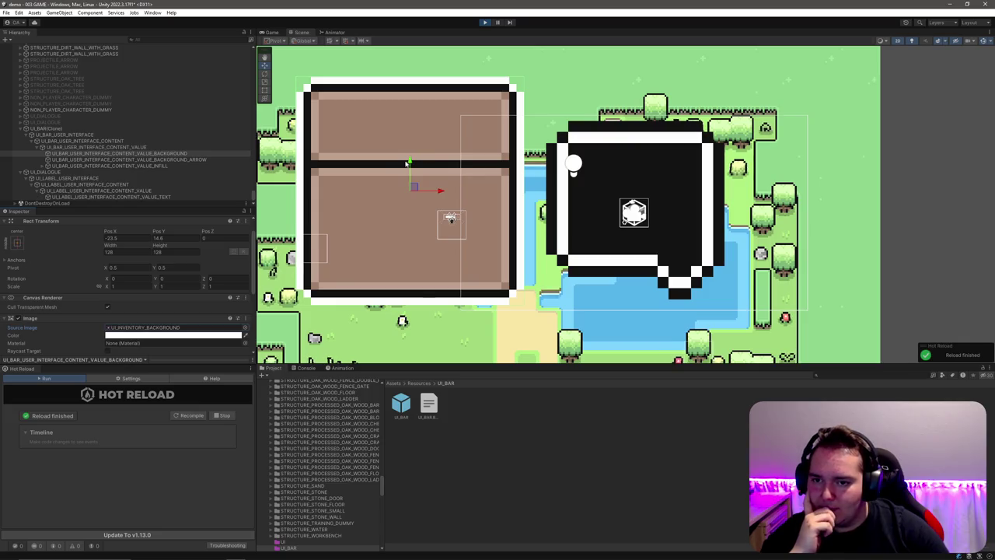
{"action": "left_click", "coordinate": [161, 153]}
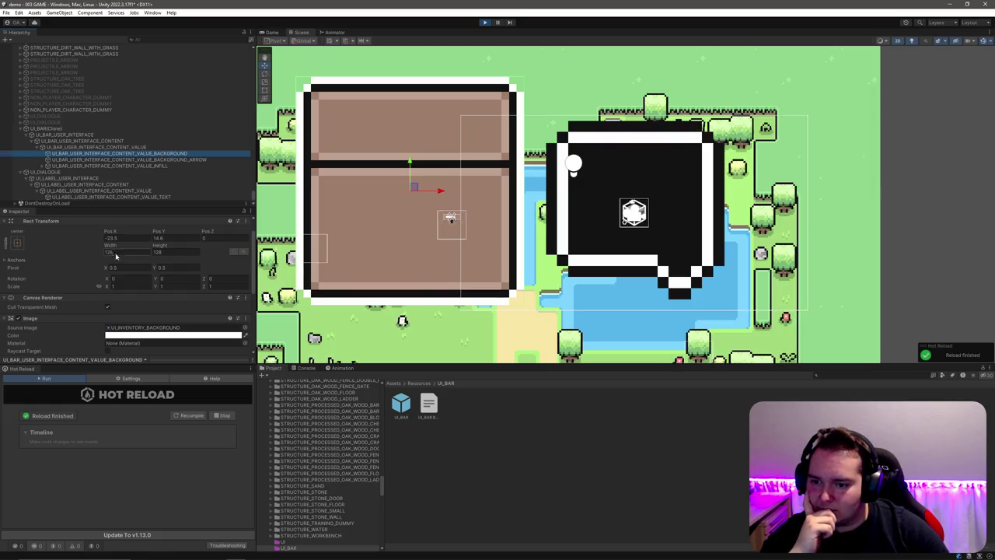
{"action": "left_click", "coordinate": [98, 136]}
{"action": "left_click", "coordinate": [122, 308]}
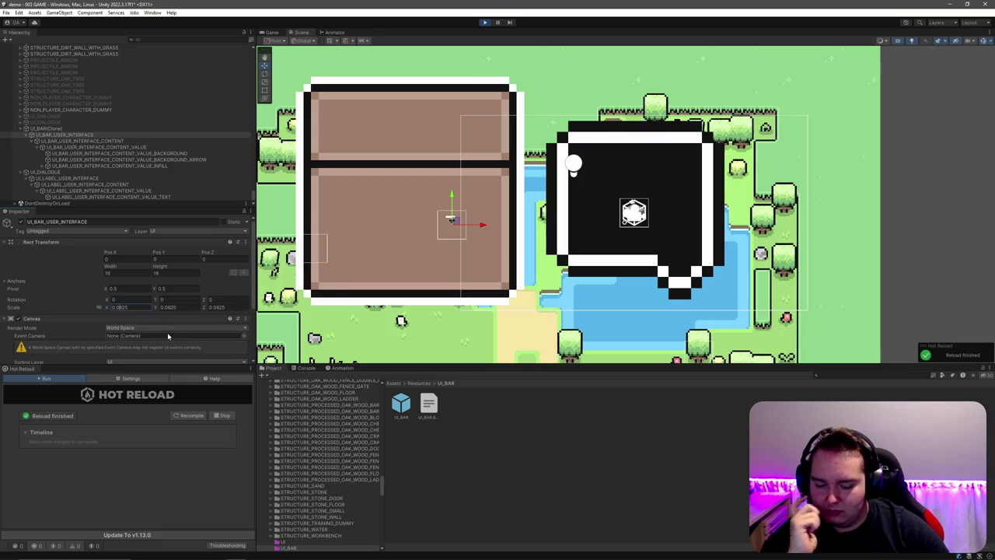
{"action": "type", "text": "0.00625"}
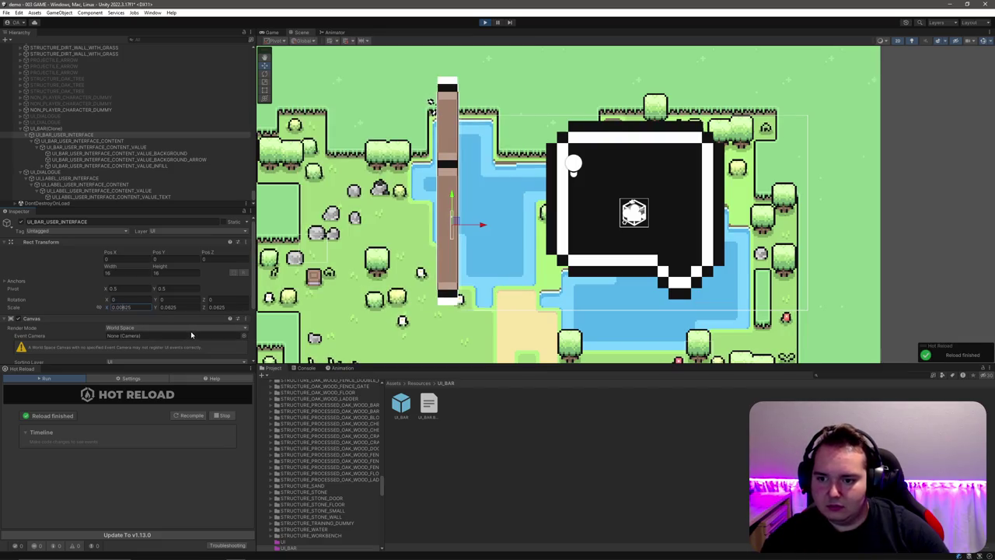
{"action": "key", "text": "Escape"}
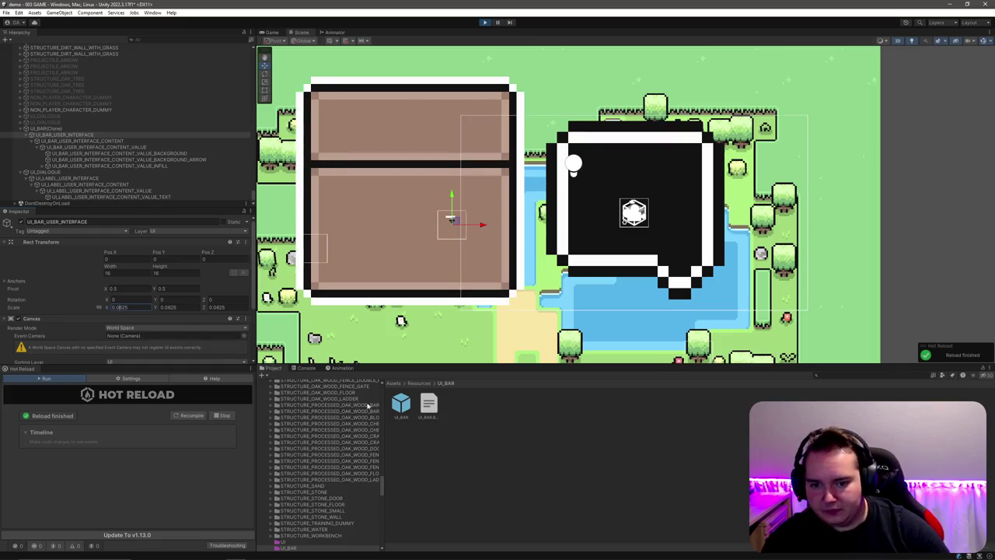
{"action": "left_click", "coordinate": [419, 383]}
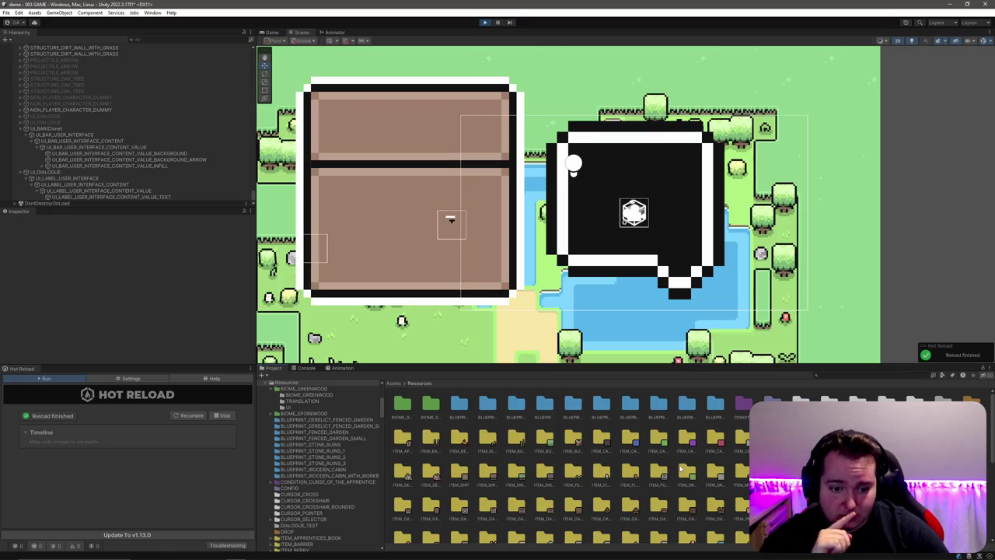
Drag the STATION_CAULDRON prefab into the running scene.
{"action": "scroll", "coordinate": [681, 469], "scroll_direction": "down", "scroll_amount": 3}
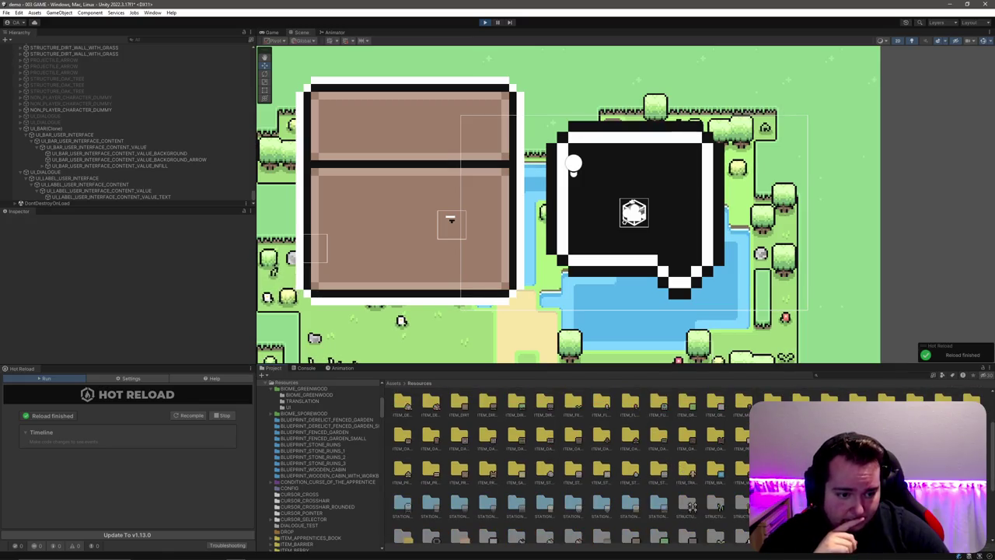
{"action": "double_click", "coordinate": [628, 506]}
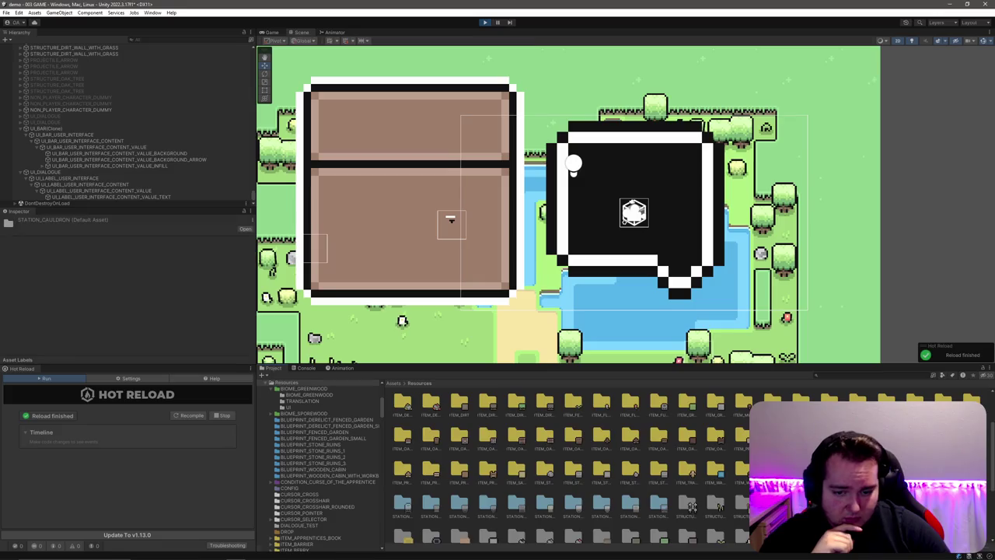
{"action": "left_click", "coordinate": [483, 402]}
{"action": "mouse_move", "coordinate": [482, 403]}
{"action": "left_mouse_down"}
{"action": "mouse_move", "coordinate": [237, 291]}
{"action": "mouse_move", "coordinate": [127, 173]}
{"action": "left_mouse_up"}
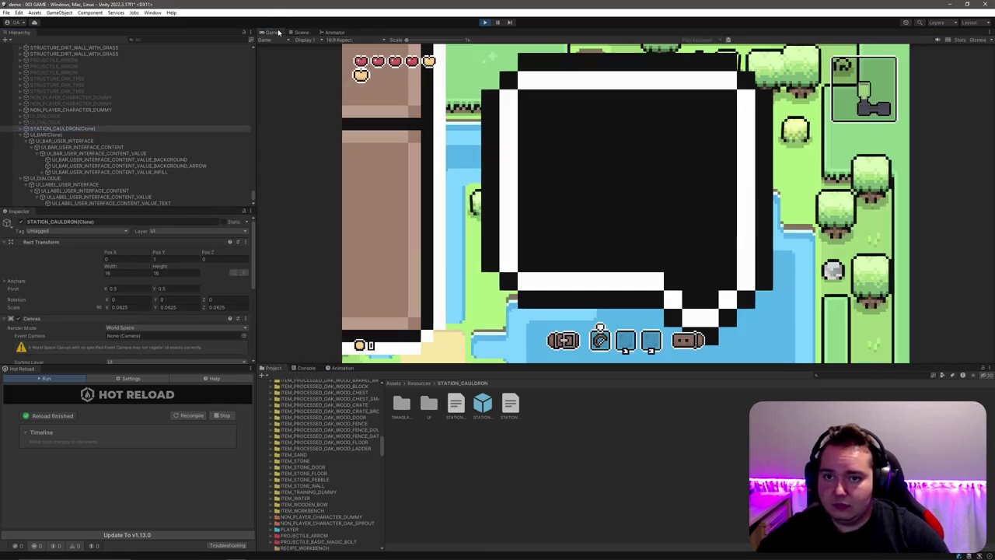
Move the cauldron station panel above the map in the Scene view.
{"action": "left_click", "coordinate": [270, 32]}
{"action": "key", "text": "ctrl+1"}
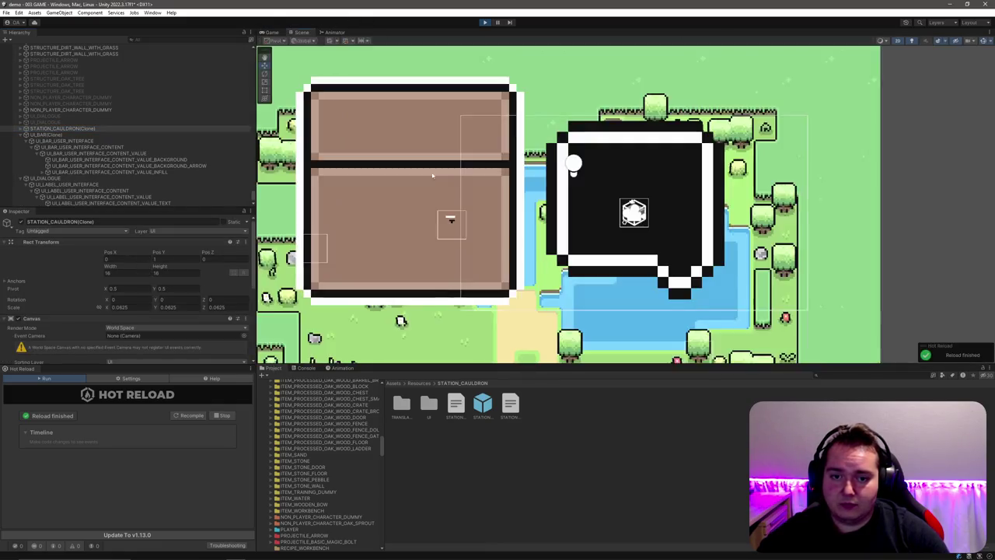
{"action": "scroll", "coordinate": [458, 231], "scroll_direction": "down", "scroll_amount": 5}
{"action": "scroll", "coordinate": [546, 227], "scroll_direction": "down", "scroll_amount": 3}
{"action": "mouse_move", "coordinate": [442, 343]}
{"action": "left_mouse_down"}
{"action": "mouse_move", "coordinate": [461, 241]}
{"action": "mouse_move", "coordinate": [579, 171]}
{"action": "left_mouse_up"}
{"action": "scroll", "coordinate": [583, 172], "scroll_direction": "up", "scroll_amount": 5}
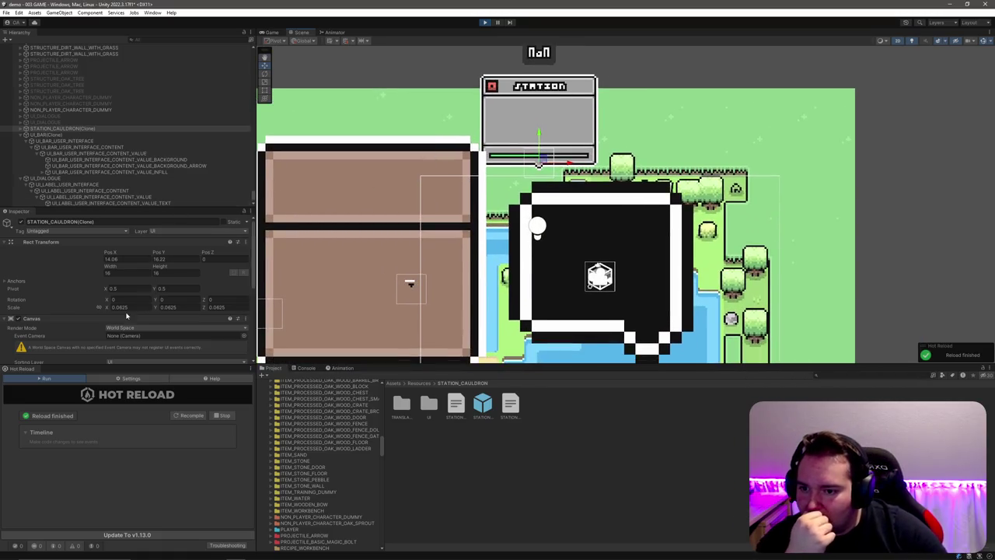
Review the cauldron instance's Canvas Scaler scale values.
{"action": "left_click", "coordinate": [119, 306]}
{"action": "scroll", "coordinate": [93, 333], "scroll_direction": "down", "scroll_amount": 3}
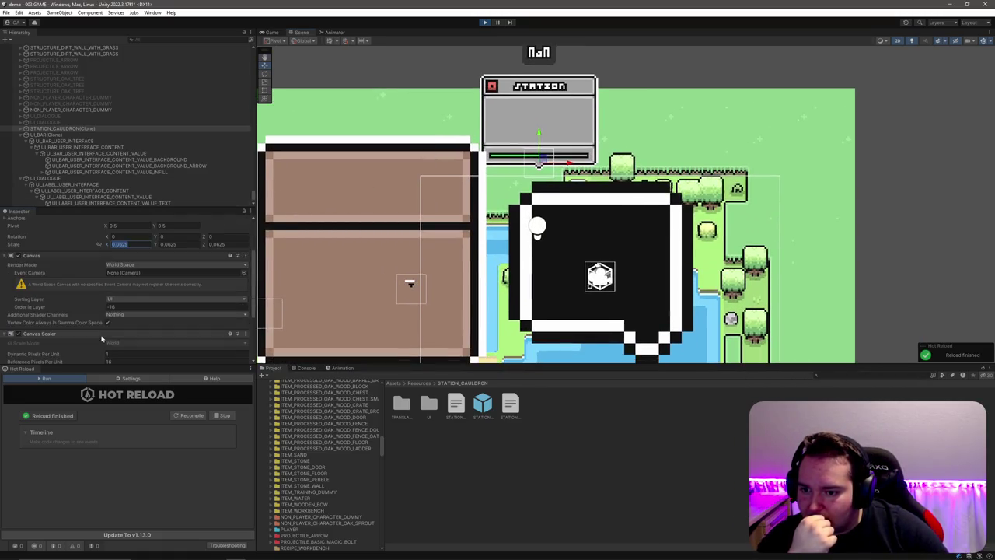
{"action": "scroll", "coordinate": [101, 338], "scroll_direction": "down", "scroll_amount": 2}
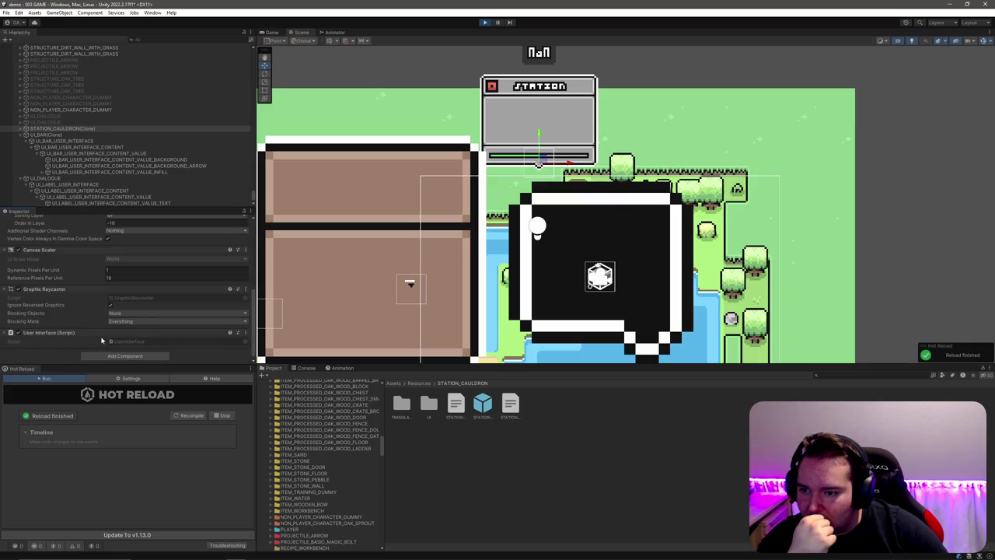
{"action": "scroll", "coordinate": [40, 306], "scroll_direction": "up", "scroll_amount": 1}
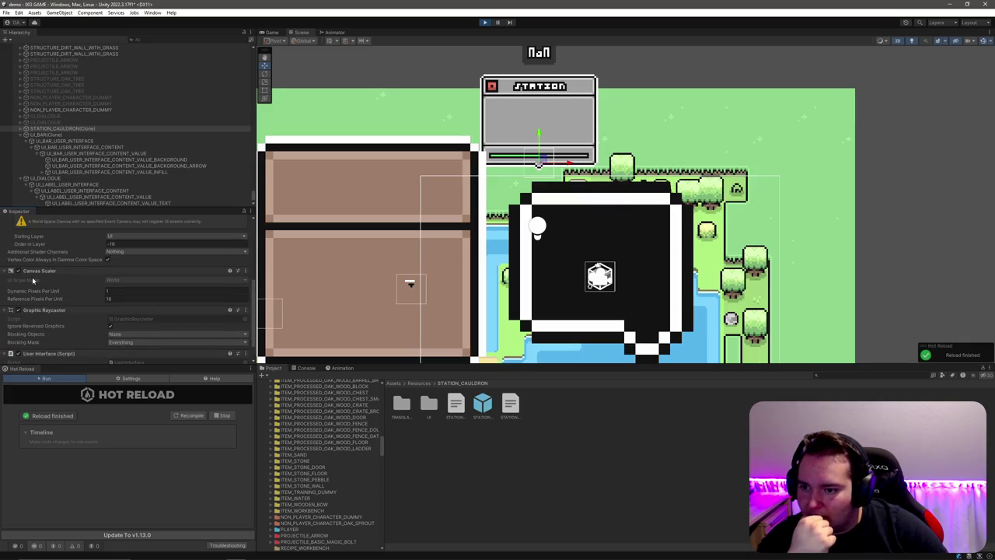
Open the UI_DIALOGUE prefab from Resources/UI_DIALOGUE for editing.
{"action": "left_click", "coordinate": [419, 383]}
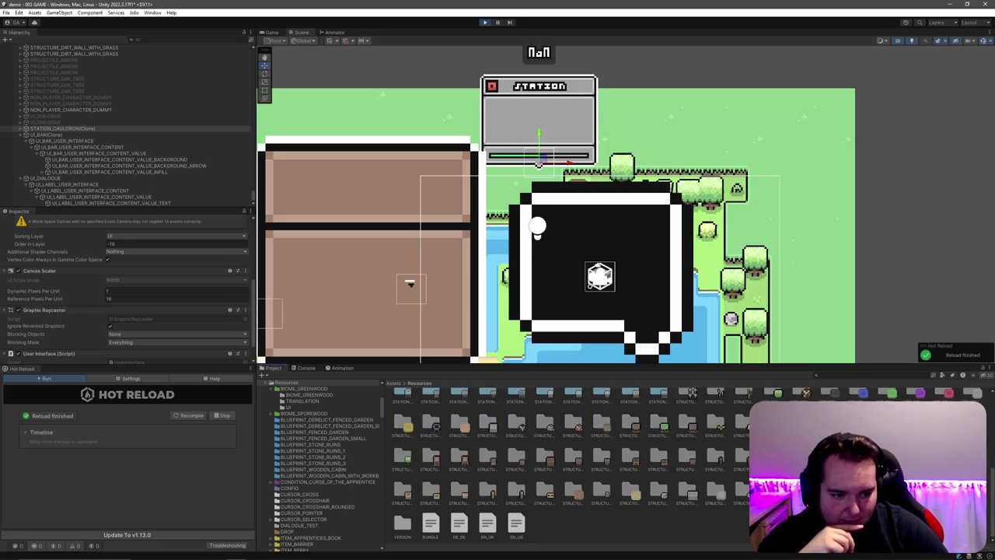
{"action": "double_click", "coordinate": [855, 489]}
{"action": "left_click", "coordinate": [405, 412]}
{"action": "double_click", "coordinate": [404, 413]}
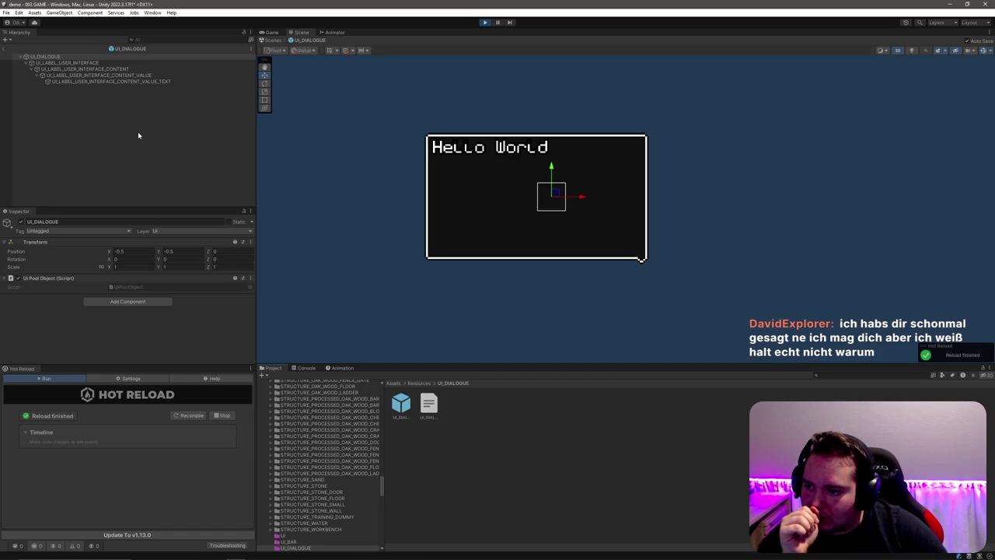
Add a Canvas Scaler to UI_LABEL_USER_INTERFACE in the dialogue prefab.
{"action": "left_click", "coordinate": [70, 62]}
{"action": "left_click", "coordinate": [98, 68]}
{"action": "left_click", "coordinate": [97, 75]}
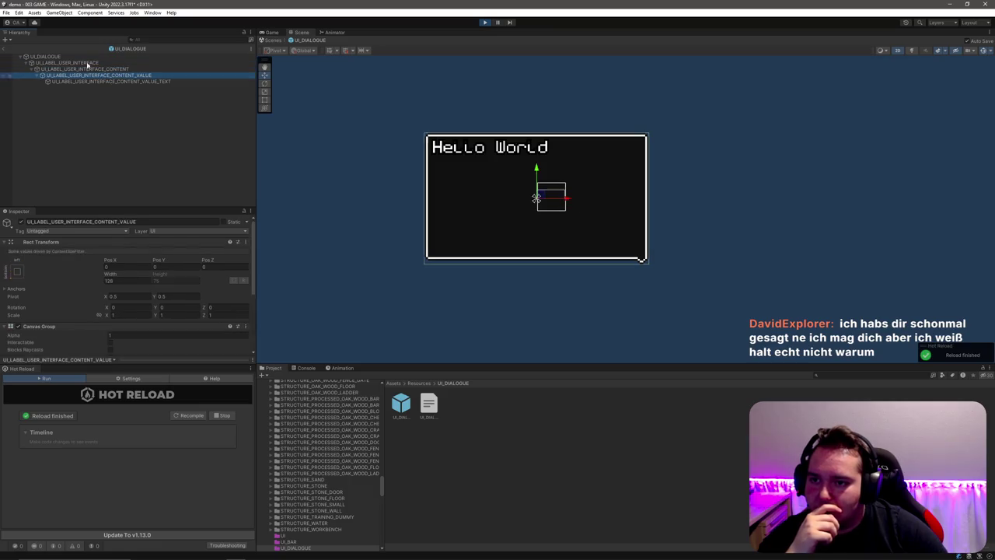
{"action": "left_click", "coordinate": [70, 62]}
{"action": "scroll", "coordinate": [85, 246], "scroll_direction": "down", "scroll_amount": 3}
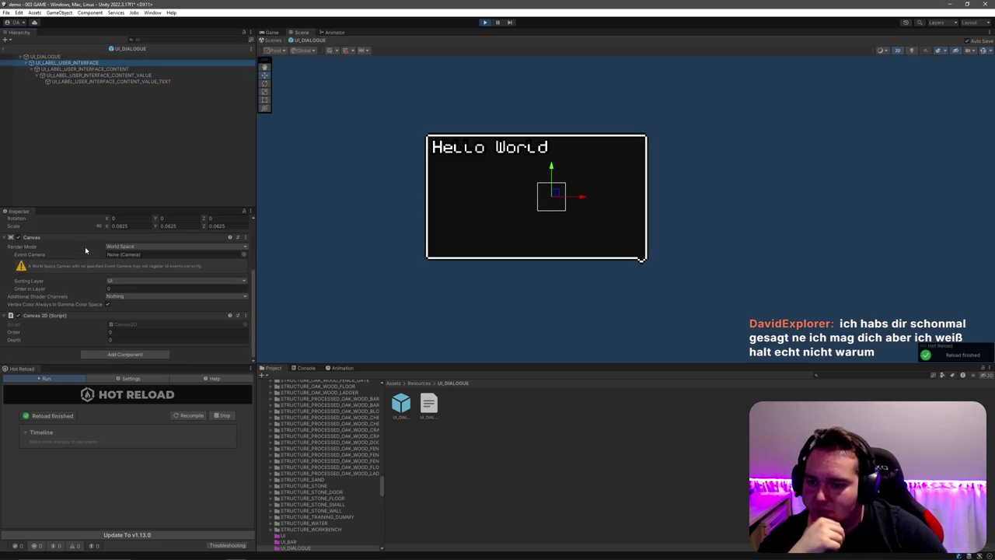
{"action": "left_click", "coordinate": [121, 355]}
{"action": "type", "text": "ray"}
{"action": "key", "text": "BackSpace"}
{"action": "key", "text": "BackSpace"}
{"action": "key", "text": "BackSpace"}
{"action": "type", "text": "canvas"}
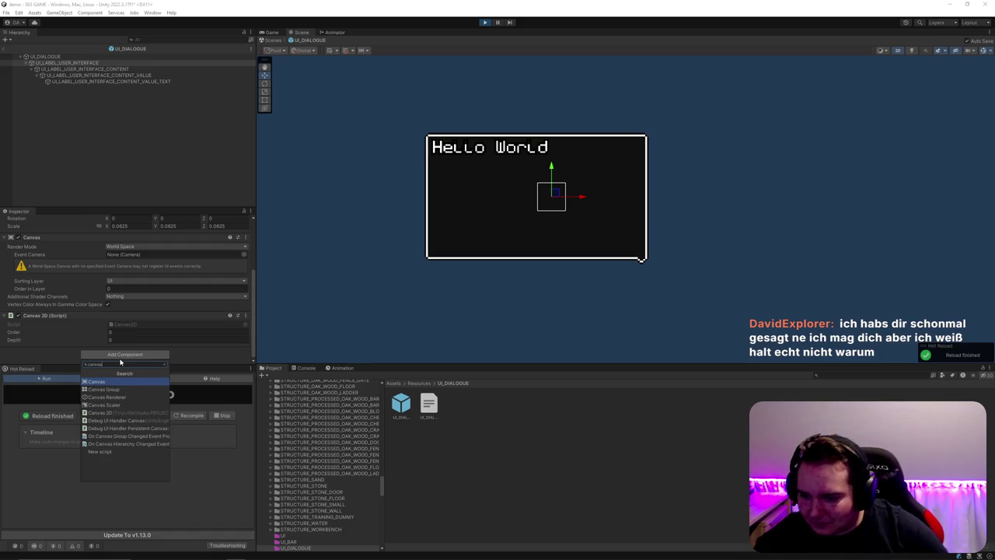
{"action": "left_click", "coordinate": [127, 405]}
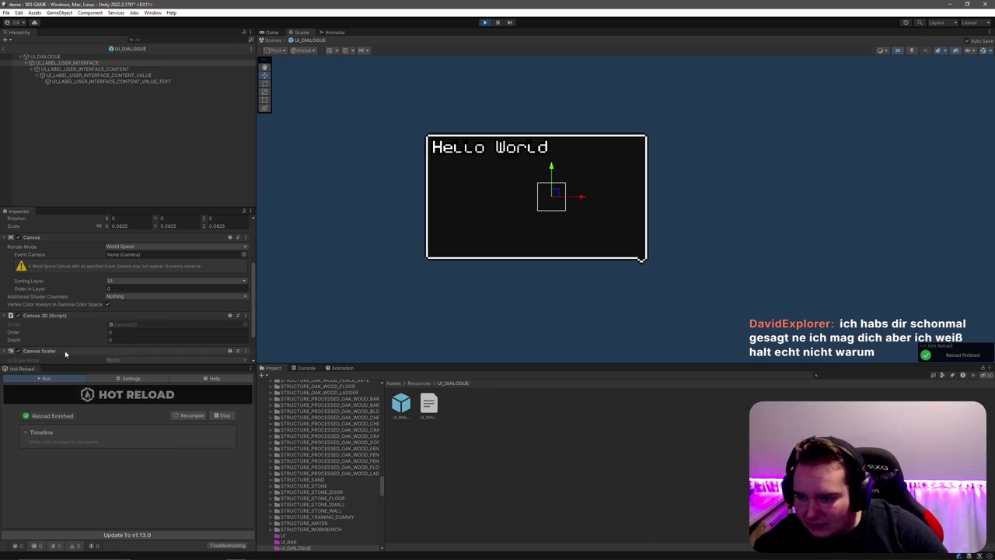
Open the STATION_CAULDRON prefab to compare its canvas settings.
{"action": "scroll", "coordinate": [66, 349], "scroll_direction": "down", "scroll_amount": 2}
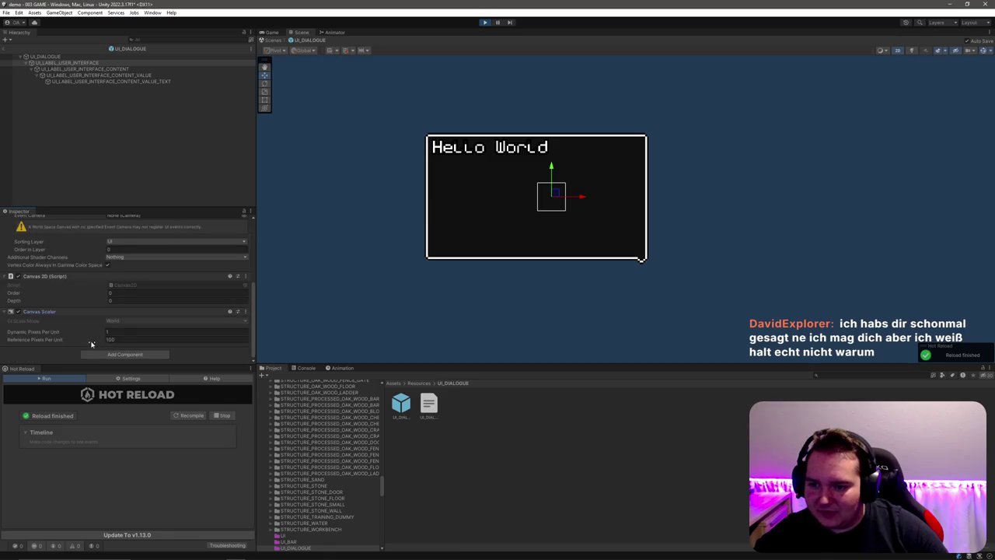
{"action": "left_click", "coordinate": [420, 383]}
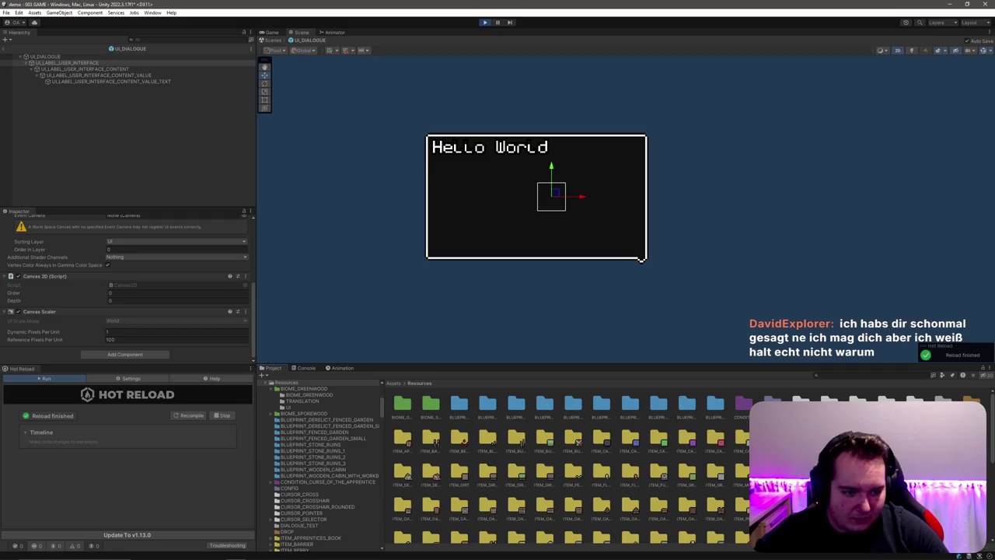
{"action": "scroll", "coordinate": [567, 466], "scroll_direction": "down", "scroll_amount": 2}
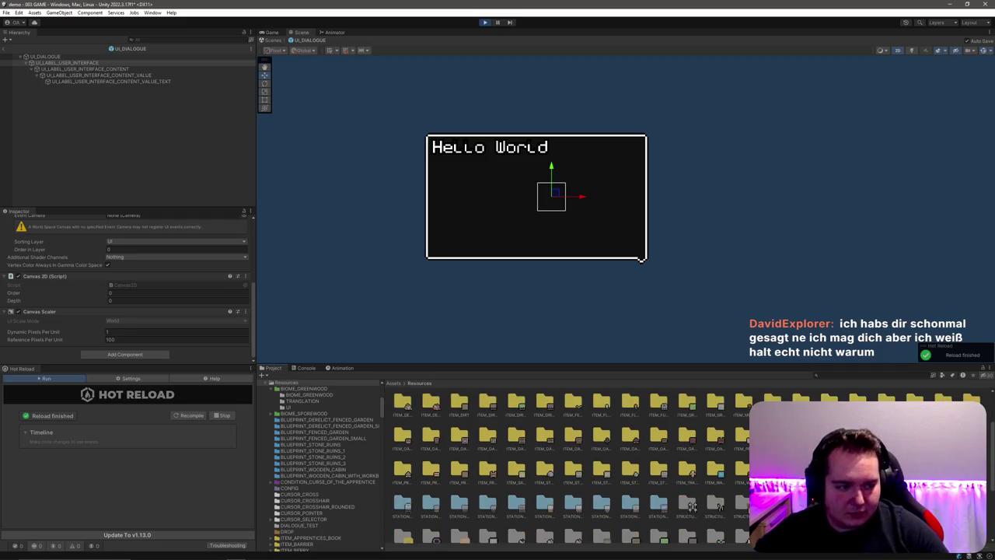
{"action": "double_click", "coordinate": [430, 503]}
{"action": "double_click", "coordinate": [482, 404]}
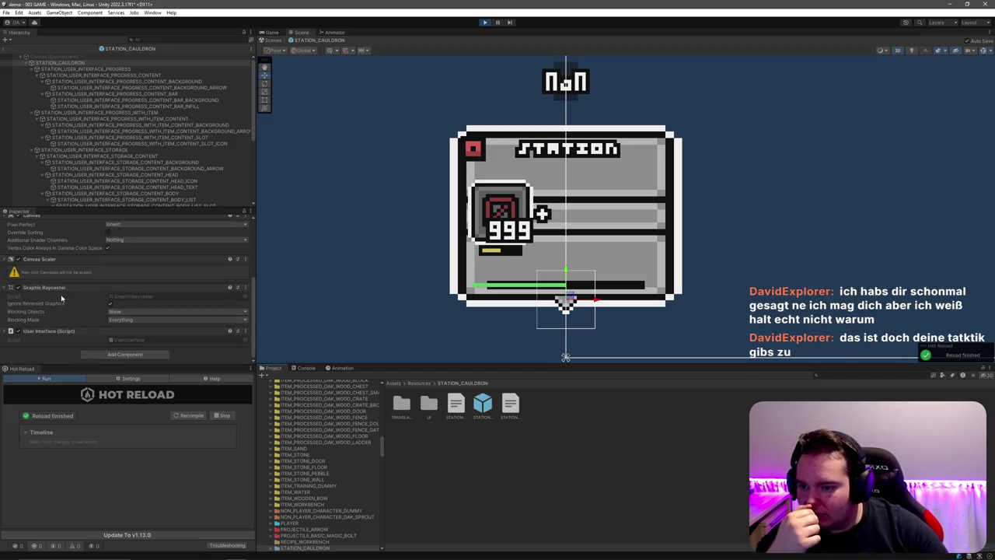
{"action": "scroll", "coordinate": [62, 298], "scroll_direction": "up", "scroll_amount": 1}
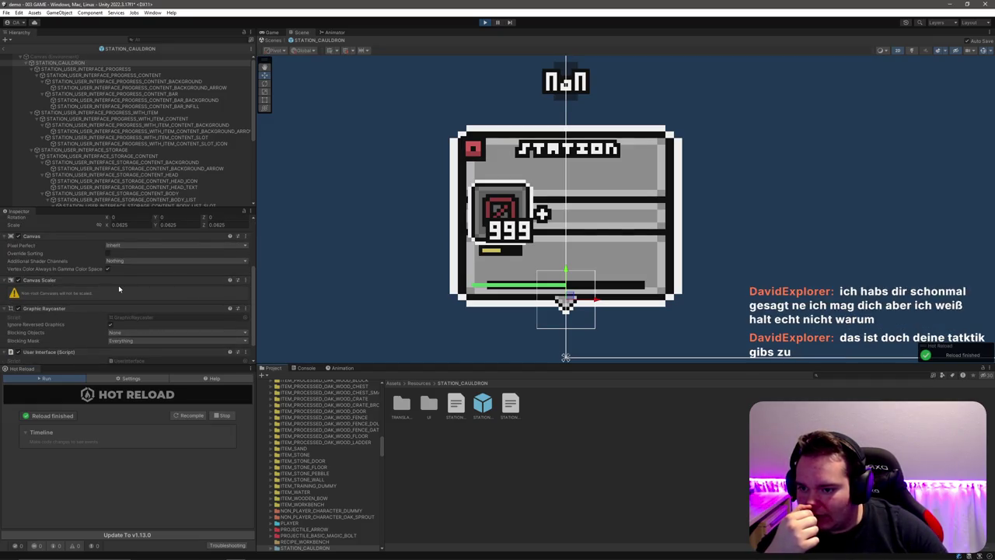
{"action": "scroll", "coordinate": [73, 329], "scroll_direction": "up", "scroll_amount": 2}
{"action": "scroll", "coordinate": [73, 329], "scroll_direction": "down", "scroll_amount": 2}
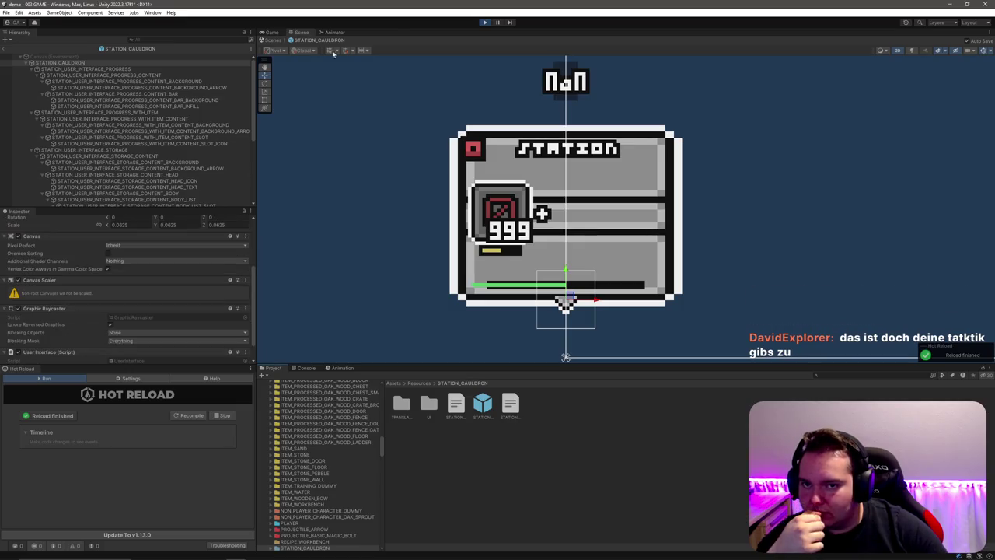
Exit prefab mode and check the STATION_CAULDRON(Clone) reference pixels per unit.
{"action": "left_click", "coordinate": [277, 33]}
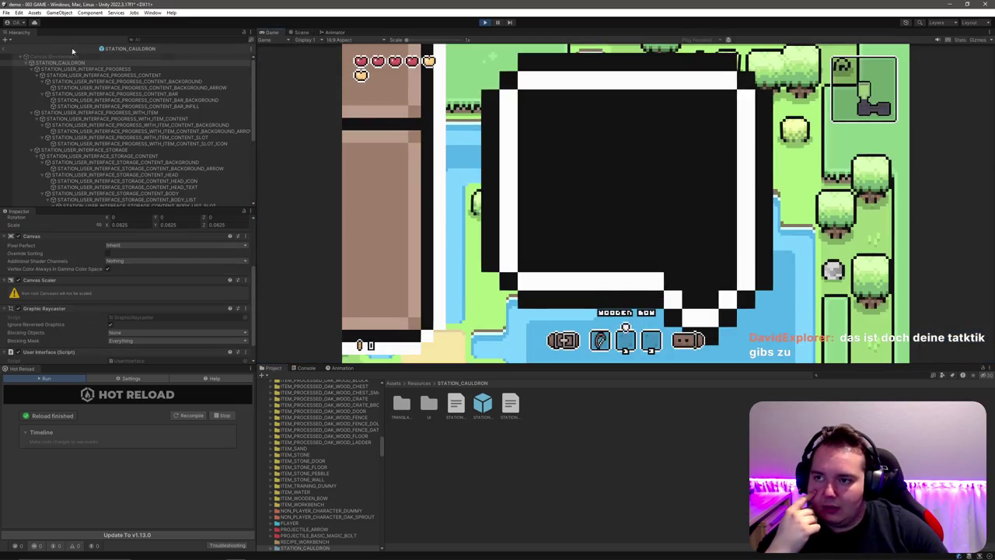
{"action": "left_click", "coordinate": [4, 50]}
{"action": "left_click", "coordinate": [47, 135]}
{"action": "left_click", "coordinate": [53, 129]}
{"action": "scroll", "coordinate": [73, 311], "scroll_direction": "down", "scroll_amount": 5}
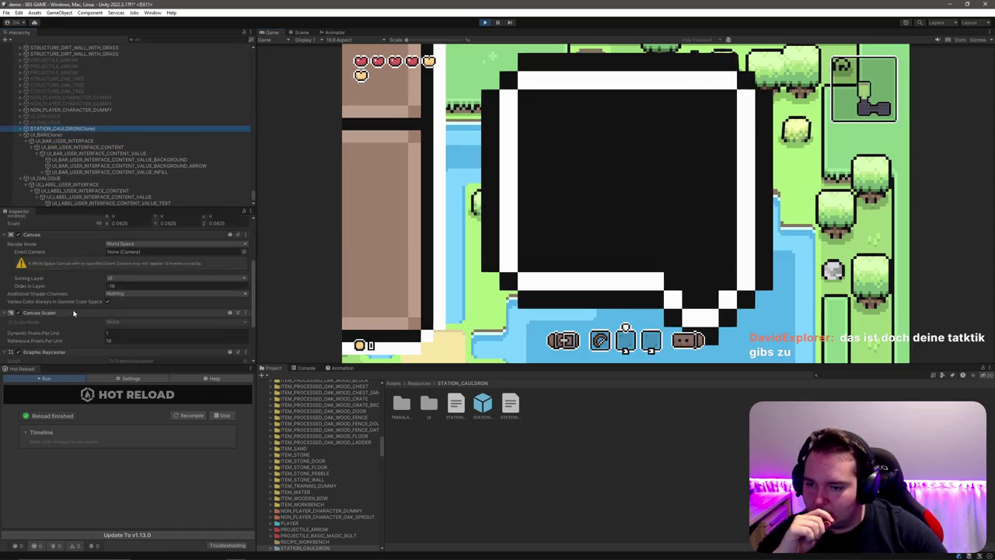
{"action": "left_click", "coordinate": [132, 275]}
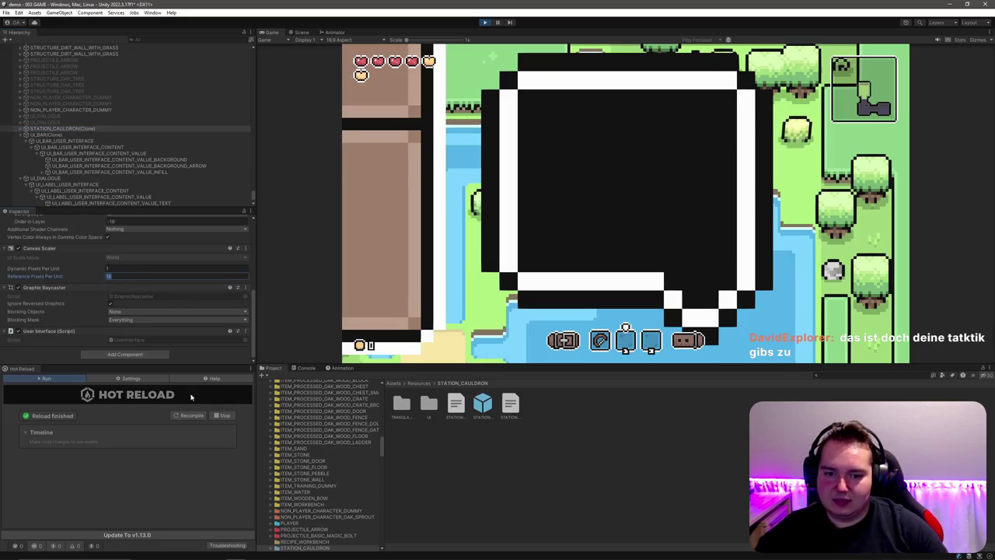
Reopen the UI_DIALOGUE prefab from its Resources folder.
{"action": "left_click", "coordinate": [418, 382]}
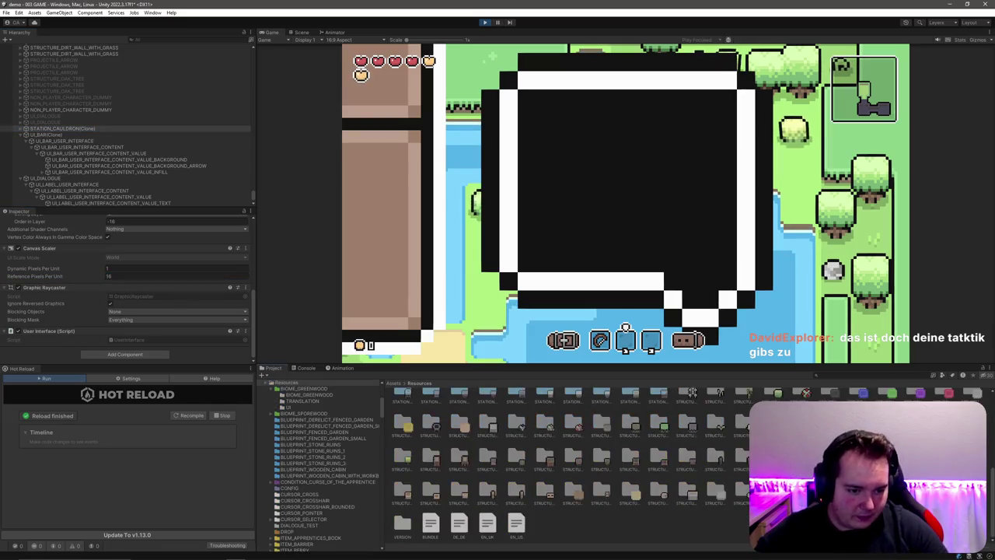
{"action": "scroll", "coordinate": [326, 467], "scroll_direction": "down", "scroll_amount": 10}
{"action": "left_click", "coordinate": [295, 547]}
{"action": "double_click", "coordinate": [397, 408]}
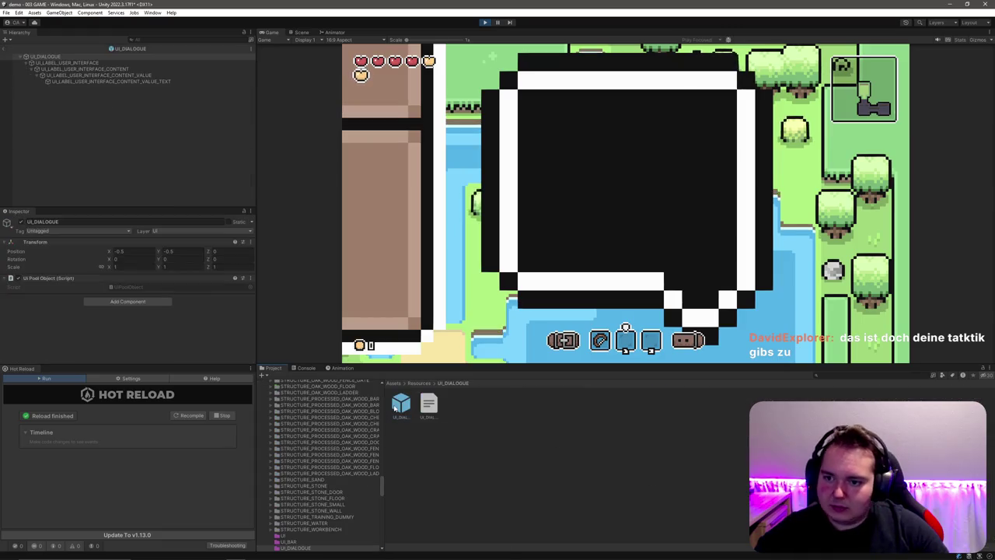
Add a Graphic Raycaster to UI_LABEL_USER_INTERFACE by searching 'ray'.
{"action": "left_click", "coordinate": [69, 62]}
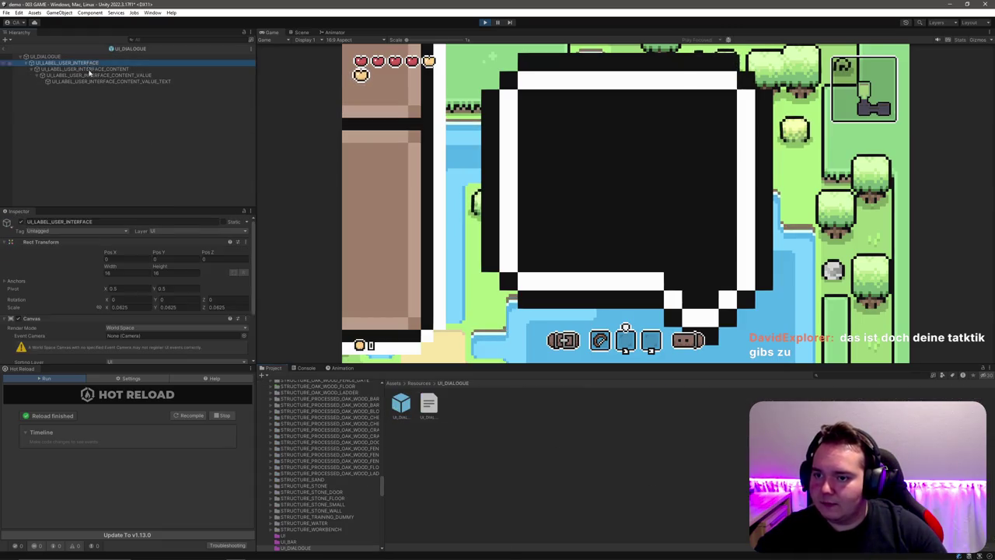
{"action": "scroll", "coordinate": [140, 295], "scroll_direction": "down", "scroll_amount": 2}
{"action": "left_click", "coordinate": [145, 354]}
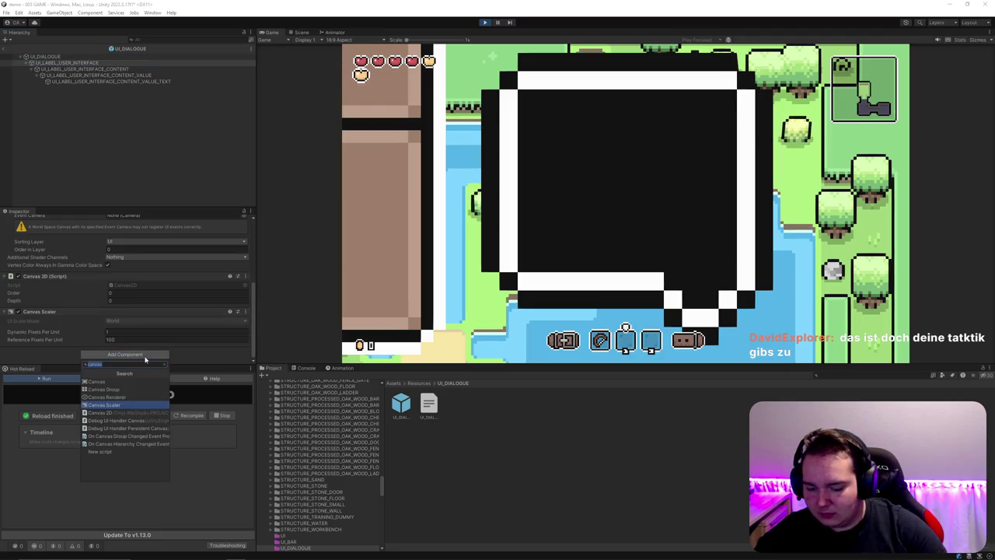
{"action": "type", "text": "ray"}
{"action": "key", "text": "Up"}
{"action": "key", "text": "Up"}
{"action": "key", "text": "Up"}
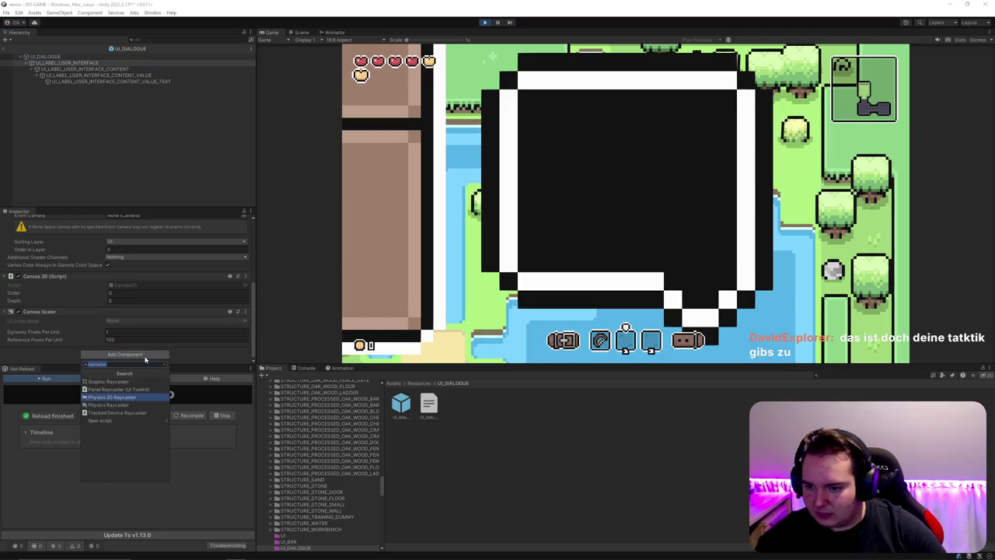
{"action": "key", "text": "Return"}
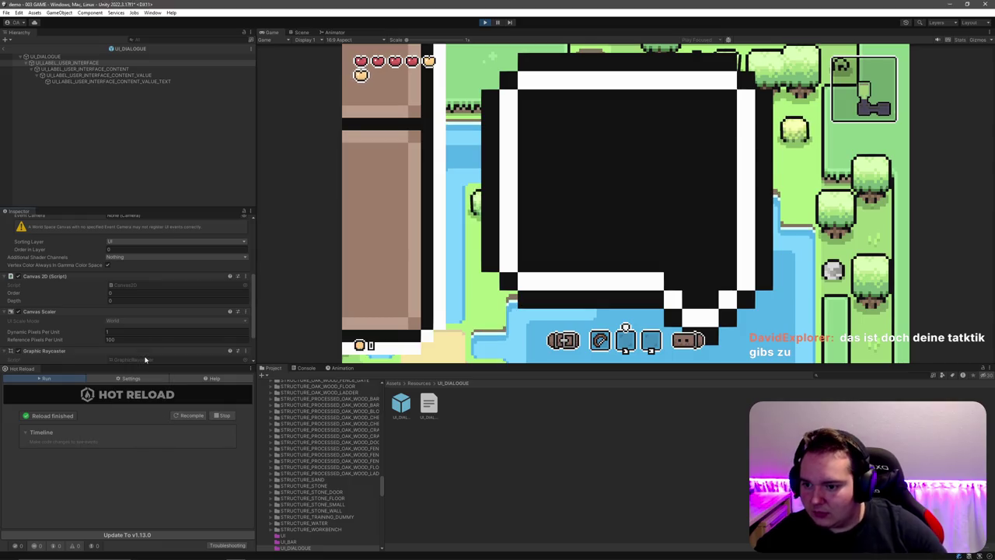
{"action": "scroll", "coordinate": [138, 342], "scroll_direction": "down", "scroll_amount": 3}
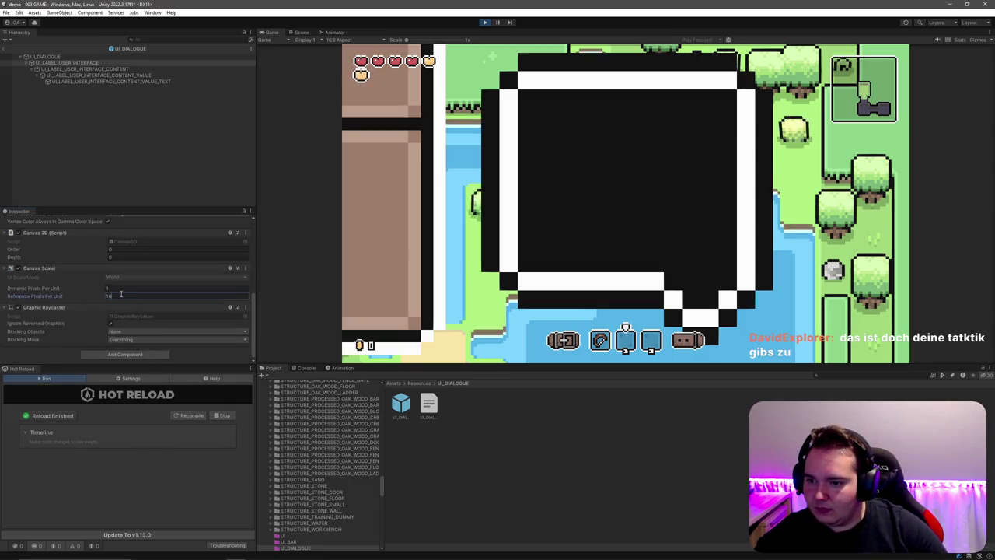
{"action": "scroll", "coordinate": [94, 289], "scroll_direction": "up", "scroll_amount": 5}
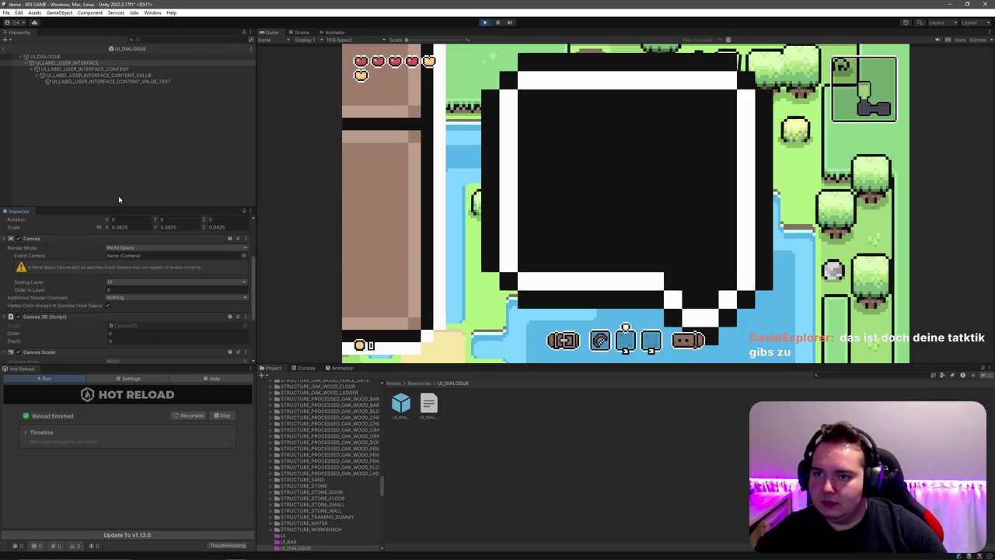
Navigate from Resources into the UI_BAR prefab folder.
{"action": "left_click", "coordinate": [418, 382]}
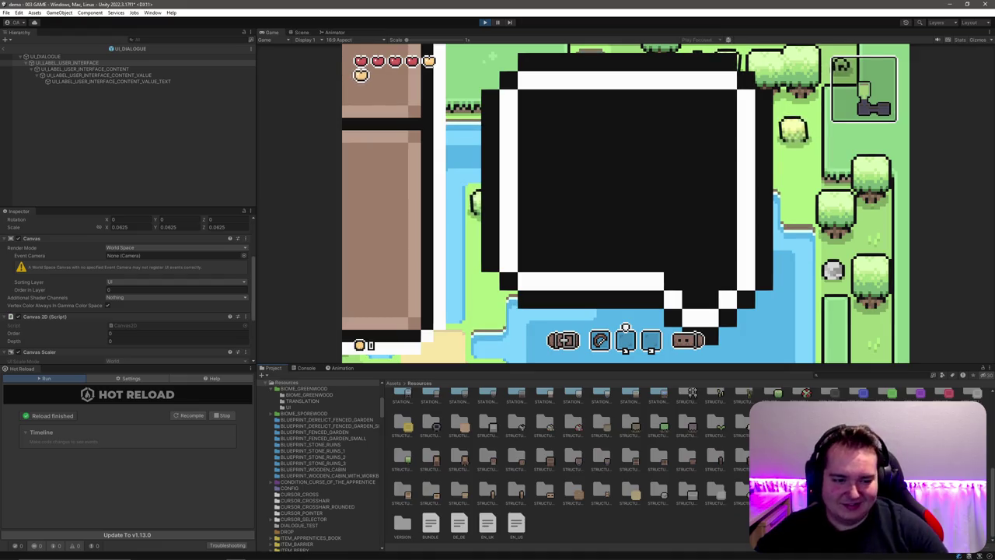
{"action": "scroll", "coordinate": [326, 466], "scroll_direction": "down", "scroll_amount": 15}
{"action": "left_click", "coordinate": [287, 547]}
{"action": "left_click", "coordinate": [414, 407]}
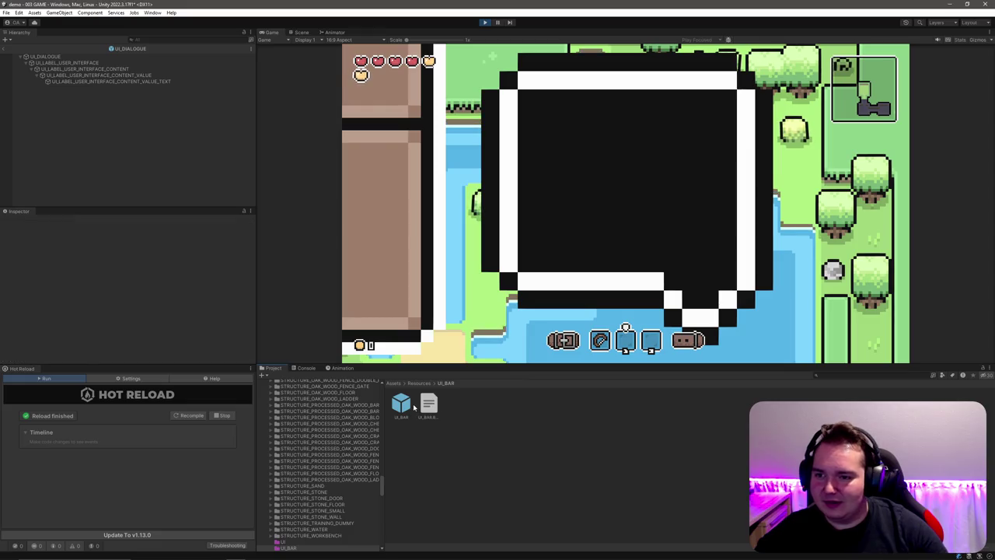
Open UI_BAR and add a Graphic Raycaster and Canvas Scaler to UI_BAR_USER_INTERFACE.
{"action": "double_click", "coordinate": [402, 404]}
{"action": "left_click", "coordinate": [94, 62]}
{"action": "scroll", "coordinate": [117, 287], "scroll_direction": "down", "scroll_amount": 3}
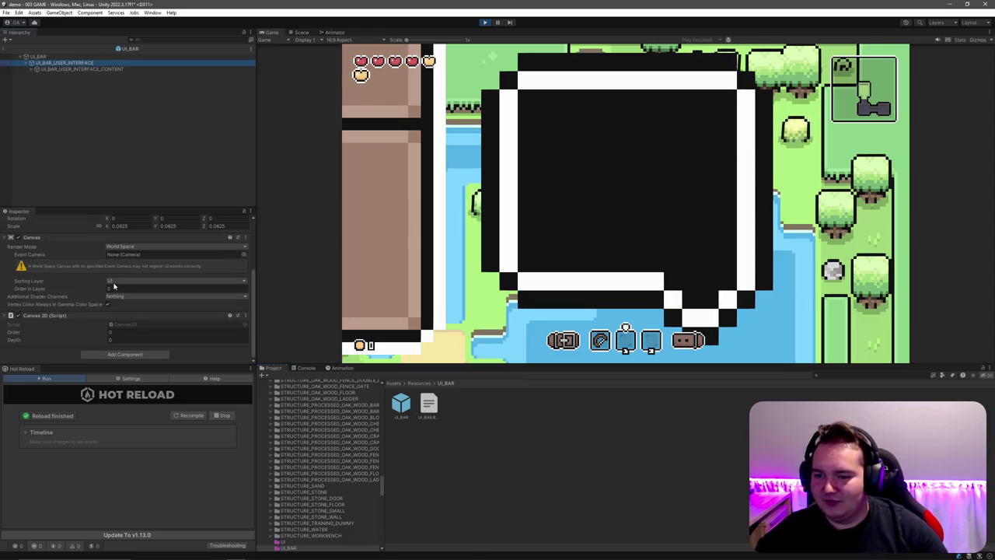
{"action": "left_click", "coordinate": [129, 353]}
{"action": "key", "text": "Return"}
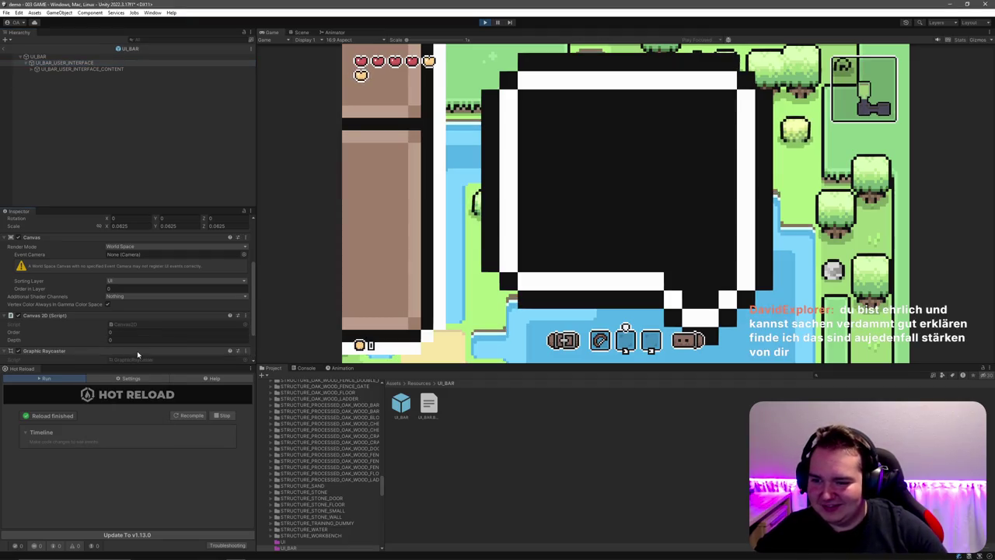
{"action": "scroll", "coordinate": [137, 351], "scroll_direction": "down", "scroll_amount": 2}
{"action": "left_click", "coordinate": [141, 354]}
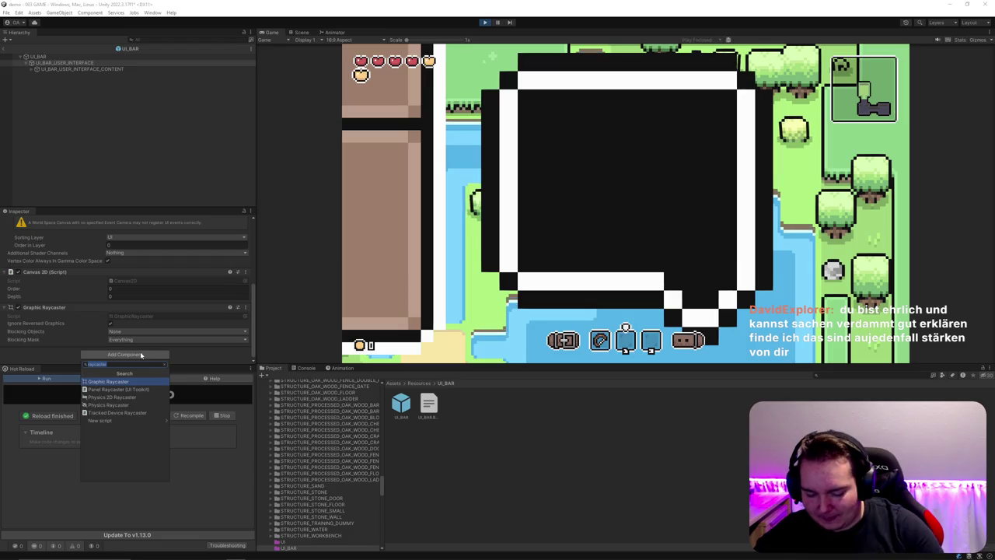
{"action": "type", "text": "canvas"}
{"action": "key", "text": "Down"}
{"action": "key", "text": "Down"}
{"action": "key", "text": "Down"}
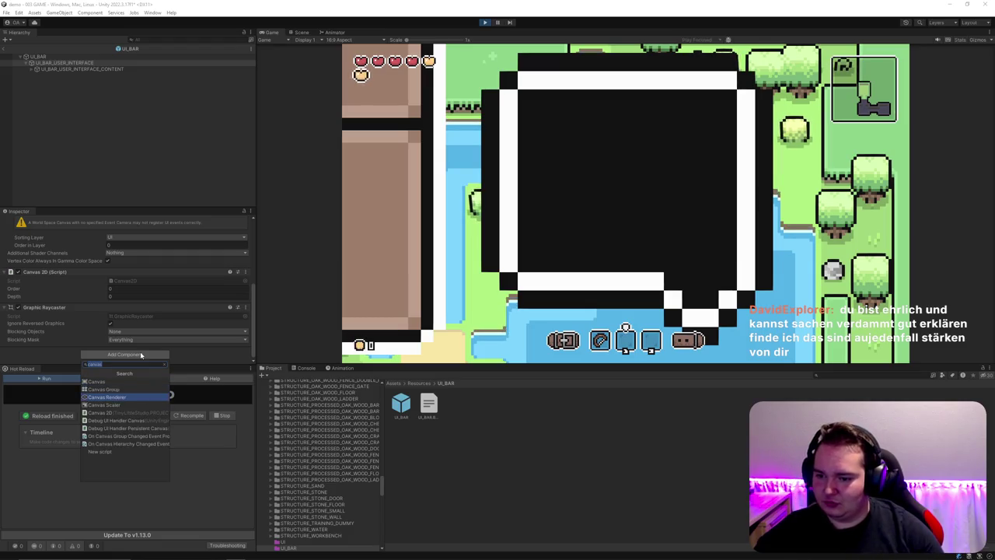
{"action": "key", "text": "Return"}
Reorder the components so Canvas Scaler sits above Canvas 2D.
{"action": "scroll", "coordinate": [111, 331], "scroll_direction": "down", "scroll_amount": 2}
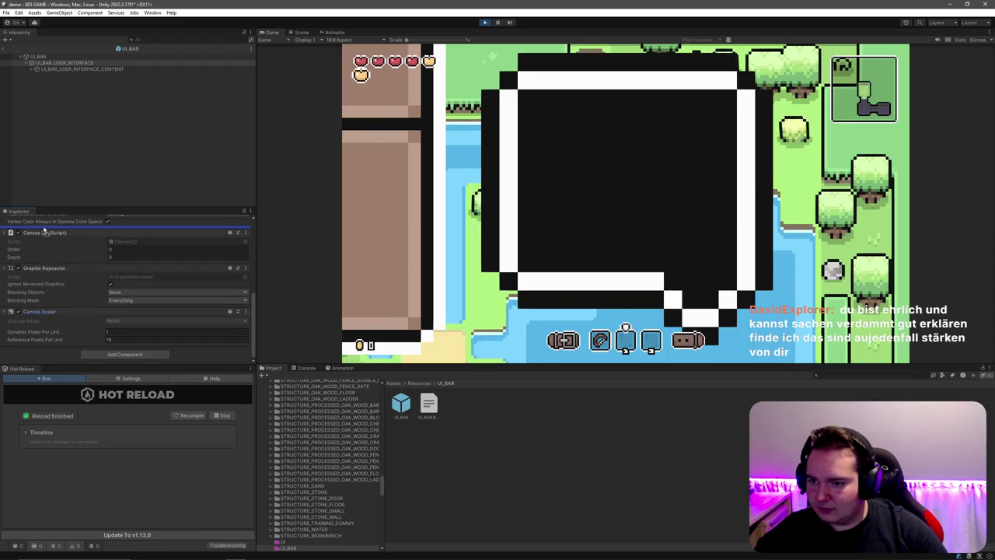
{"action": "left_click_drag", "start_coordinate": [39, 311], "coordinate": [44, 229]}
{"action": "left_click_drag", "start_coordinate": [54, 262], "coordinate": [55, 262]}
{"action": "scroll", "coordinate": [156, 284], "scroll_direction": "up", "scroll_amount": 2}
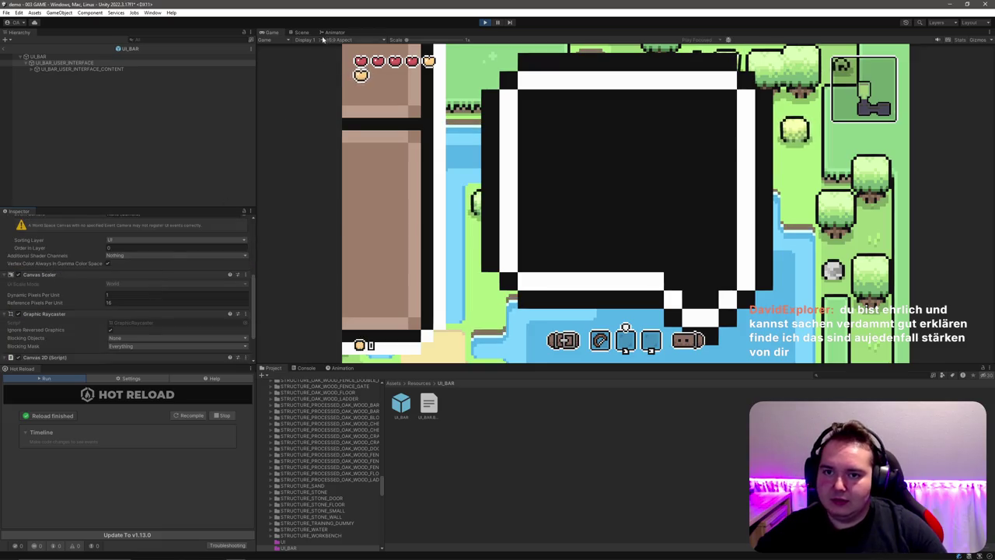
Check the UI_BAR canvas in the Scene view, then return to Resources.
{"action": "left_click", "coordinate": [300, 32]}
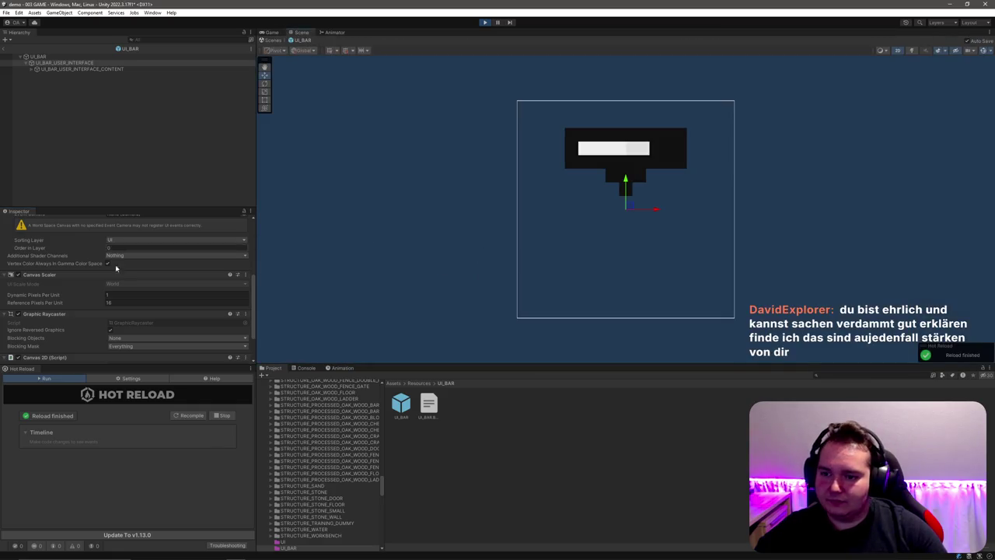
{"action": "scroll", "coordinate": [127, 288], "scroll_direction": "up", "scroll_amount": 3}
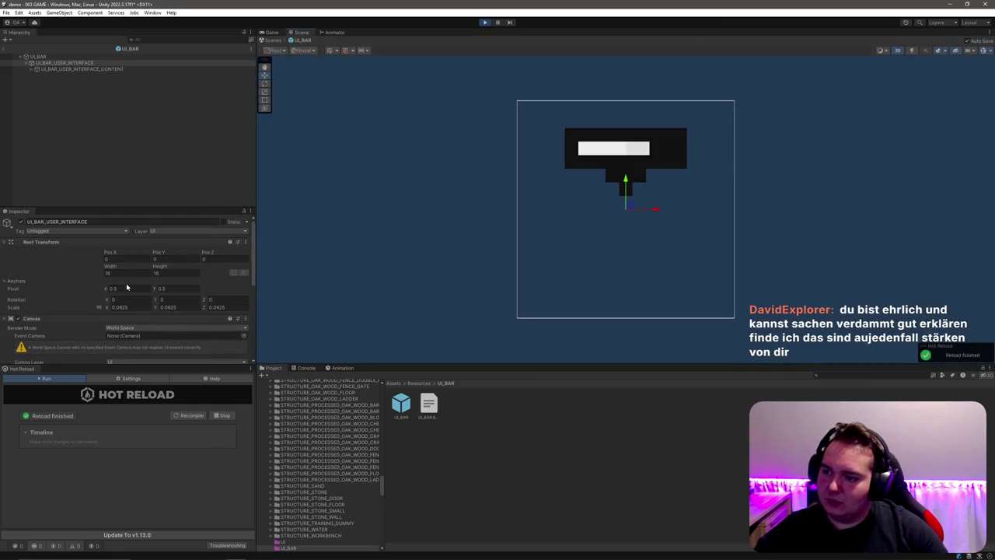
{"action": "left_click", "coordinate": [124, 69]}
{"action": "left_click", "coordinate": [123, 63]}
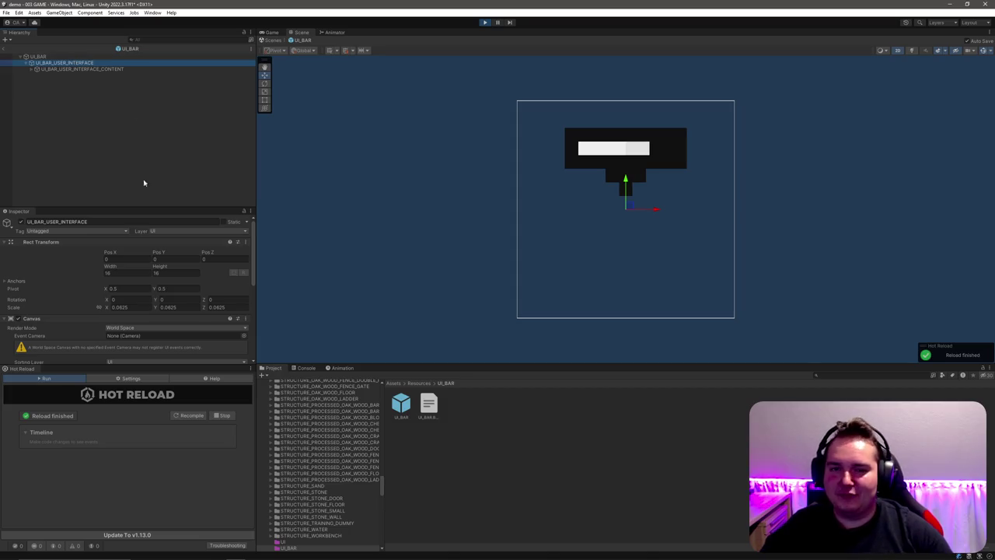
{"action": "left_click", "coordinate": [492, 453]}
{"action": "left_click", "coordinate": [420, 382]}
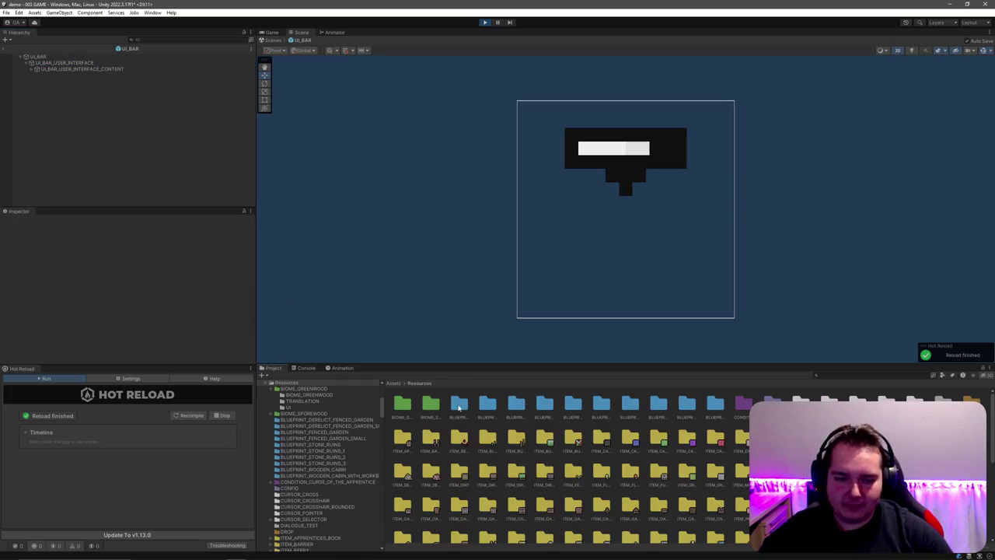
Open the UI_LABEL prefab and add a Canvas Scaler to UI_LABEL_USER_INTERFACE.
{"action": "scroll", "coordinate": [568, 467], "scroll_direction": "down", "scroll_amount": 5}
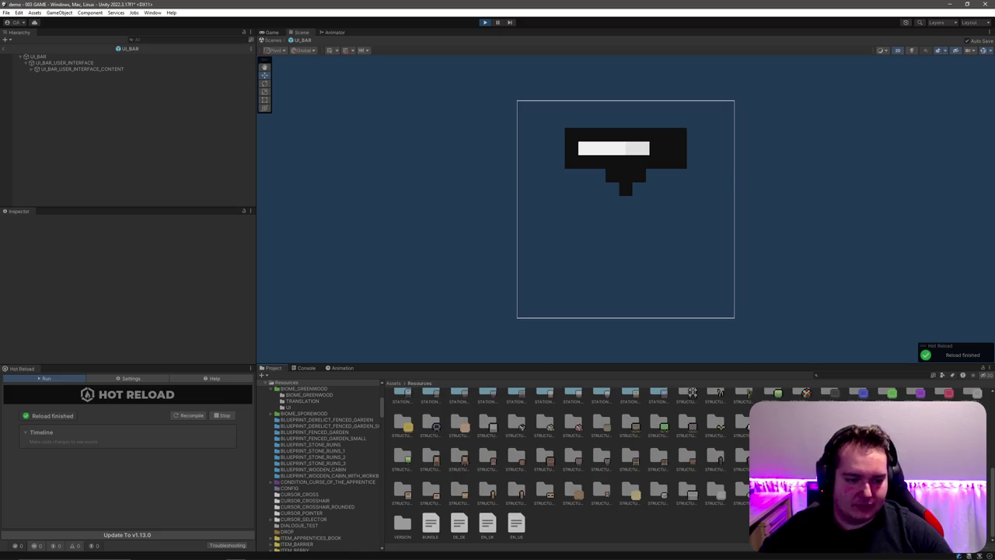
{"action": "double_click", "coordinate": [557, 454]}
{"action": "double_click", "coordinate": [401, 402]}
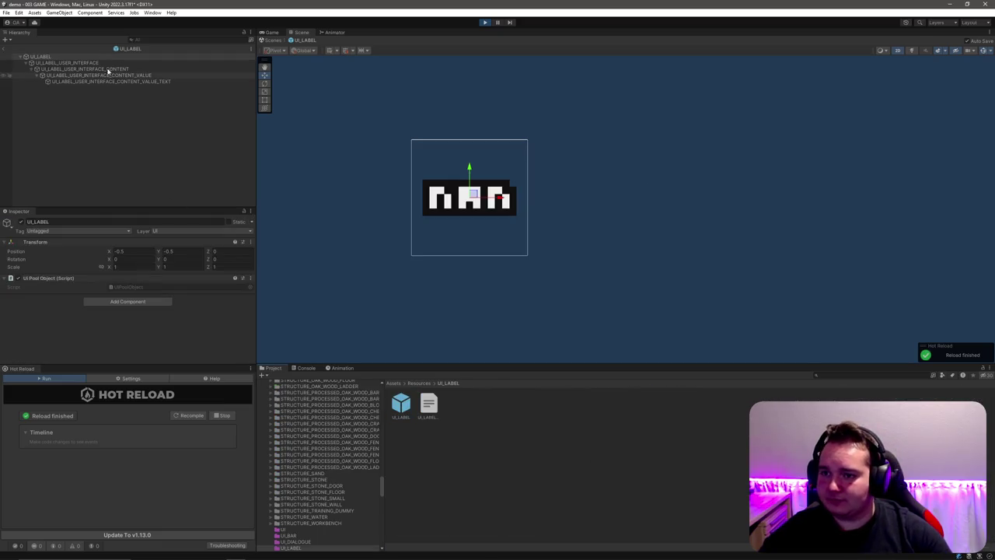
{"action": "left_click", "coordinate": [78, 62]}
{"action": "scroll", "coordinate": [139, 295], "scroll_direction": "down", "scroll_amount": 3}
{"action": "left_click", "coordinate": [125, 354]}
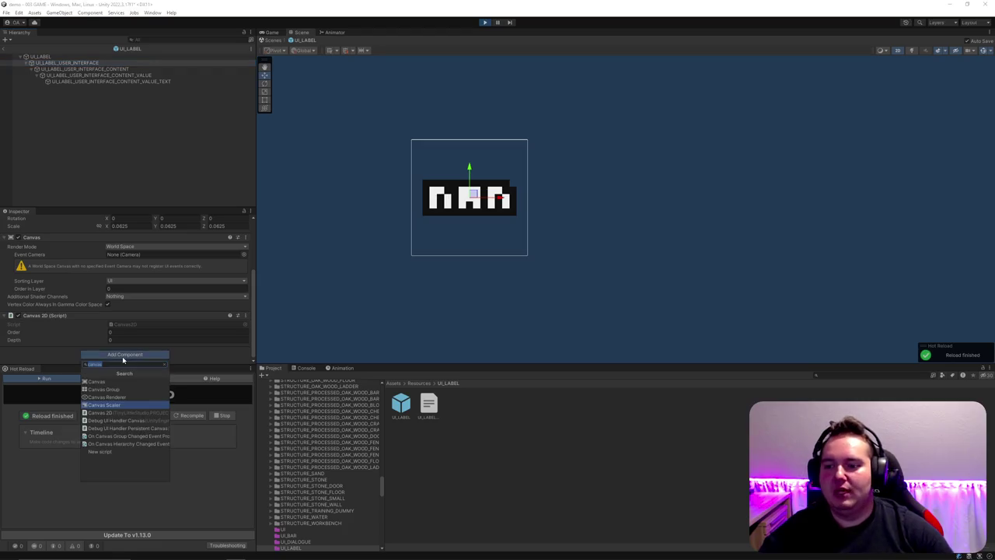
{"action": "left_click", "coordinate": [126, 405]}
Add a Graphic Raycaster and move Canvas 2D below it.
{"action": "scroll", "coordinate": [142, 342], "scroll_direction": "down", "scroll_amount": 2}
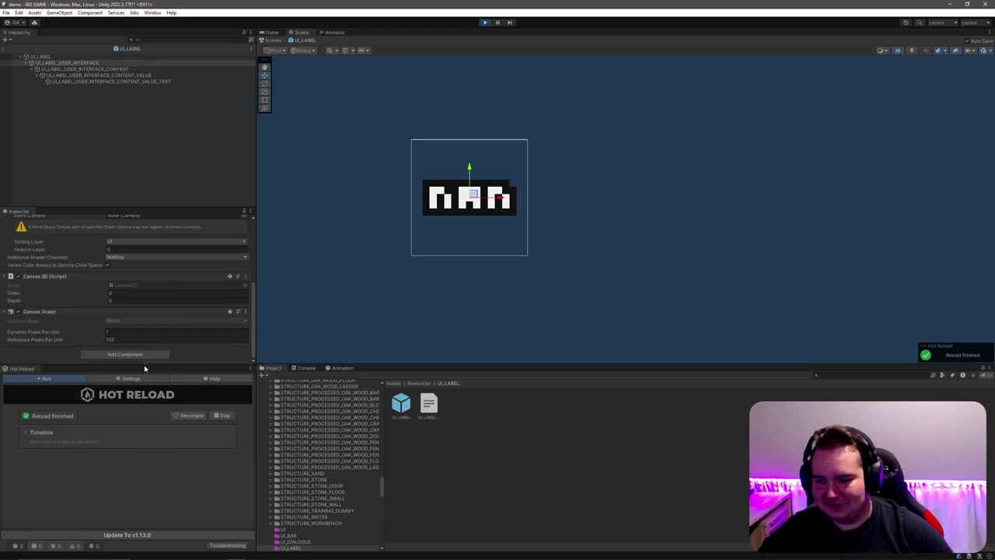
{"action": "left_click", "coordinate": [140, 355]}
{"action": "type", "text": "rayc"}
{"action": "left_click", "coordinate": [132, 383]}
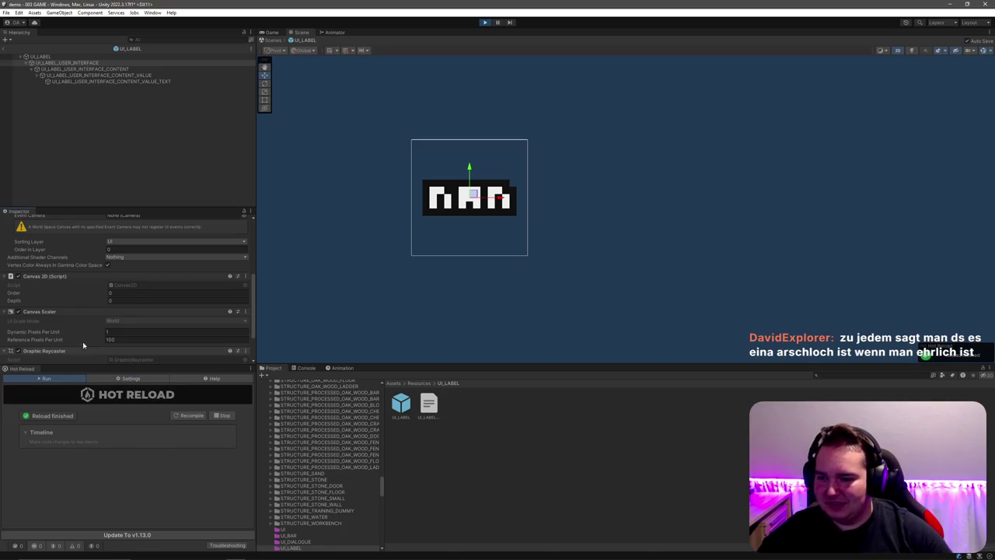
{"action": "scroll", "coordinate": [73, 326], "scroll_direction": "down", "scroll_amount": 2}
{"action": "left_click_drag", "start_coordinate": [64, 235], "coordinate": [74, 349]}
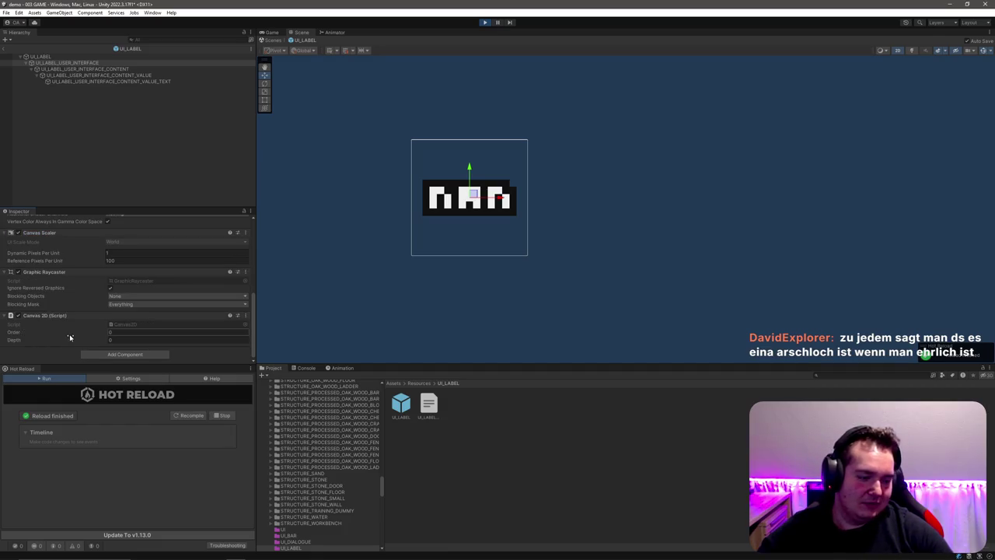
Set Reference Pixels Per Unit to 16, then return to Resources.
{"action": "left_click", "coordinate": [122, 260]}
{"action": "type", "text": "16"}
{"action": "key", "text": "Return"}
{"action": "scroll", "coordinate": [77, 319], "scroll_direction": "up", "scroll_amount": 3}
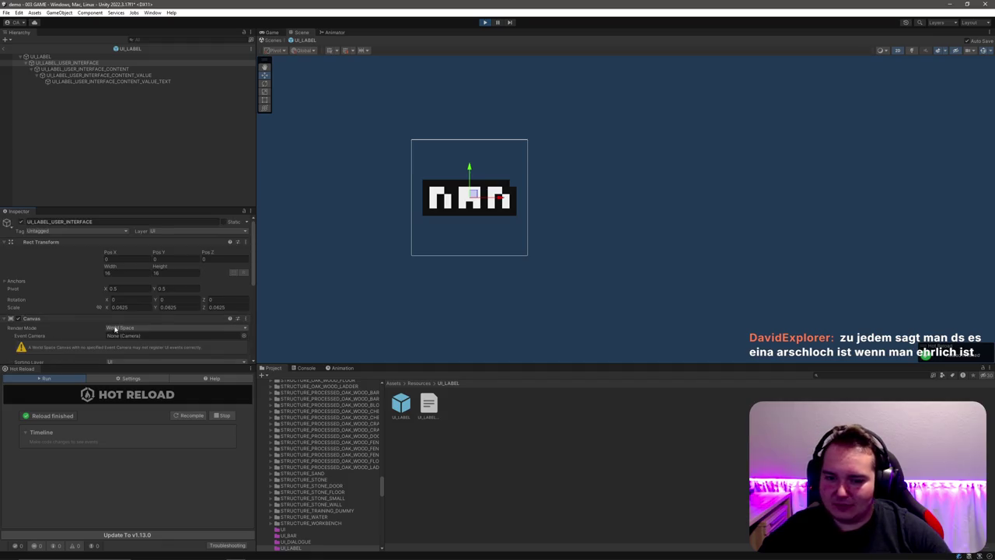
{"action": "left_click", "coordinate": [424, 426]}
{"action": "left_click", "coordinate": [420, 383]}
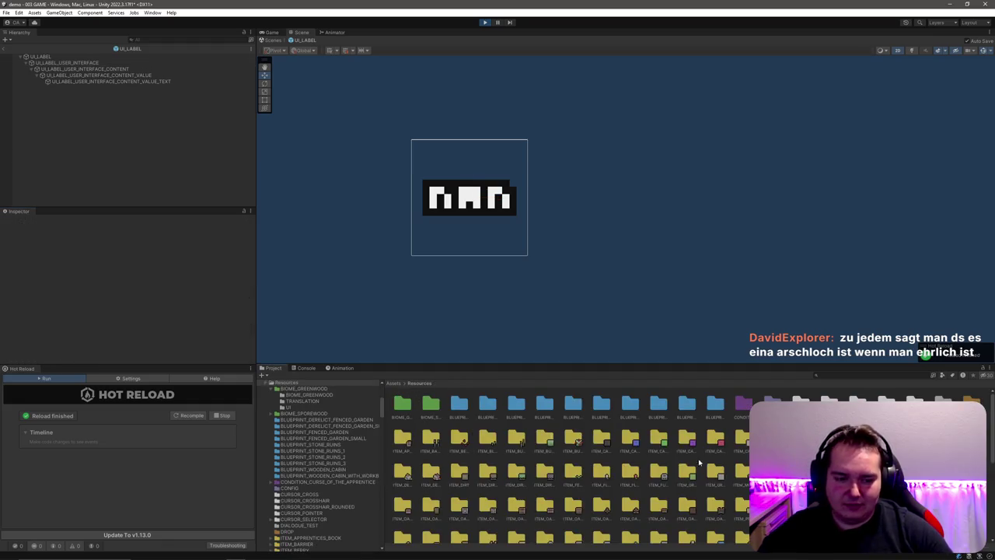
{"action": "scroll", "coordinate": [700, 459], "scroll_direction": "down", "scroll_amount": 10}
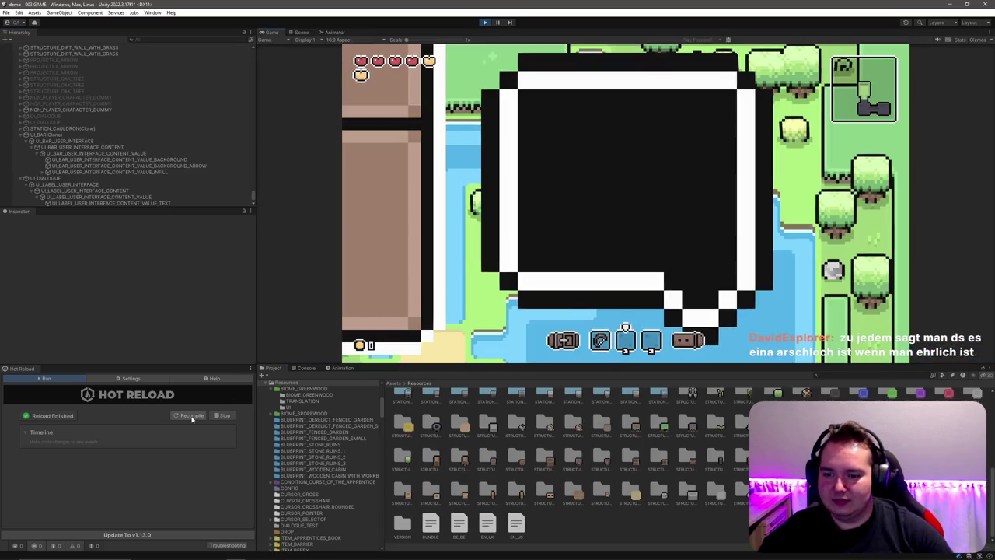
Stop play mode to recompile the code, then start the game again.
{"action": "left_click", "coordinate": [189, 415]}
{"action": "left_click", "coordinate": [504, 299]}
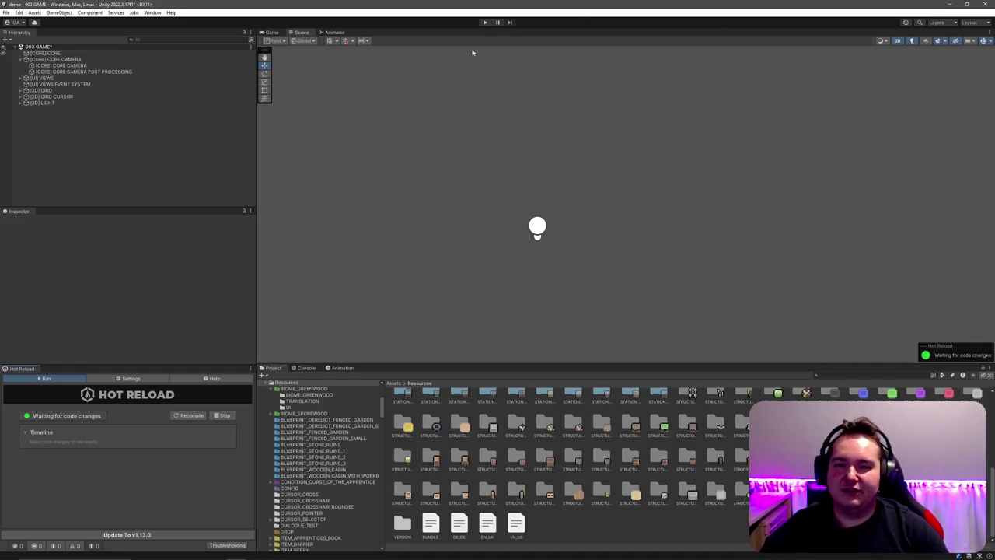
{"action": "left_click", "coordinate": [482, 23]}
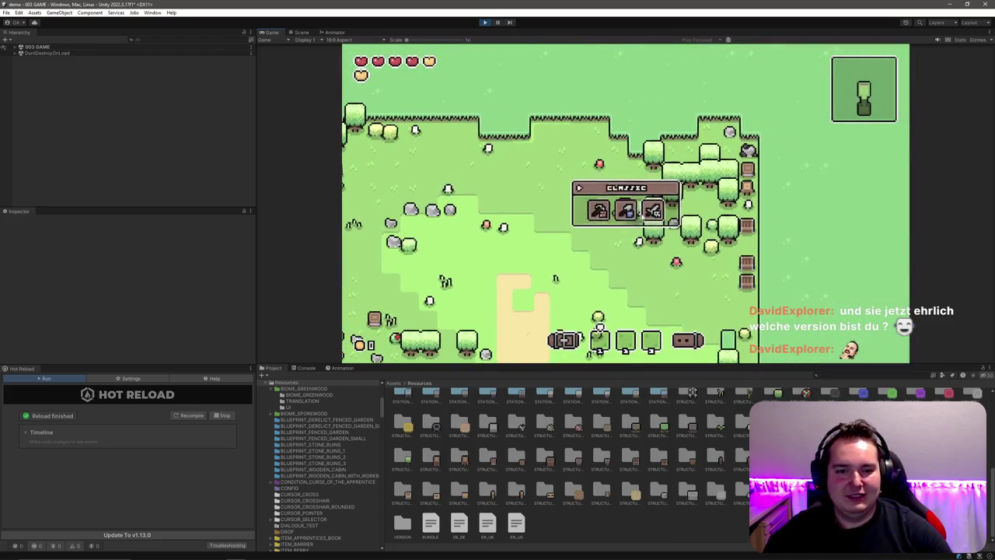
Spawn a dummy NPC beside the player with the in-game console's NPC SPAWN command.
{"action": "key", "text": "Tab"}
{"action": "key", "text": "Tab"}
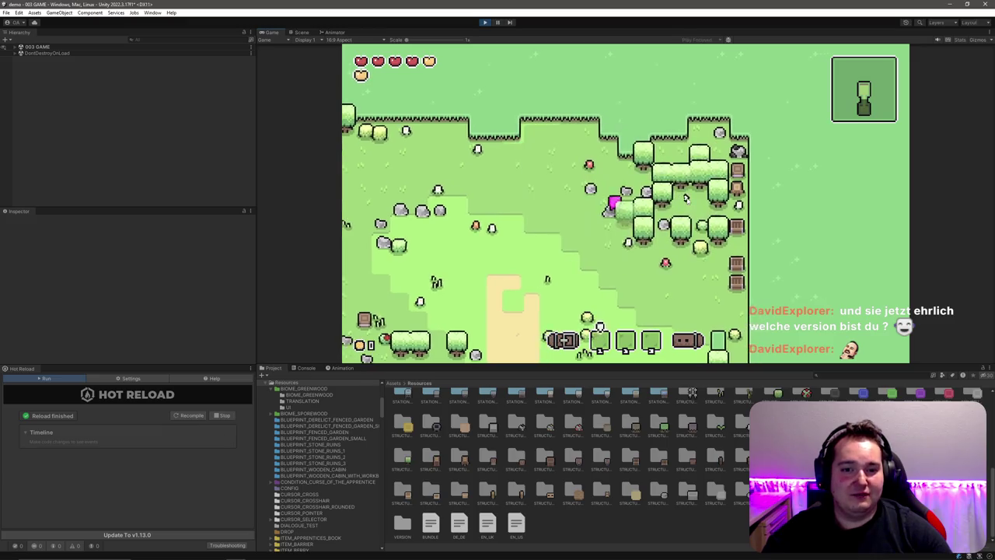
{"action": "key", "text": "grave"}
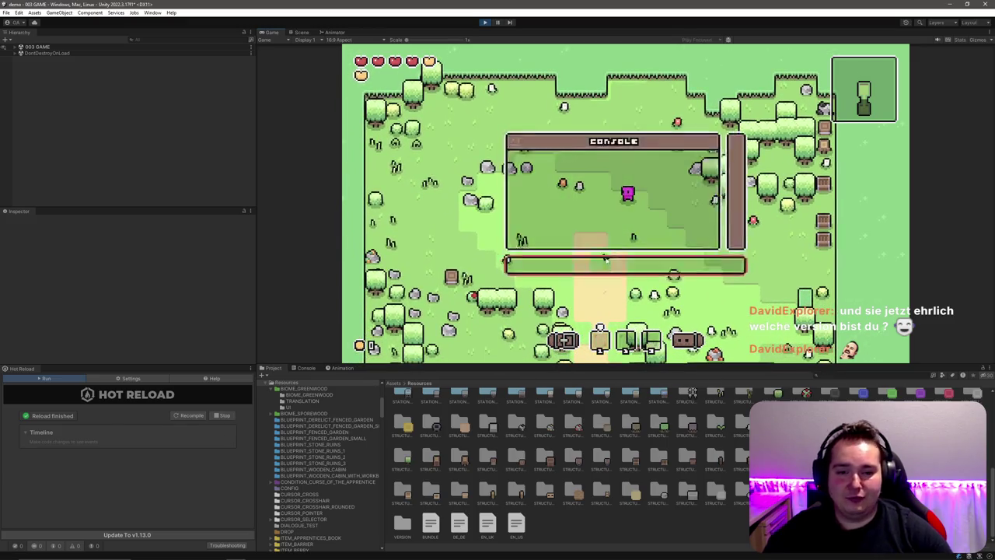
{"action": "type", "text": "NPC SPAWN NPC_0"}
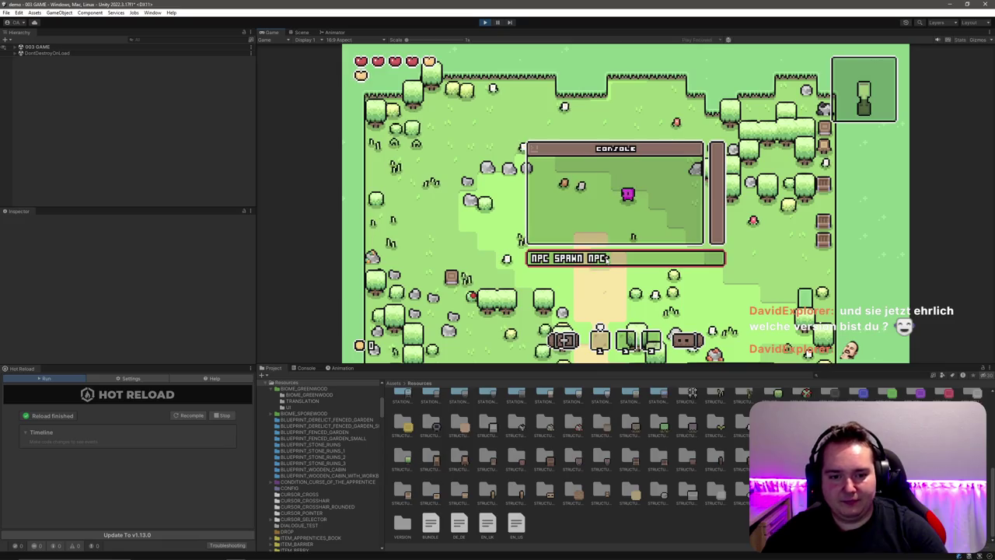
{"action": "key", "text": "Return"}
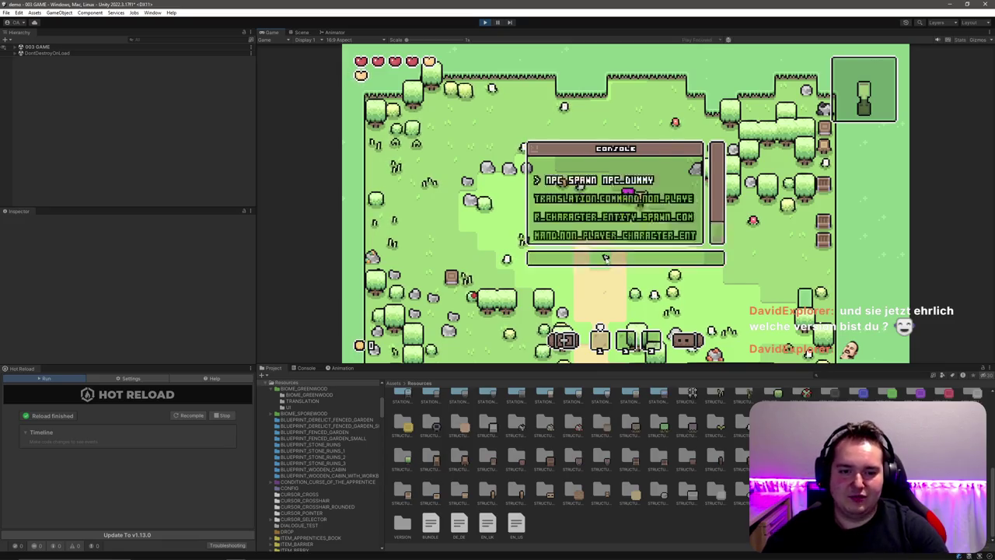
{"action": "key", "text": "grave"}
Talk to the spawned NPC, closing and reopening its dialogue box.
{"action": "key", "text": "e"}
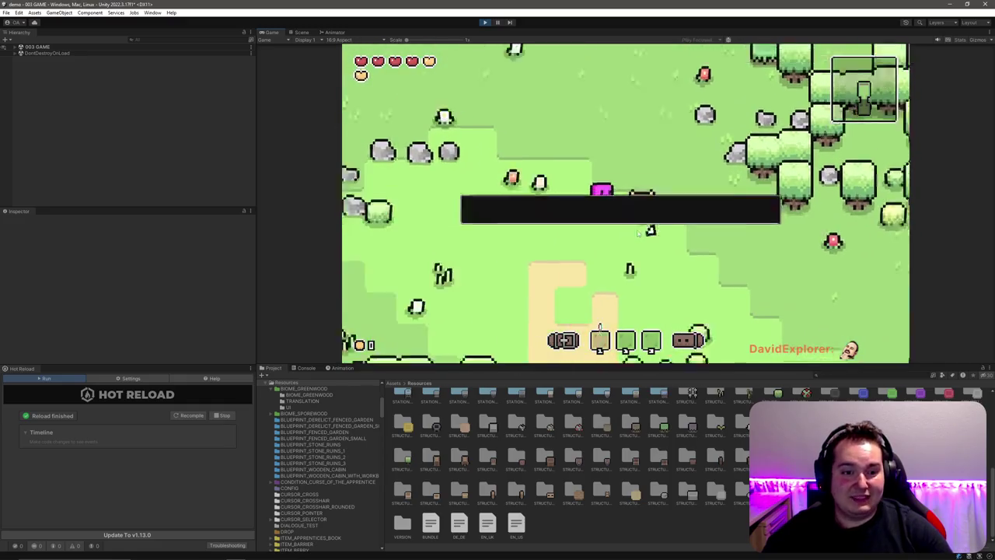
{"action": "key", "text": "e"}
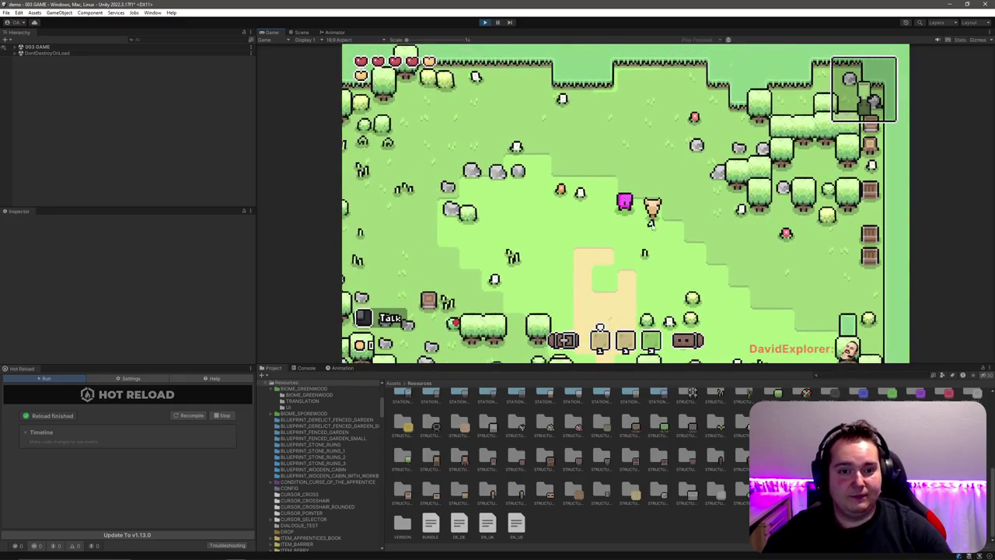
{"action": "key", "text": "e"}
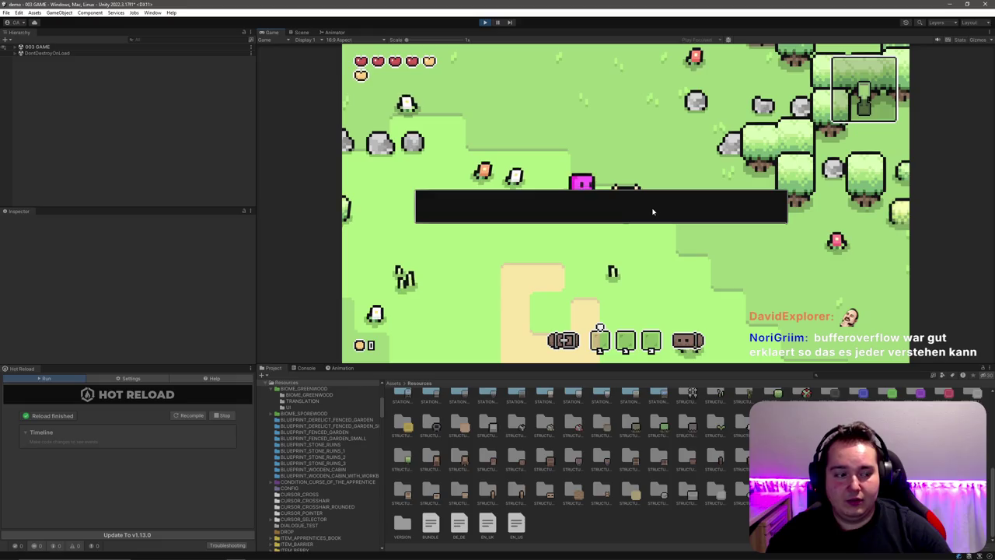